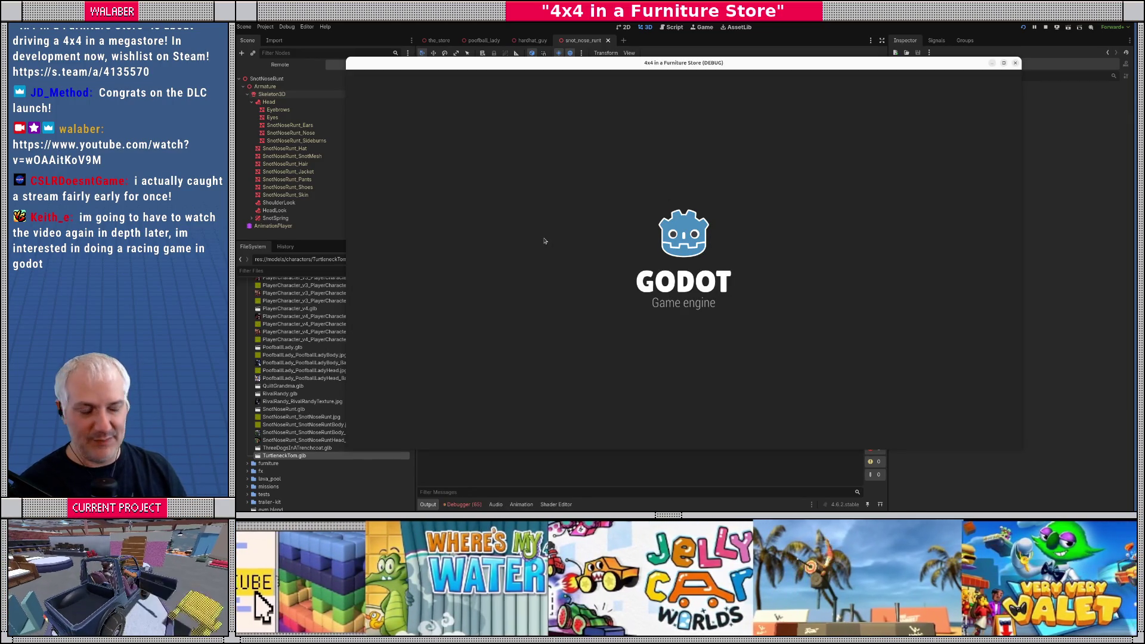
# Step: Continue past the startup notices into the jeep showroom, then stop the running game
pyautogui.press('Return')
pyautogui.press('Return')
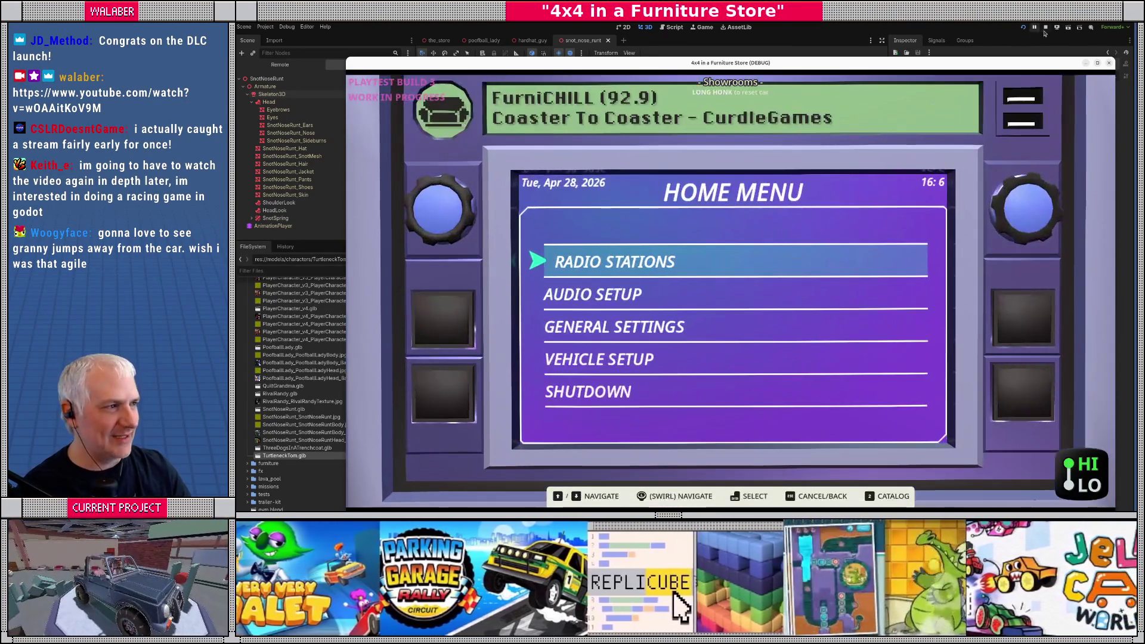
pyautogui.click(1046, 28)
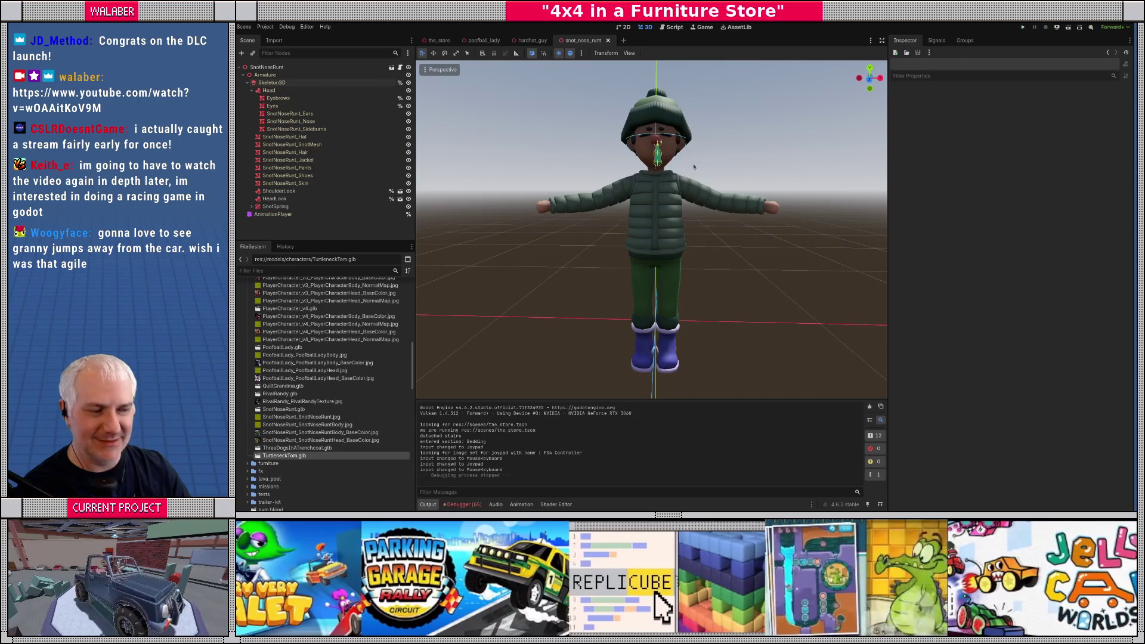
# Step: Load PlayerCharacterAction_Idle on the AnimationPlayer and scrub the timeline to preview it
pyautogui.click(292, 67)
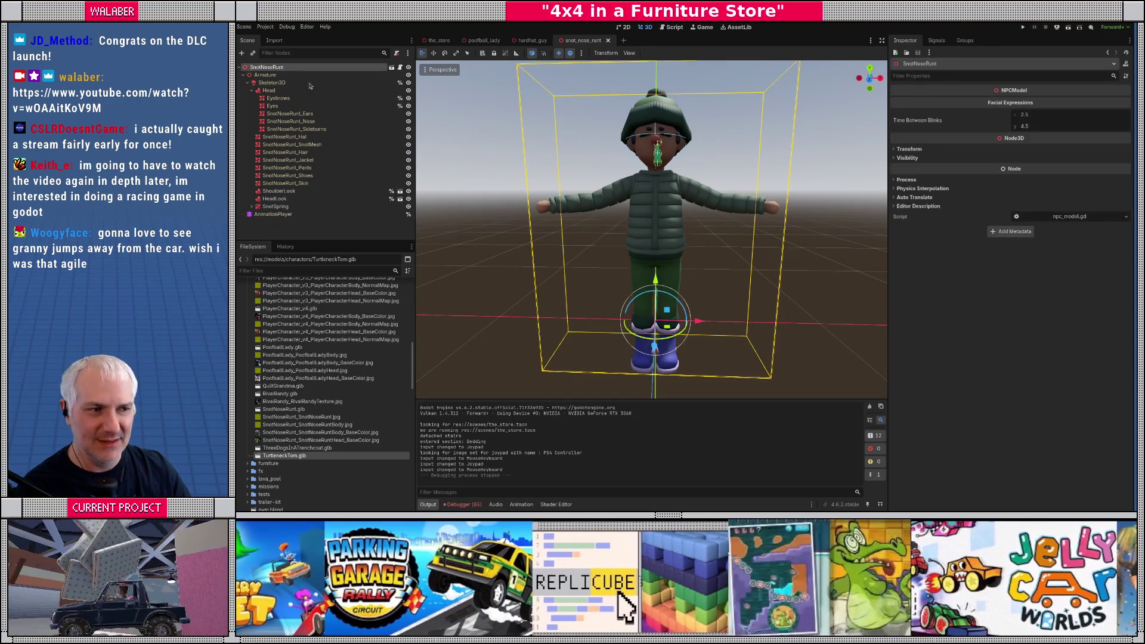
pyautogui.moveTo(572, 247)
pyautogui.mouseDown()
pyautogui.moveTo(590, 365)
pyautogui.moveTo(608, 388)
pyautogui.moveTo(612, 340)
pyautogui.mouseUp()
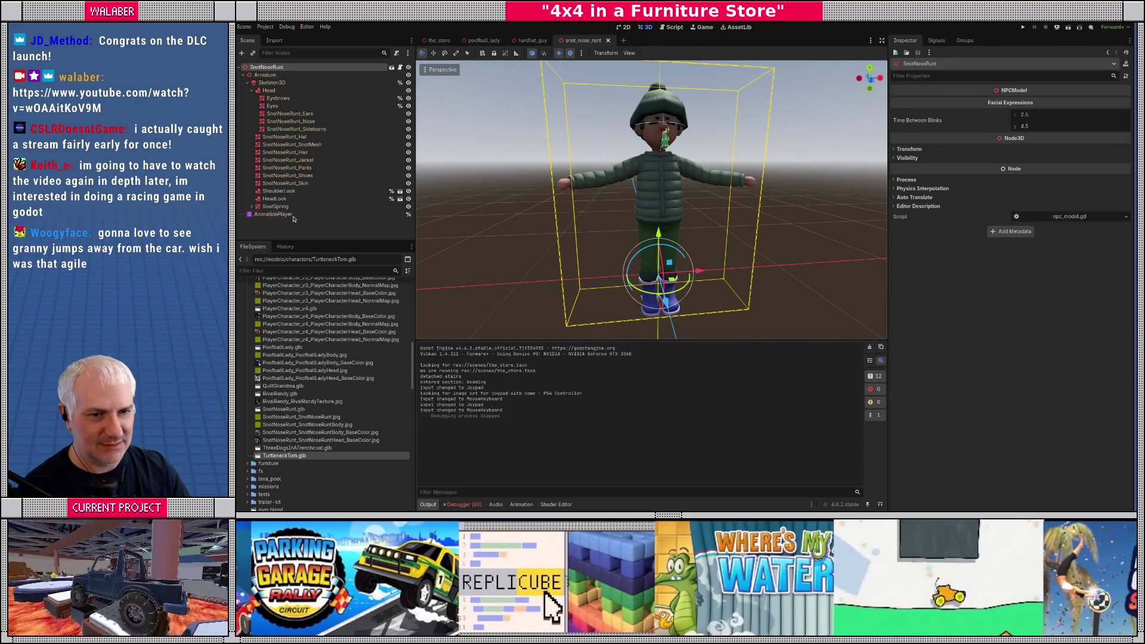
pyautogui.click(274, 214)
pyautogui.click(615, 334)
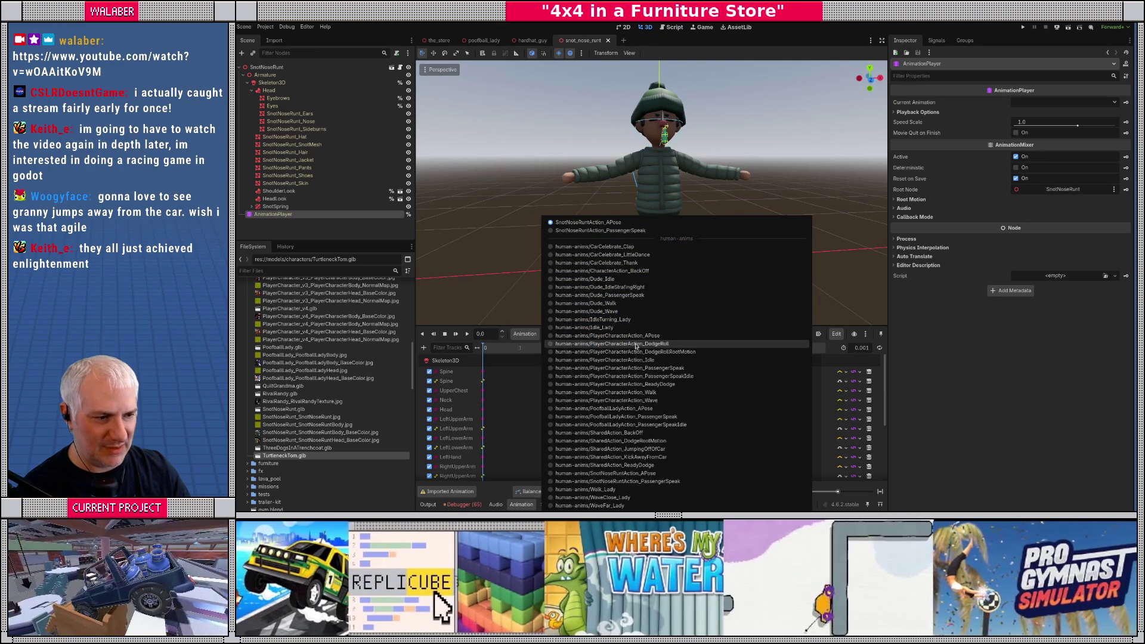
pyautogui.click(627, 360)
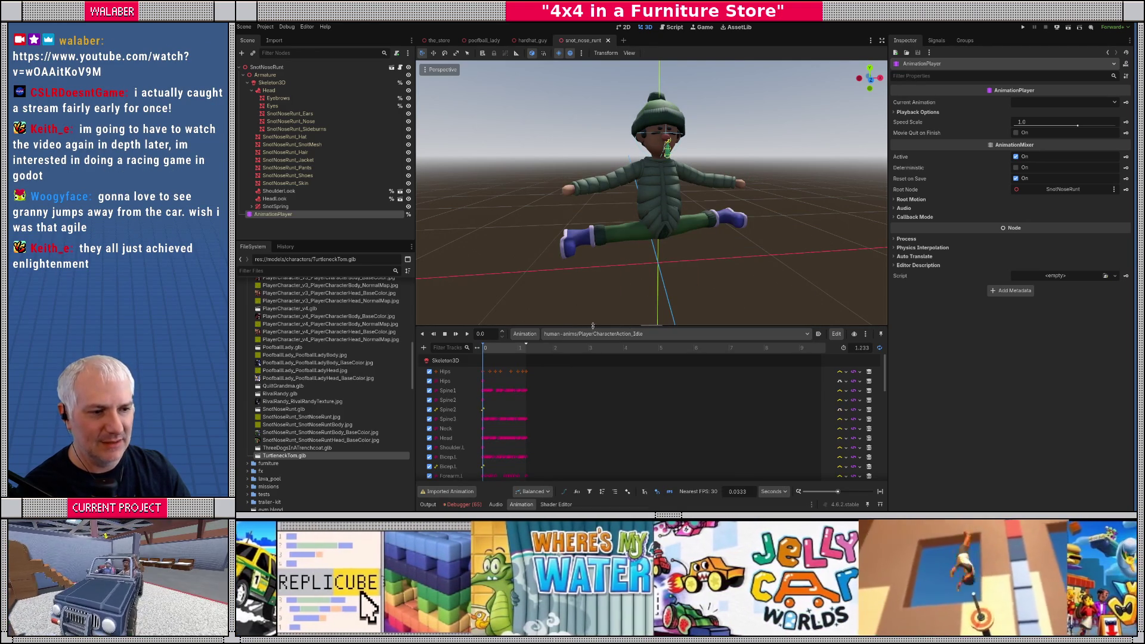
pyautogui.moveTo(593, 326); pyautogui.dragTo(593, 282)
pyautogui.moveTo(486, 305)
pyautogui.mouseDown()
pyautogui.moveTo(519, 305)
pyautogui.moveTo(484, 305)
pyautogui.mouseUp()
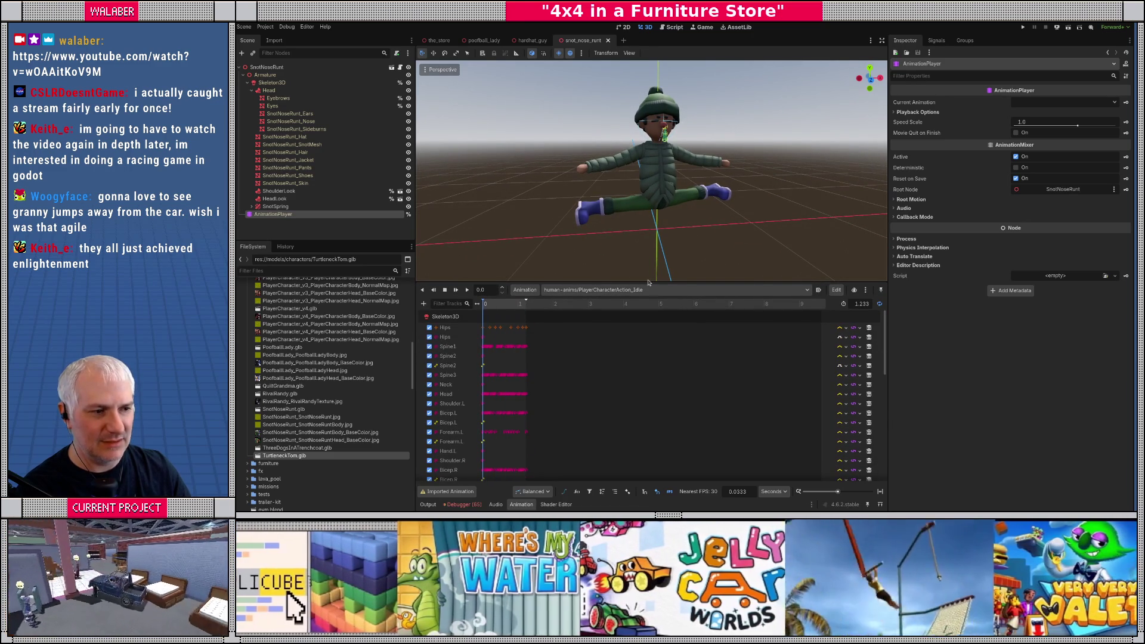
pyautogui.moveTo(654, 282); pyautogui.dragTo(650, 303)
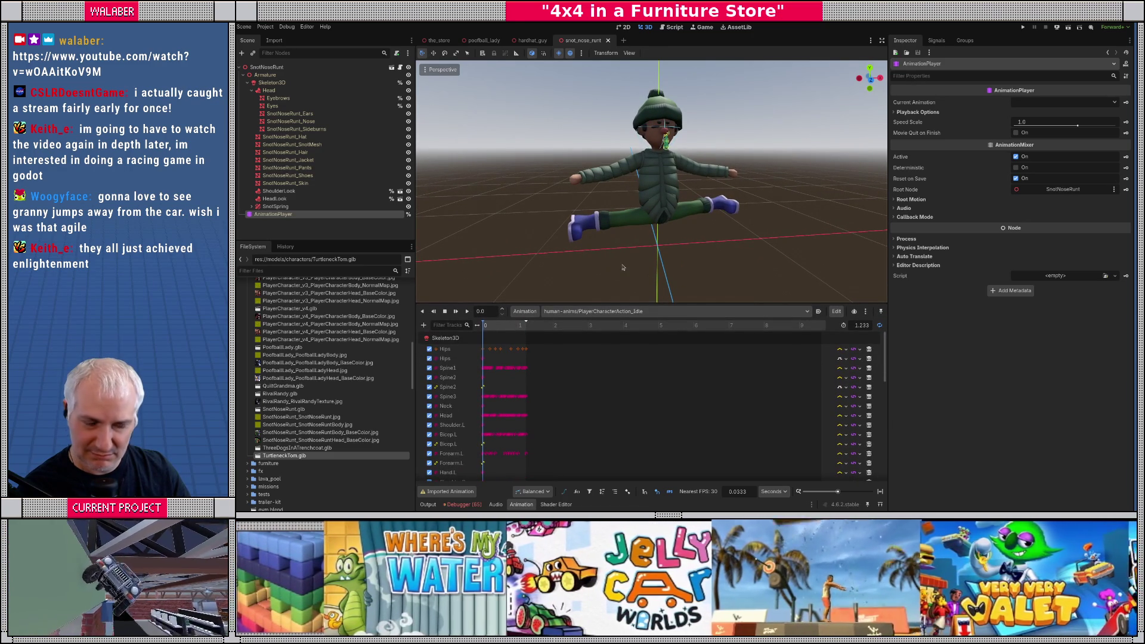
# Step: Open the Advanced Import Settings for PlayerCharacter_v4.glb from FileSystem
pyautogui.scroll(-3, 551, 391)
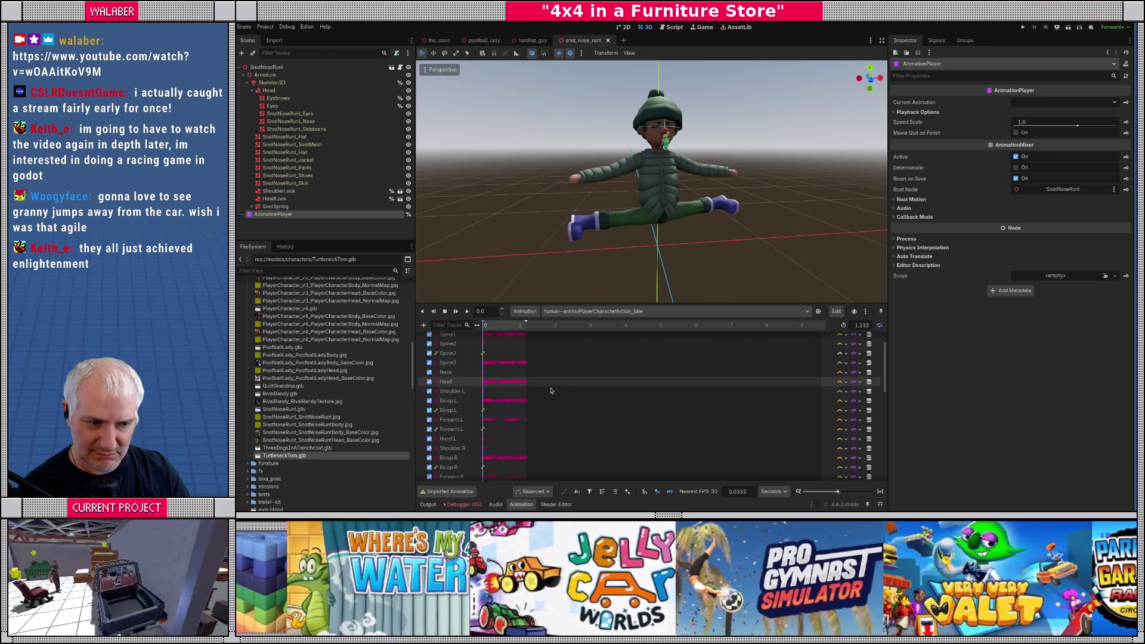
pyautogui.scroll(4, 447, 382)
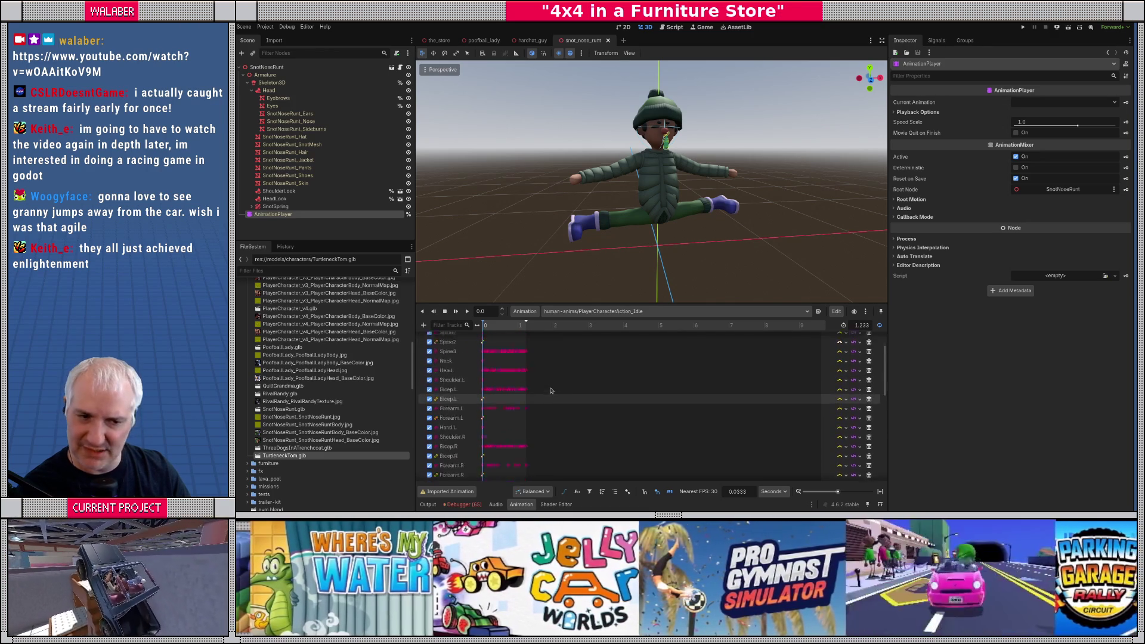
pyautogui.scroll(5, 298, 388)
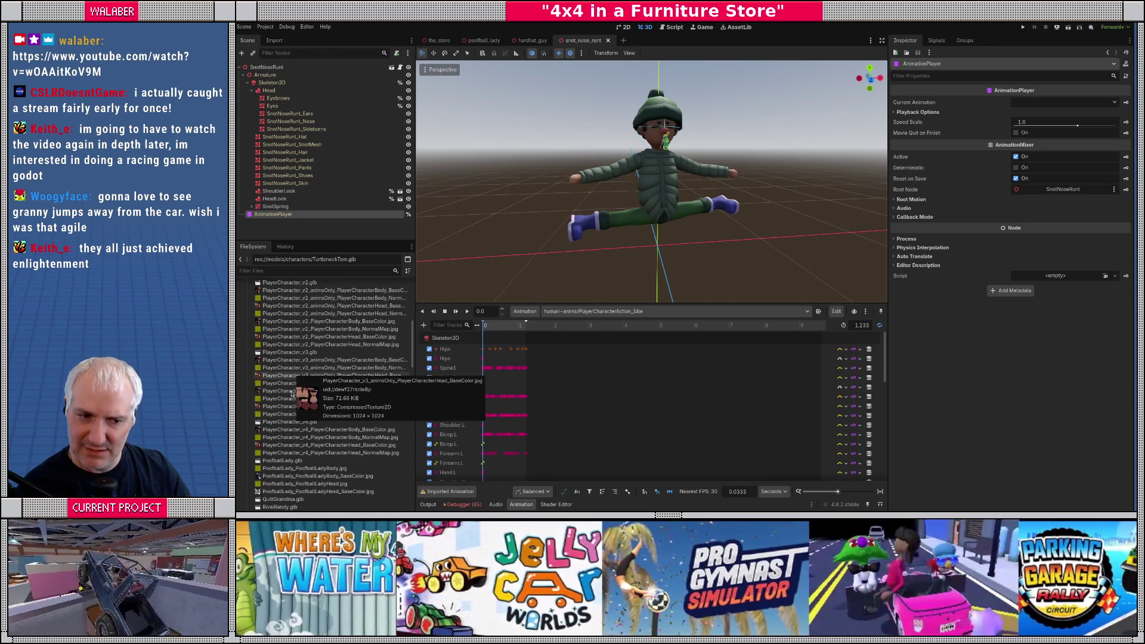
pyautogui.doubleClick(290, 421)
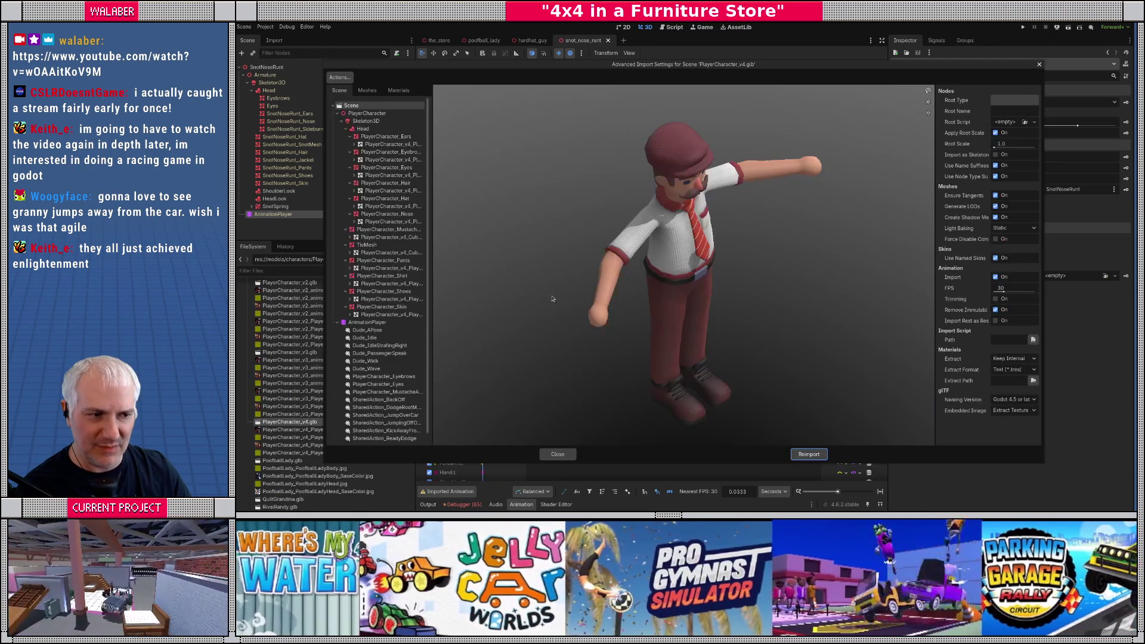
# Step: Close the import settings unchanged, then play and stop the Dude_Idle animation
pyautogui.scroll(-1, 403, 336)
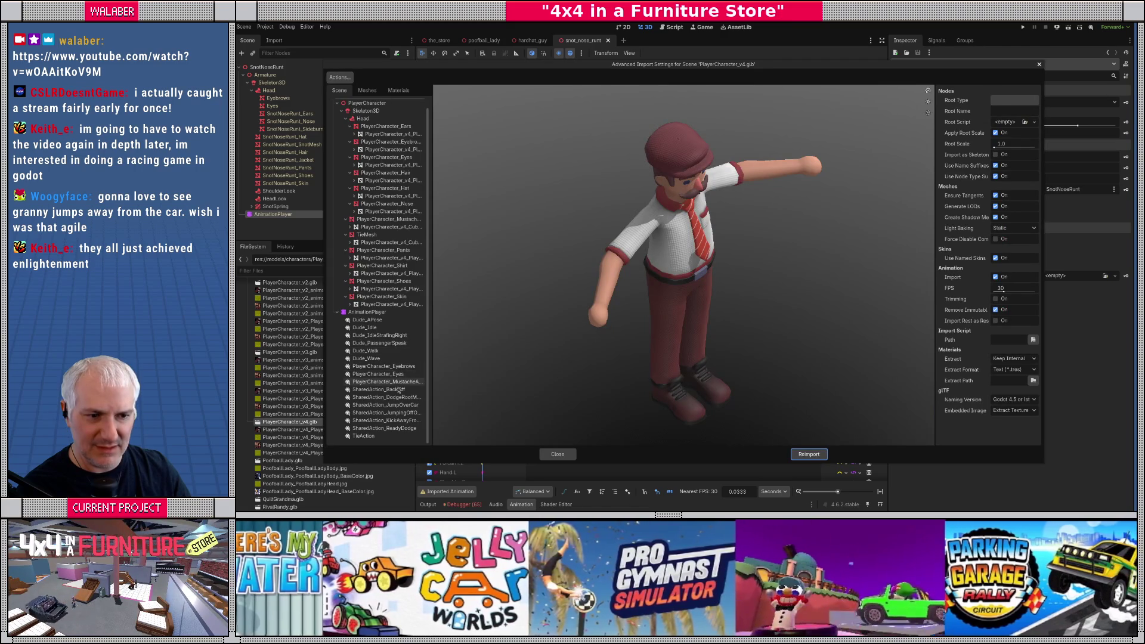
pyautogui.moveTo(430, 348); pyautogui.dragTo(482, 349)
pyautogui.click(558, 453)
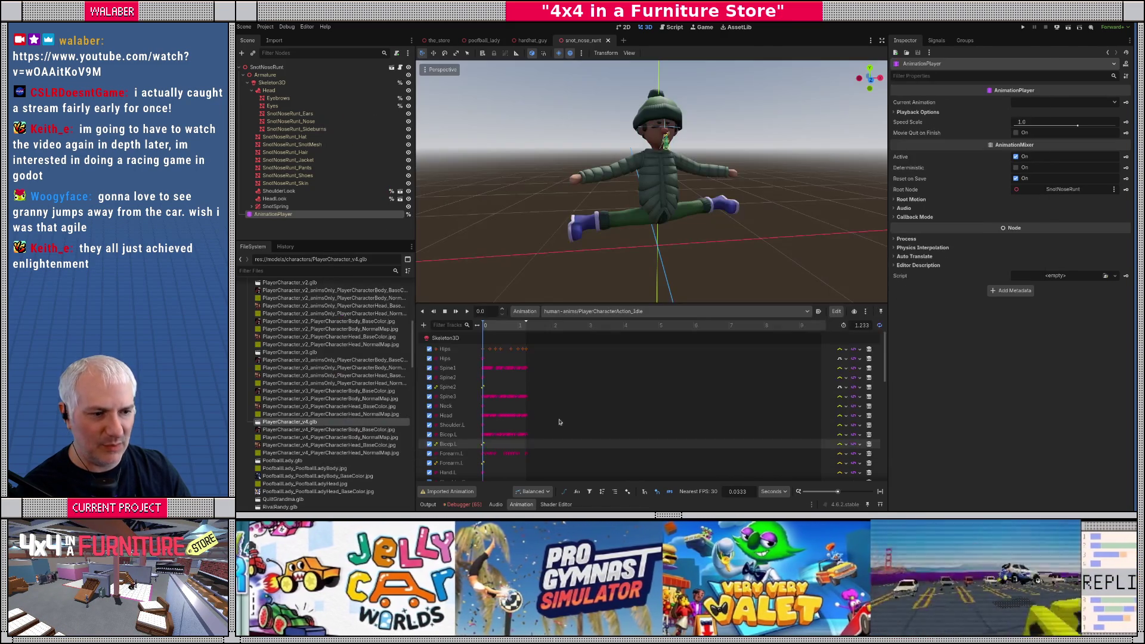
pyautogui.click(565, 312)
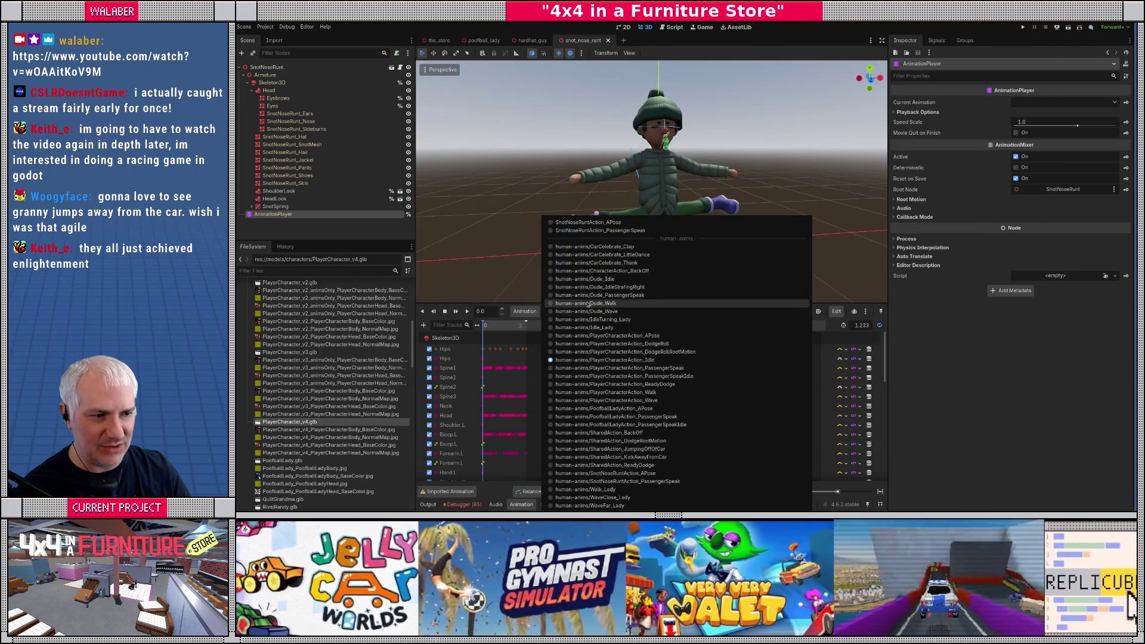
pyautogui.click(596, 280)
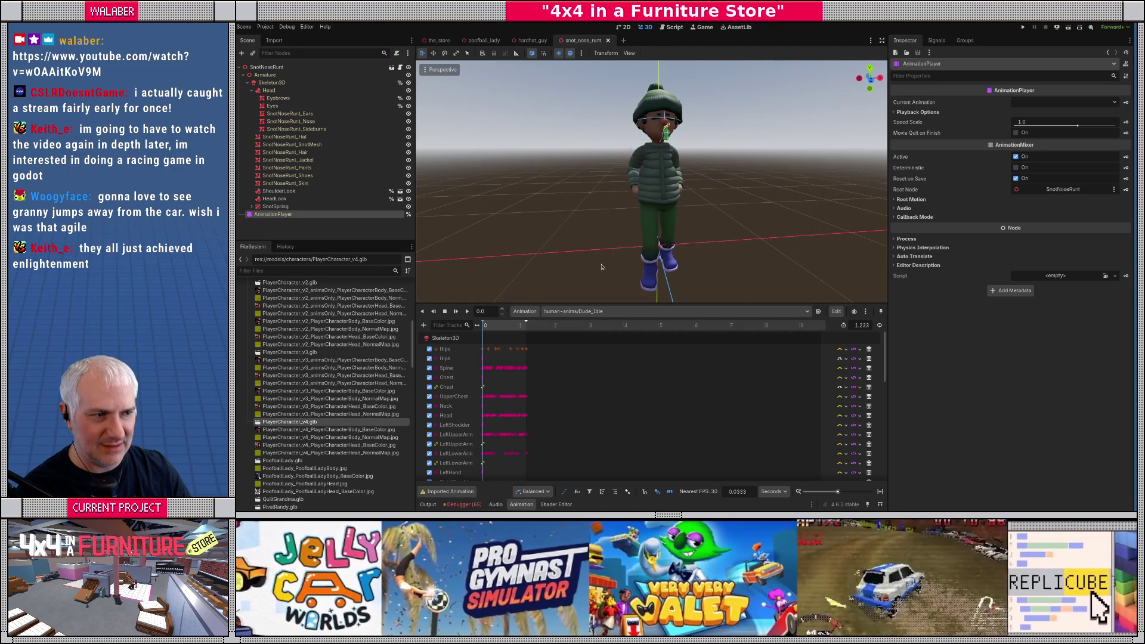
pyautogui.click(467, 311)
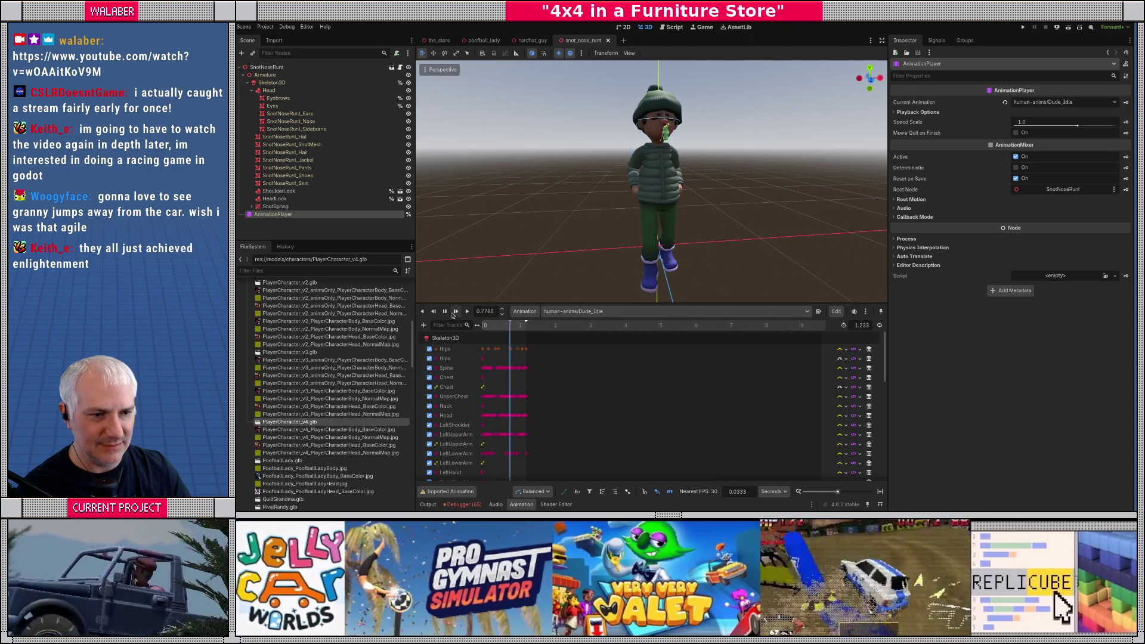
pyautogui.click(446, 312)
# Step: Play and pause the Idle_Lady animation, then launch the game with F5
pyautogui.click(597, 311)
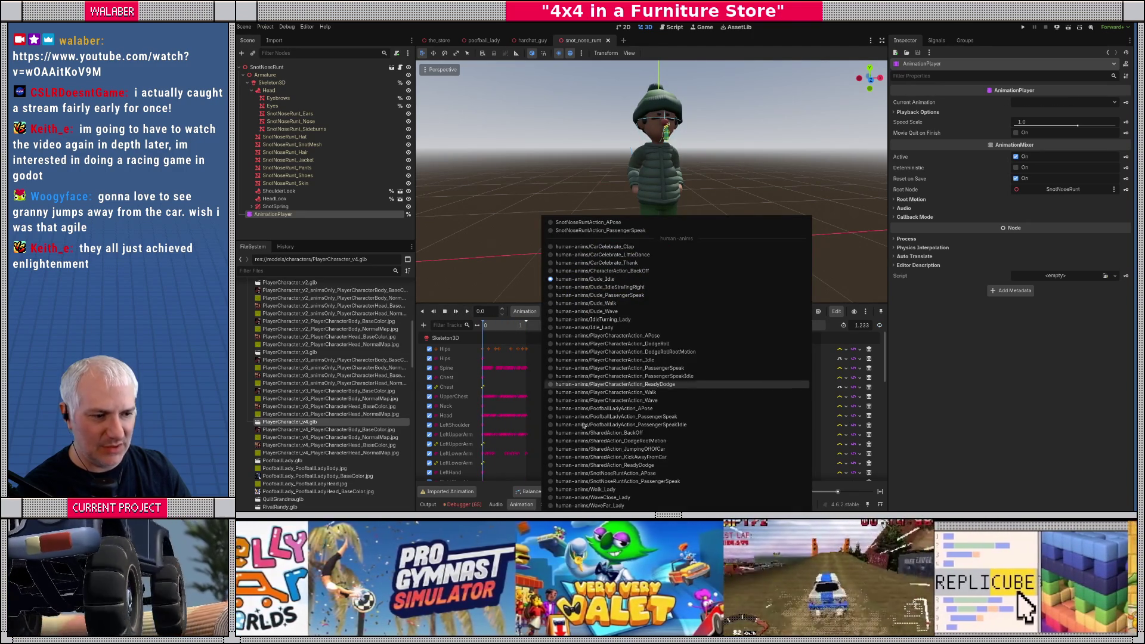
pyautogui.click(596, 329)
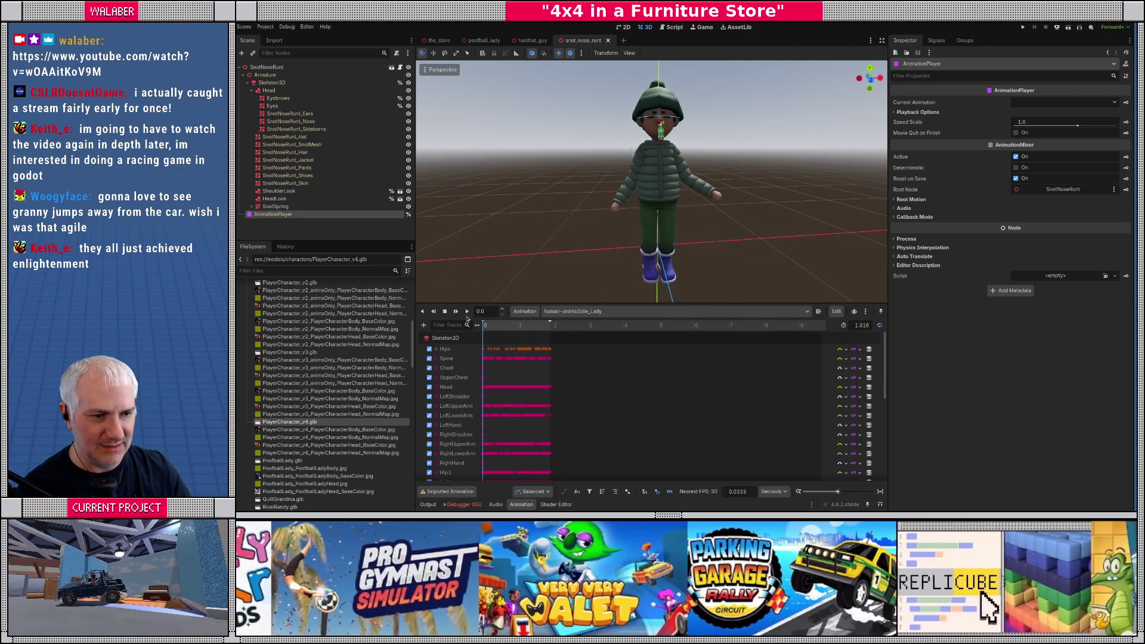
pyautogui.click(467, 311)
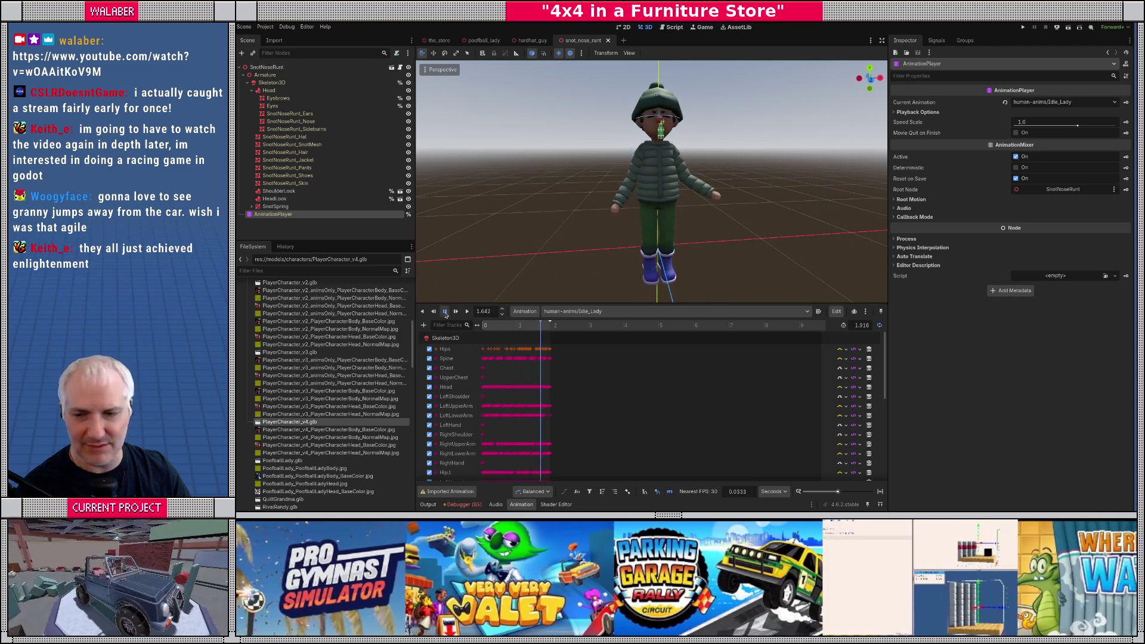
pyautogui.click(445, 311)
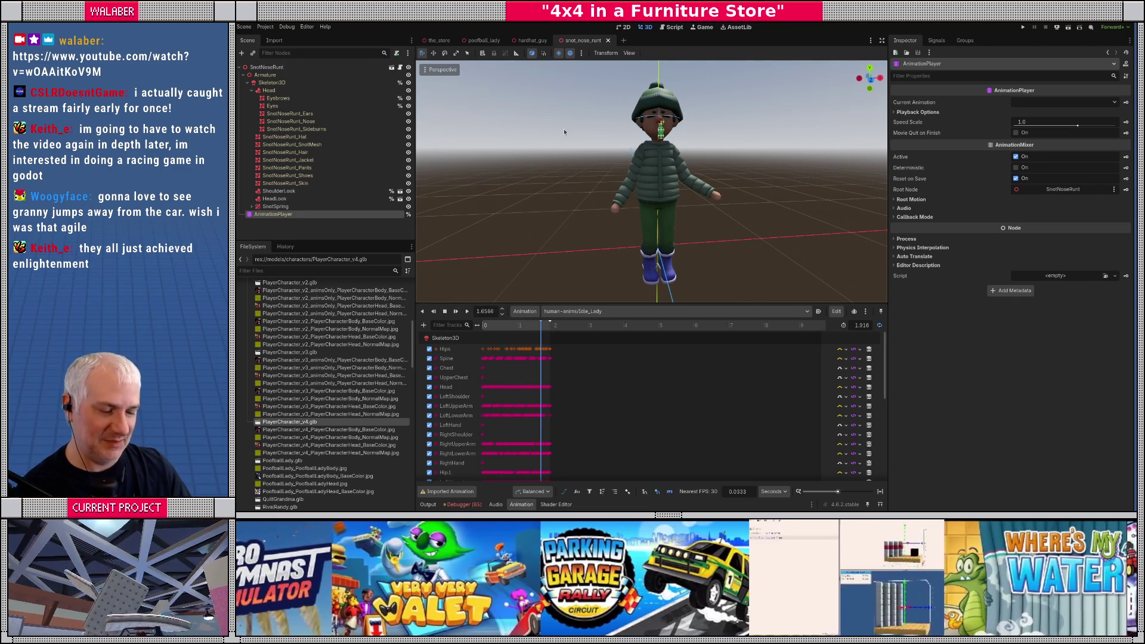
pyautogui.press('F5')
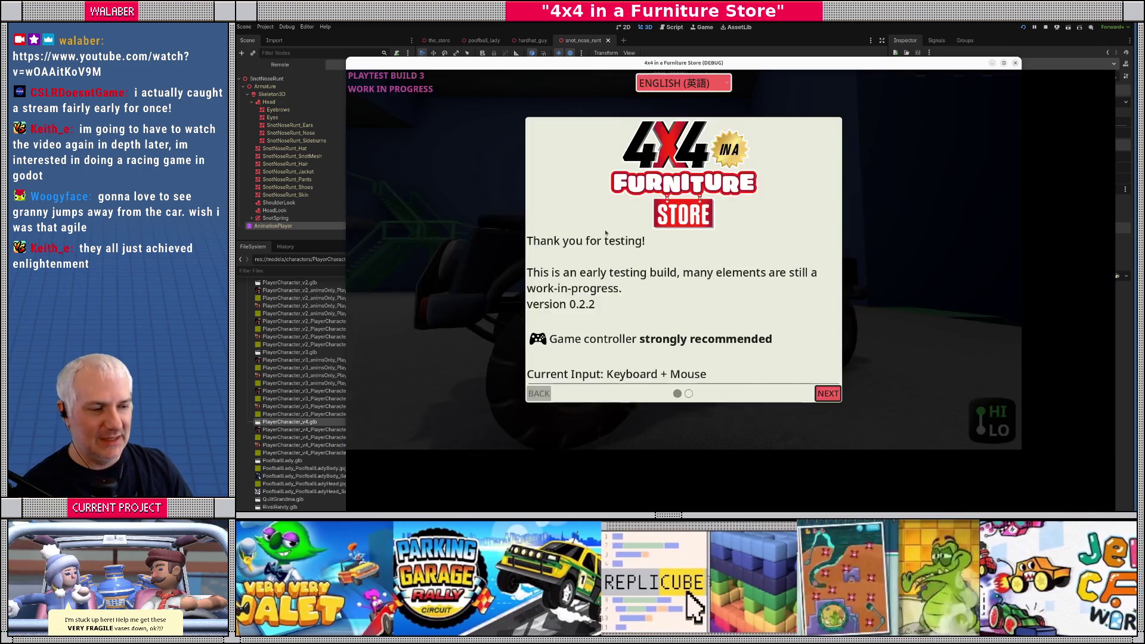
# Step: Dismiss the testing notice to enter the showroom, then quit the game
pyautogui.press('Return')
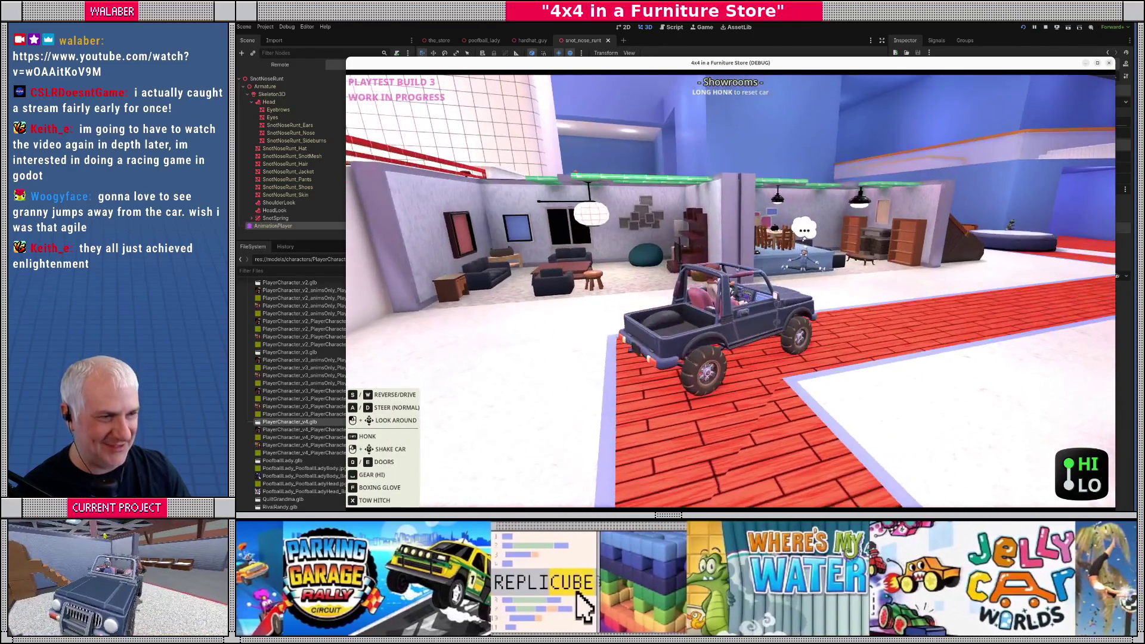
pyautogui.press('Escape')
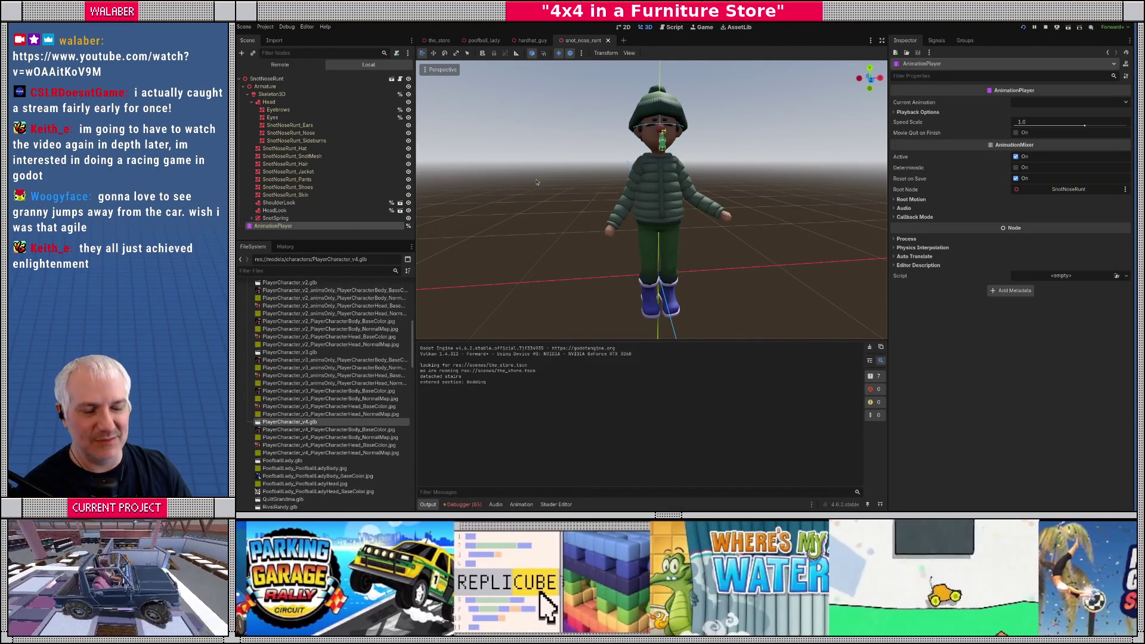
pyautogui.moveTo(676, 340); pyautogui.dragTo(675, 366)
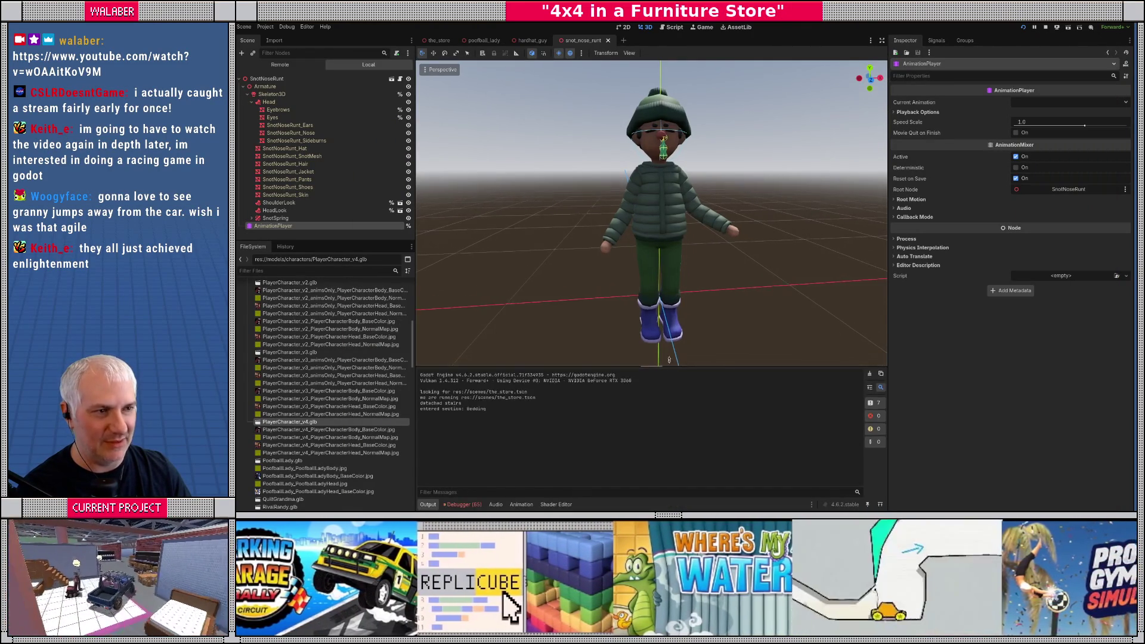
pyautogui.click(608, 40)
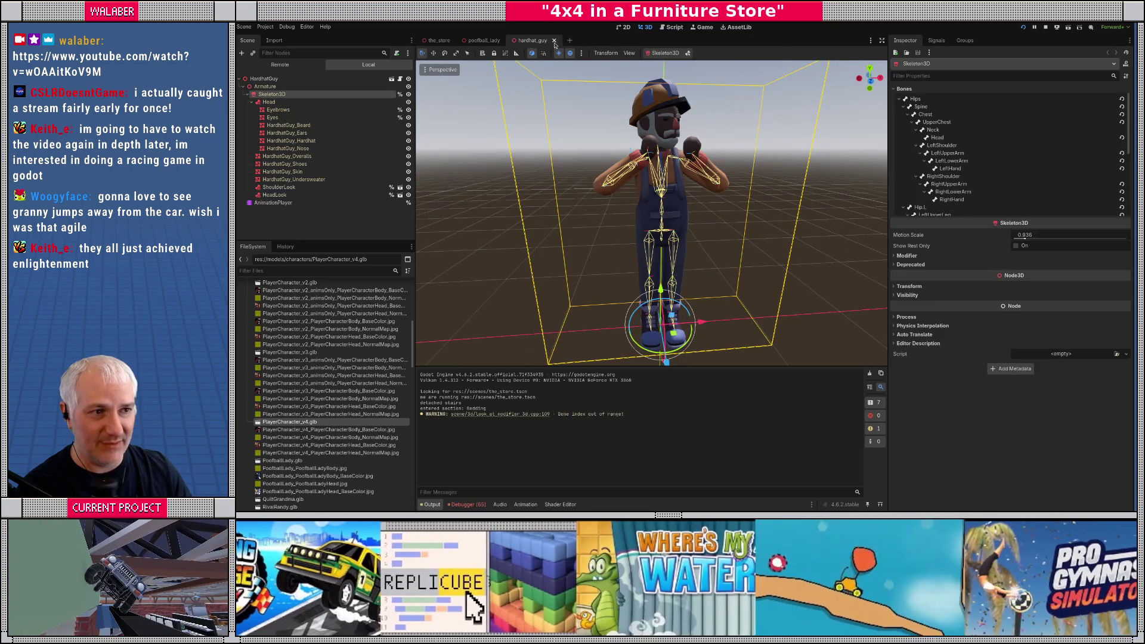
pyautogui.click(554, 41)
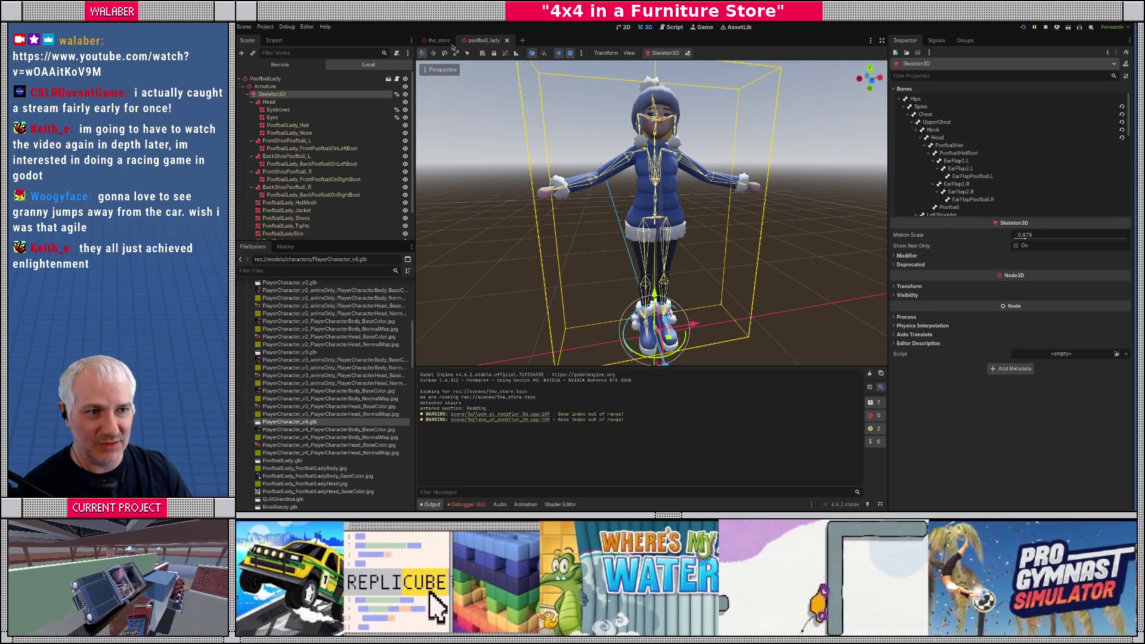
pyautogui.click(507, 40)
pyautogui.scroll(3, 301, 408)
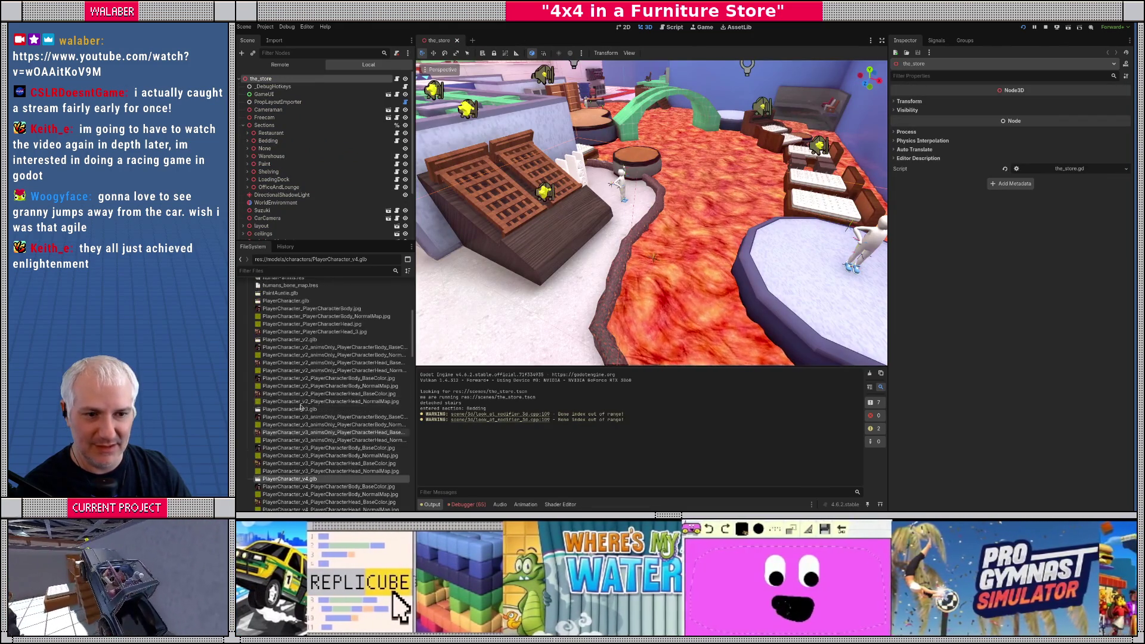
pyautogui.doubleClick(285, 302)
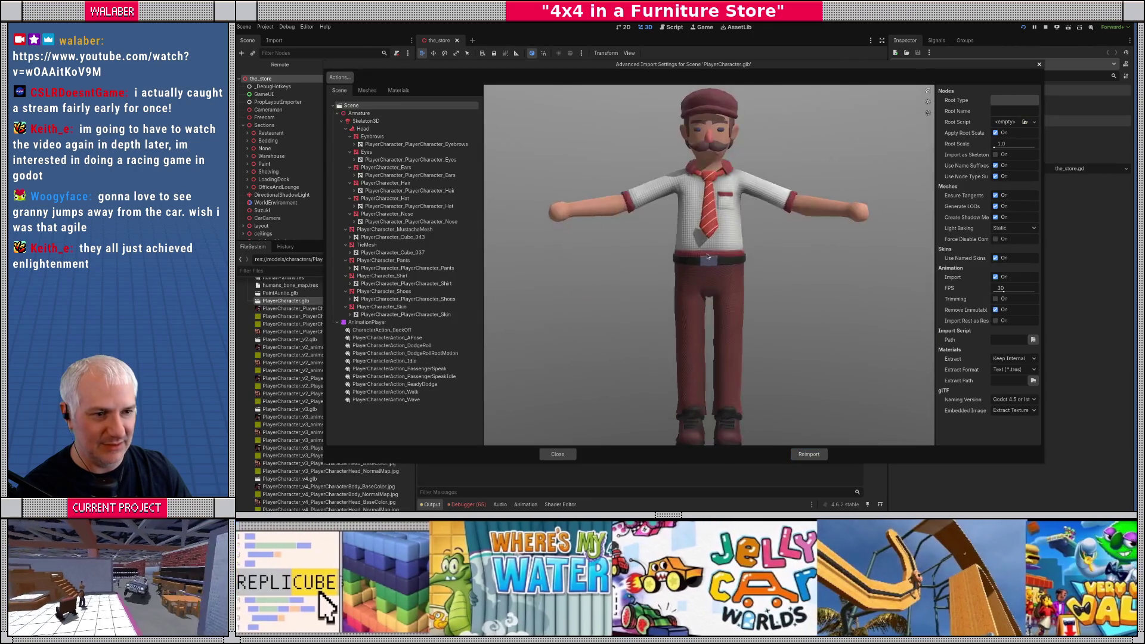
pyautogui.moveTo(708, 257); pyautogui.dragTo(717, 259)
pyautogui.click(558, 454)
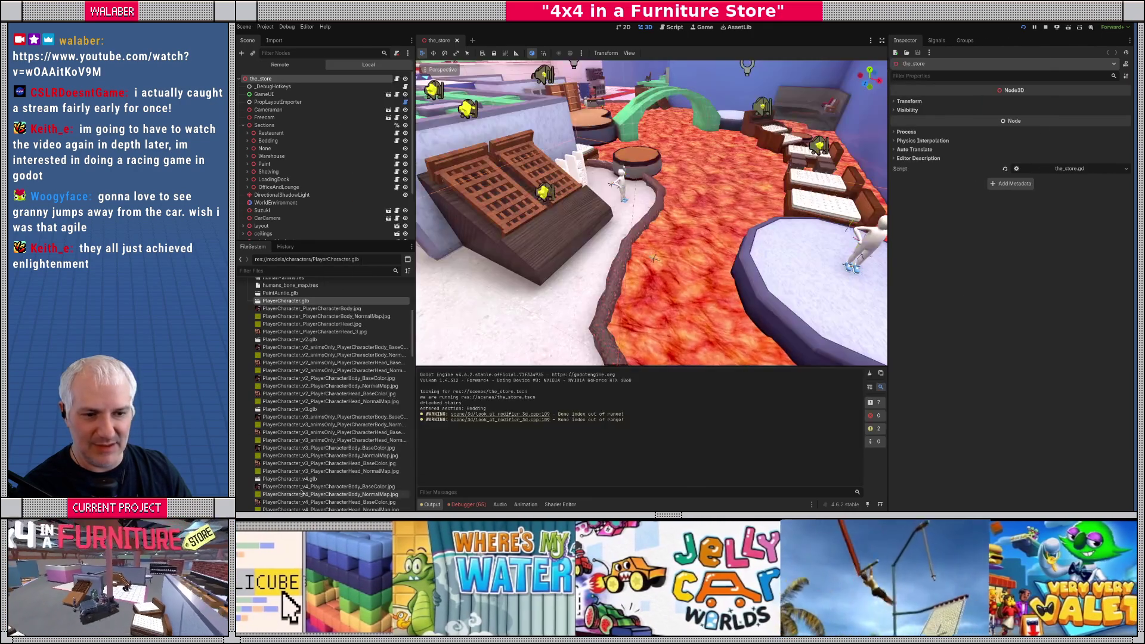
pyautogui.doubleClick(285, 479)
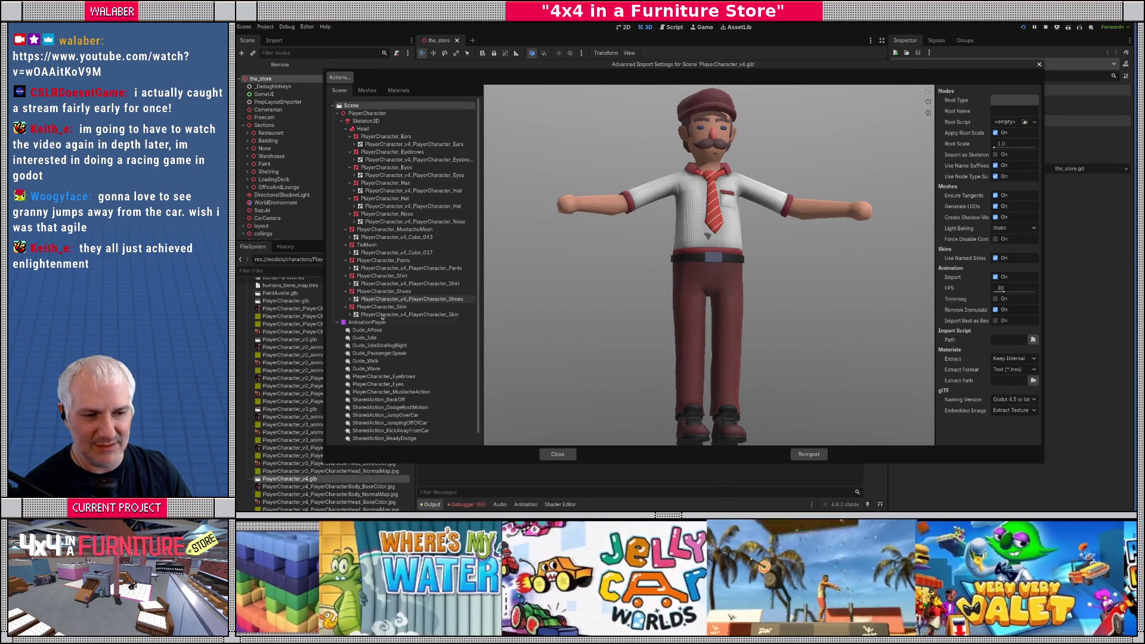
pyautogui.scroll(-1, 400, 310)
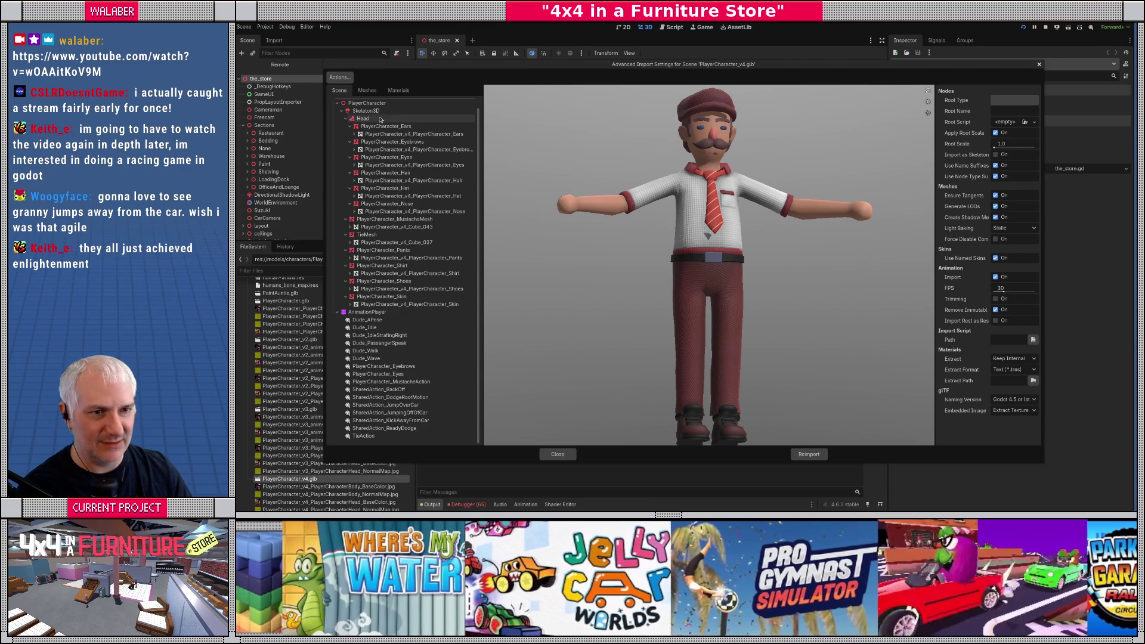
pyautogui.click(365, 111)
pyautogui.moveTo(934, 199); pyautogui.dragTo(841, 199)
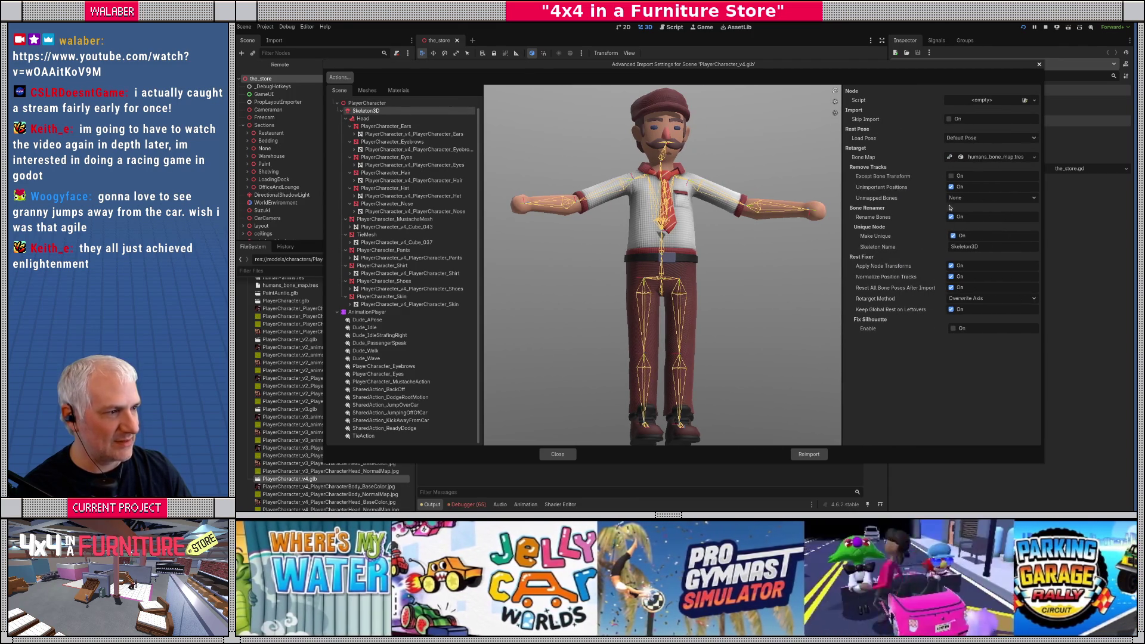
pyautogui.click(559, 455)
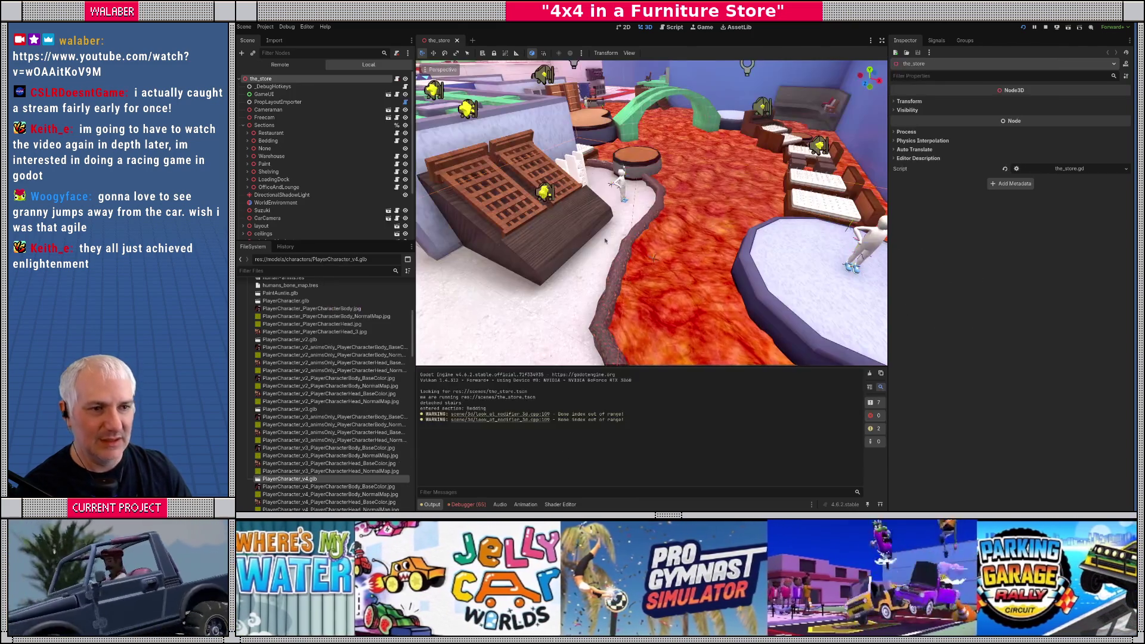
# Step: Filter FileSystem for 'driv', open driver_model.tscn and inspect its PlayerCharacter node
pyautogui.click(304, 272)
pyautogui.write('driv')
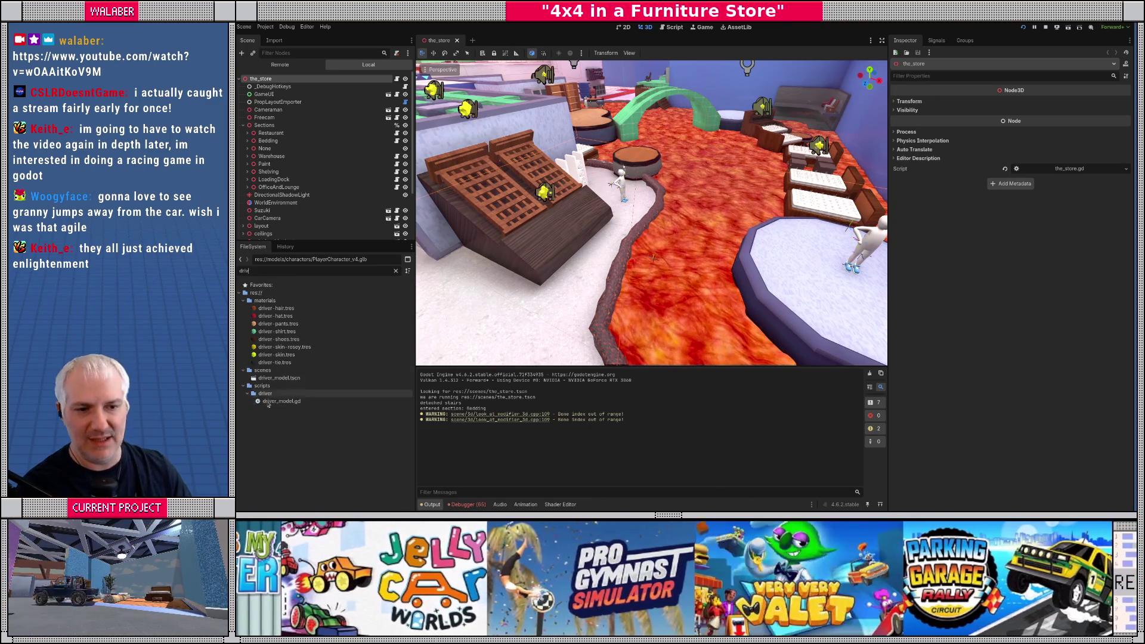
pyautogui.click(279, 377)
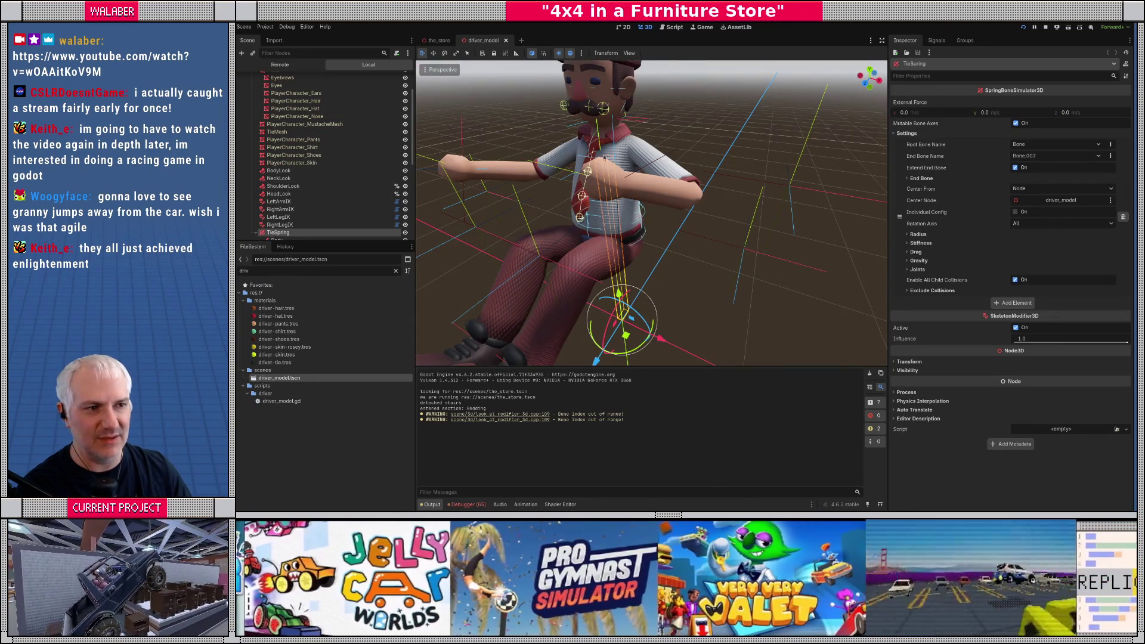
pyautogui.scroll(3, 351, 119)
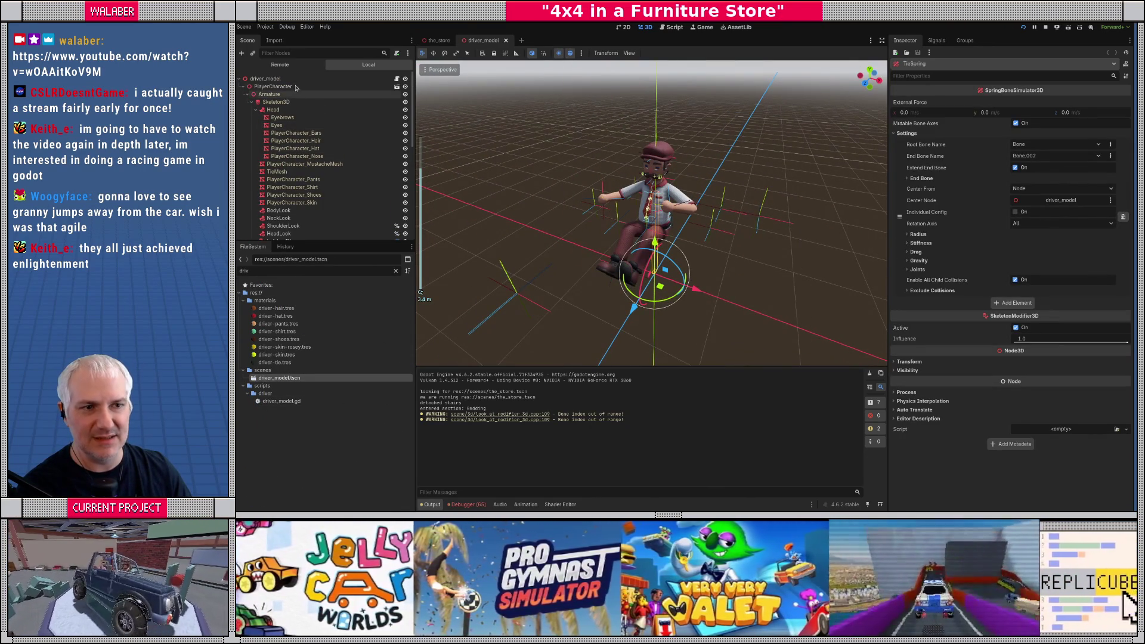
pyautogui.click(360, 88)
pyautogui.click(396, 87)
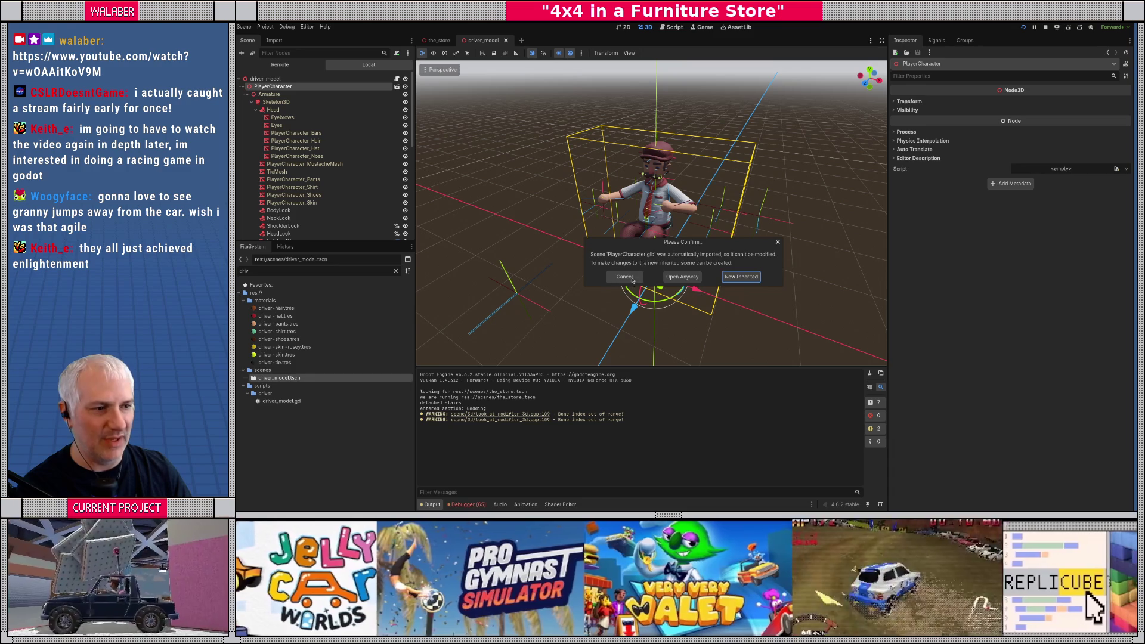
pyautogui.click(625, 277)
# Step: Clear the file filter and open, then close, PlayerCharacter_v4's import settings
pyautogui.scroll(5, 643, 230)
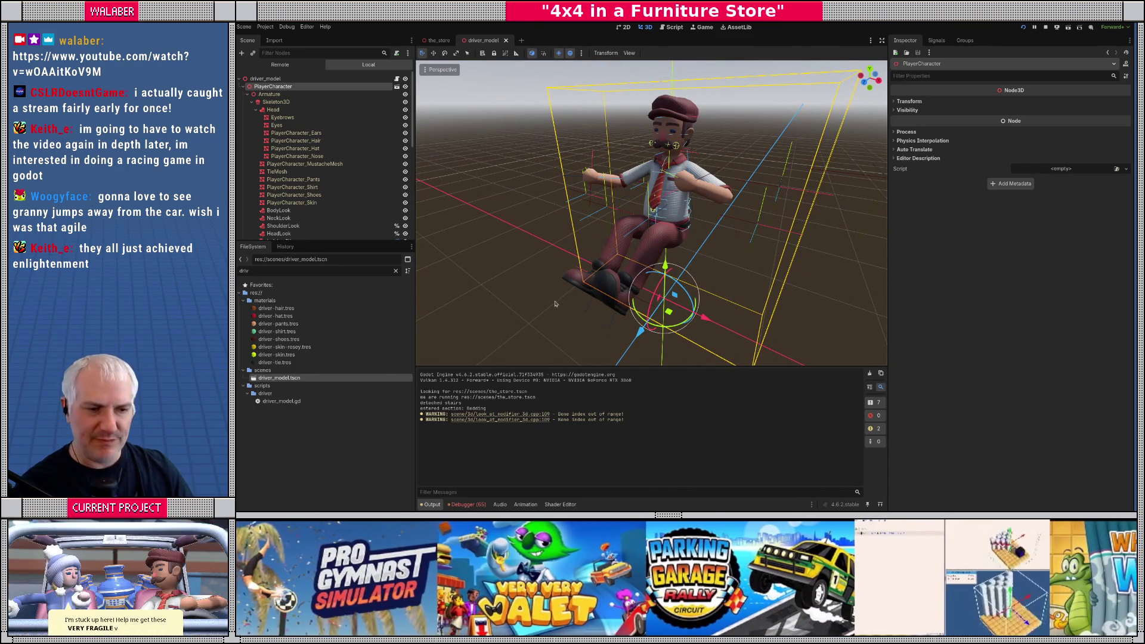
pyautogui.click(396, 270)
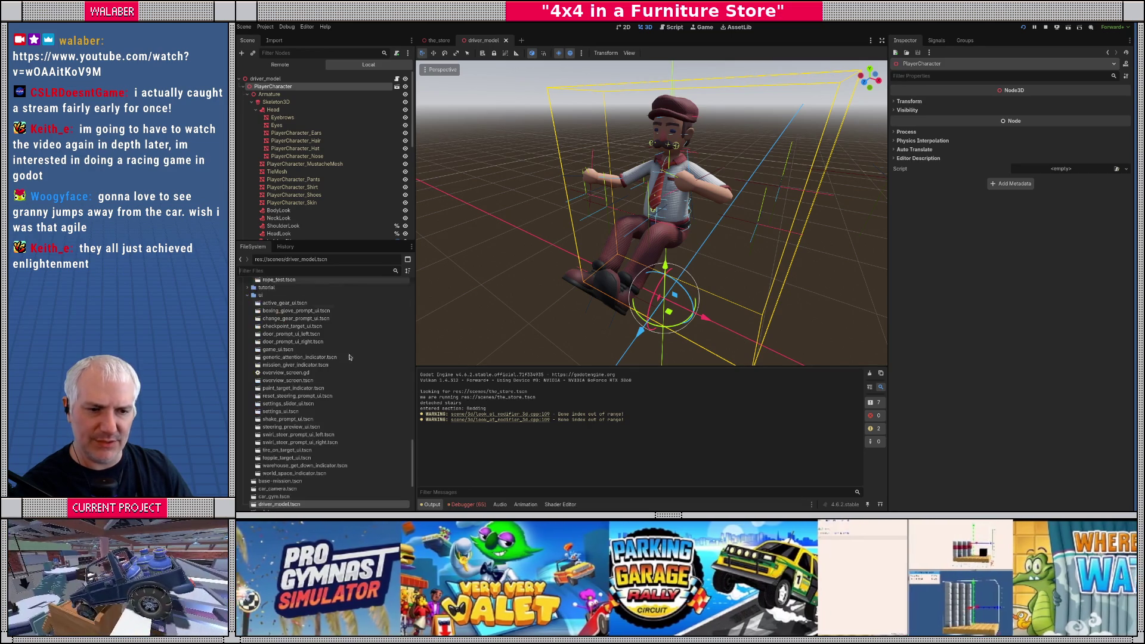
pyautogui.scroll(10, 343, 404)
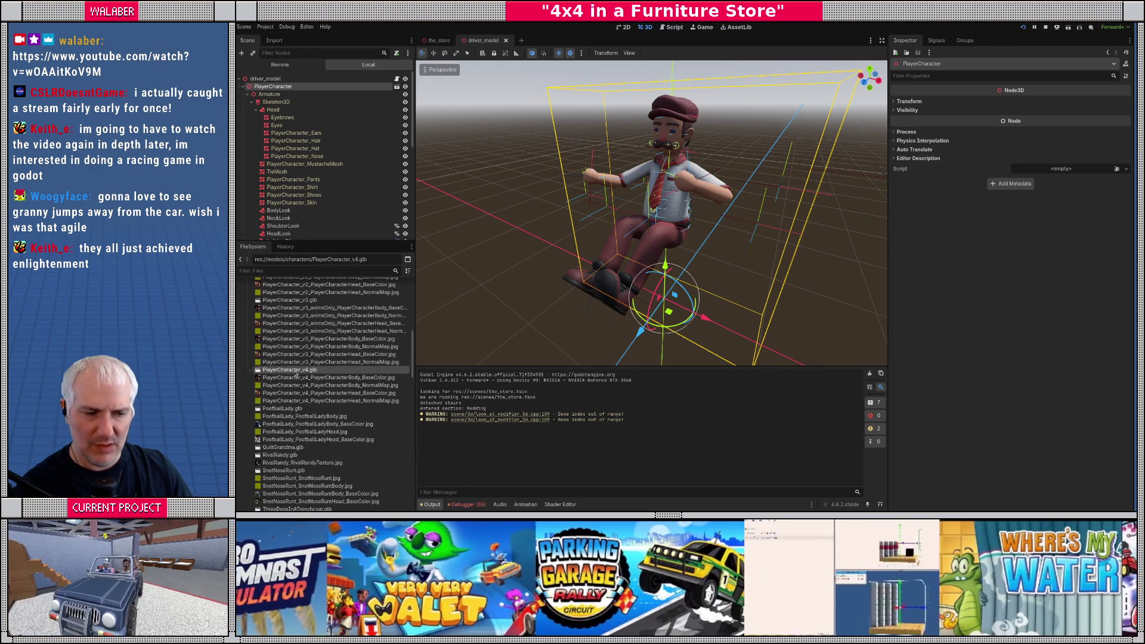
pyautogui.doubleClick(291, 369)
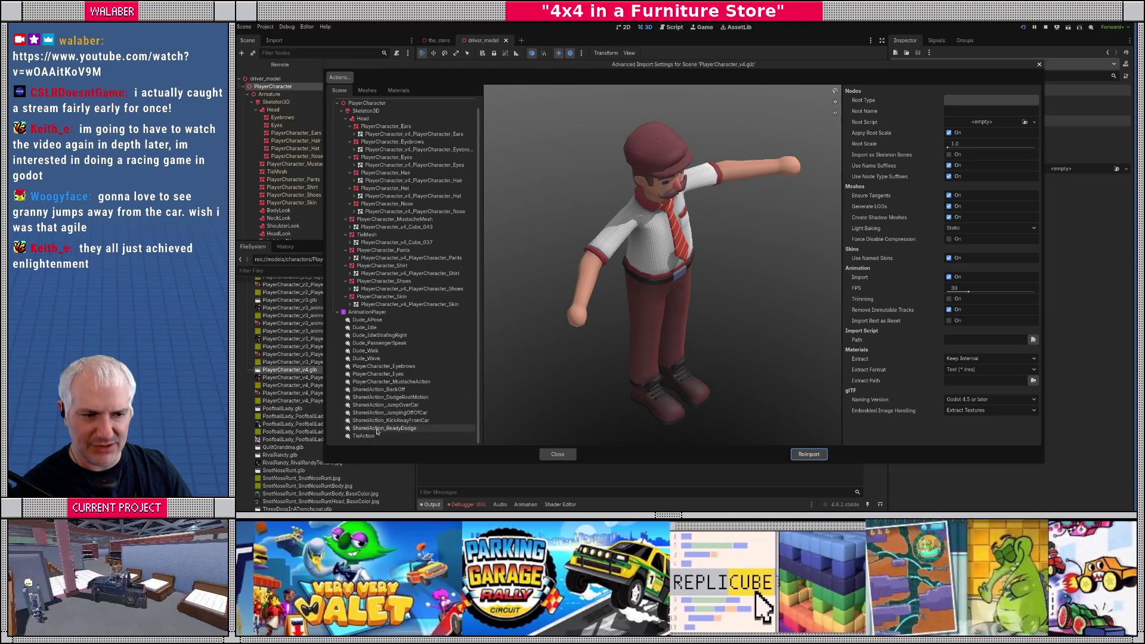
pyautogui.click(557, 454)
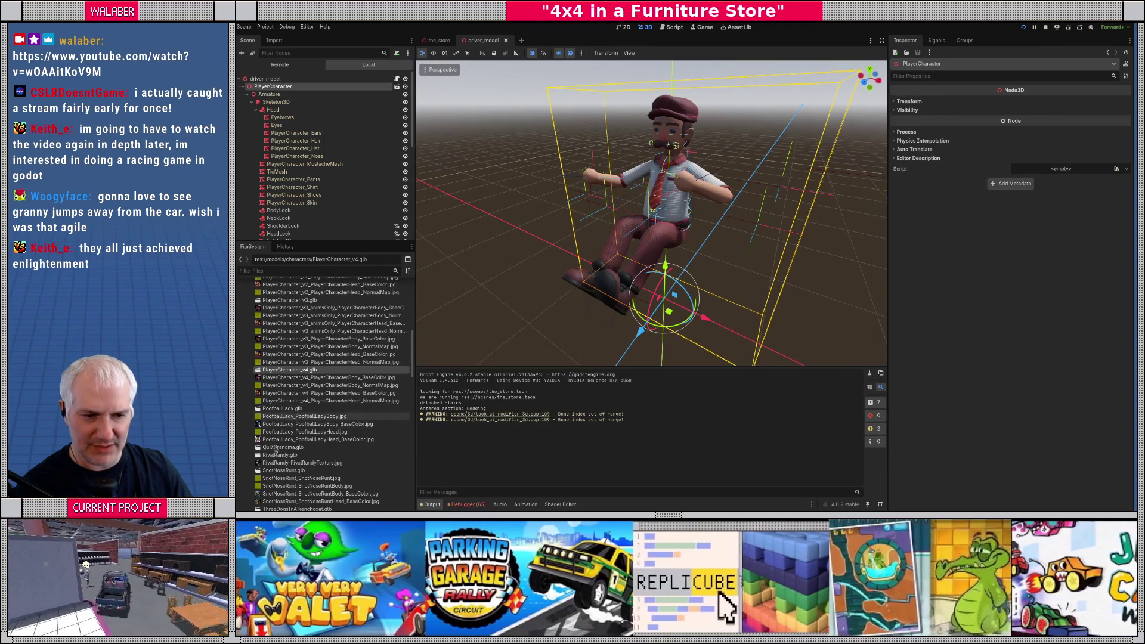
# Step: Load the CharacterAction_BackOff animation on the AnimationPlayer and view the seated character
pyautogui.scroll(-5, 310, 179)
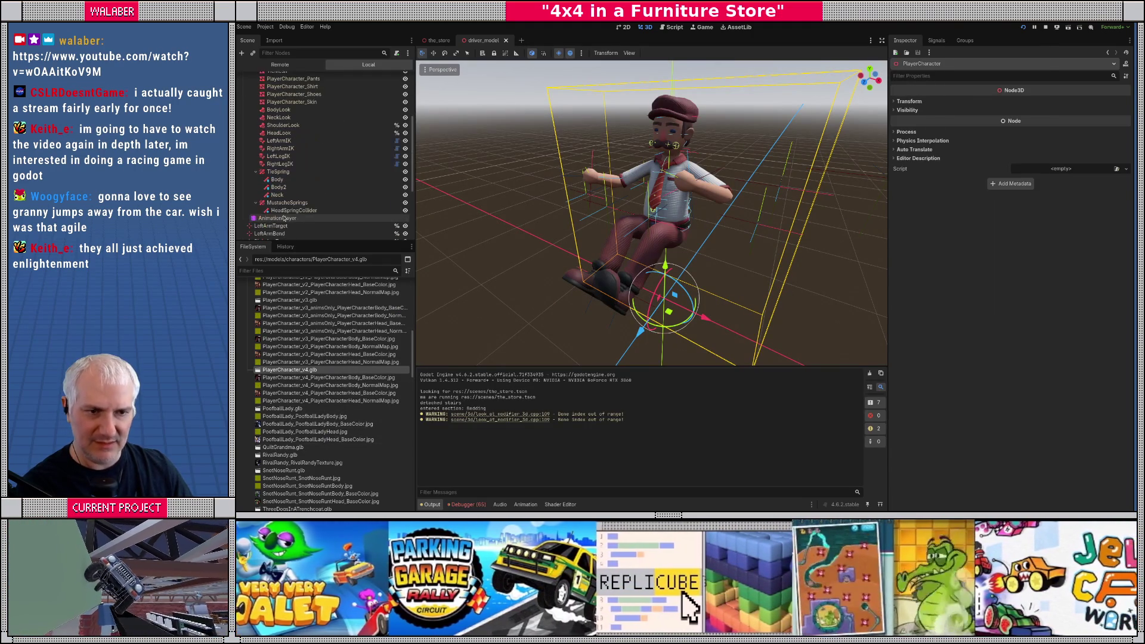
pyautogui.click(277, 217)
pyautogui.click(594, 314)
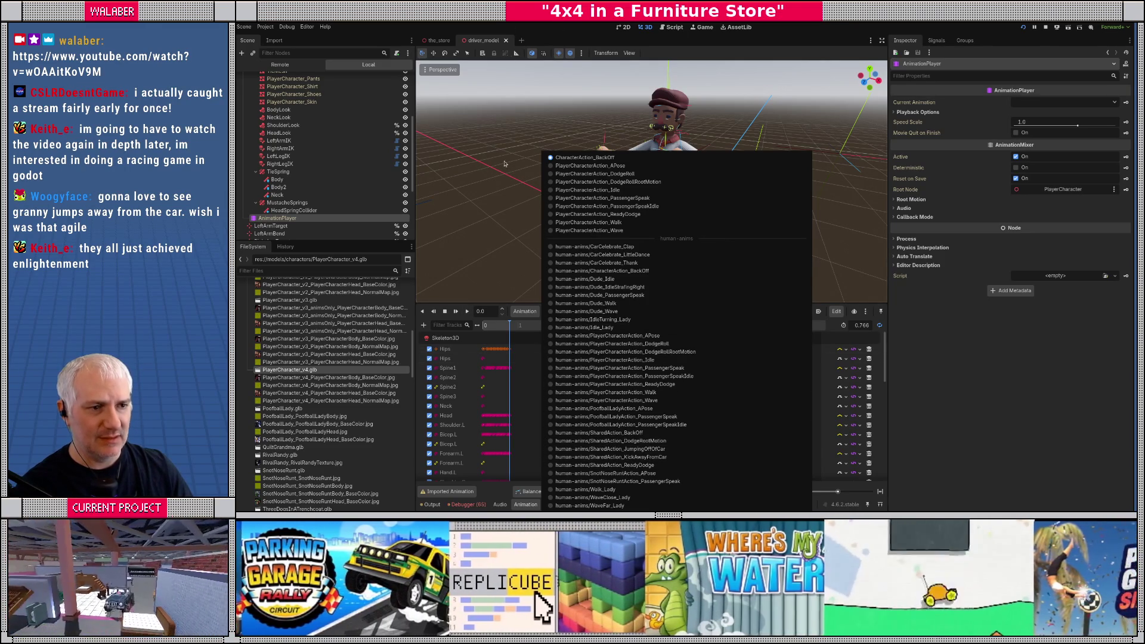
pyautogui.click(520, 233)
pyautogui.moveTo(609, 280)
pyautogui.mouseDown()
pyautogui.moveTo(615, 263)
pyautogui.moveTo(584, 271)
pyautogui.mouseUp()
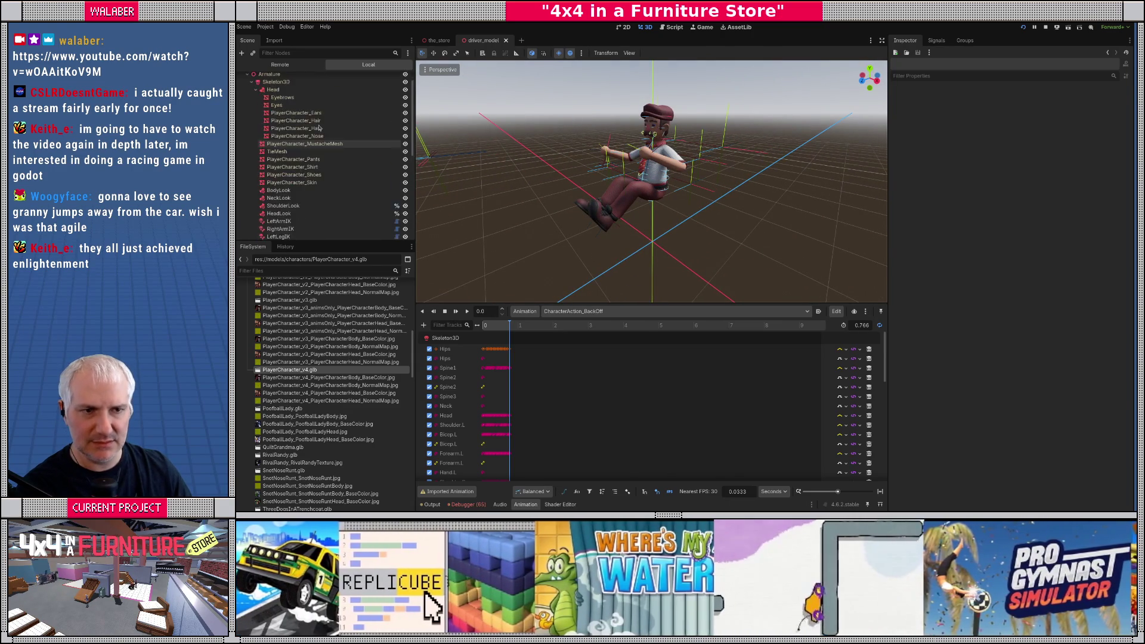
pyautogui.scroll(5, 397, 124)
# Step: Select the BodyLook–MustacheSprings modifiers and drag PlayerCharacter_v4.glb into the scene tree
pyautogui.click(389, 102)
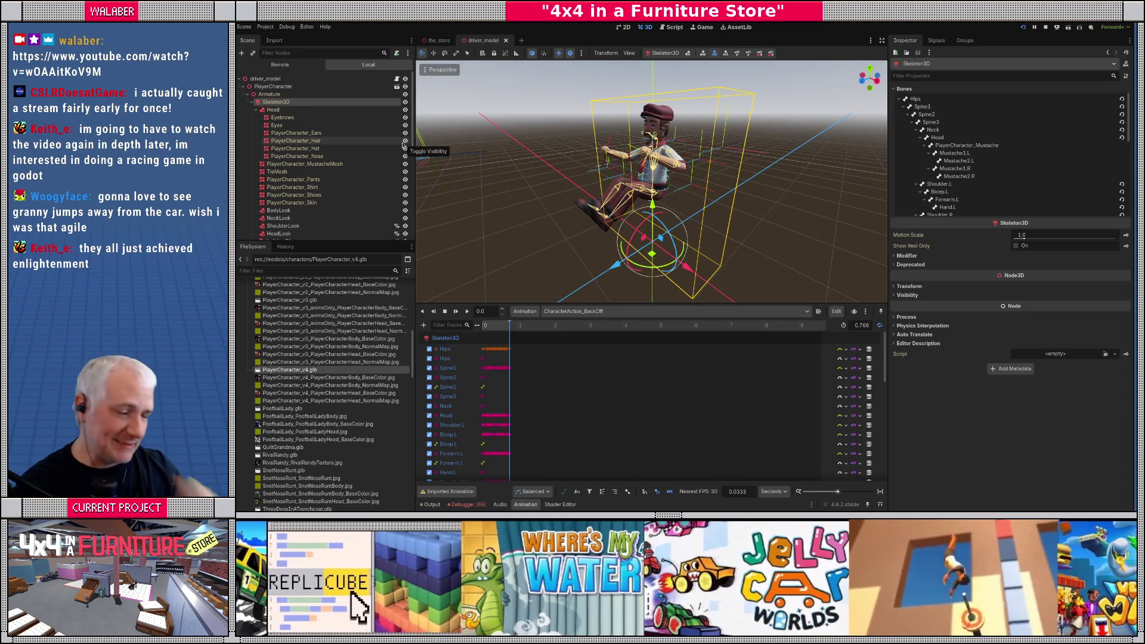
pyautogui.scroll(-4, 299, 214)
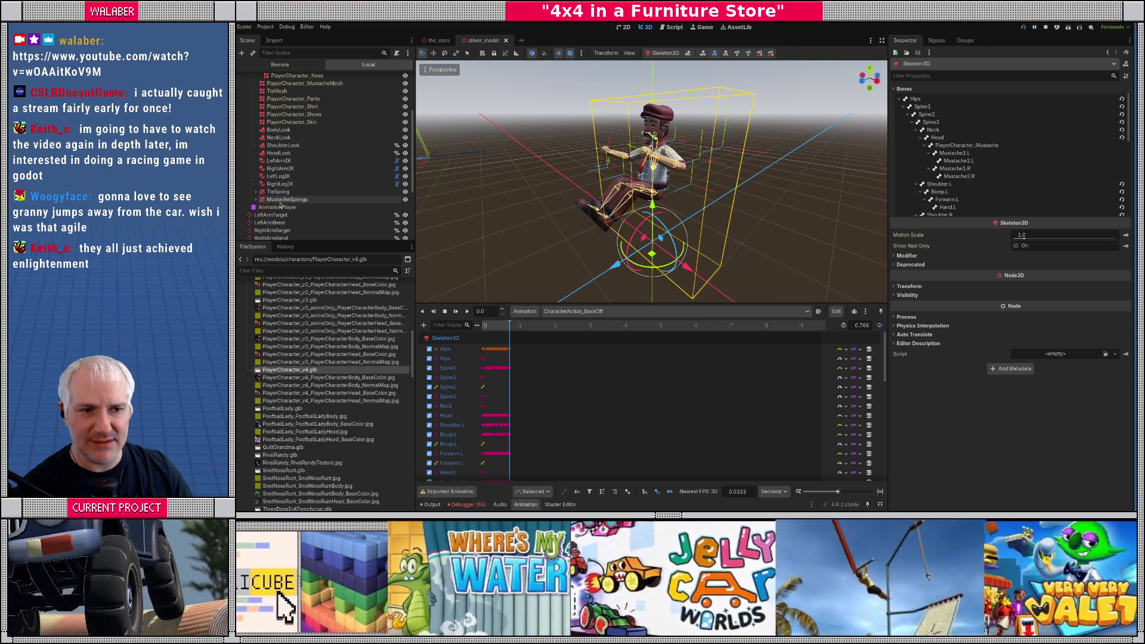
pyautogui.click(278, 129)
pyautogui.keyDown('shift'); pyautogui.click(287, 200); pyautogui.keyUp('shift')
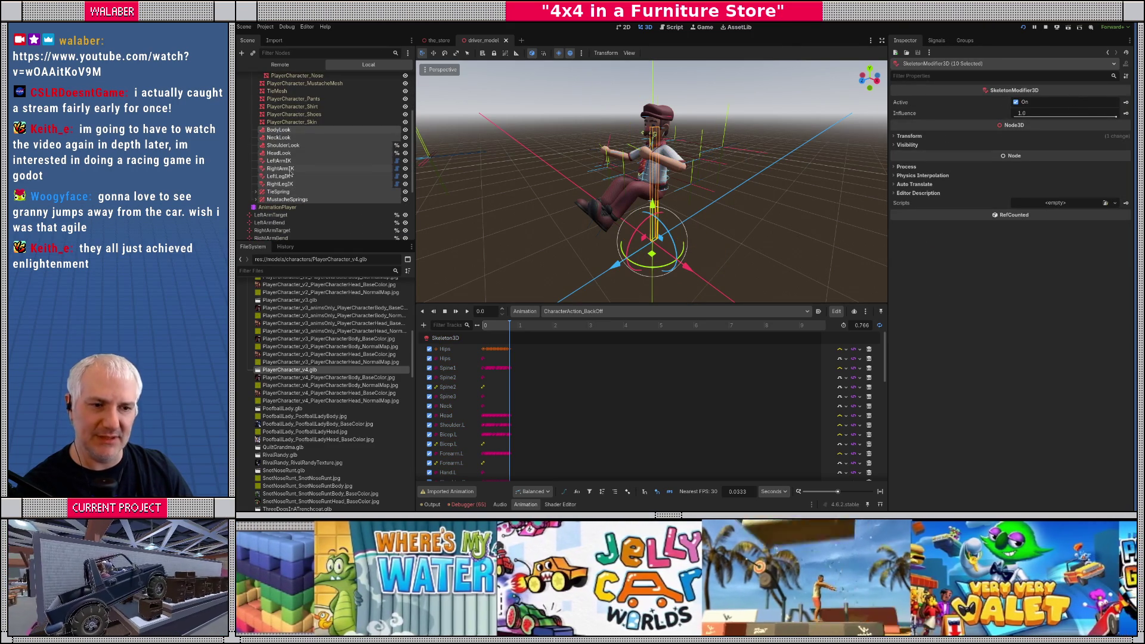
pyautogui.moveTo(282, 370)
pyautogui.mouseDown()
pyautogui.moveTo(299, 66)
pyautogui.moveTo(300, 87)
pyautogui.mouseUp()
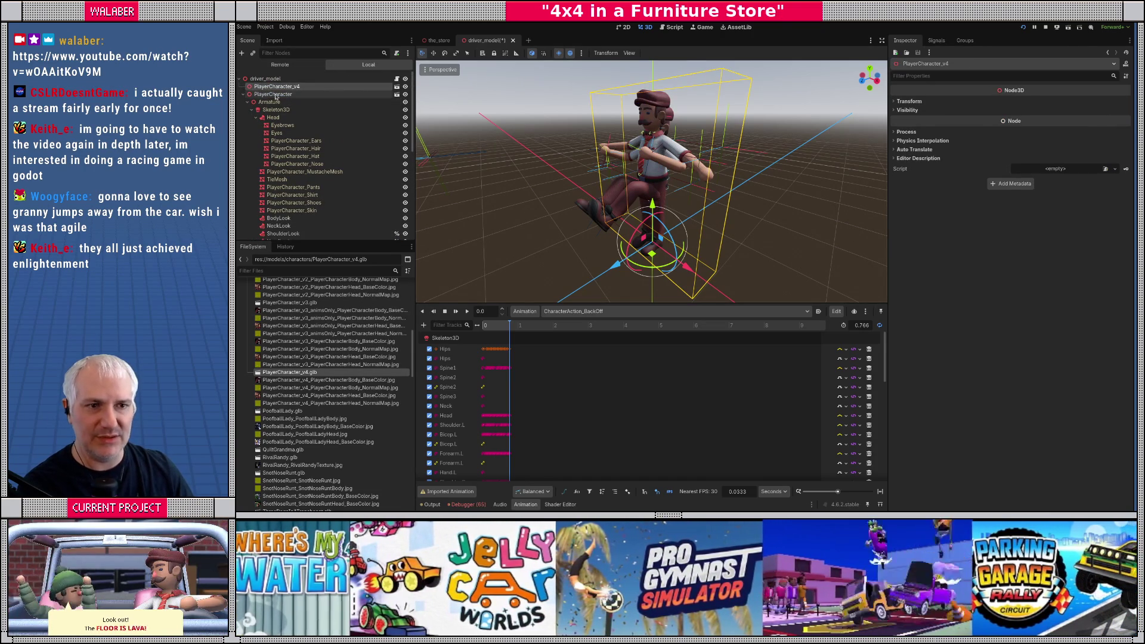
# Step: Delete the old PlayerCharacter node from the driver scene
pyautogui.click(271, 94)
pyautogui.press('Delete')
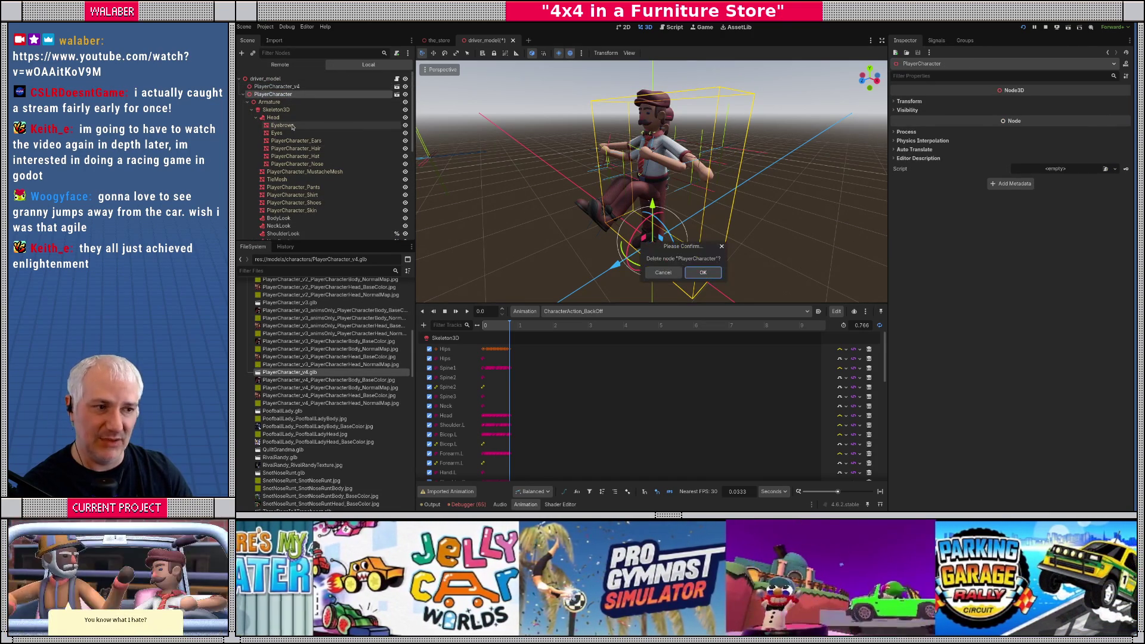
pyautogui.press('Return')
# Step: Enable Editable Children on the v4 instance and move the modifiers under its Skeleton3D
pyautogui.click(281, 87)
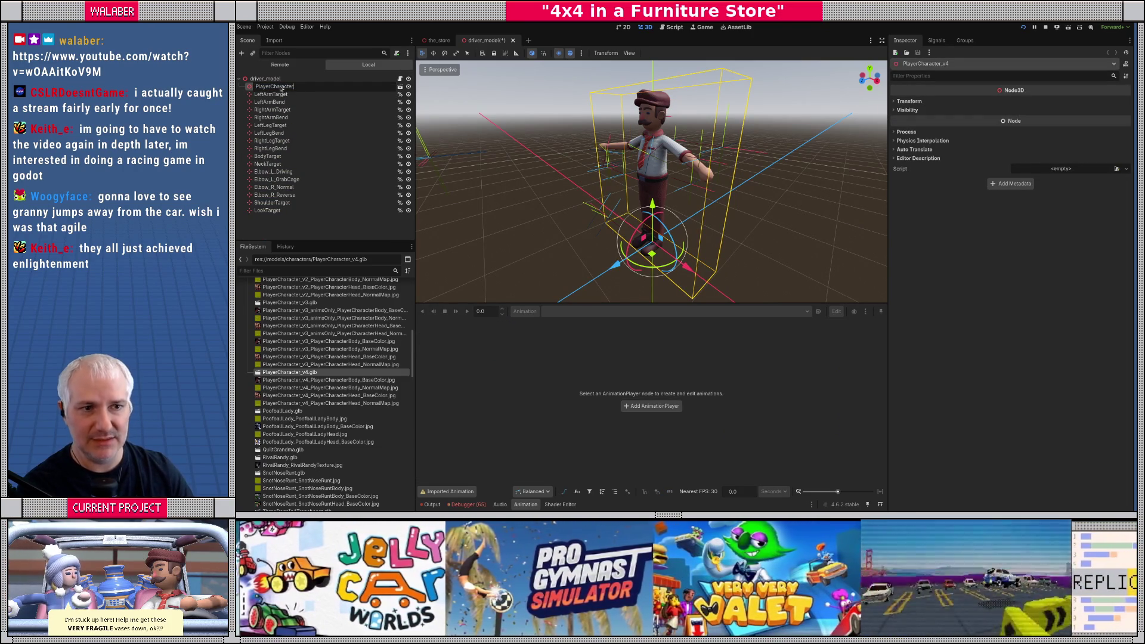
pyautogui.rightClick(290, 88)
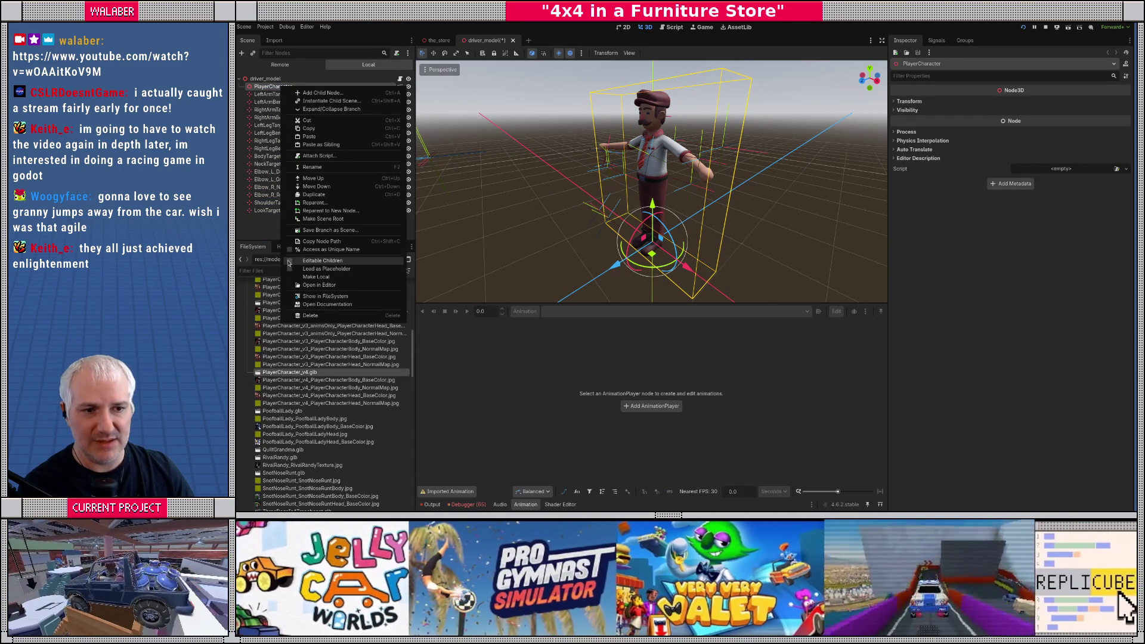
pyautogui.click(290, 262)
pyautogui.click(276, 104)
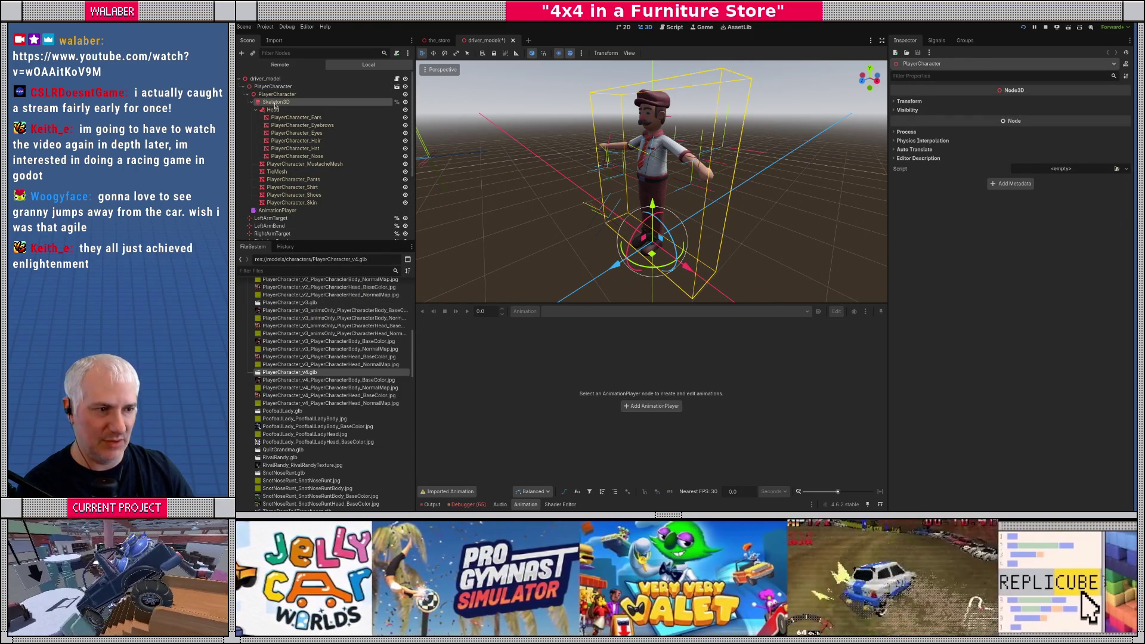
pyautogui.moveTo(276, 107); pyautogui.dragTo(276, 105)
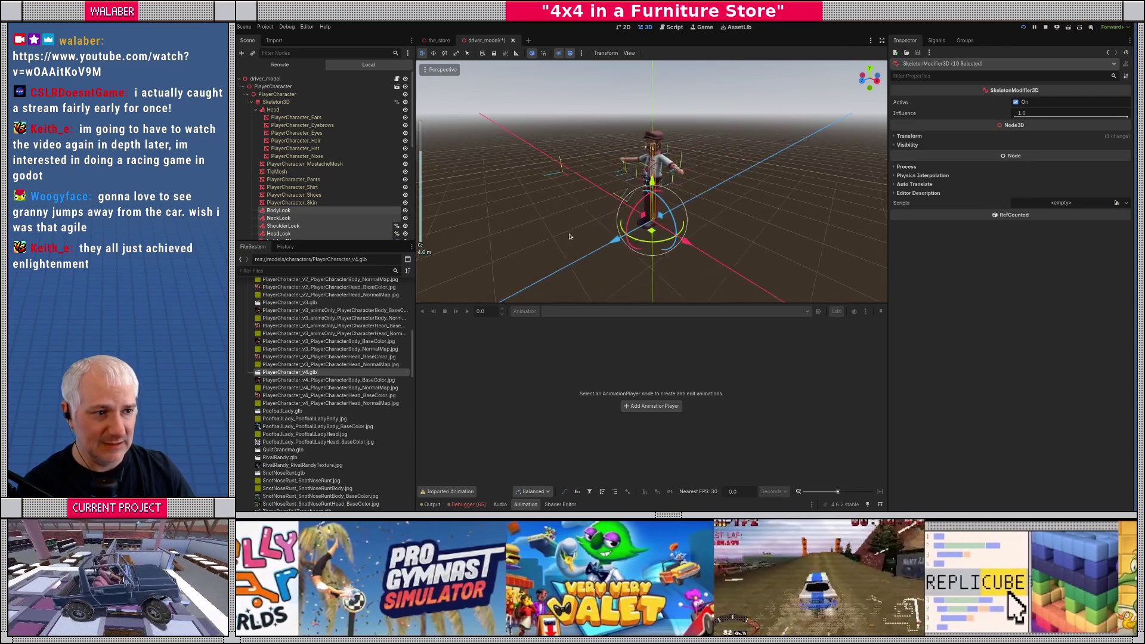
# Step: Enlarge the 3D view and inspect the BodyLook and LeftArmIK modifiers
pyautogui.scroll(5, 619, 216)
pyautogui.scroll(-4, 619, 215)
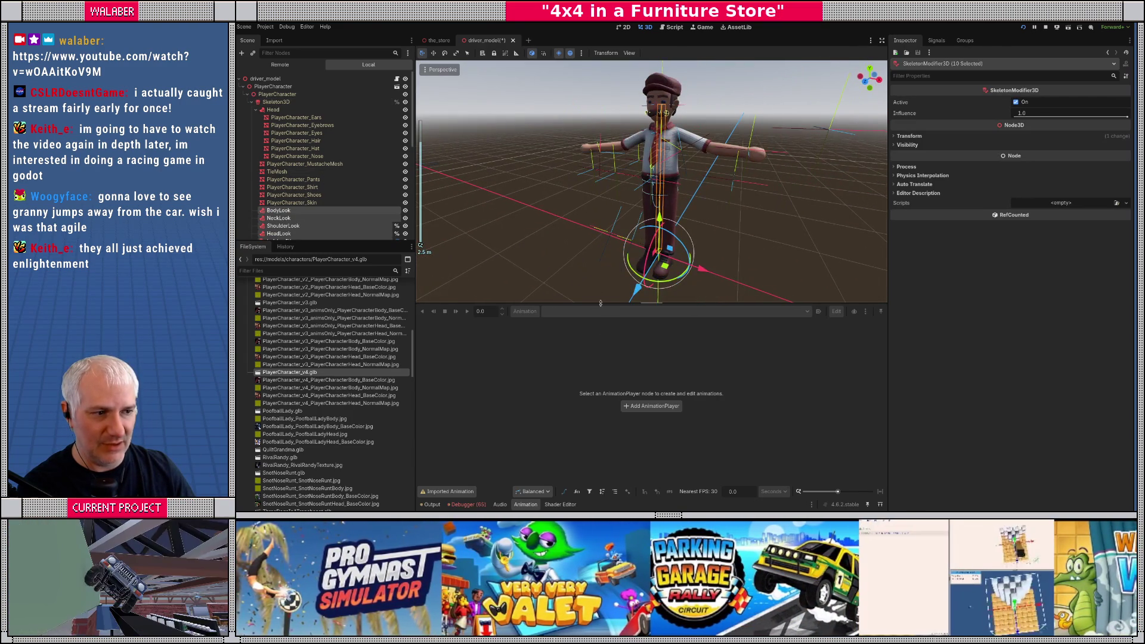
pyautogui.moveTo(601, 304); pyautogui.dragTo(600, 352)
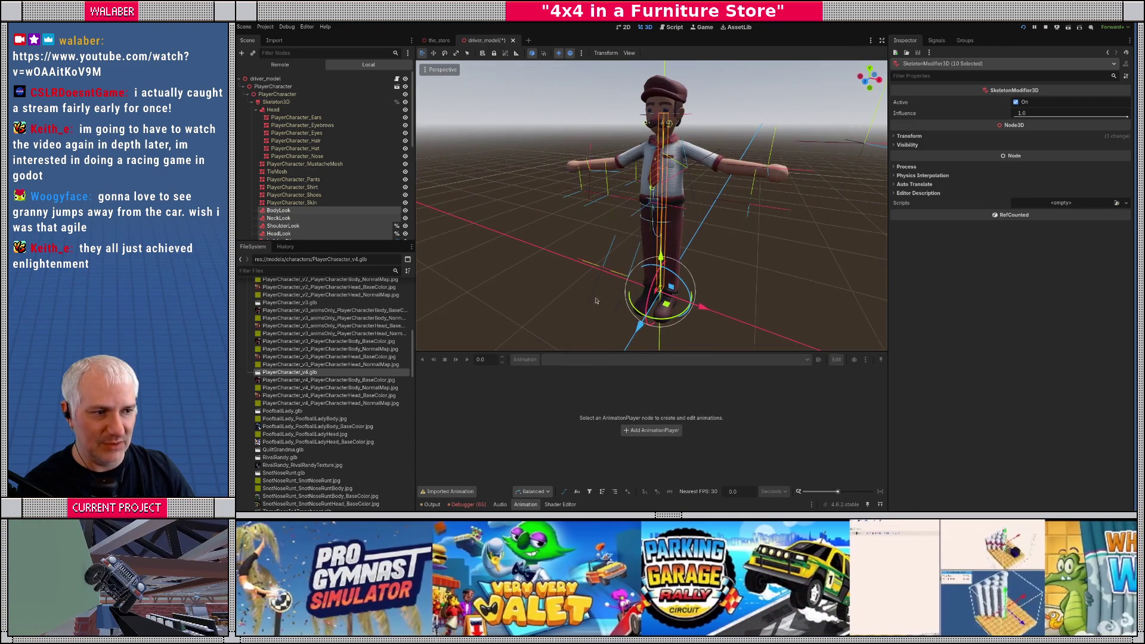
pyautogui.click(309, 211)
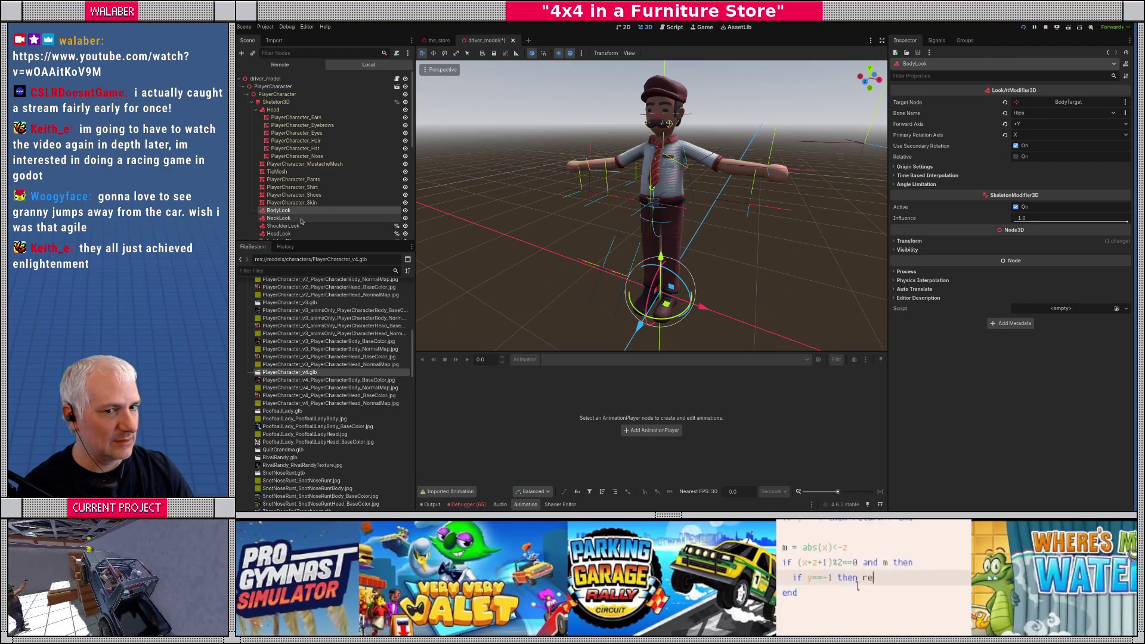
pyautogui.scroll(-3, 318, 216)
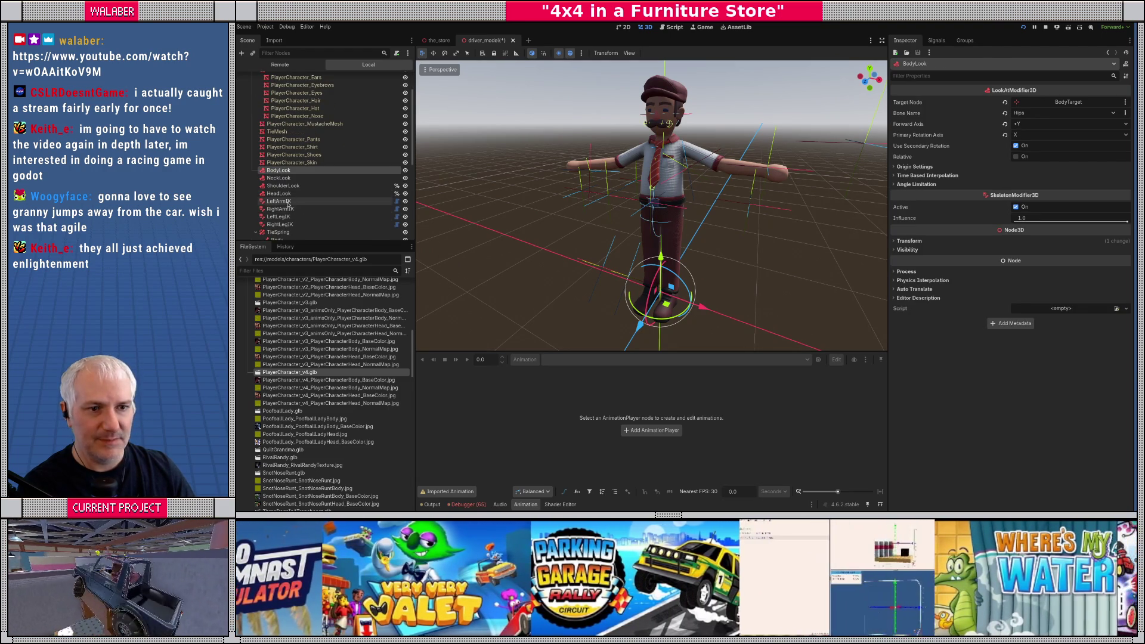
pyautogui.click(287, 202)
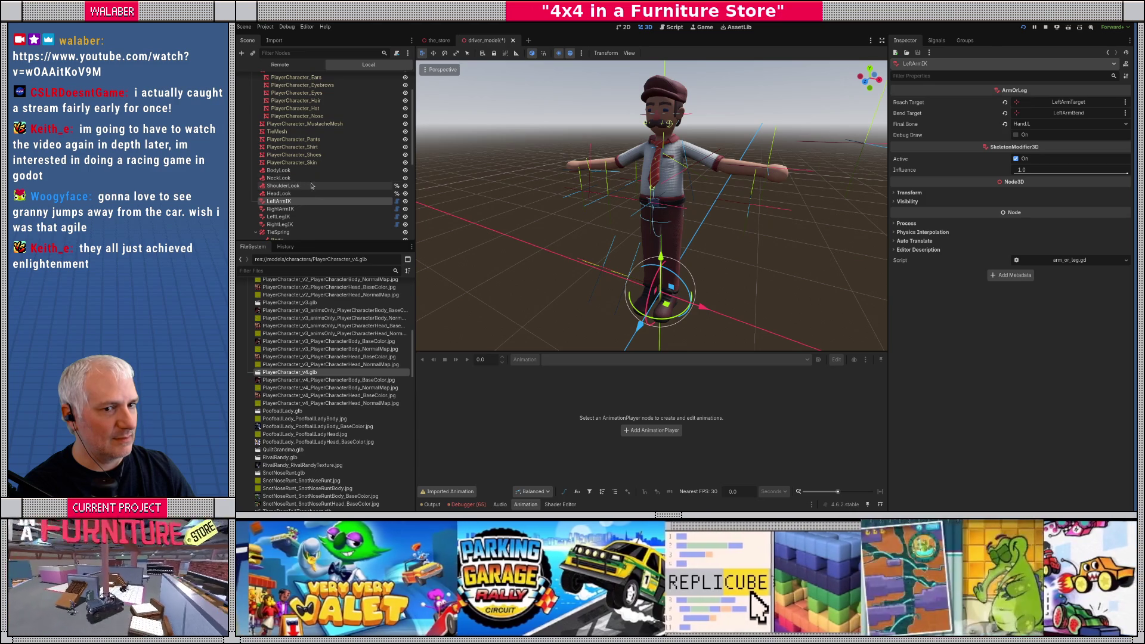
# Step: Collapse and re-expand Skeleton3D, then fold the Head node's mesh children
pyautogui.scroll(3, 313, 186)
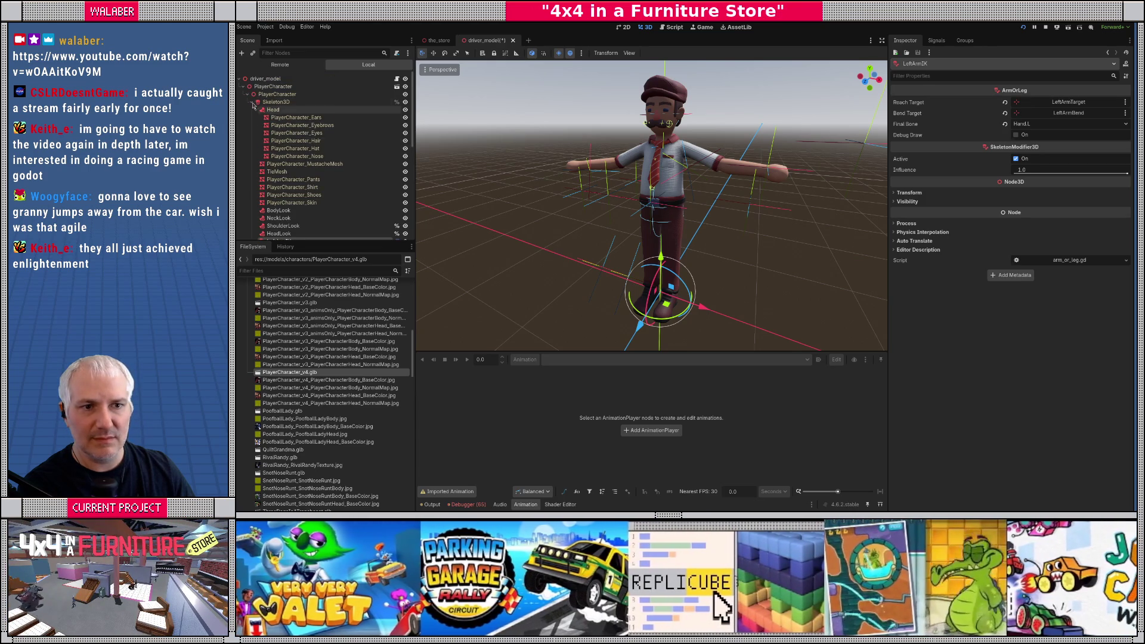
pyautogui.click(253, 102)
pyautogui.click(252, 103)
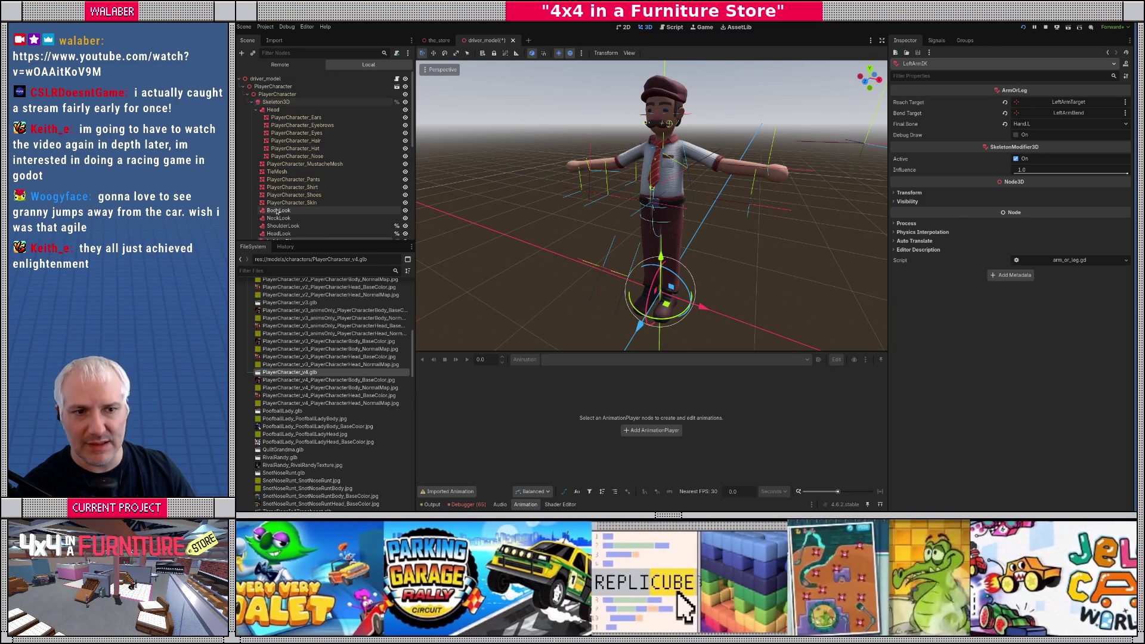
pyautogui.click(255, 109)
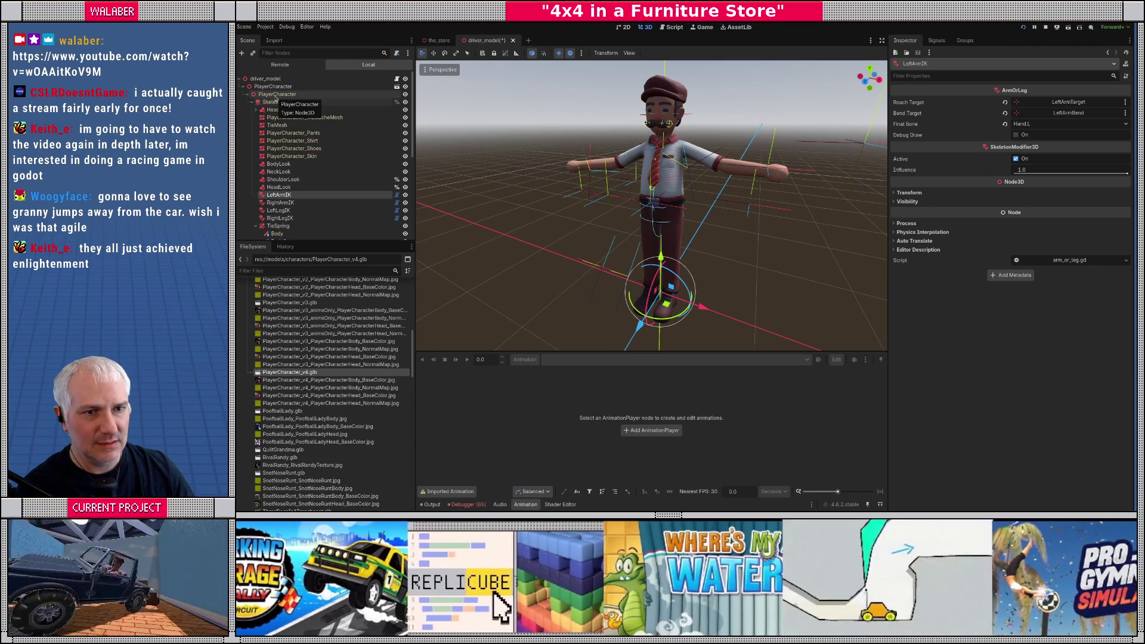
pyautogui.click(281, 95)
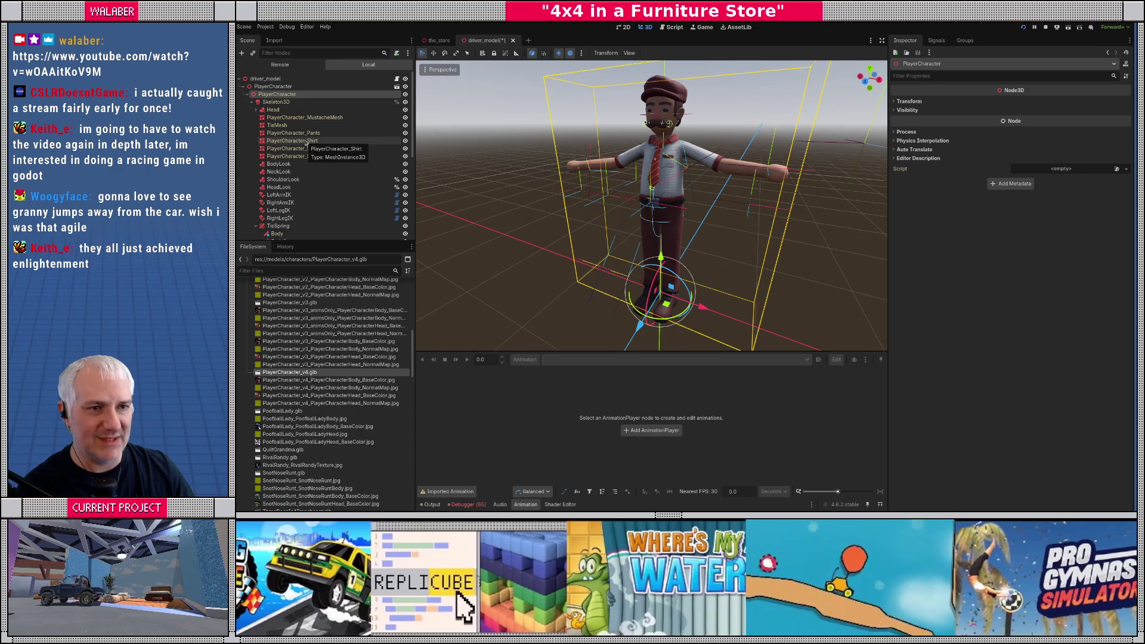
pyautogui.click(279, 164)
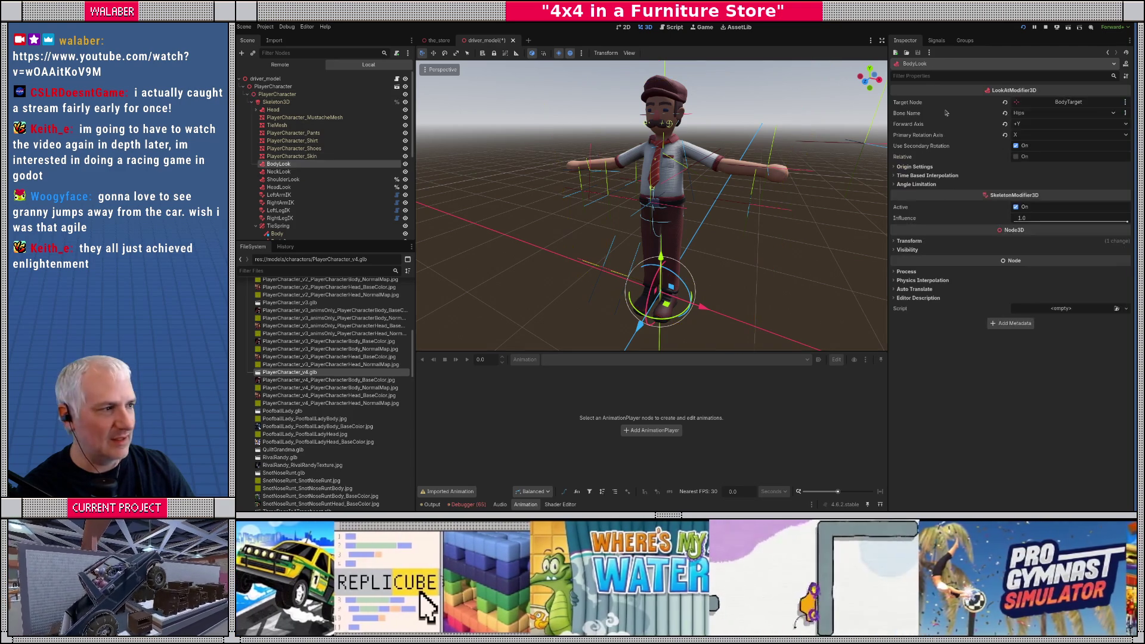
pyautogui.click(1062, 104)
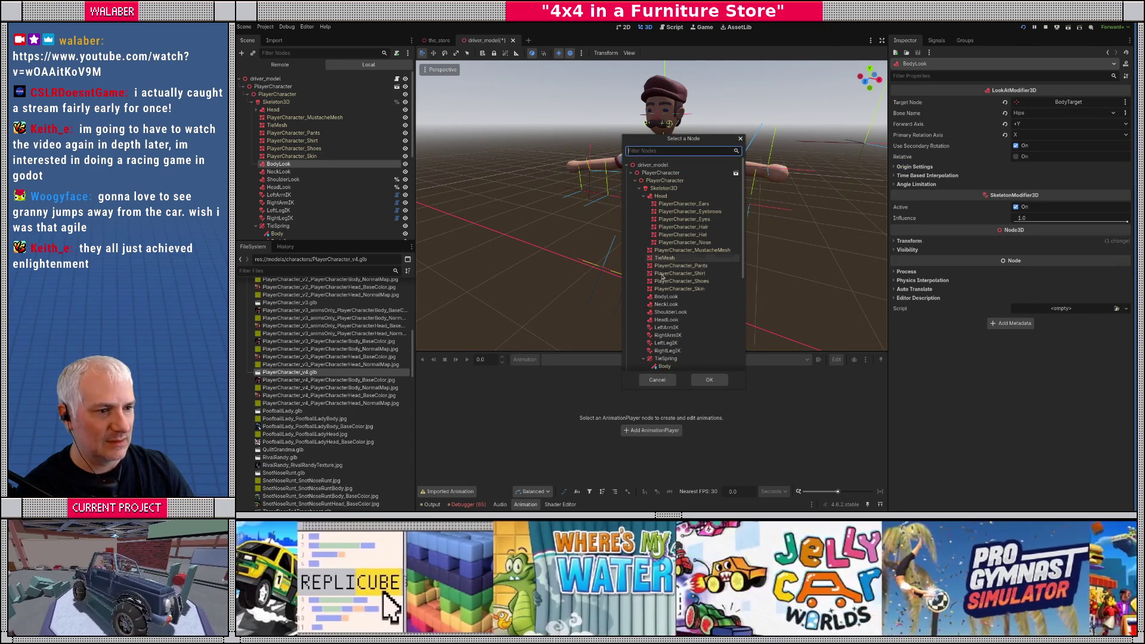
pyautogui.click(658, 380)
pyautogui.click(1048, 113)
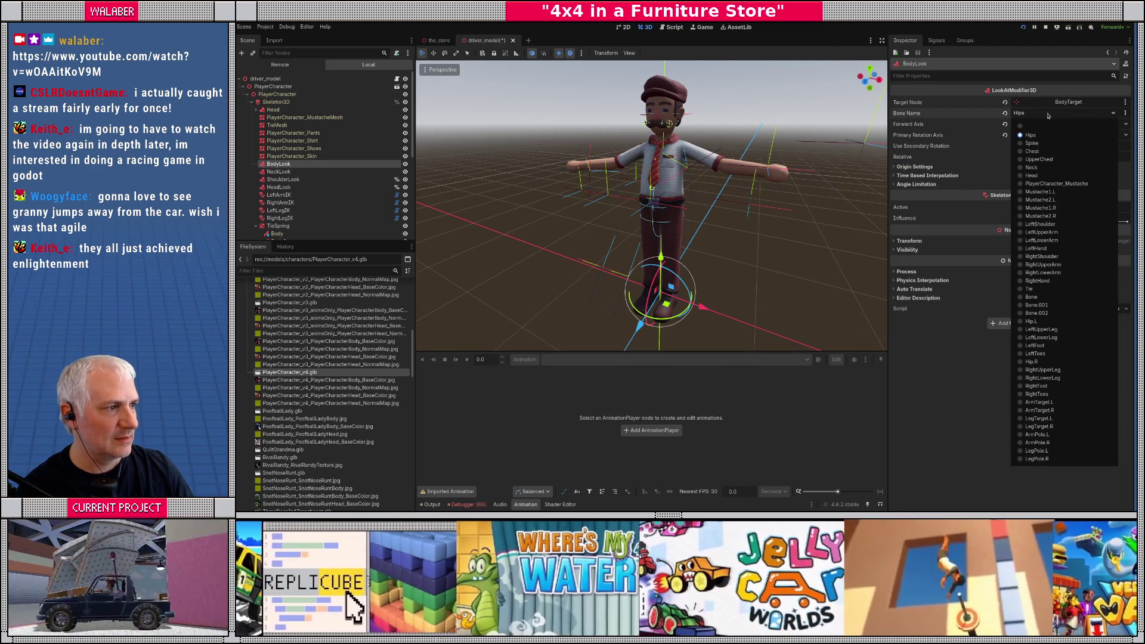
pyautogui.click(1035, 137)
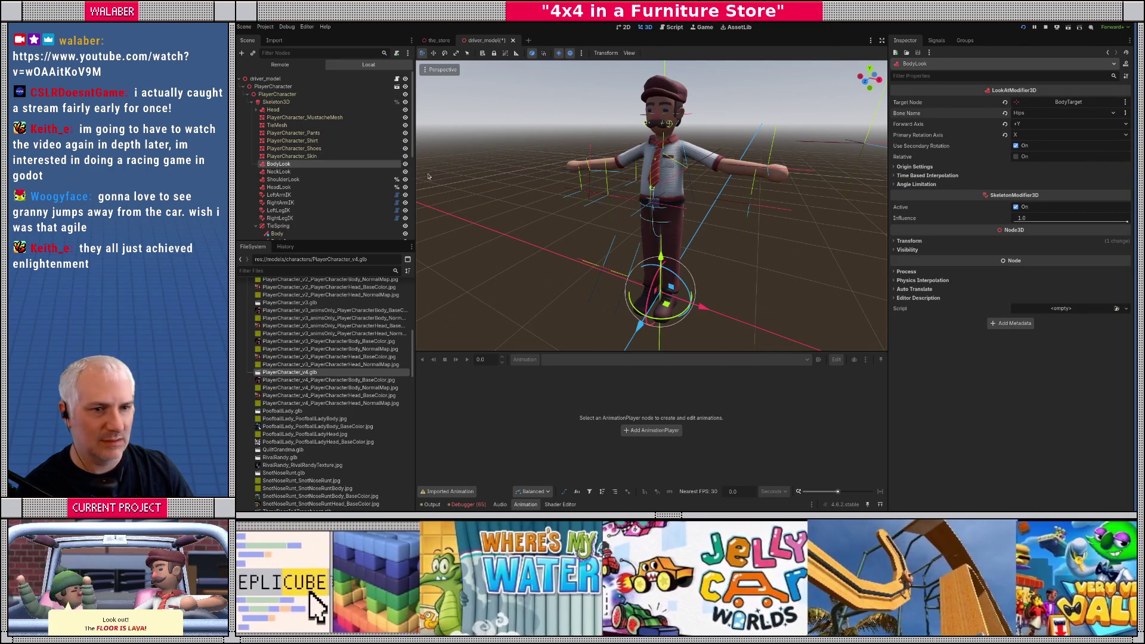
pyautogui.click(280, 195)
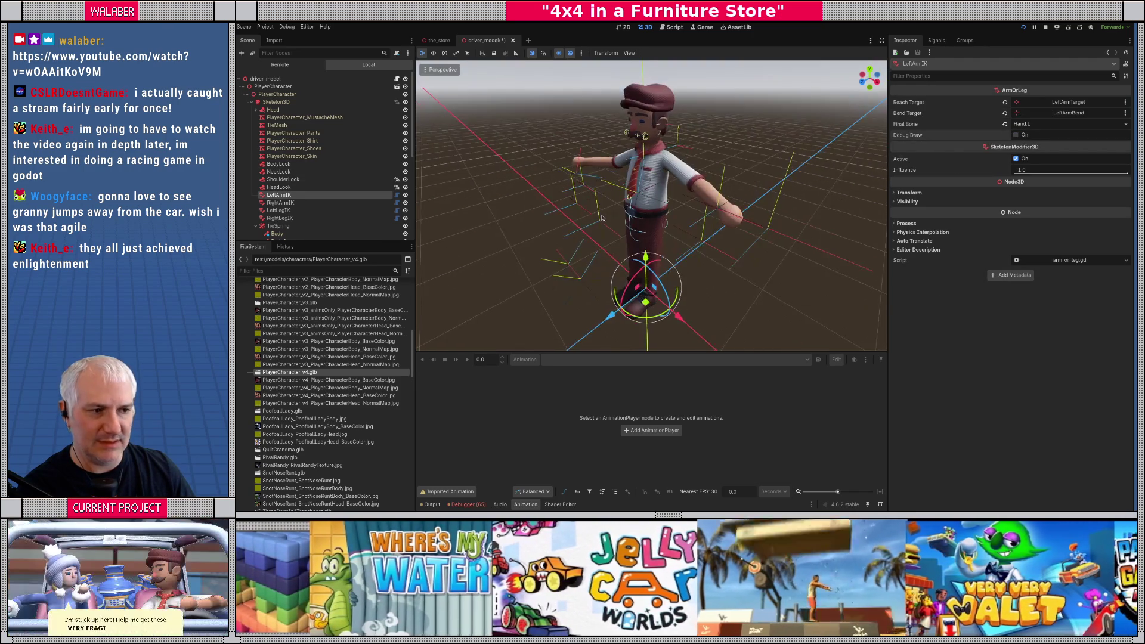
pyautogui.scroll(-4, 602, 220)
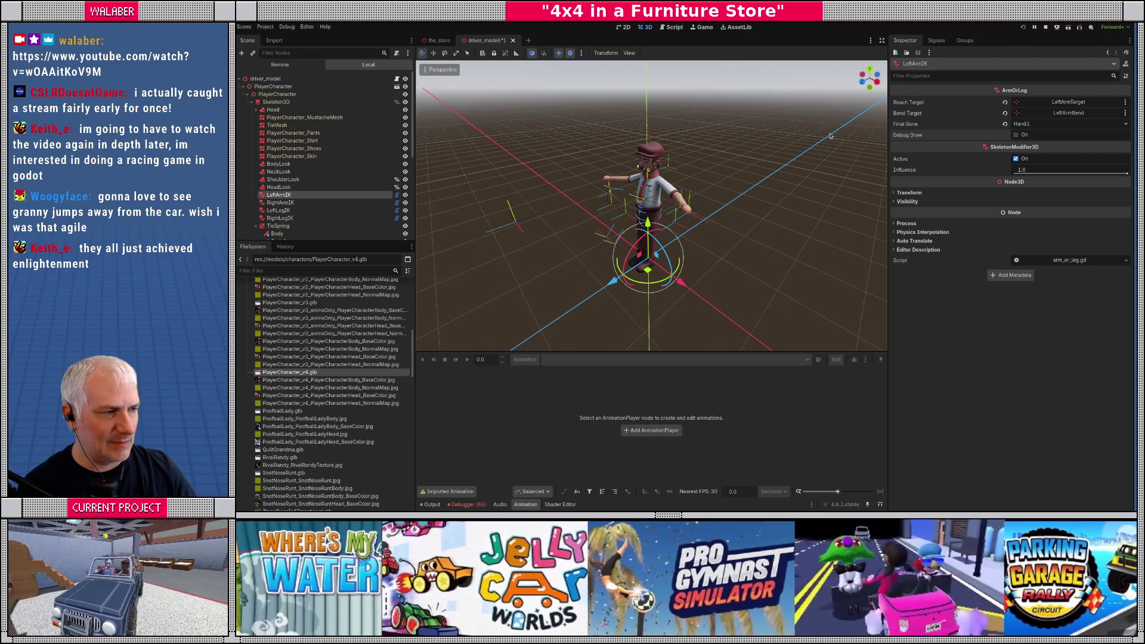
pyautogui.scroll(4, 590, 222)
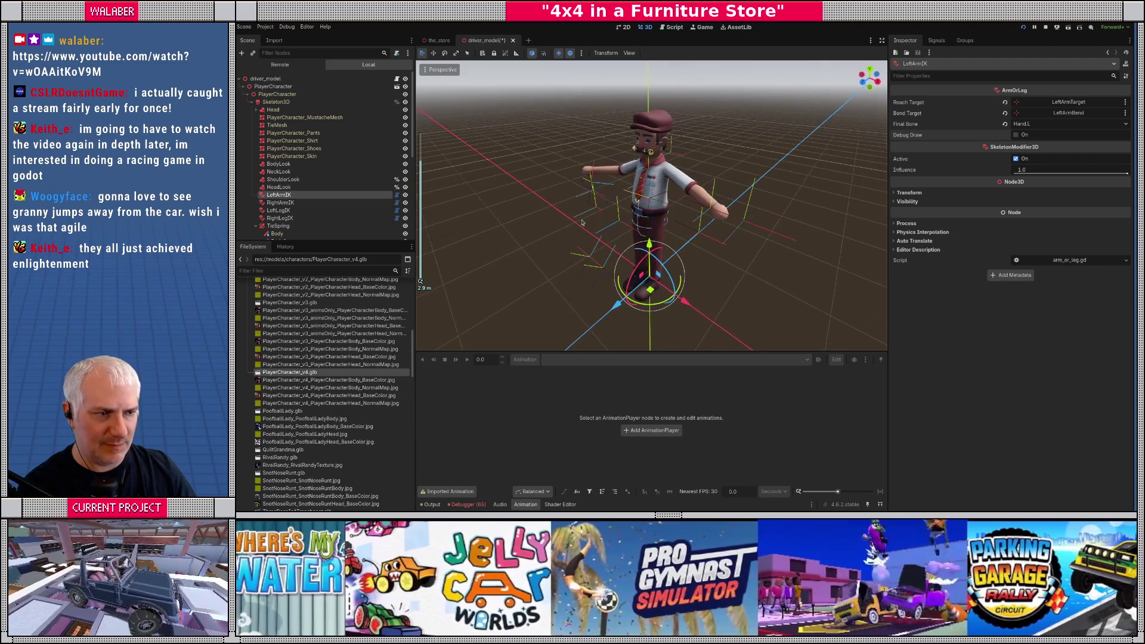
pyautogui.scroll(5, 615, 204)
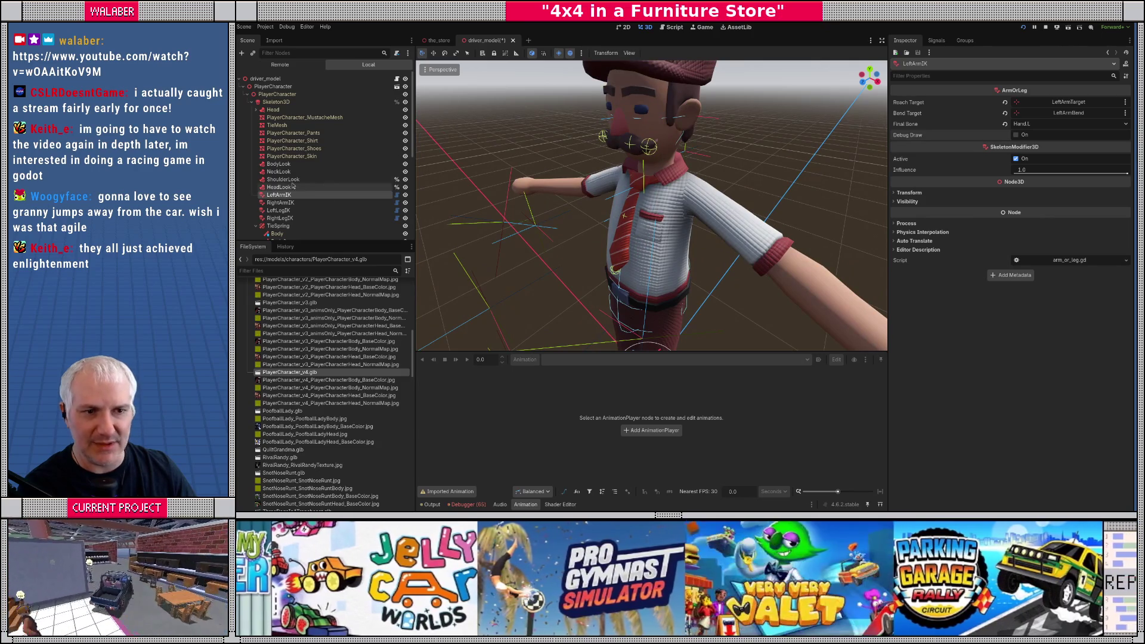
pyautogui.click(270, 84)
pyautogui.scroll(-6, 707, 342)
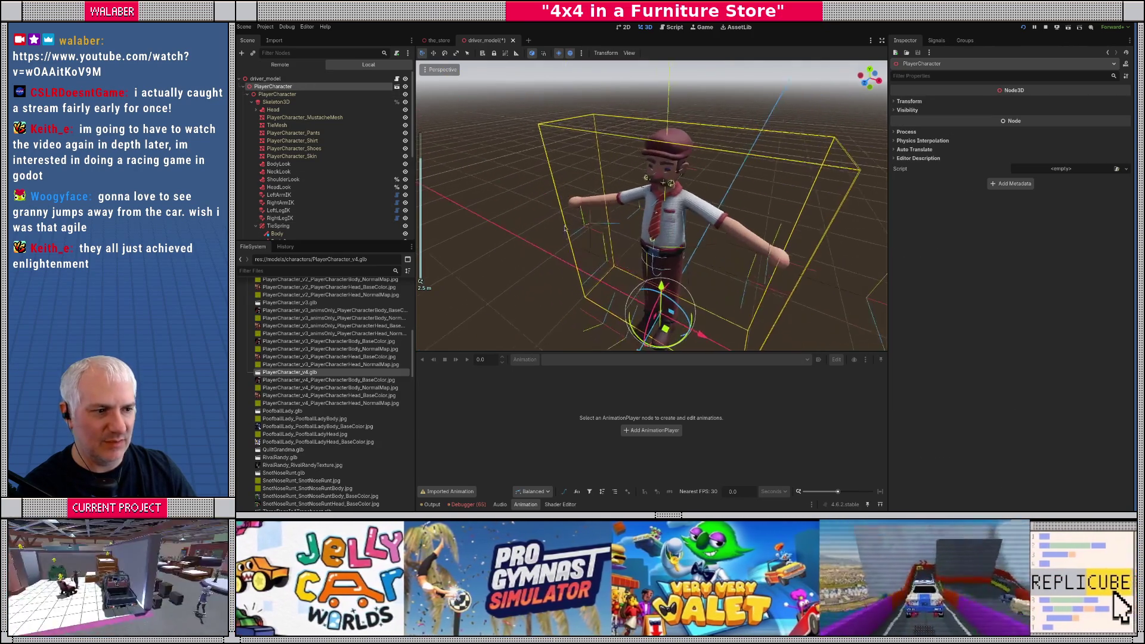
pyautogui.moveTo(707, 342)
pyautogui.mouseDown()
pyautogui.moveTo(614, 320)
pyautogui.moveTo(626, 303)
pyautogui.mouseUp()
pyautogui.rightClick(626, 303)
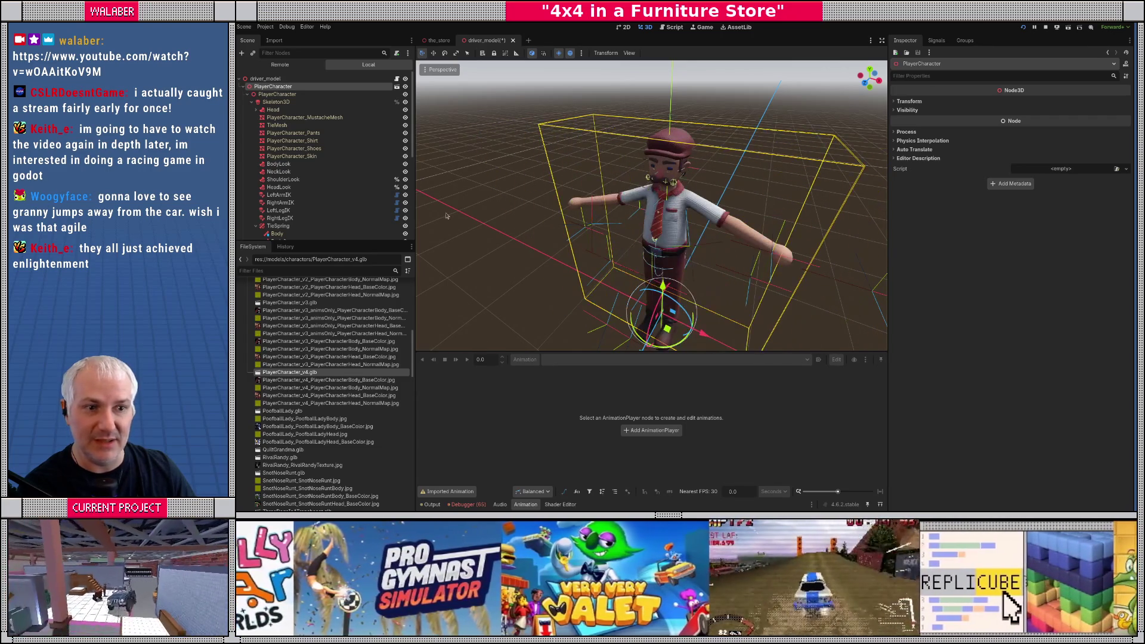
# Step: Give LeftArmIK LeftArmTarget as its reach target and LeftArmBend as its bend target
pyautogui.click(279, 196)
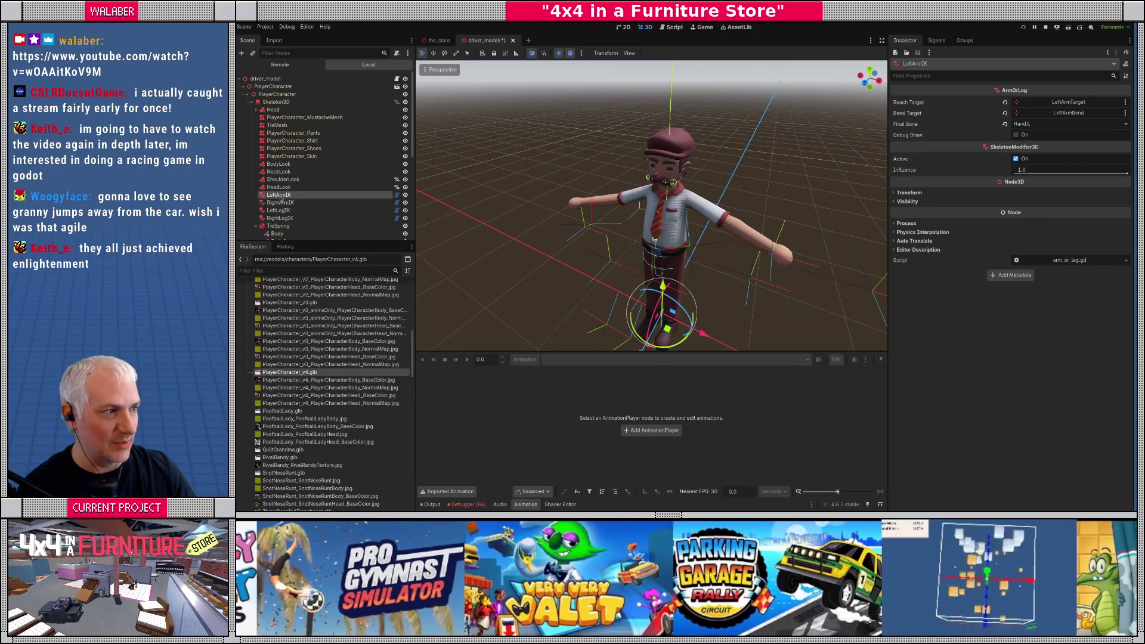
pyautogui.click(1062, 104)
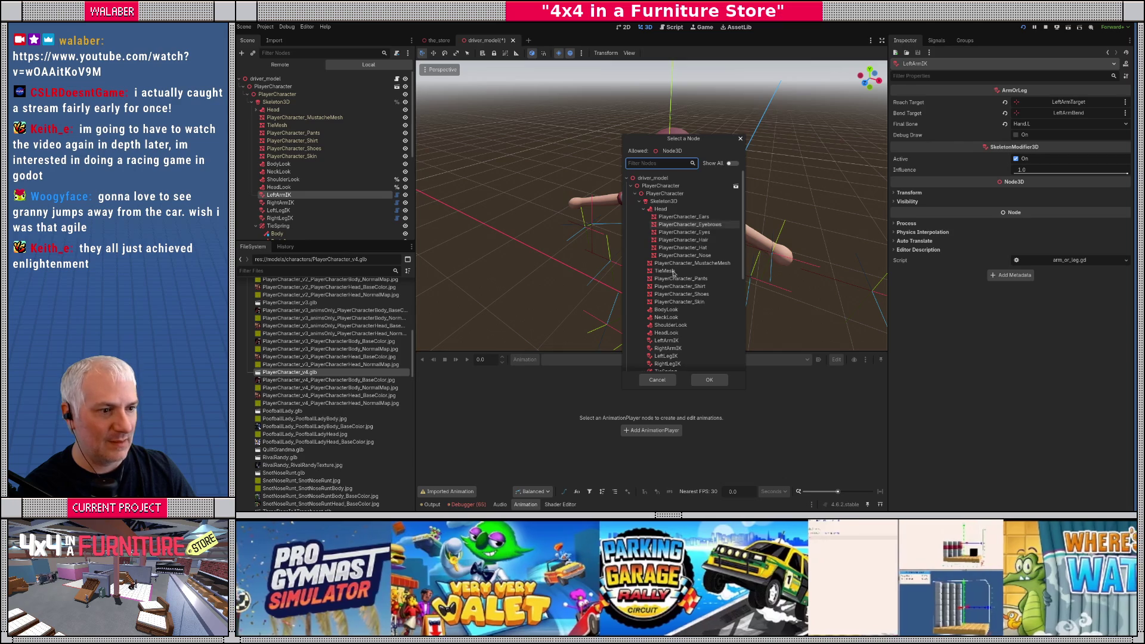
pyautogui.scroll(-3, 663, 311)
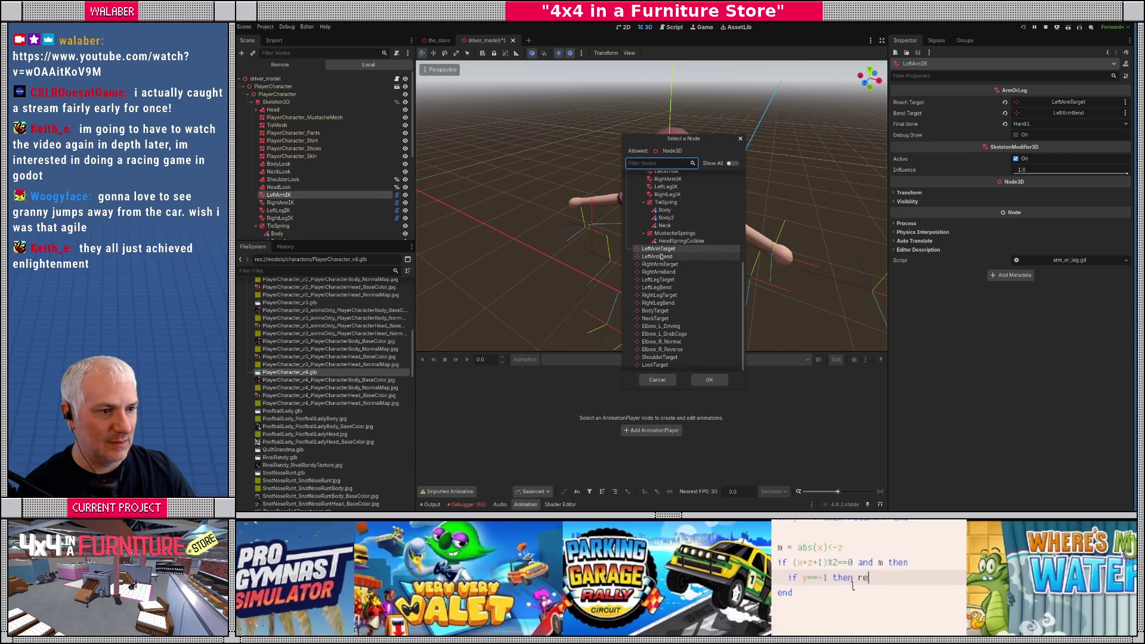
pyautogui.click(657, 380)
pyautogui.click(1065, 115)
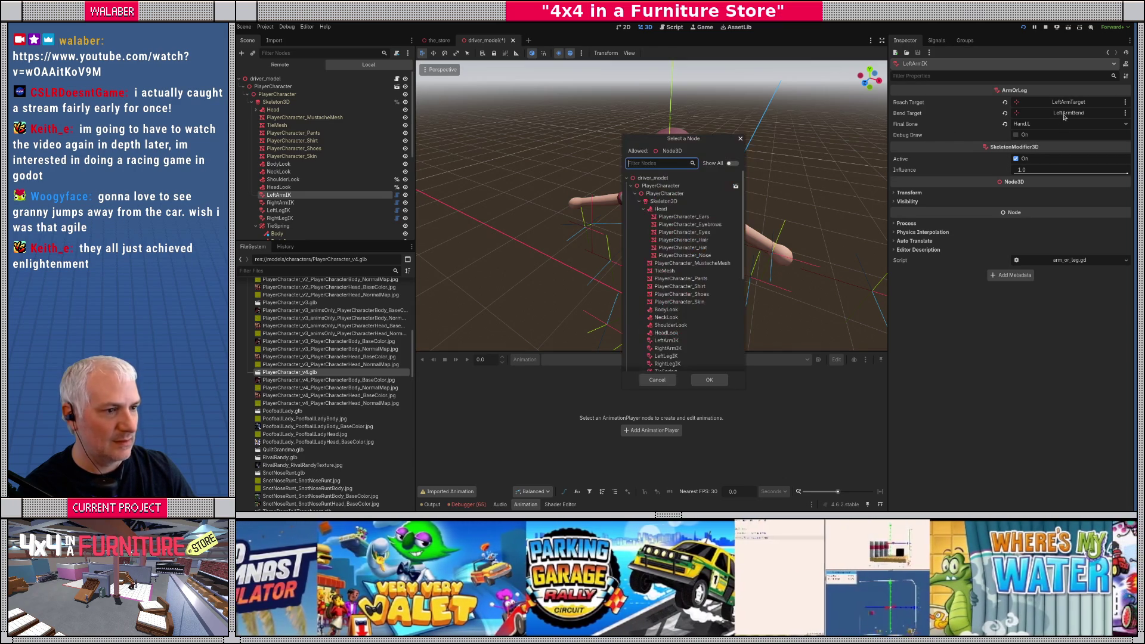
pyautogui.write('leftar')
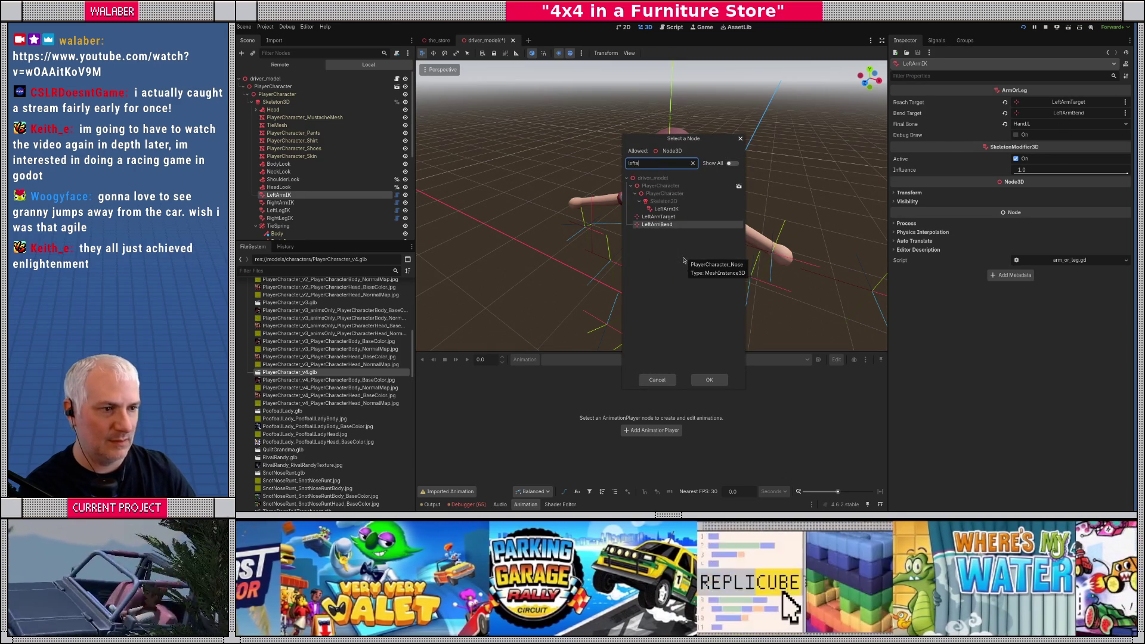
pyautogui.doubleClick(661, 224)
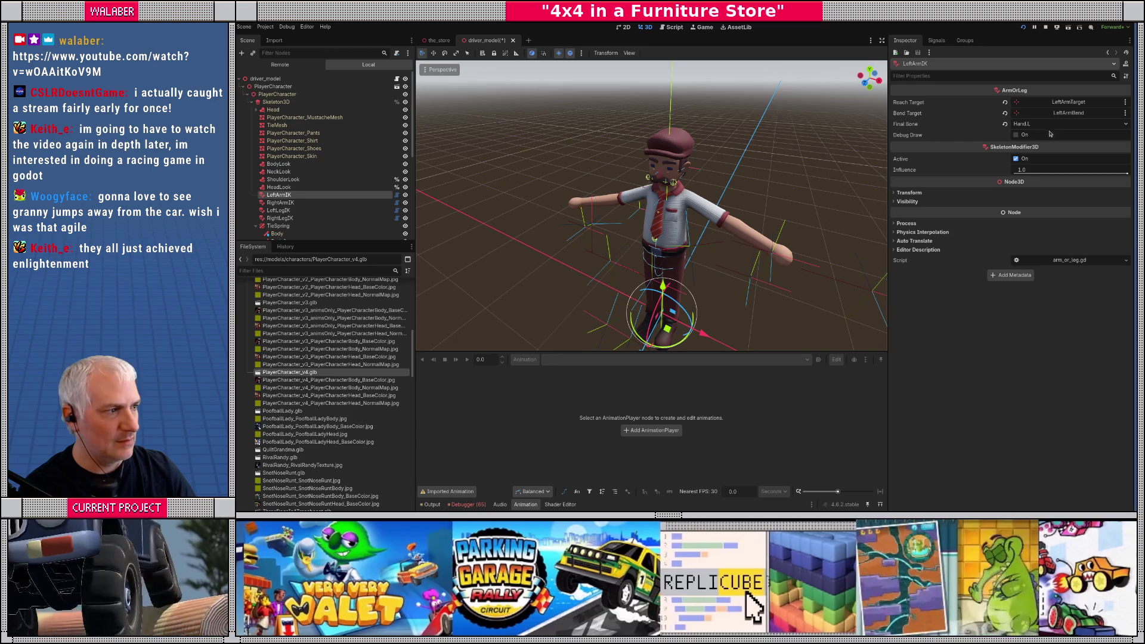
# Step: Make LeftHand the final bone of the LeftArmIK chain
pyautogui.click(1050, 124)
pyautogui.click(1050, 136)
pyautogui.click(1048, 125)
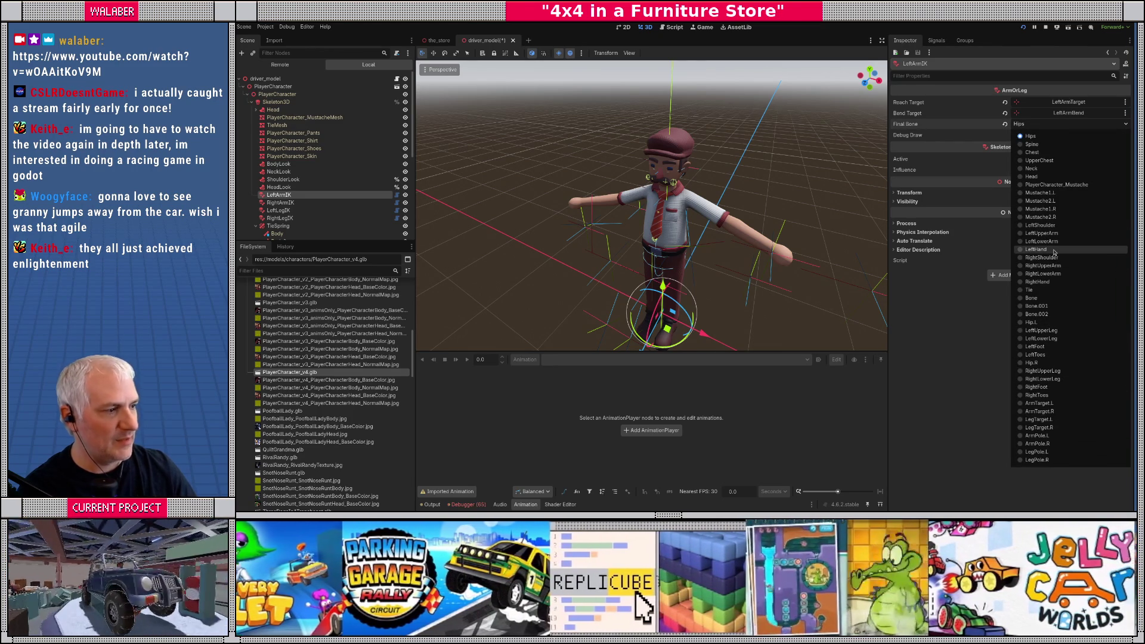
pyautogui.click(1053, 250)
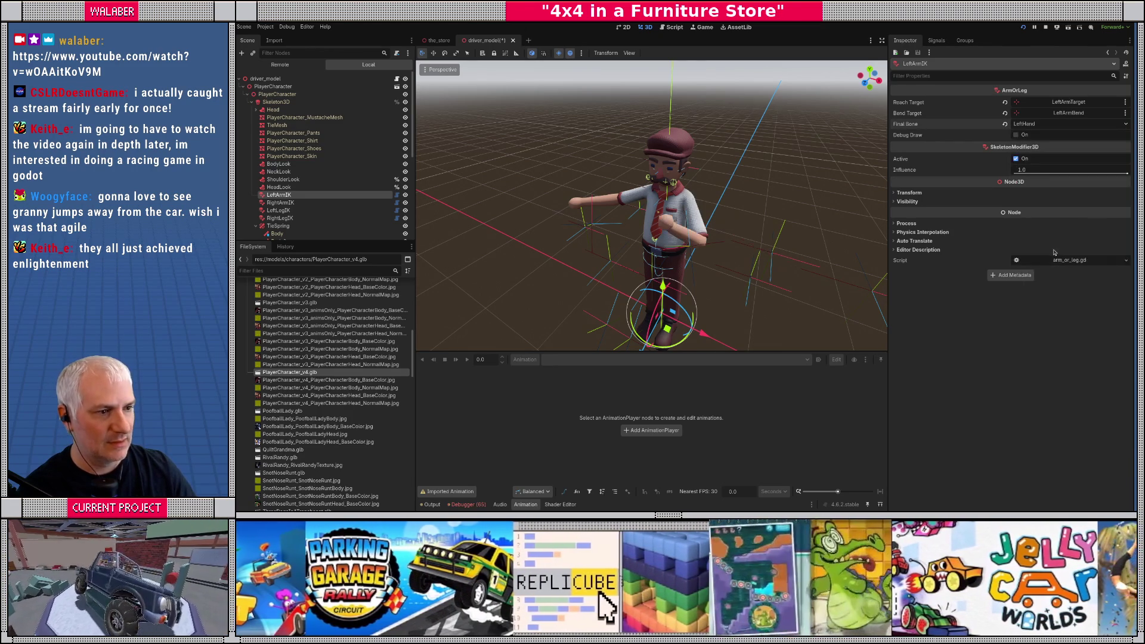
pyautogui.moveTo(736, 249); pyautogui.dragTo(632, 224)
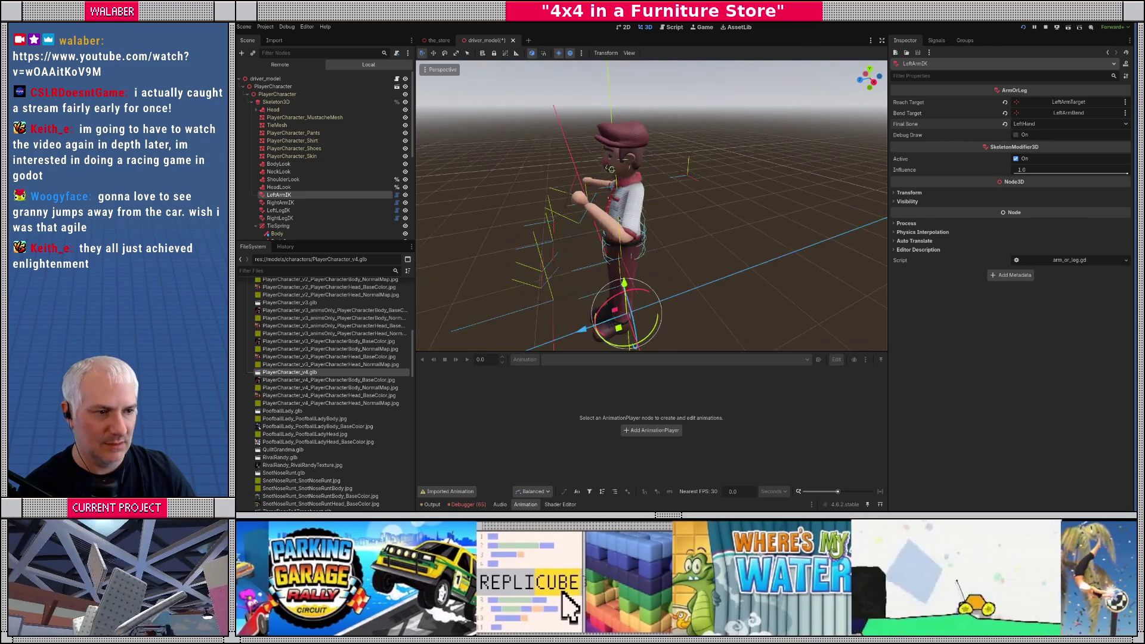
pyautogui.scroll(5, 605, 216)
pyautogui.scroll(-4, 621, 218)
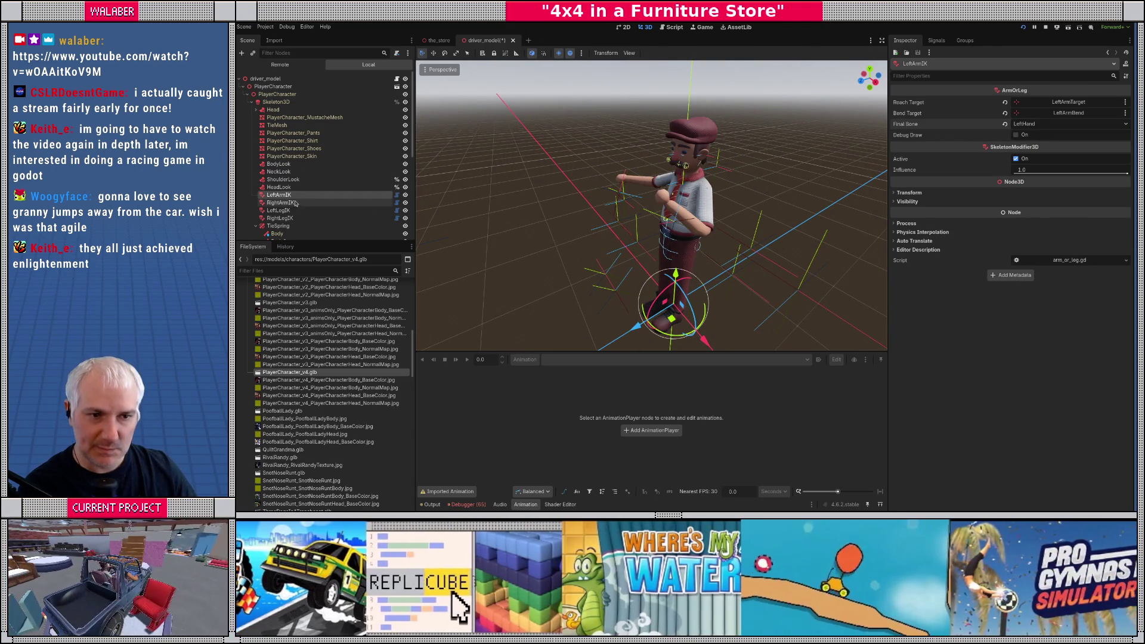
# Step: Set RightHand as RightArmIK's final bone and LeftFoot as the left leg's final bone
pyautogui.click(297, 203)
pyautogui.click(1035, 127)
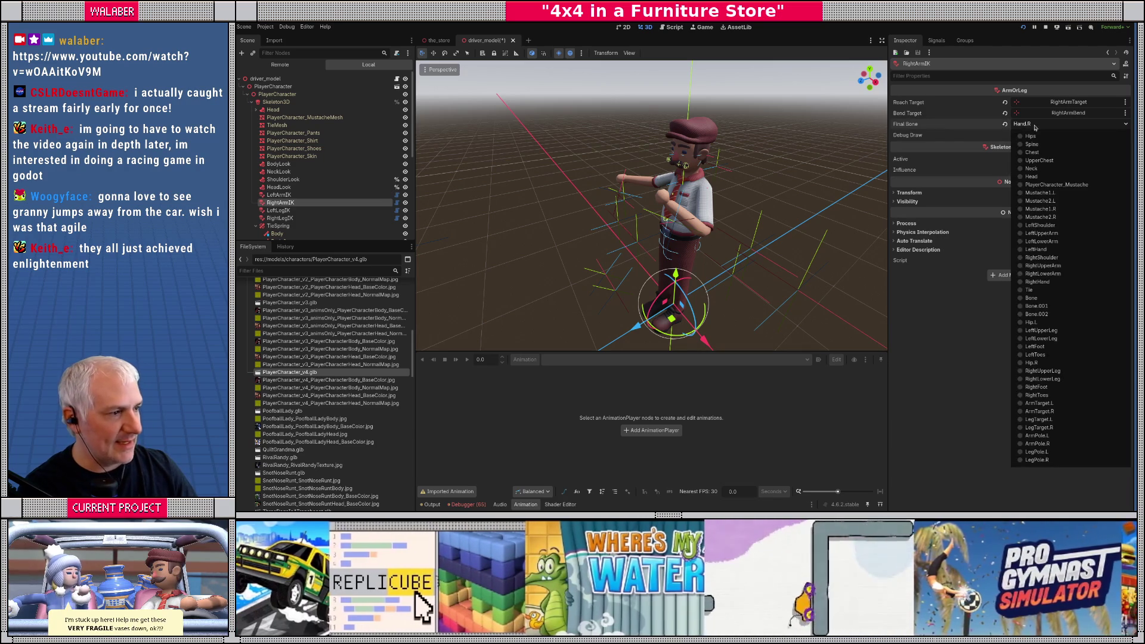
pyautogui.click(1038, 281)
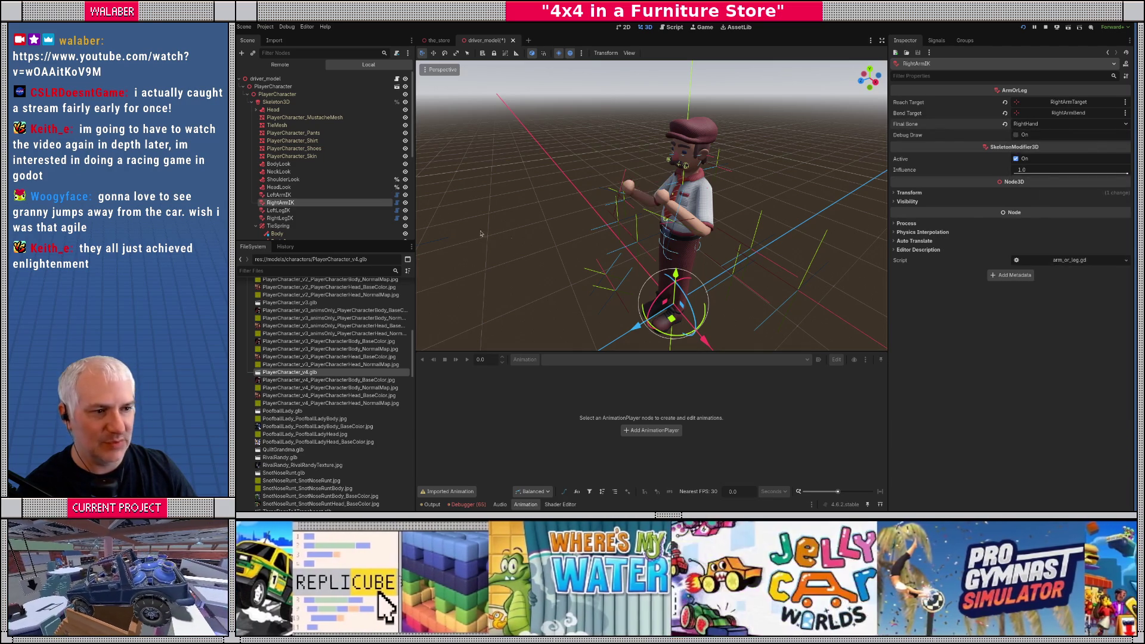
pyautogui.click(278, 219)
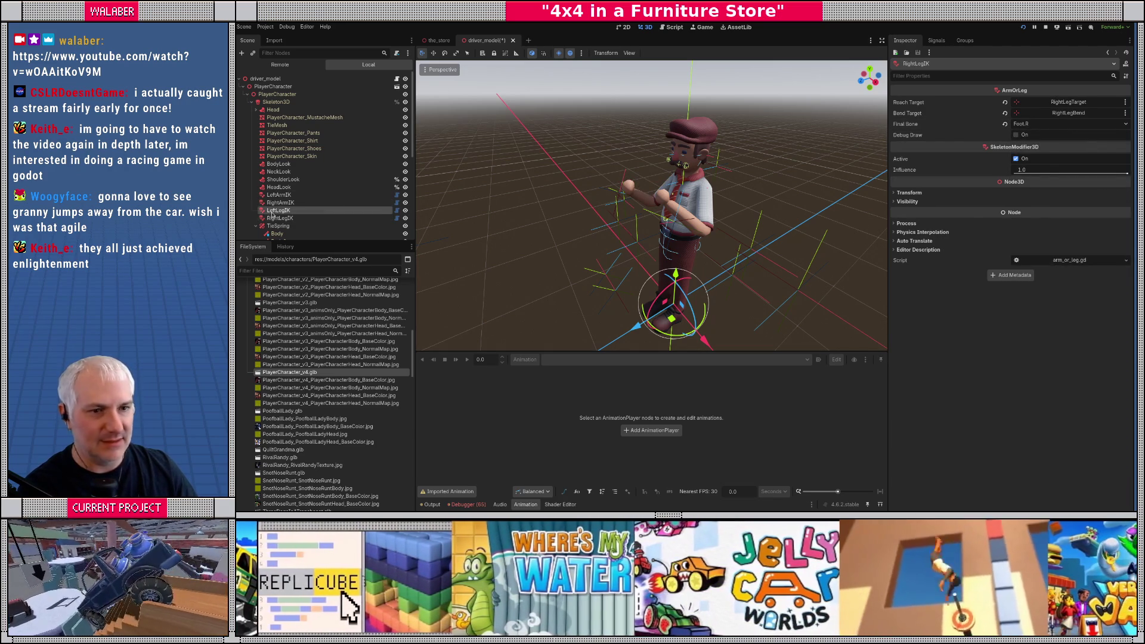
pyautogui.click(1023, 125)
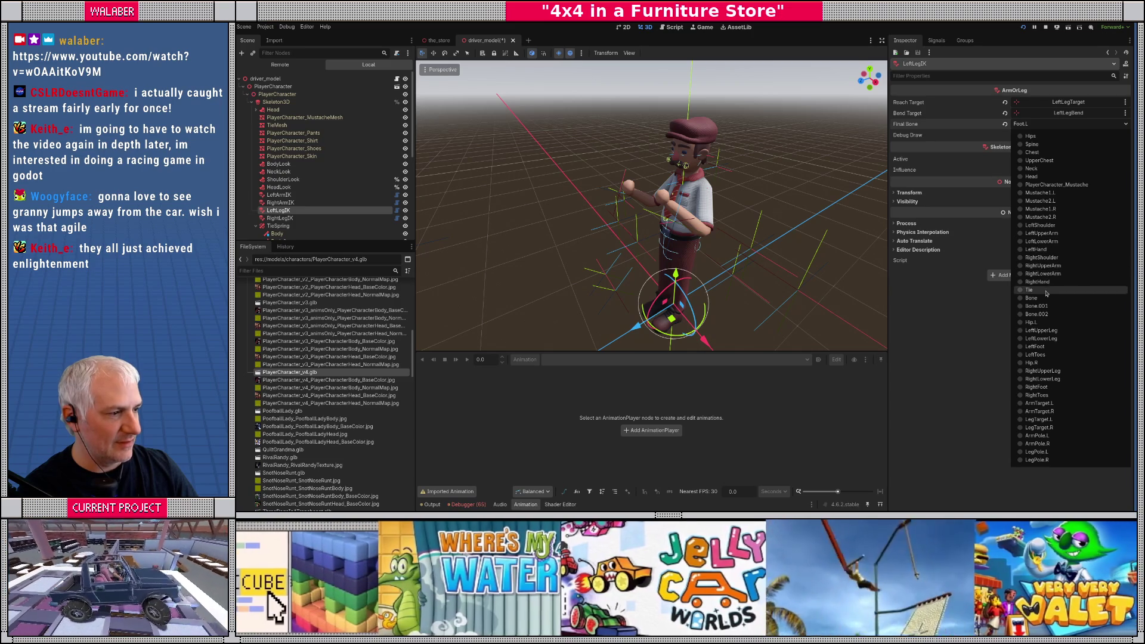
pyautogui.click(1037, 347)
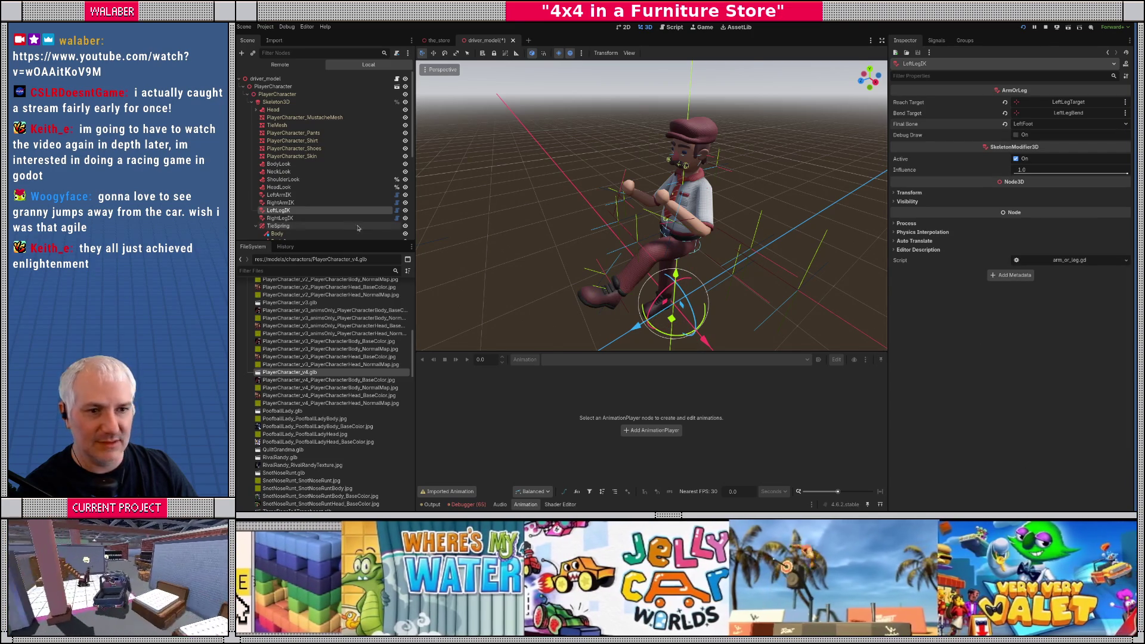
# Step: Set RightLegIK's final bone to RightFoot, save the scene, and orbit to check the pose
pyautogui.click(357, 218)
pyautogui.click(1054, 125)
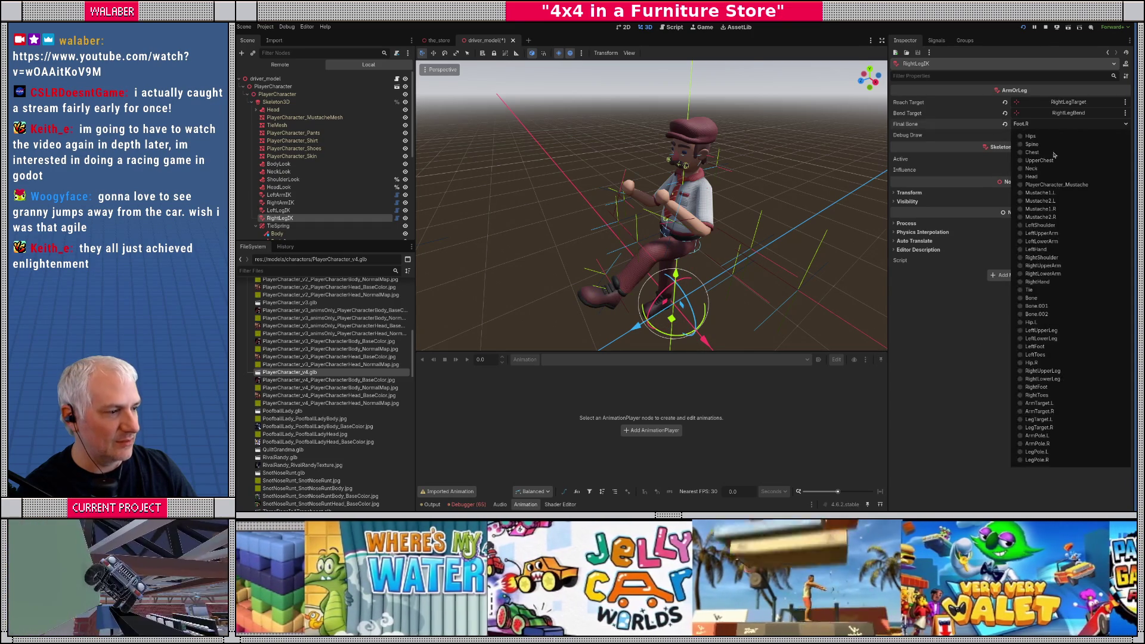
pyautogui.click(1036, 387)
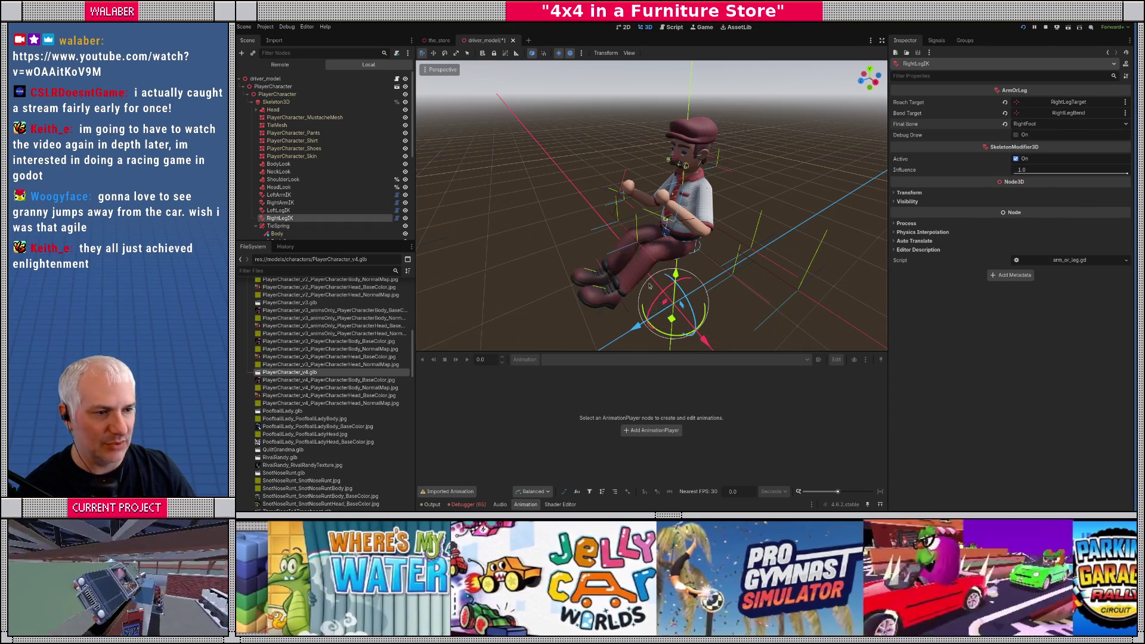
pyautogui.moveTo(572, 271); pyautogui.dragTo(654, 274)
pyautogui.hotkey('ctrl', 's')
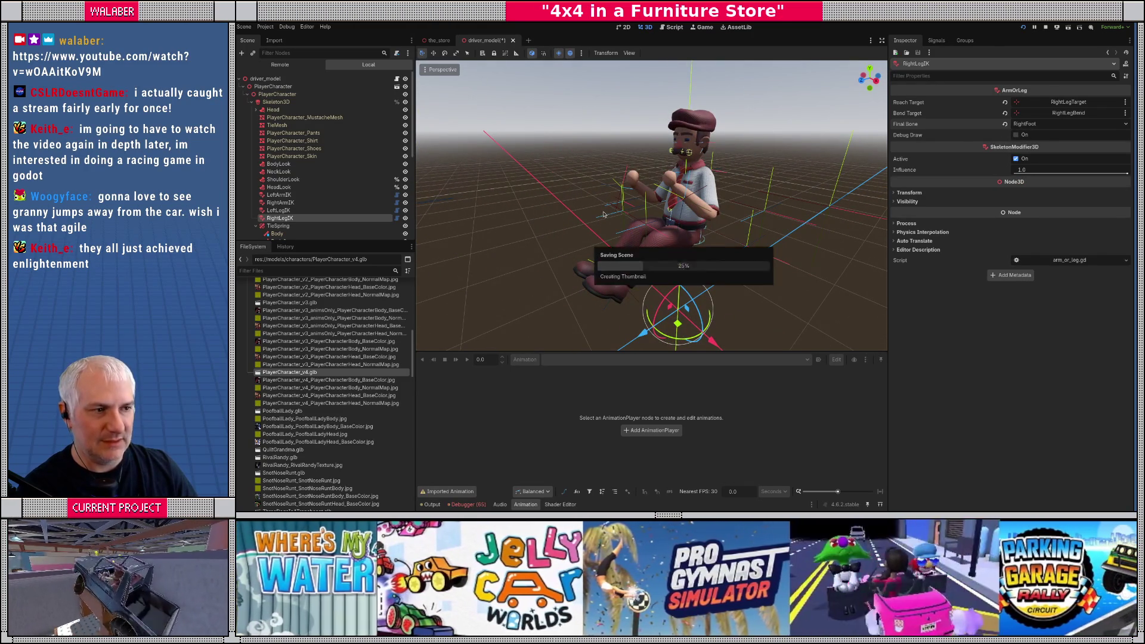
pyautogui.scroll(-3, 621, 240)
pyautogui.moveTo(621, 239)
pyautogui.mouseDown()
pyautogui.moveTo(605, 227)
pyautogui.moveTo(656, 238)
pyautogui.mouseUp()
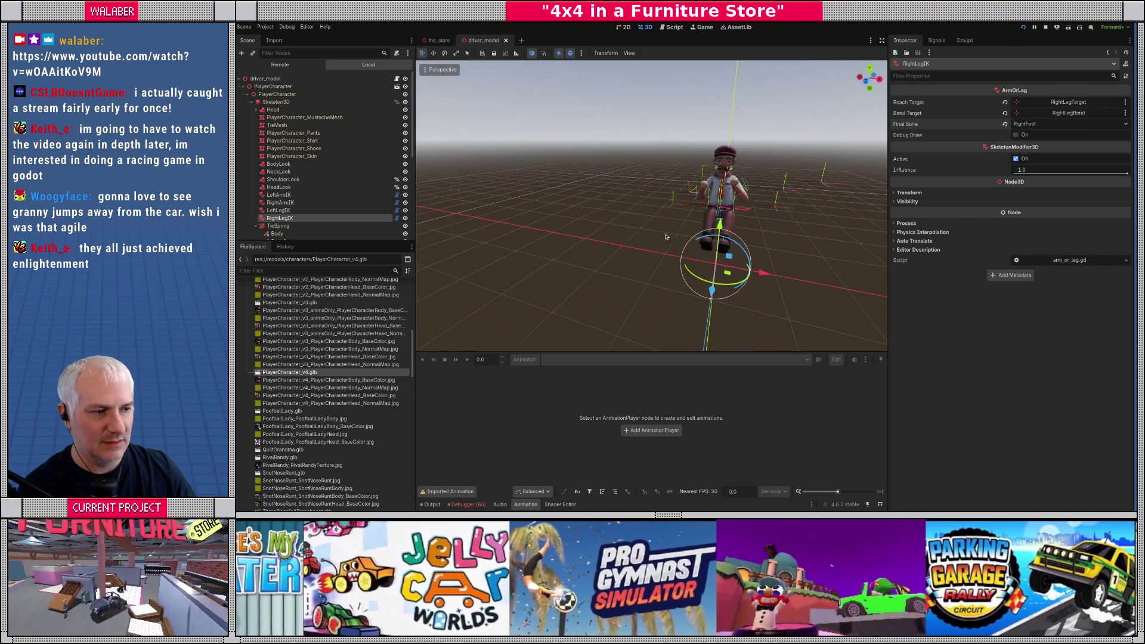
pyautogui.moveTo(770, 274)
pyautogui.mouseDown()
pyautogui.moveTo(793, 281)
pyautogui.moveTo(778, 283)
pyautogui.mouseUp()
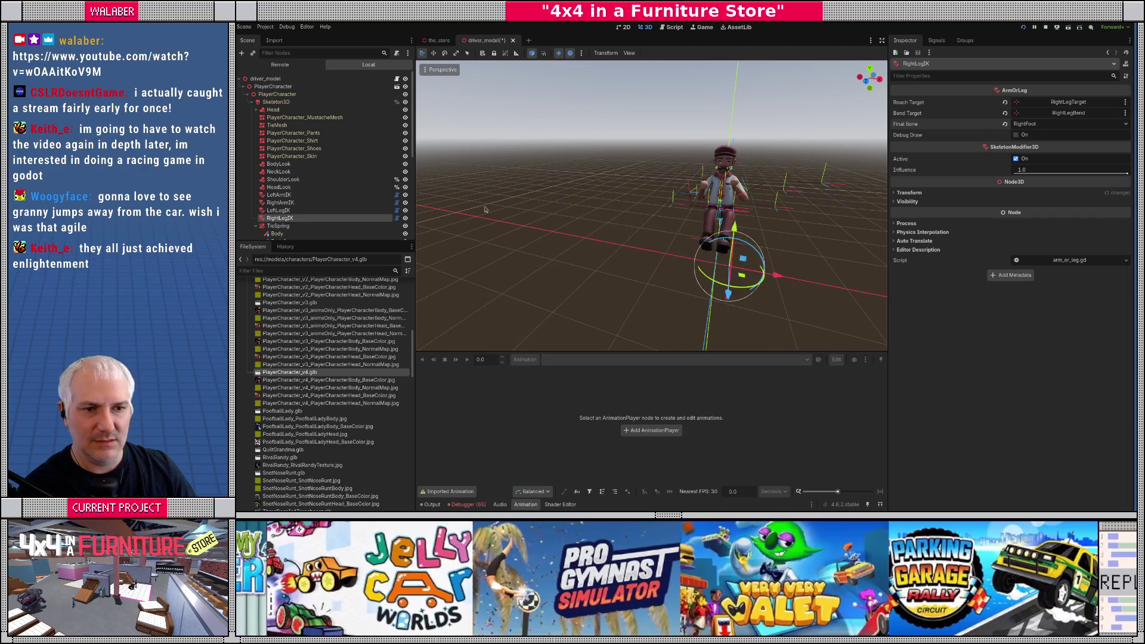
# Step: Drag PlayerCharacter left along X, then down and forward, and clear the selection
pyautogui.click(279, 87)
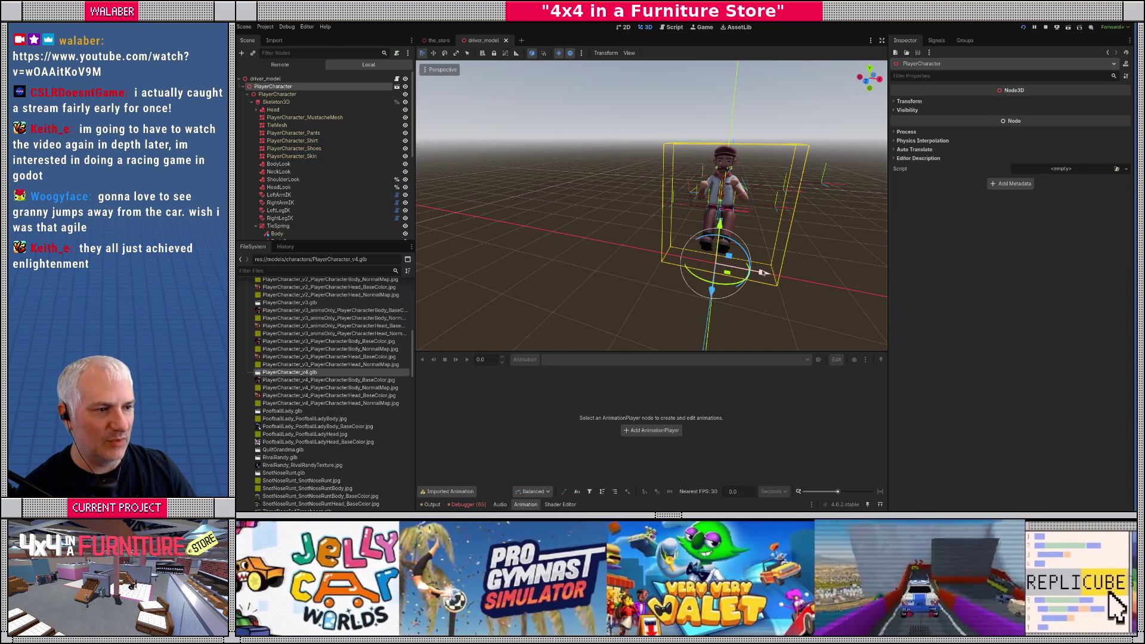
pyautogui.moveTo(763, 272); pyautogui.dragTo(740, 272)
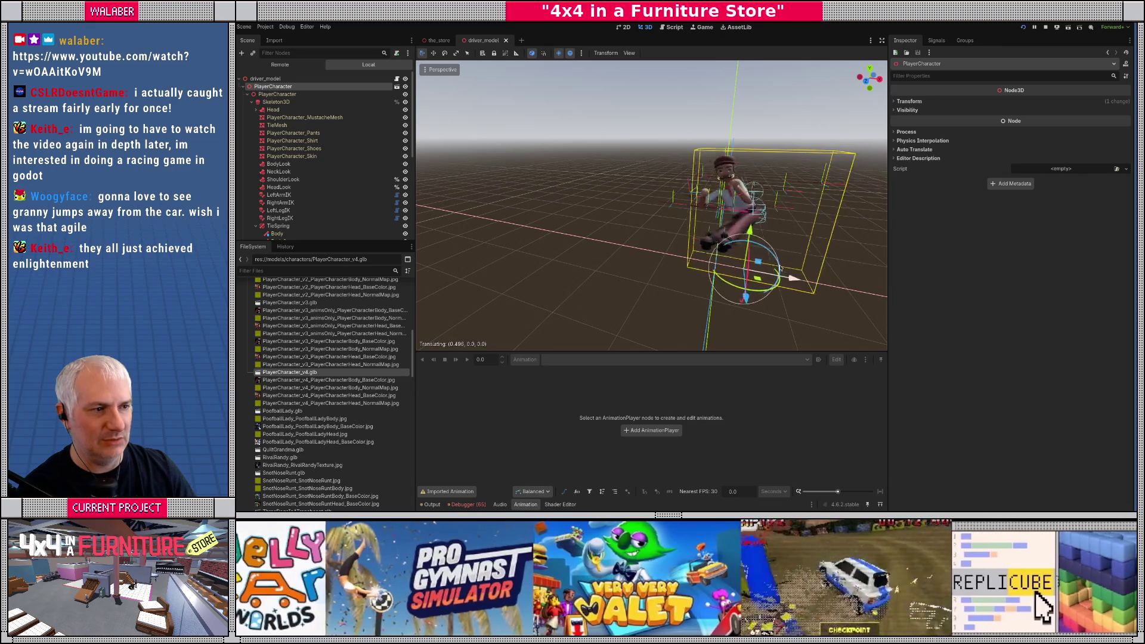
pyautogui.moveTo(781, 261); pyautogui.dragTo(677, 244)
pyautogui.moveTo(702, 306)
pyautogui.mouseDown()
pyautogui.moveTo(665, 317)
pyautogui.moveTo(658, 248)
pyautogui.moveTo(718, 293)
pyautogui.moveTo(702, 242)
pyautogui.moveTo(736, 285)
pyautogui.moveTo(620, 252)
pyautogui.moveTo(674, 250)
pyautogui.moveTo(656, 280)
pyautogui.moveTo(674, 263)
pyautogui.moveTo(698, 298)
pyautogui.moveTo(704, 282)
pyautogui.moveTo(681, 287)
pyautogui.mouseUp()
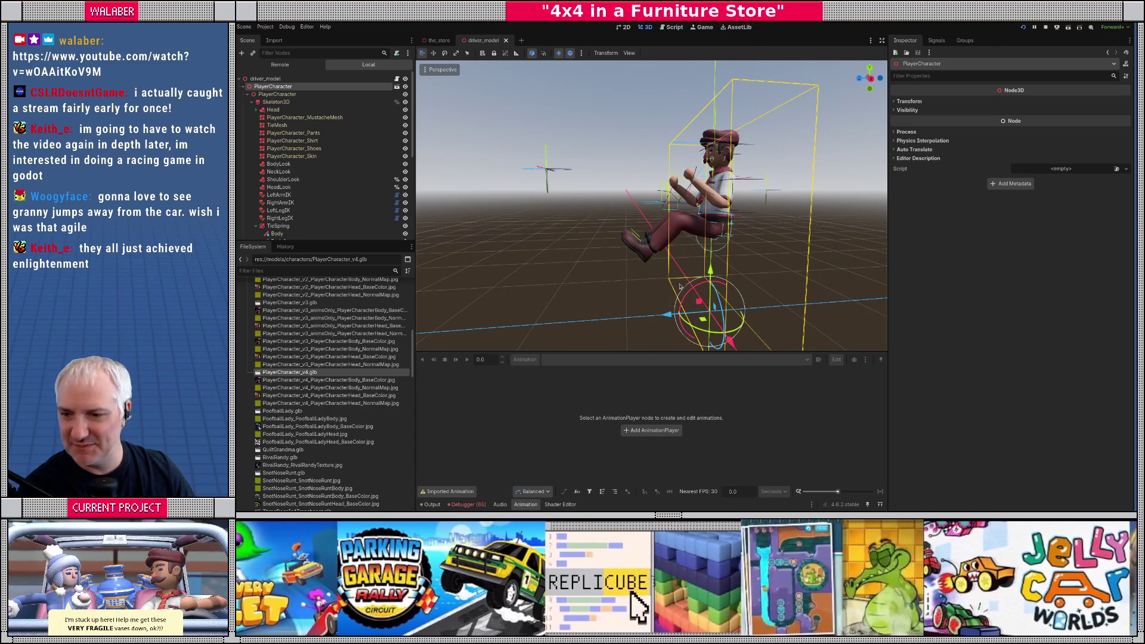
pyautogui.scroll(-5, 284, 187)
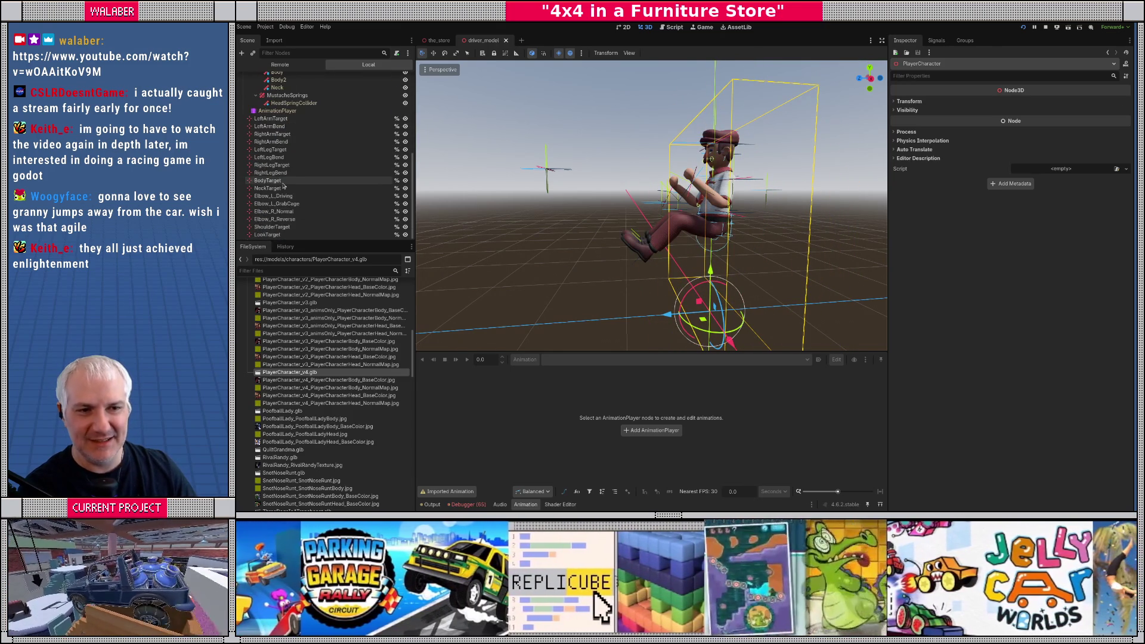
pyautogui.scroll(6, 284, 186)
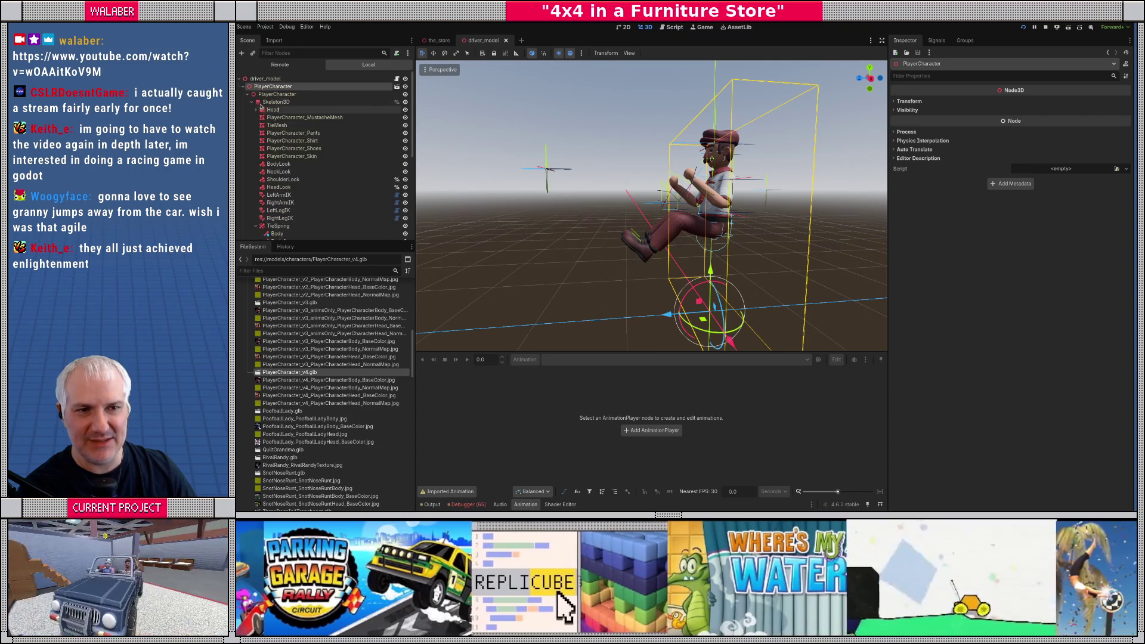
pyautogui.click(245, 87)
pyautogui.click(569, 228)
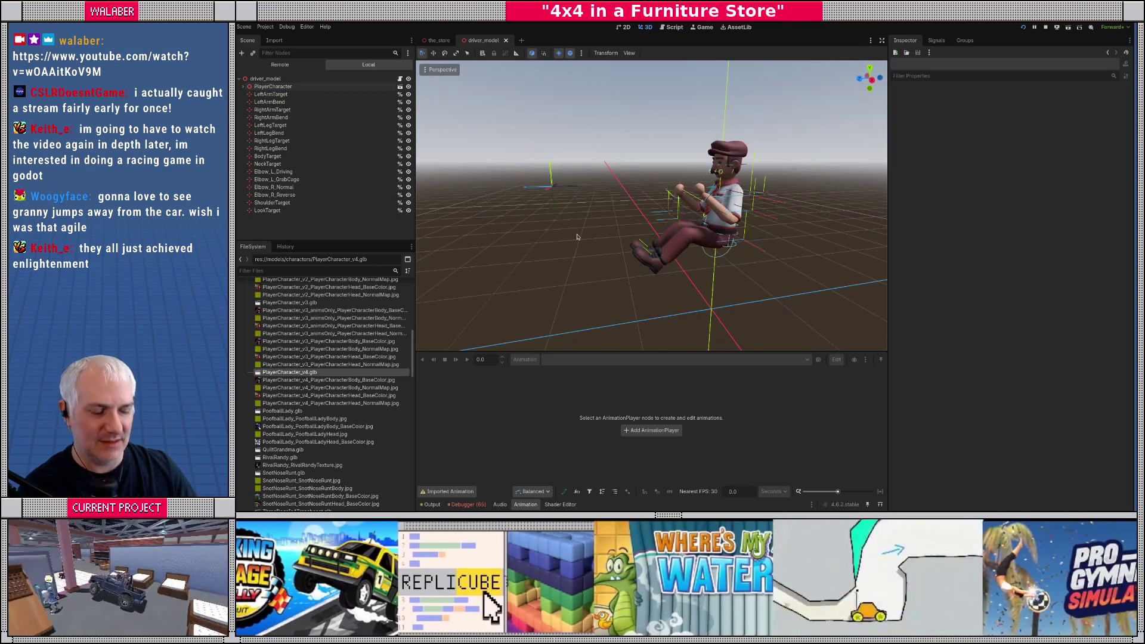
# Step: Rerun with F5, stop after the null blend-shape error, and scroll driver_model.gd to its top
pyautogui.press('F8')
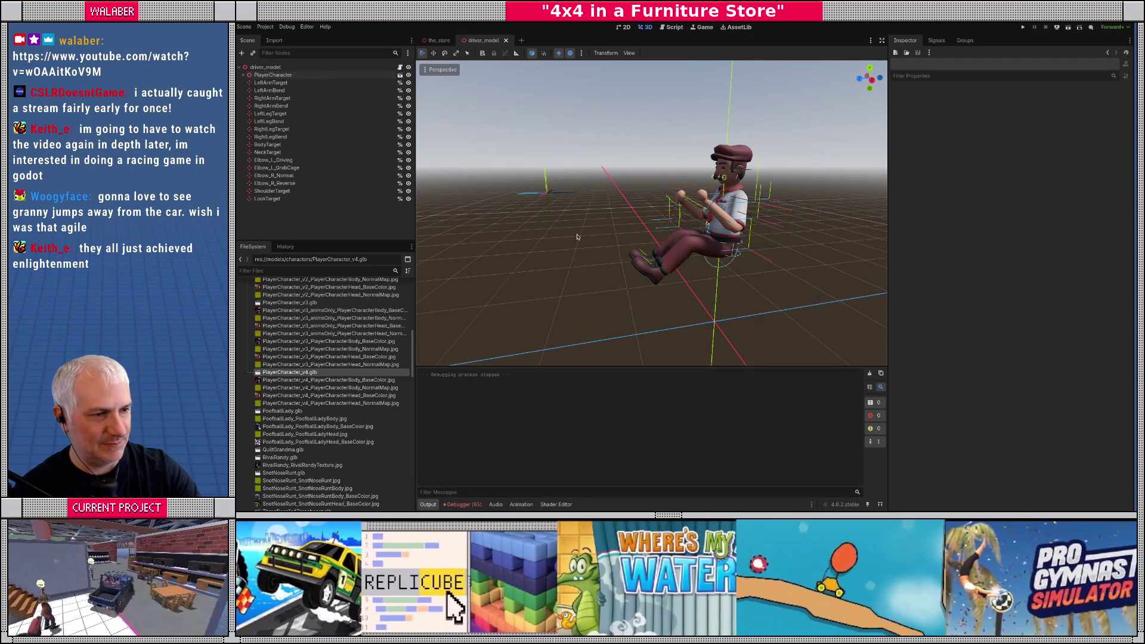
pyautogui.press('F5')
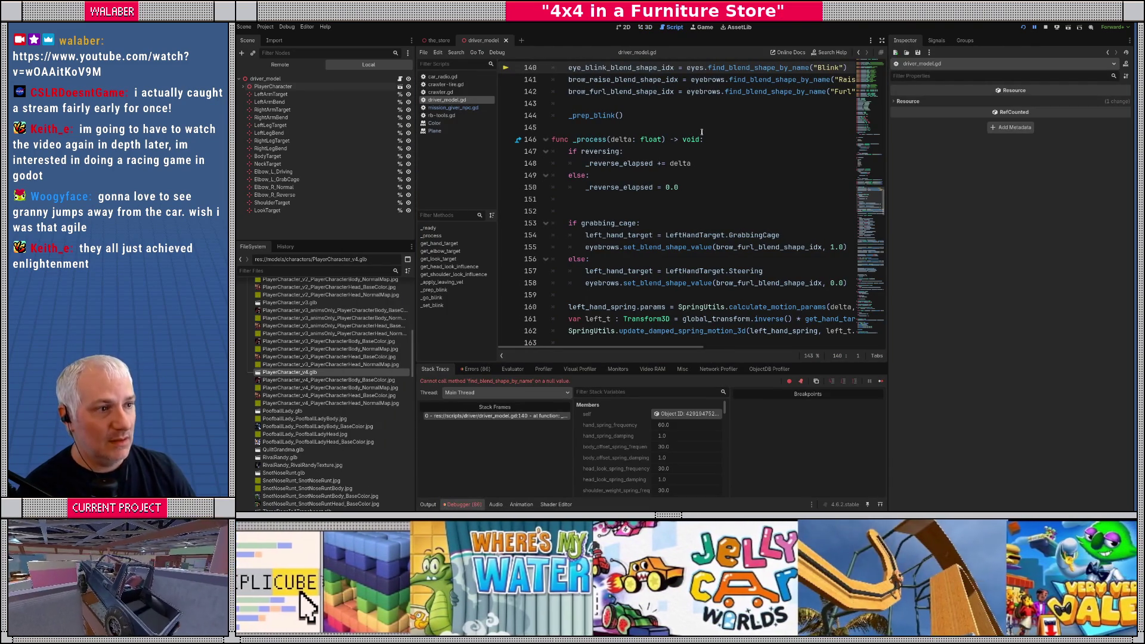
pyautogui.scroll(2, 730, 133)
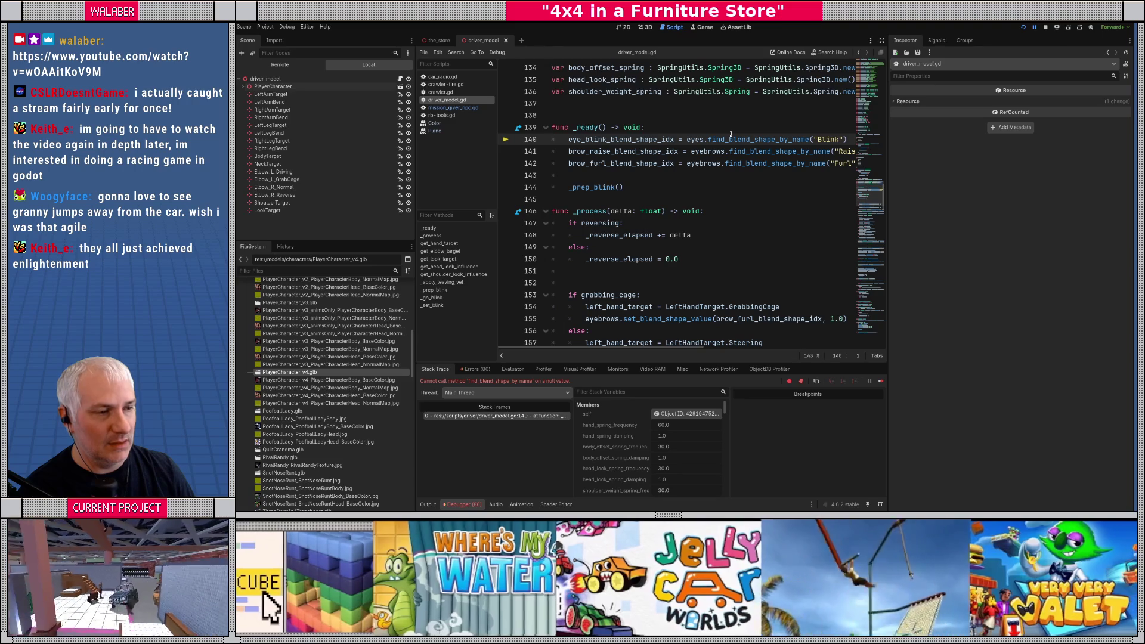
pyautogui.click(1048, 28)
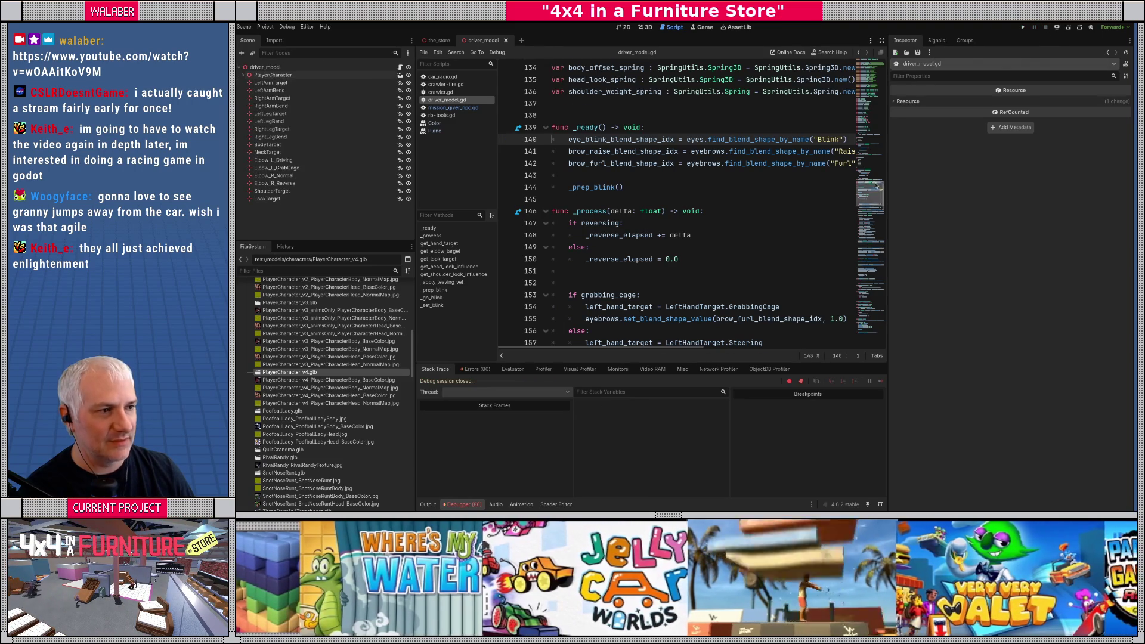
pyautogui.moveTo(869, 194); pyautogui.dragTo(870, 62)
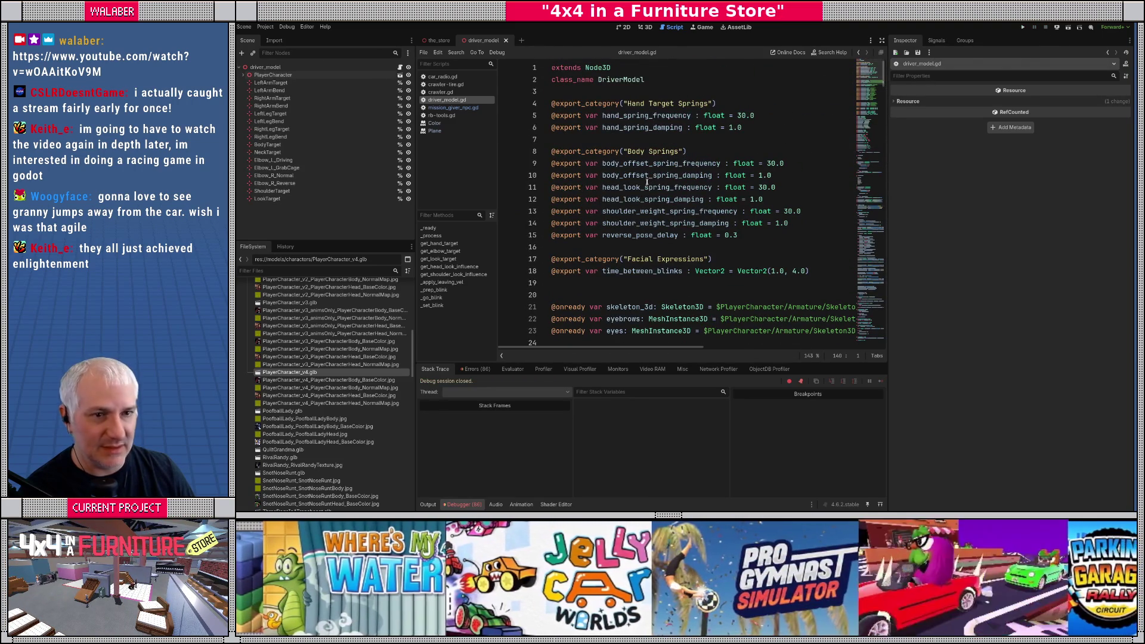
pyautogui.click(243, 75)
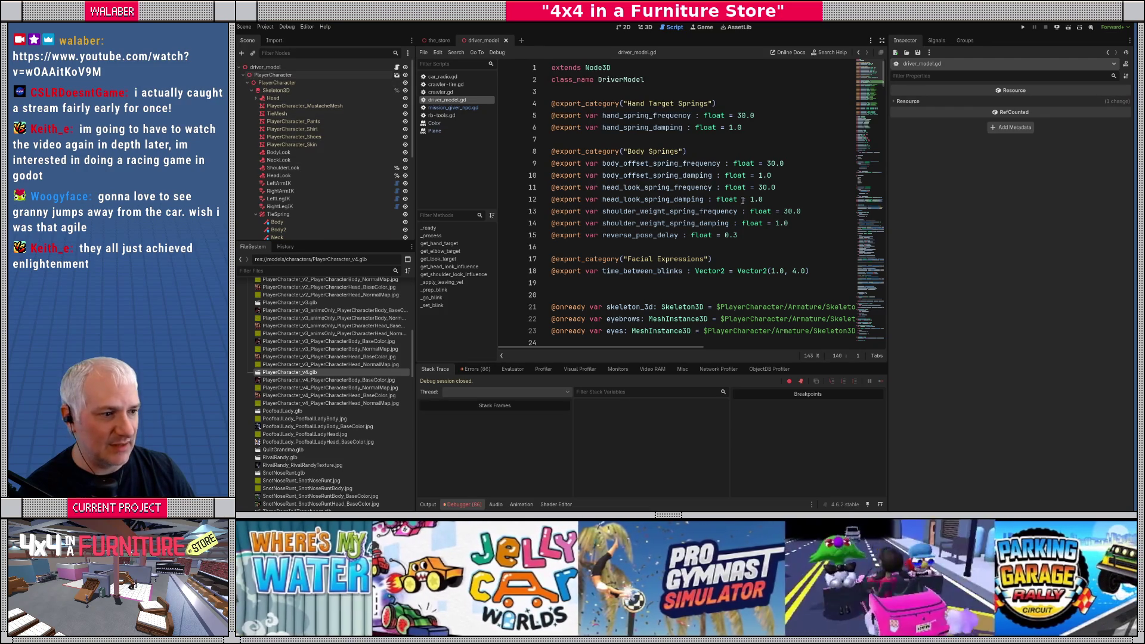
# Step: Replace line 21's old skeleton path with a %-prefixed Skeleton3D node path
pyautogui.click(741, 305)
pyautogui.scroll(-1, 741, 306)
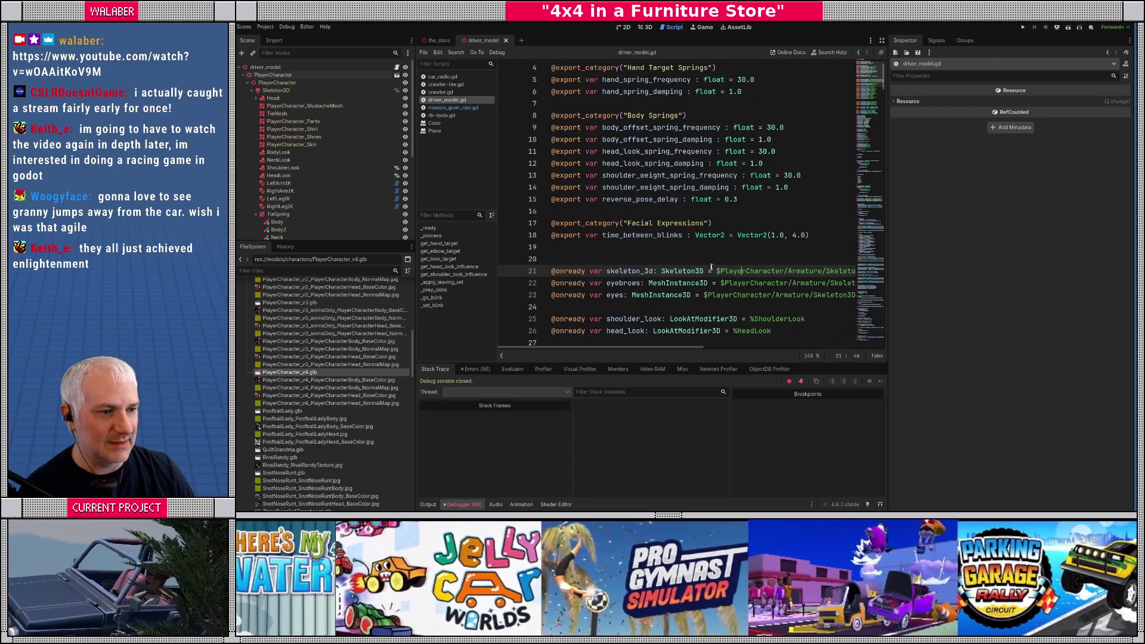
pyautogui.hotkey('shift', 'End')
pyautogui.press('Delete')
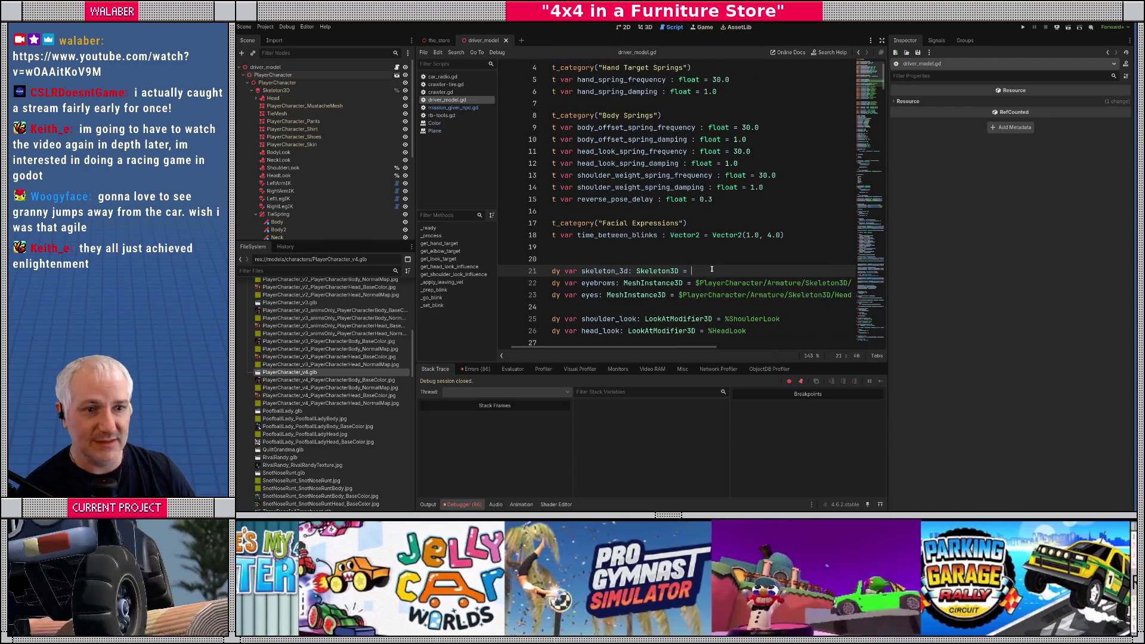
pyautogui.moveTo(276, 90)
pyautogui.mouseDown()
pyautogui.moveTo(525, 179)
pyautogui.moveTo(729, 274)
pyautogui.mouseUp()
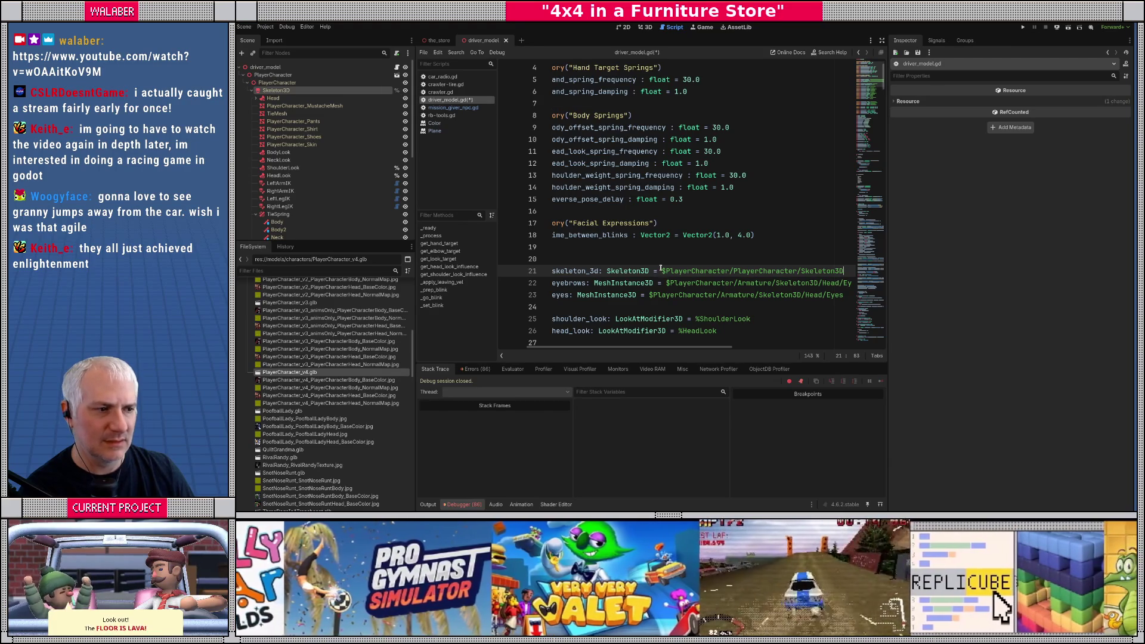
pyautogui.moveTo(662, 271); pyautogui.dragTo(800, 270)
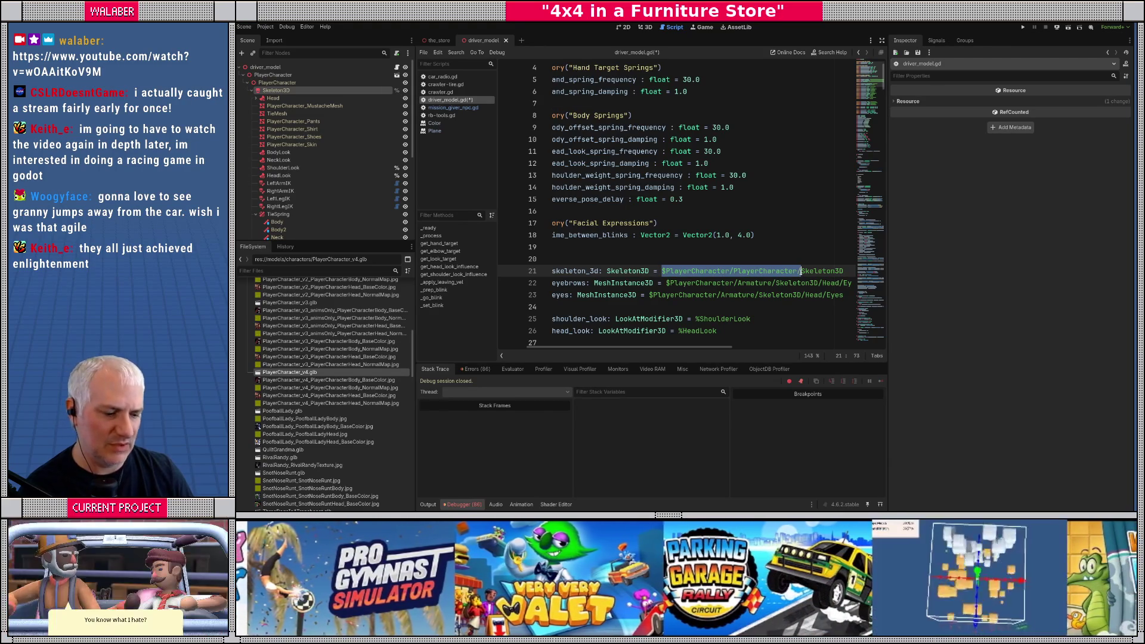
pyautogui.write('%')
pyautogui.click(625, 256)
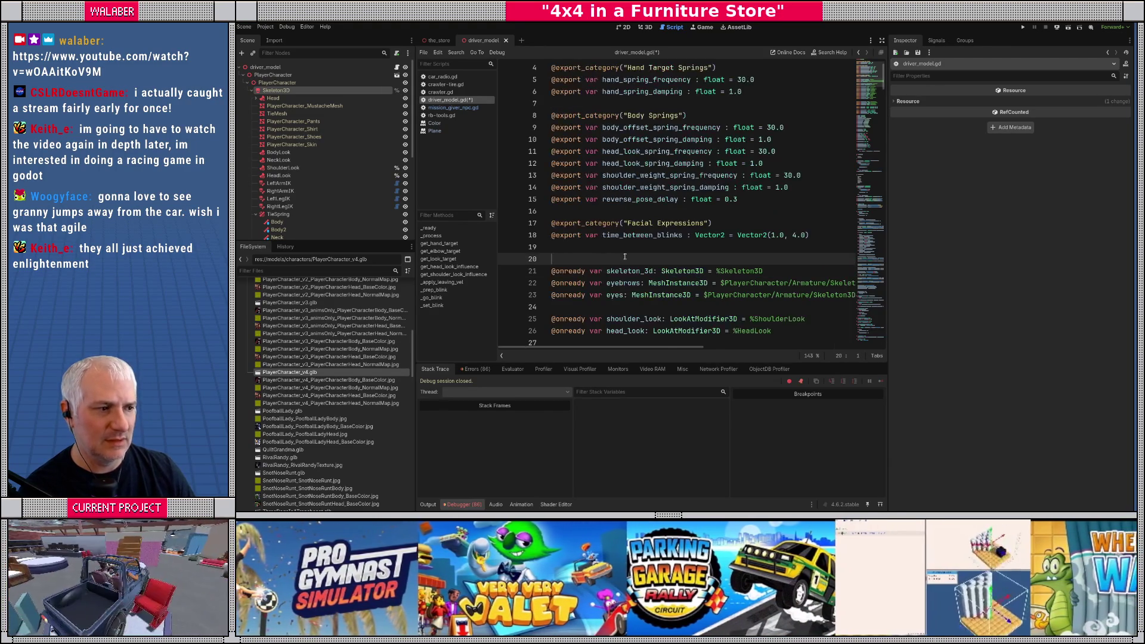
pyautogui.scroll(-1, 642, 242)
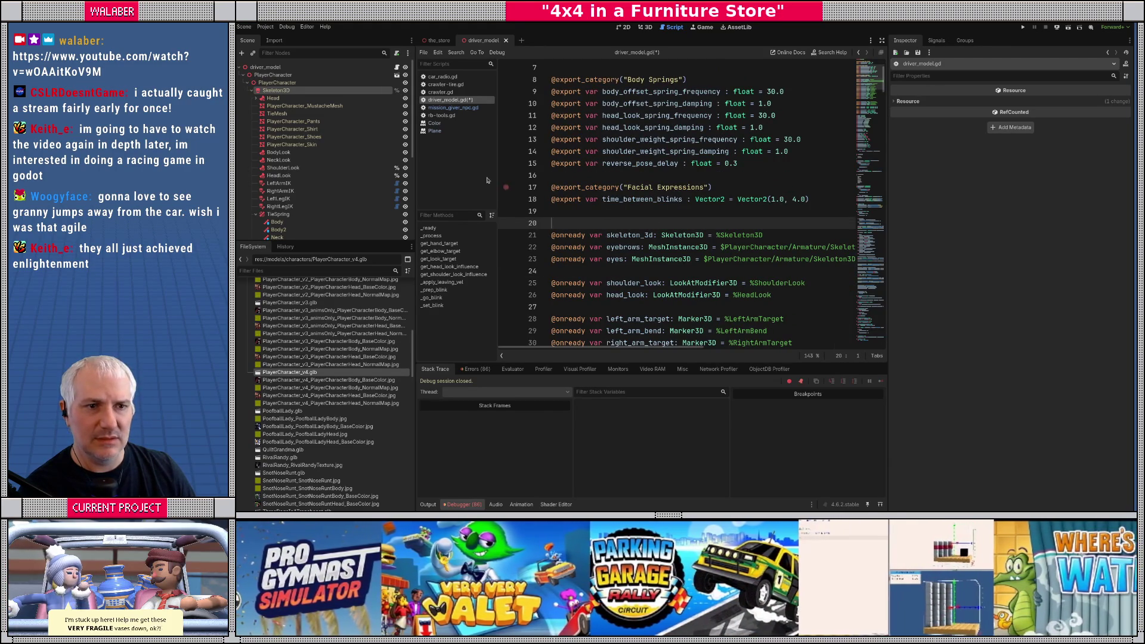
# Step: Replace Armature with PlayerCharacter in the eyebrows and eyes paths on lines 22–23
pyautogui.doubleClick(746, 247)
pyautogui.hotkey('ctrl', 'c')
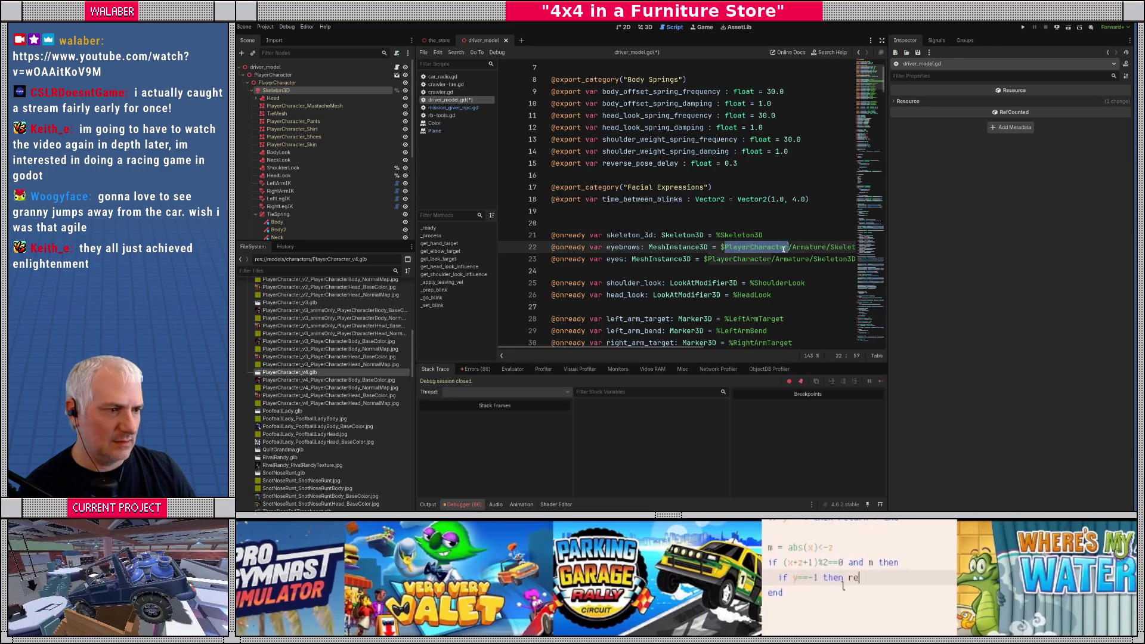
pyautogui.doubleClick(803, 247)
pyautogui.hotkey('ctrl', 'v')
pyautogui.doubleClick(783, 258)
pyautogui.hotkey('ctrl', 'v')
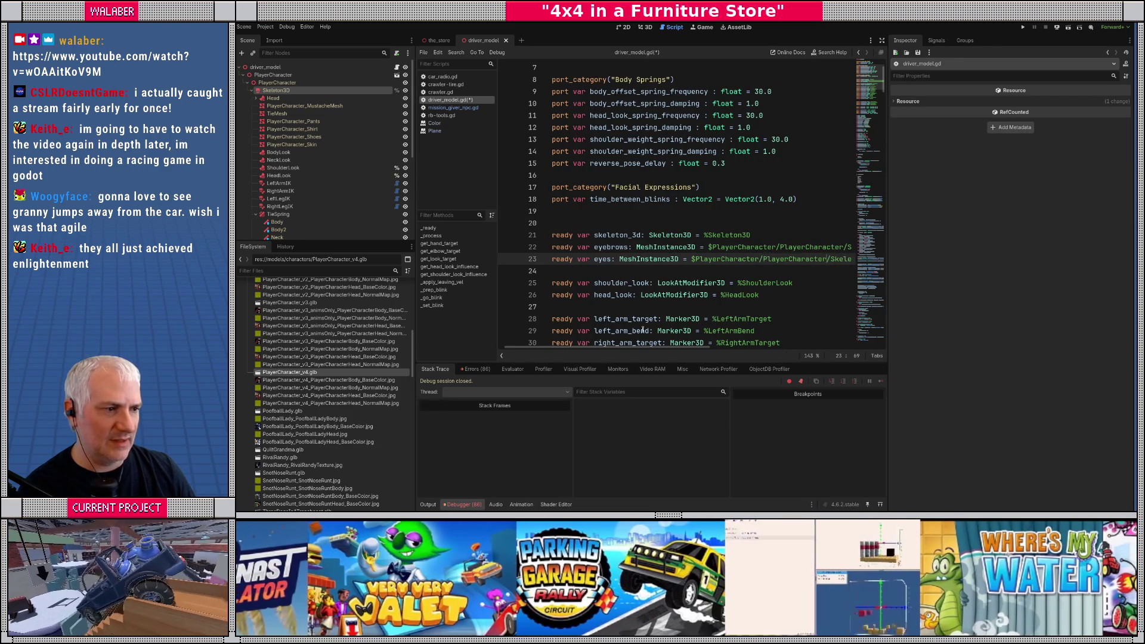
pyautogui.moveTo(603, 347); pyautogui.dragTo(656, 352)
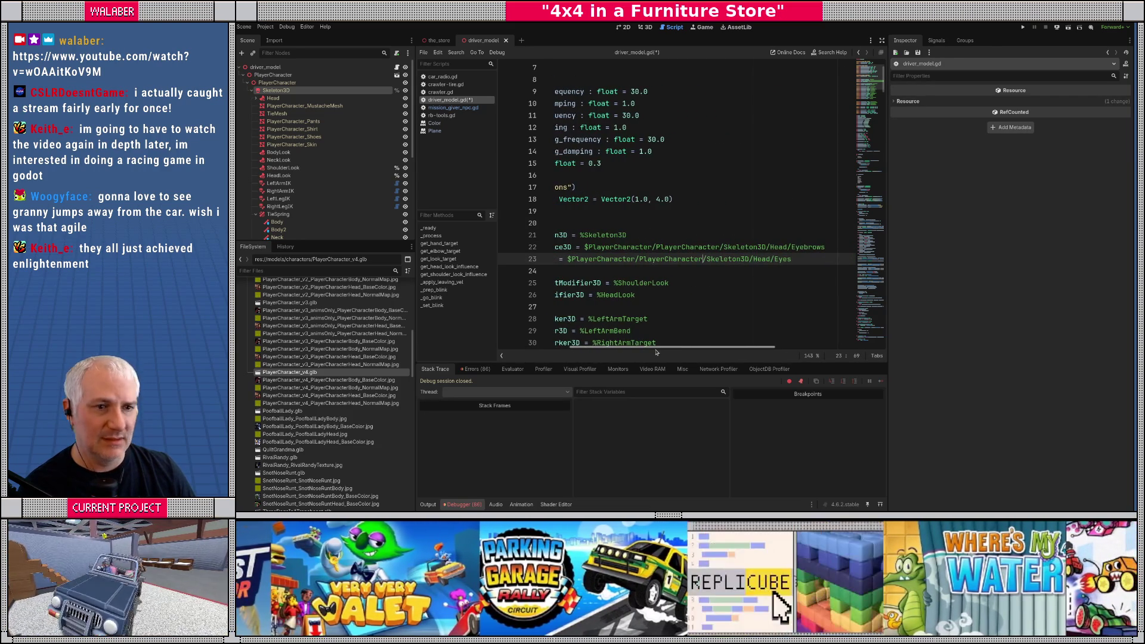
# Step: Prefix Eyebrows and Eyes with PlayerCharacter_ on lines 22–23, then save and run the game
pyautogui.click(256, 99)
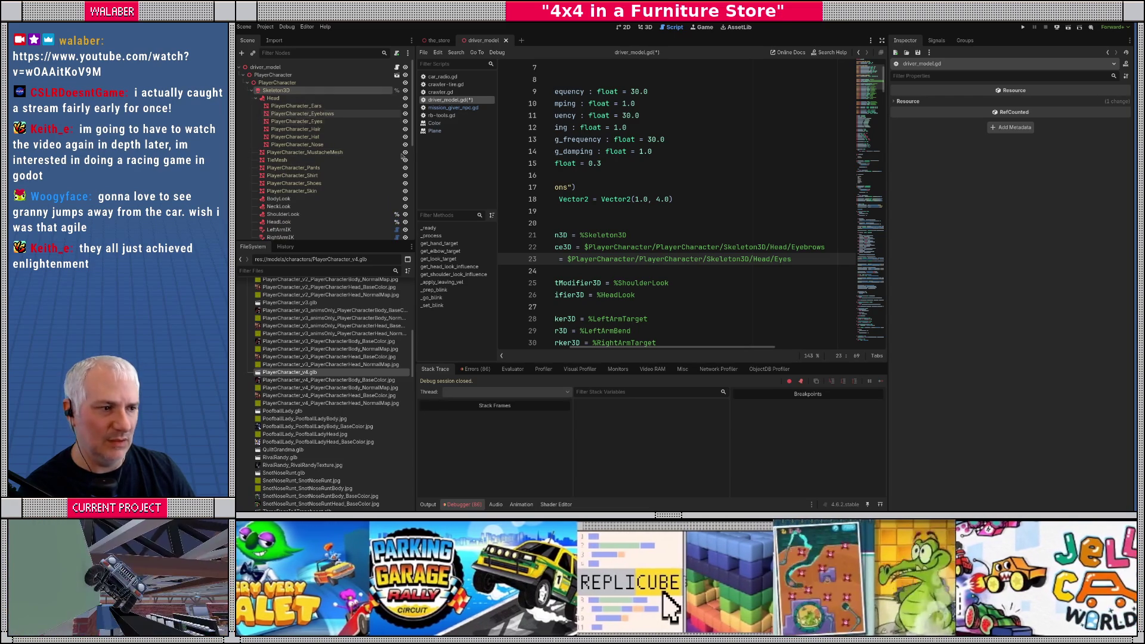
pyautogui.doubleClick(651, 247)
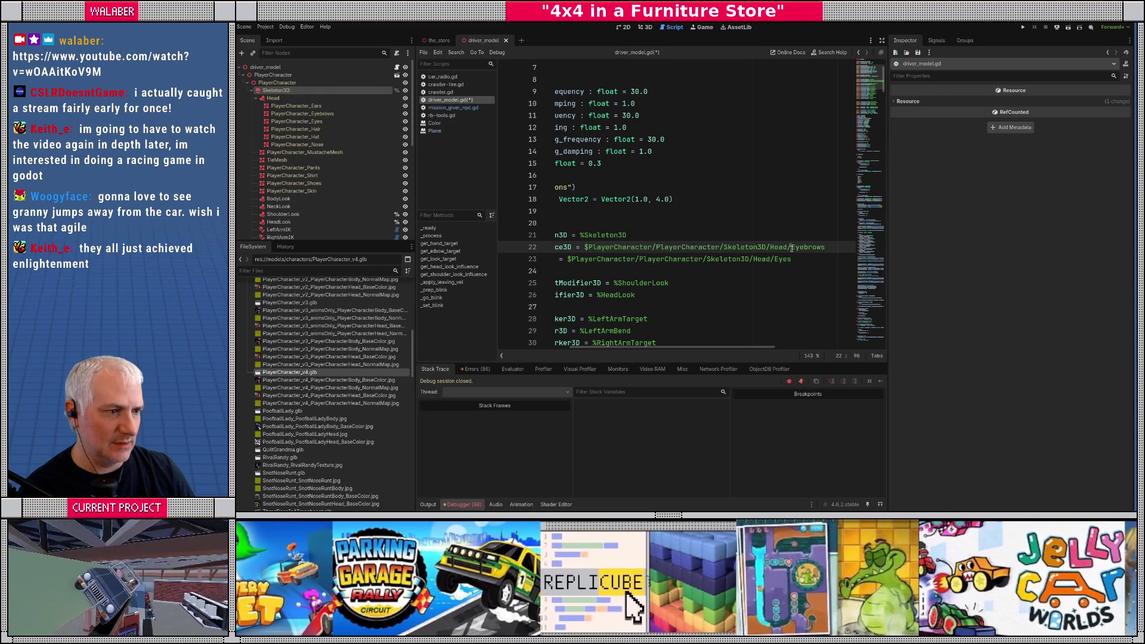
pyautogui.click(793, 247)
pyautogui.write('PlayerCharacter_')
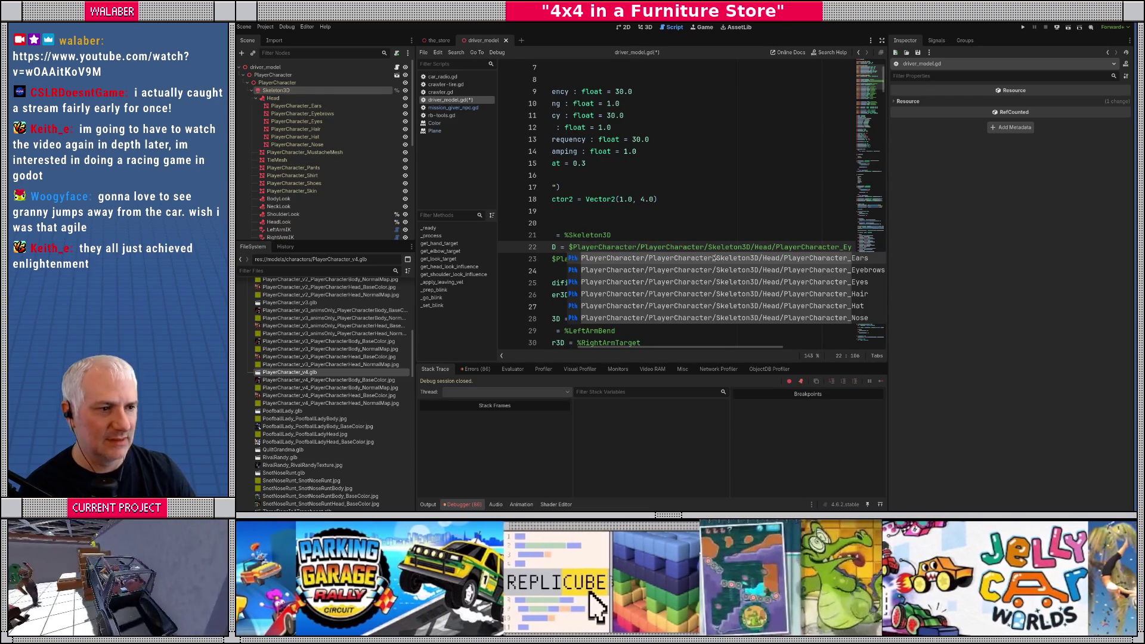
pyautogui.click(702, 229)
pyautogui.click(762, 261)
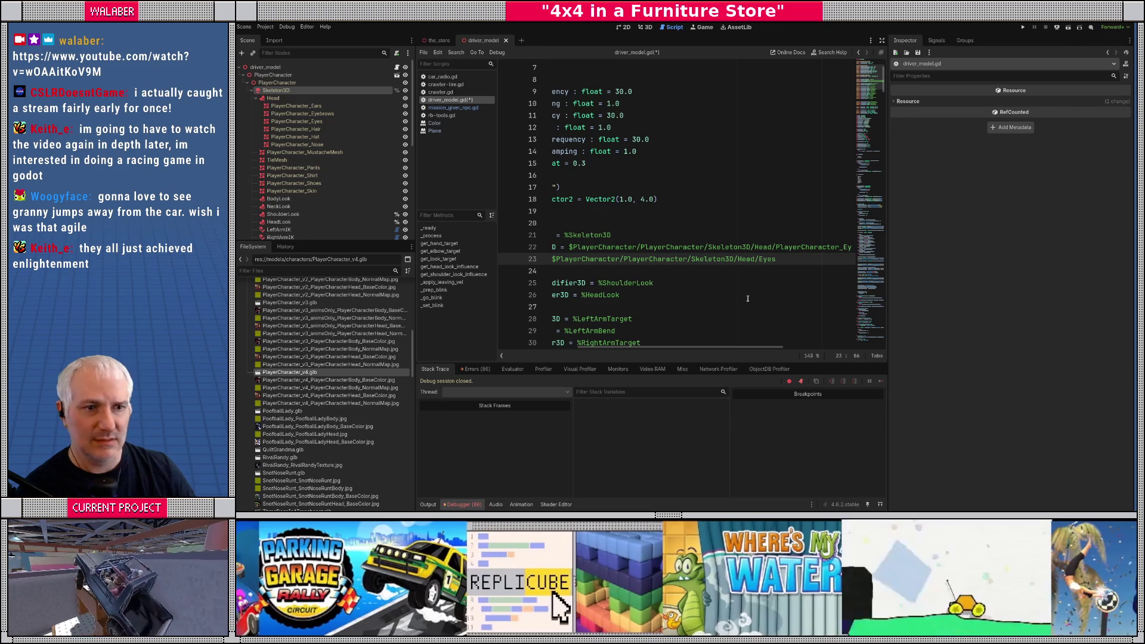
pyautogui.write('PlayerCharacter_')
pyautogui.click(702, 223)
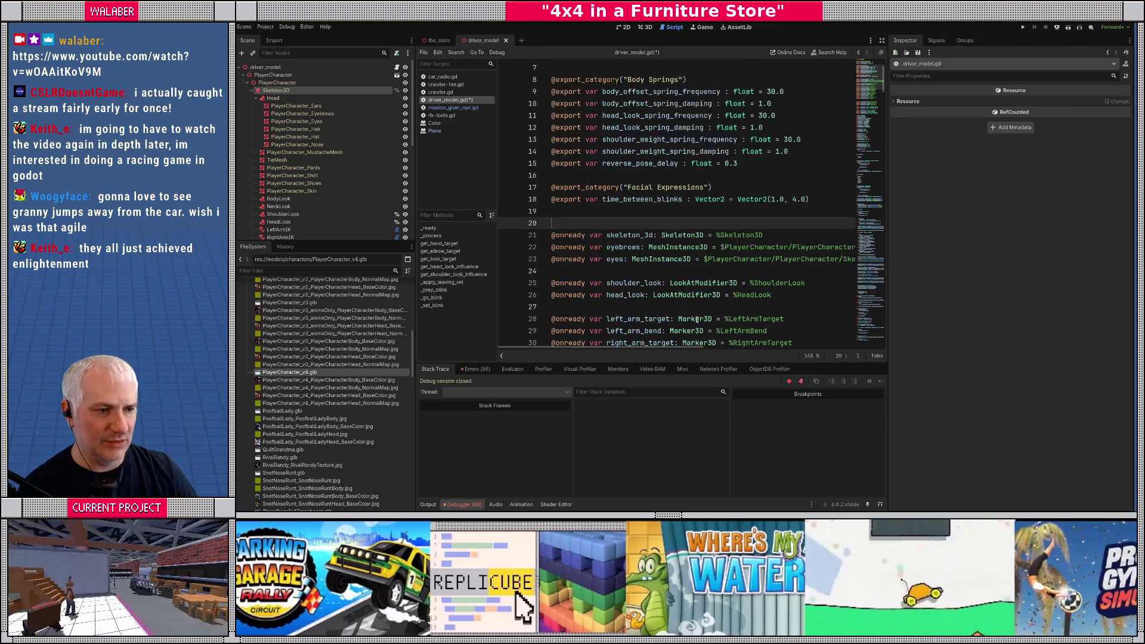
pyautogui.scroll(-2, 622, 211)
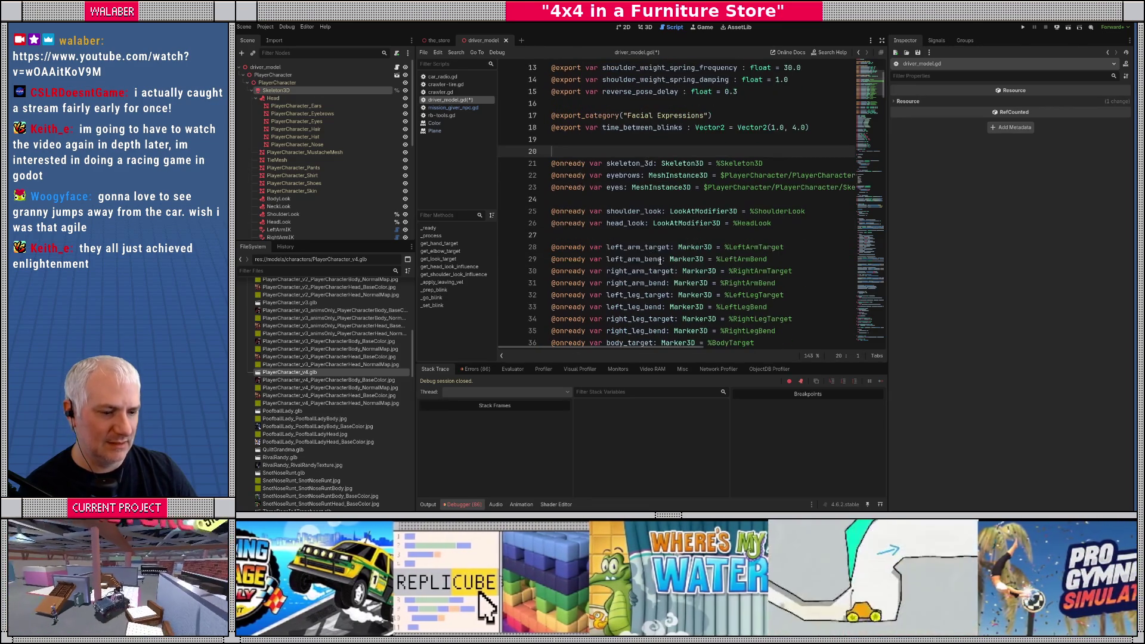
pyautogui.hotkey('ctrl', 's')
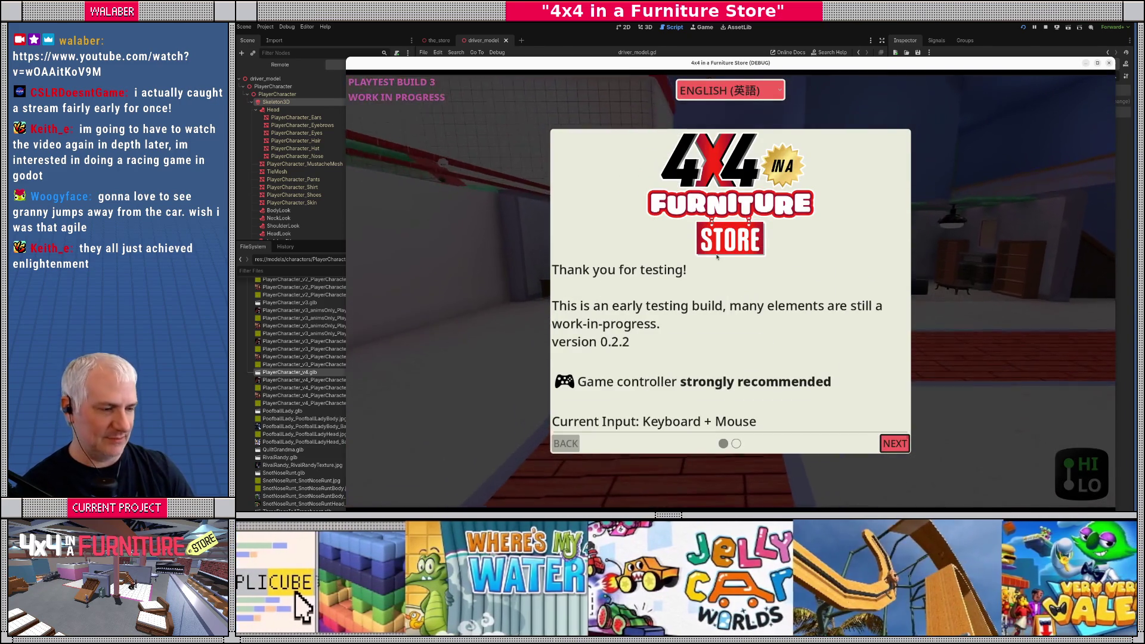
pyautogui.press('Return')
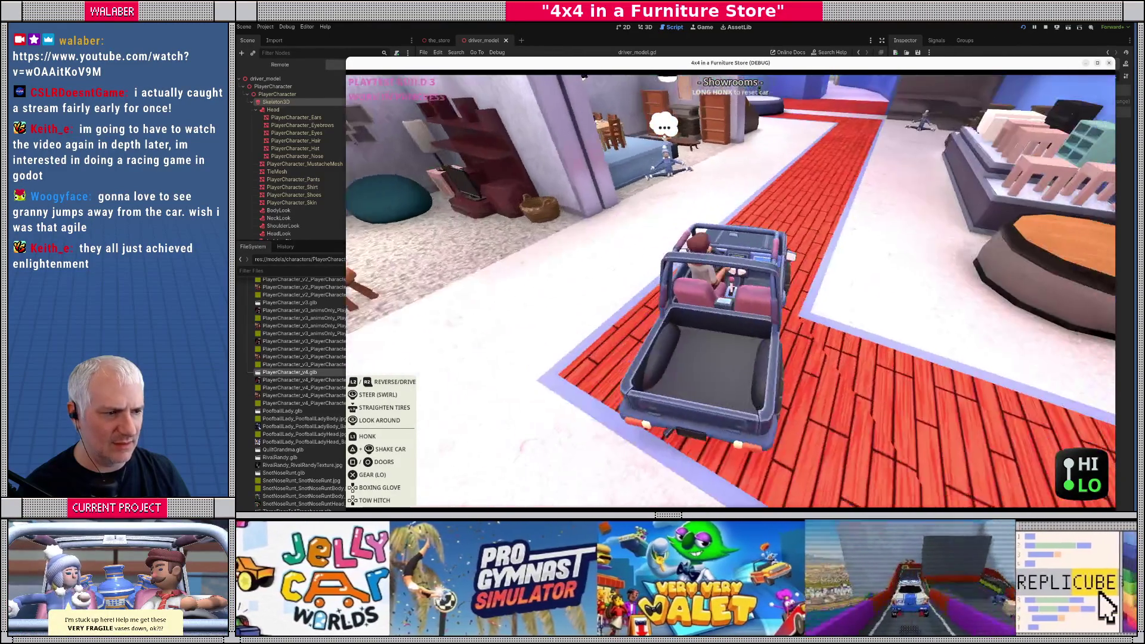
pyautogui.press('w')
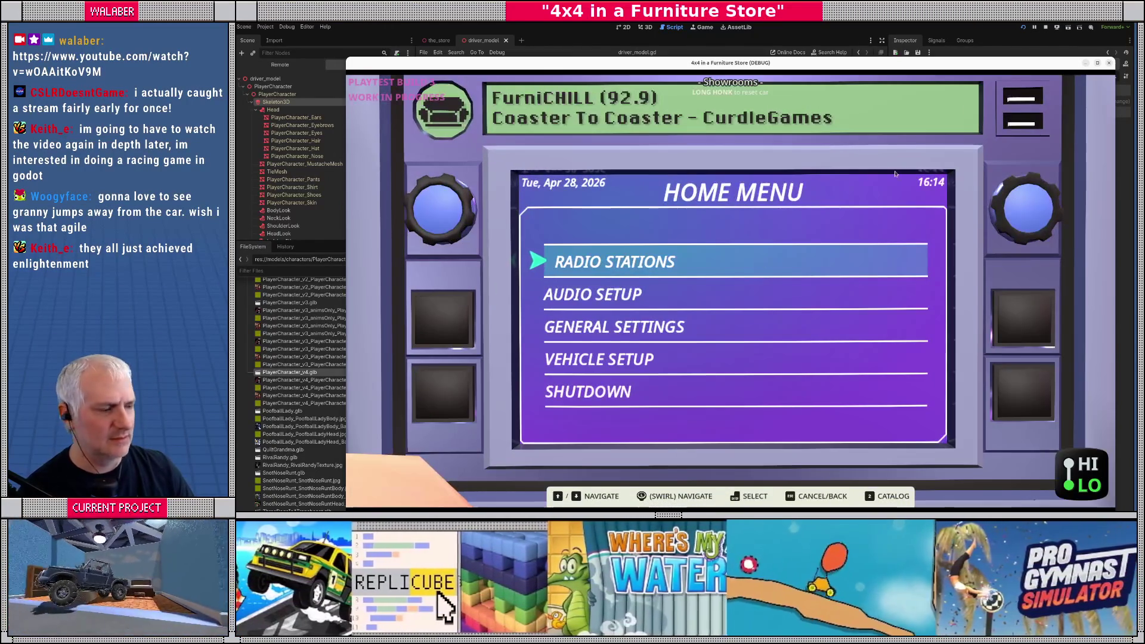
pyautogui.press('Escape')
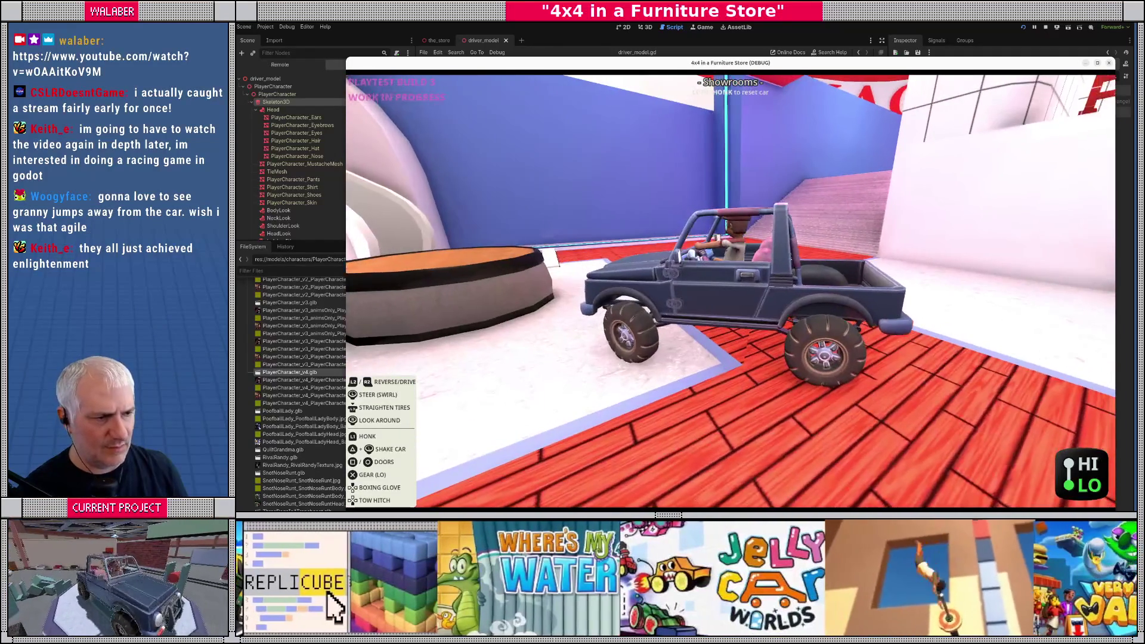
# Step: Stop the game, frame LeftArmTarget in the 3D view, and test-move it before undoing
pyautogui.press('F8')
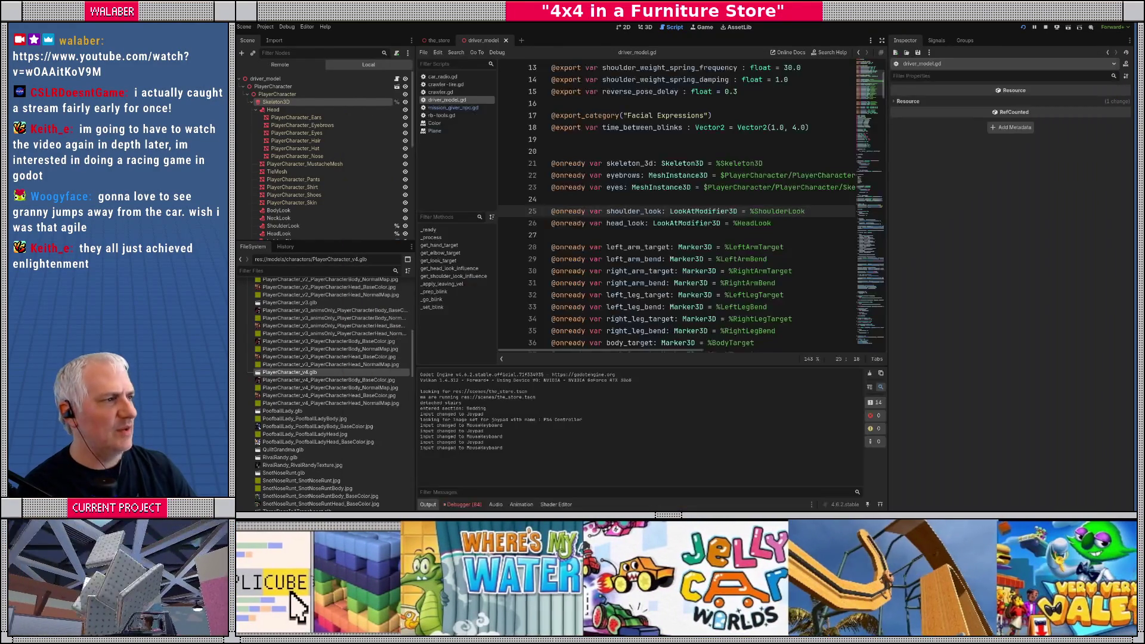
pyautogui.click(647, 28)
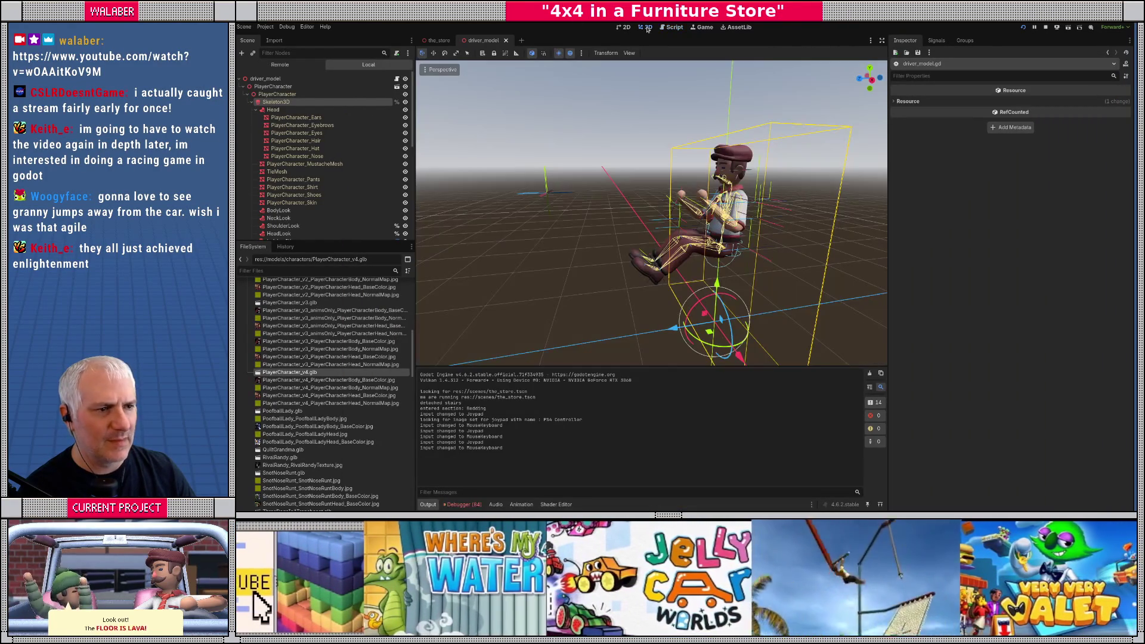
pyautogui.moveTo(633, 216); pyautogui.dragTo(564, 197)
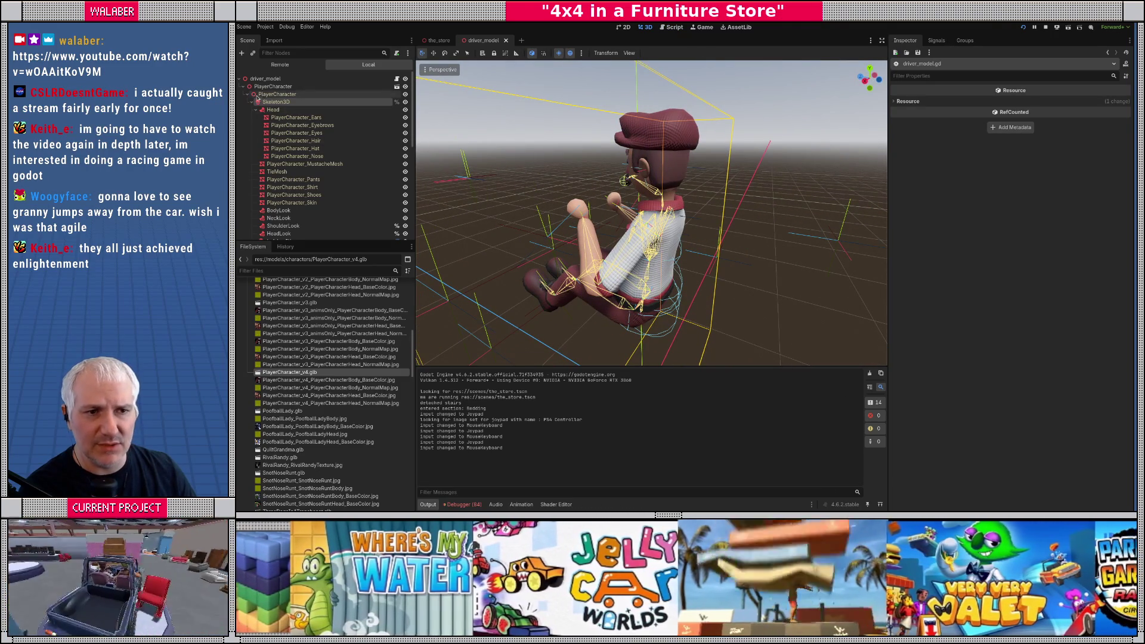
pyautogui.click(247, 94)
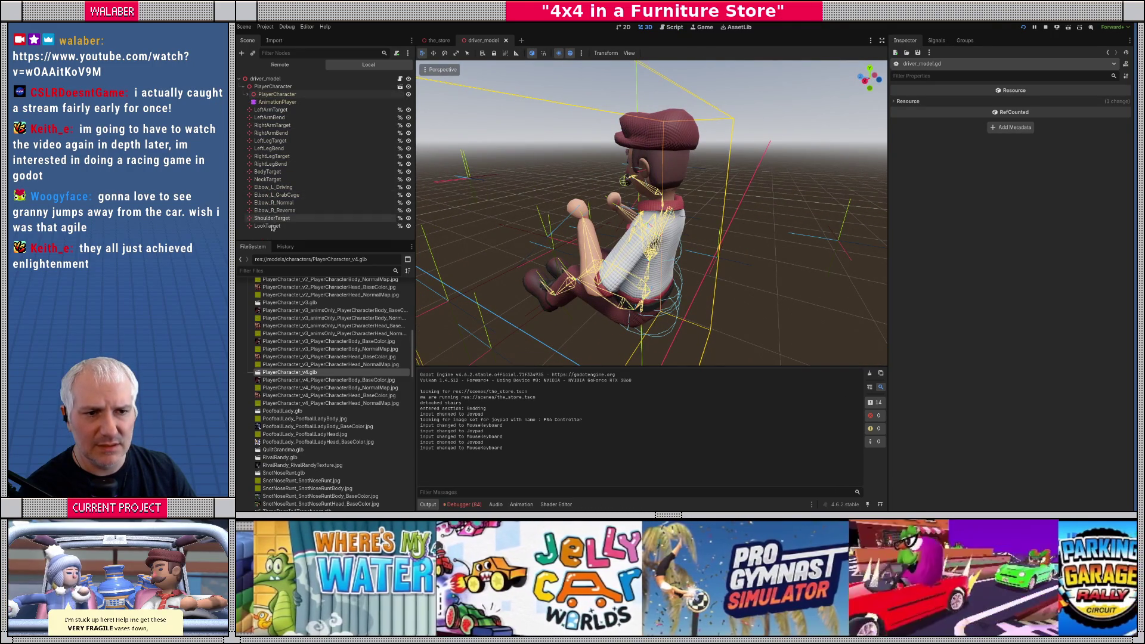
pyautogui.click(274, 141)
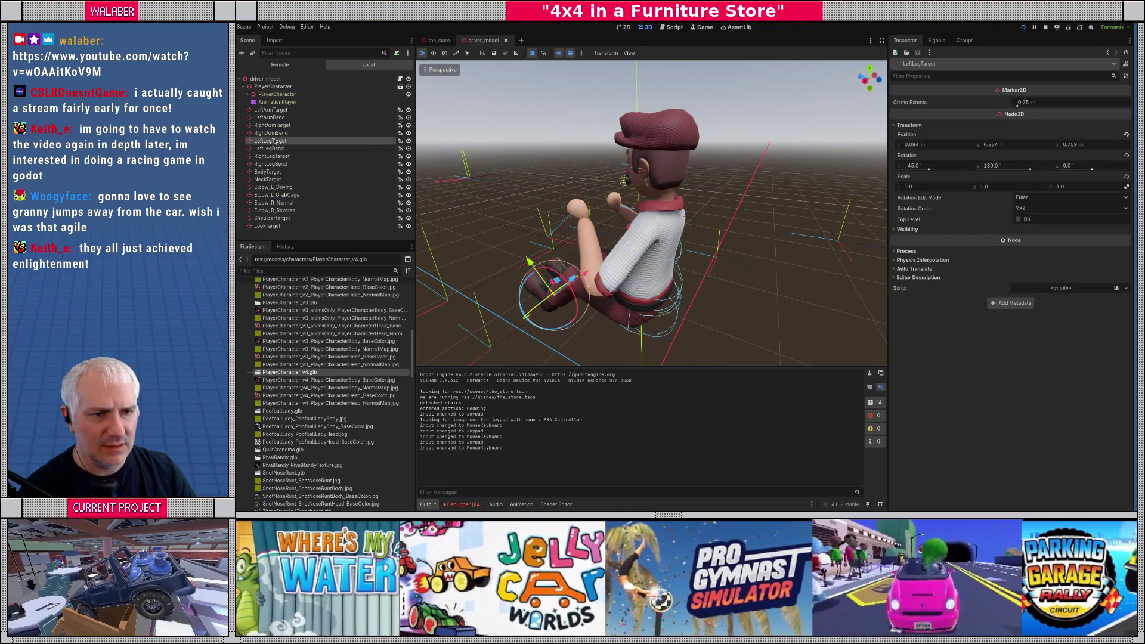
pyautogui.click(272, 110)
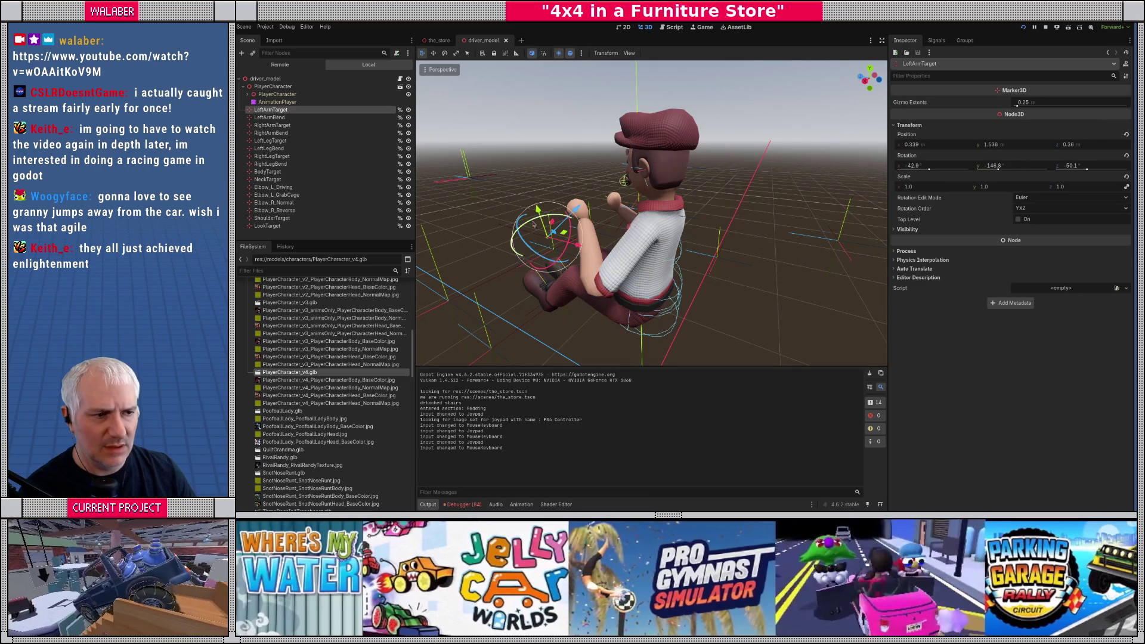
pyautogui.press('f')
pyautogui.scroll(5, 587, 220)
pyautogui.moveTo(587, 220); pyautogui.dragTo(574, 216)
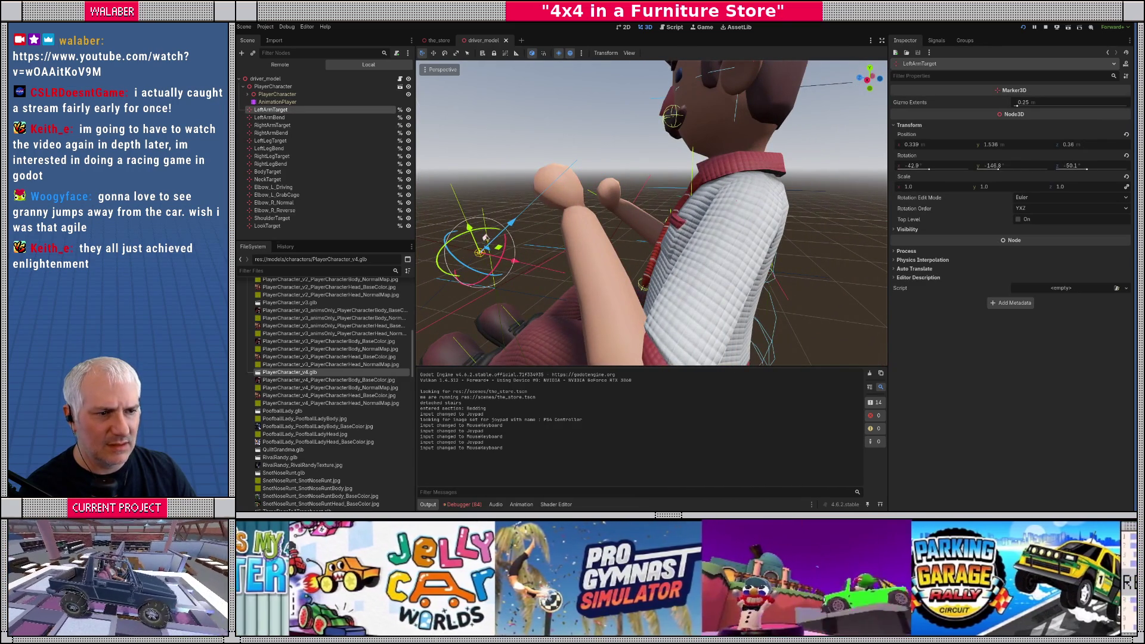
pyautogui.moveTo(485, 237)
pyautogui.mouseDown()
pyautogui.moveTo(477, 217)
pyautogui.moveTo(430, 215)
pyautogui.mouseUp()
pyautogui.hotkey('ctrl', 'z')
# Step: Inspect the BodyLook modifier, then review the Skeleton3D's bone list
pyautogui.click(247, 95)
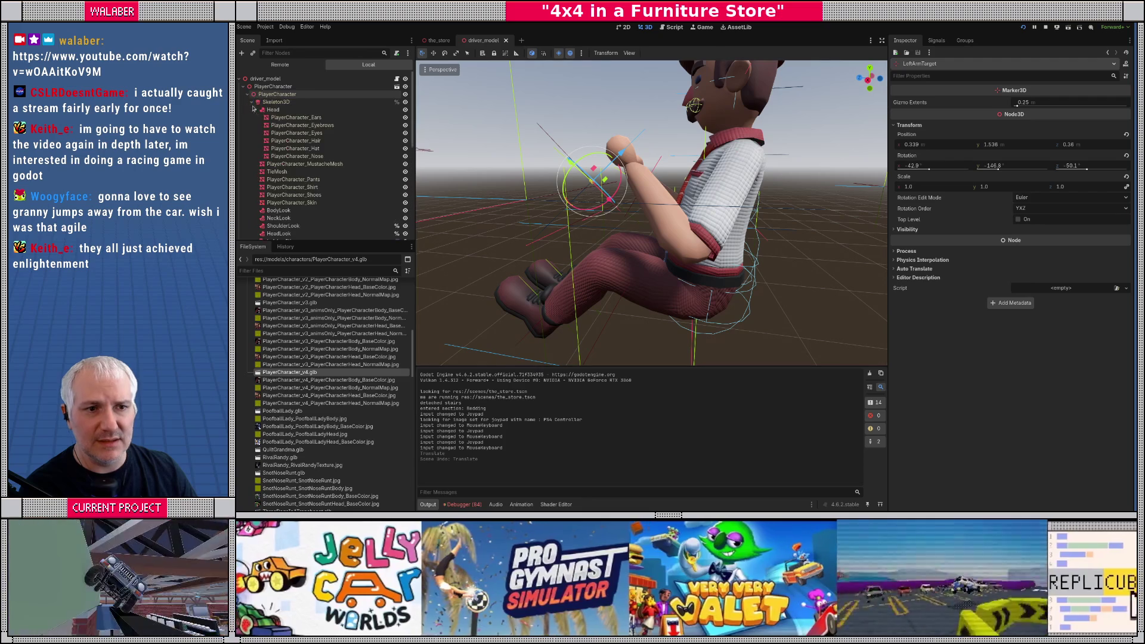
pyautogui.click(275, 102)
pyautogui.scroll(-2, 1085, 156)
pyautogui.scroll(5, 1086, 156)
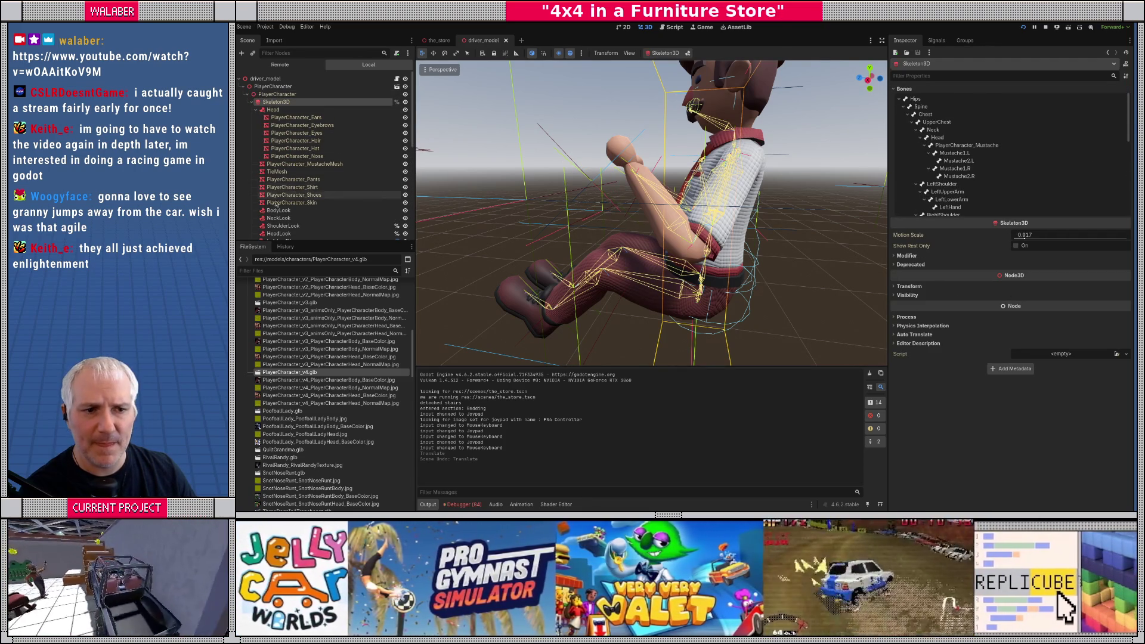
pyautogui.click(337, 210)
pyautogui.scroll(-2, 341, 222)
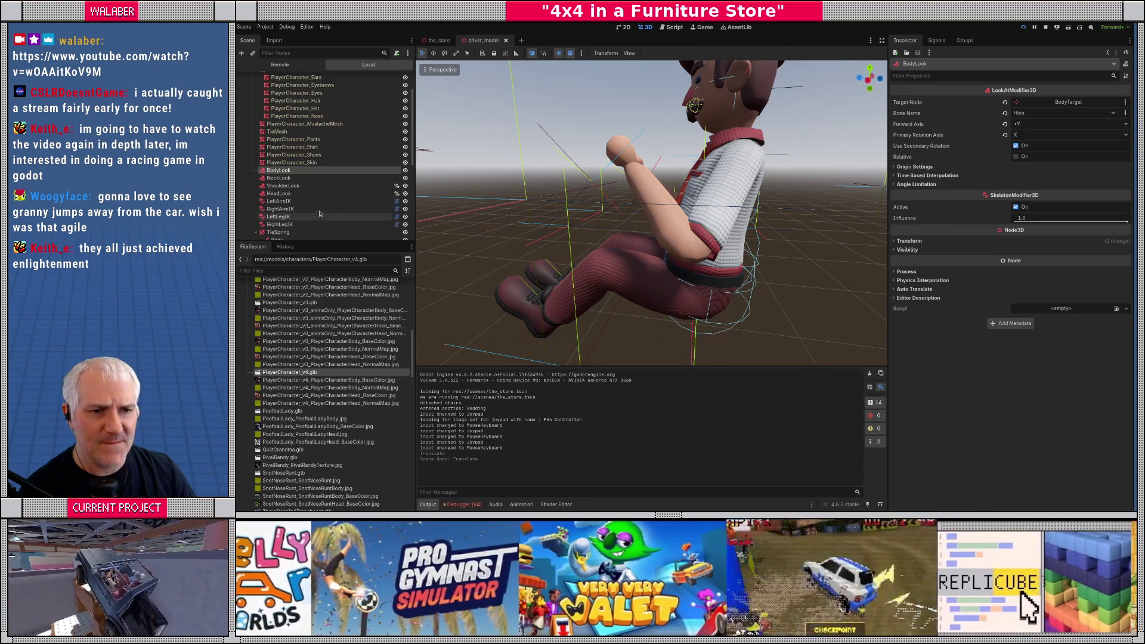
pyautogui.scroll(2, 288, 133)
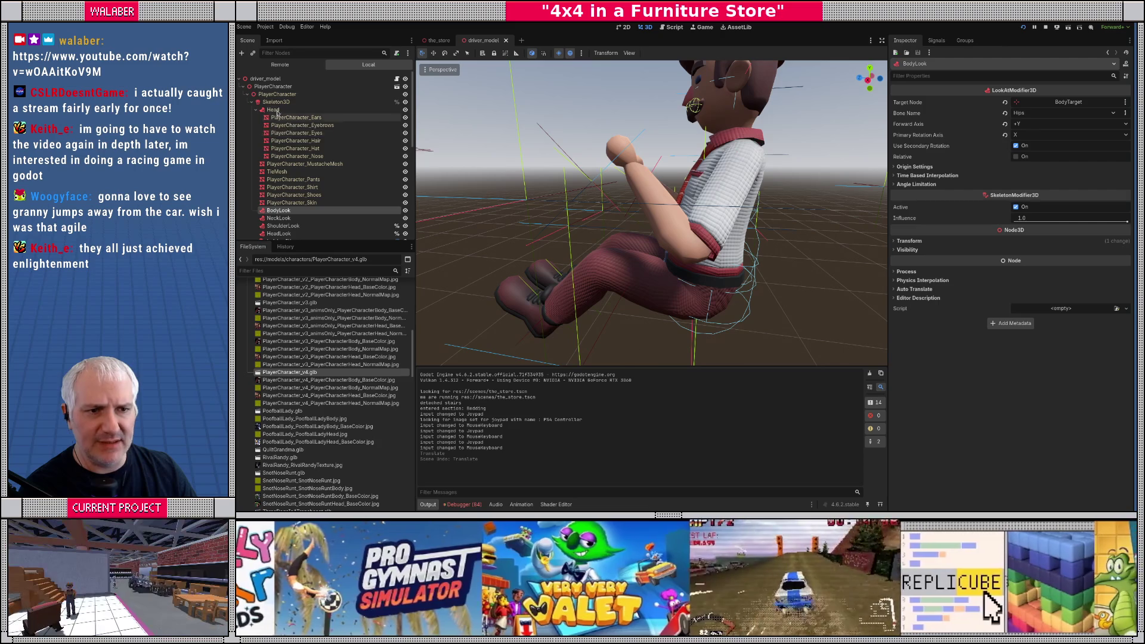
pyautogui.click(277, 102)
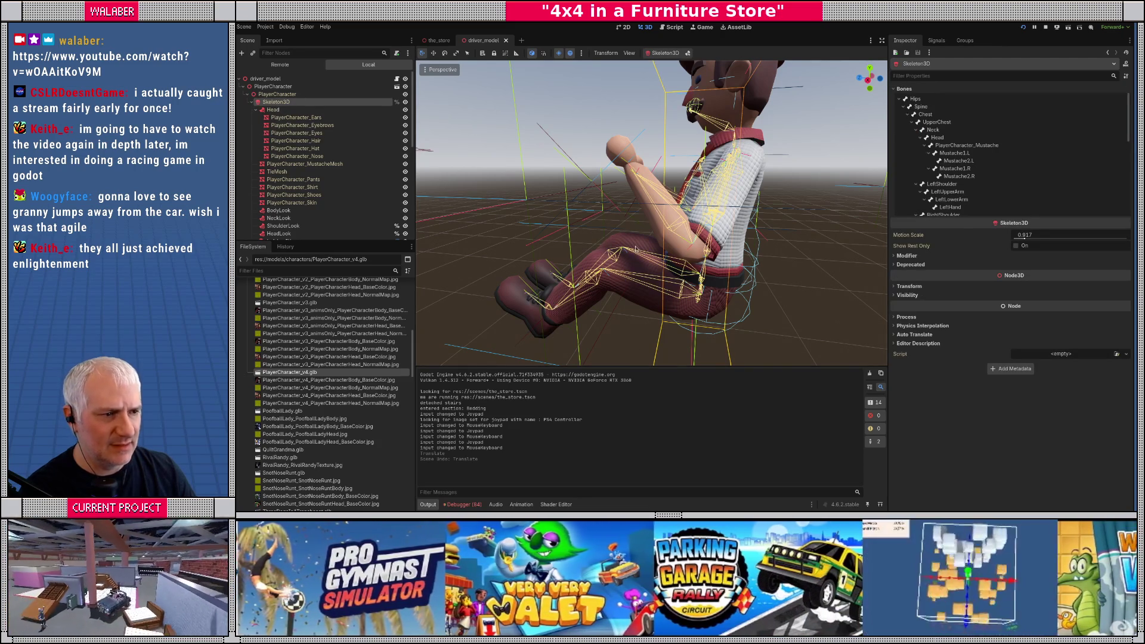
pyautogui.scroll(4, 626, 241)
pyautogui.scroll(6, 627, 241)
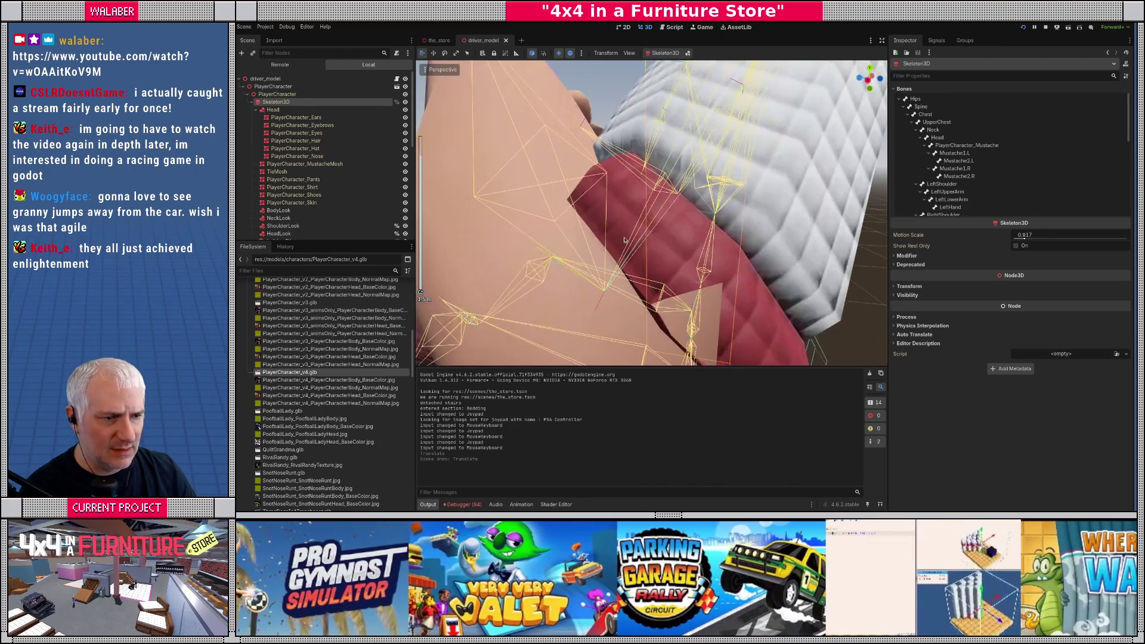
pyautogui.scroll(2, 630, 239)
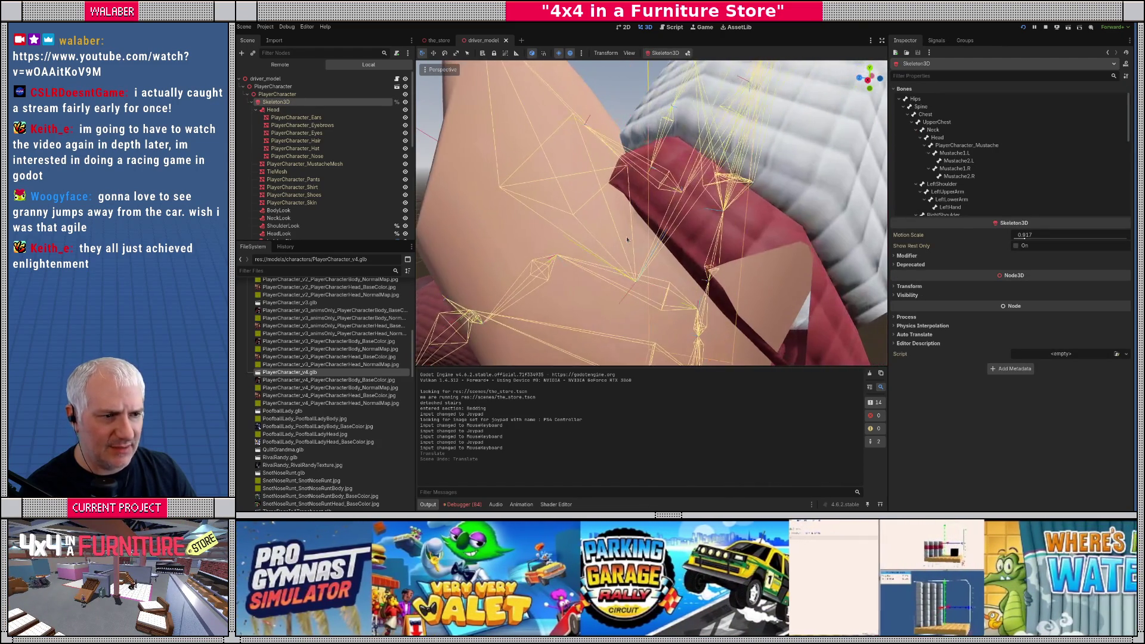
pyautogui.scroll(-3, 289, 216)
pyautogui.scroll(-3, 288, 216)
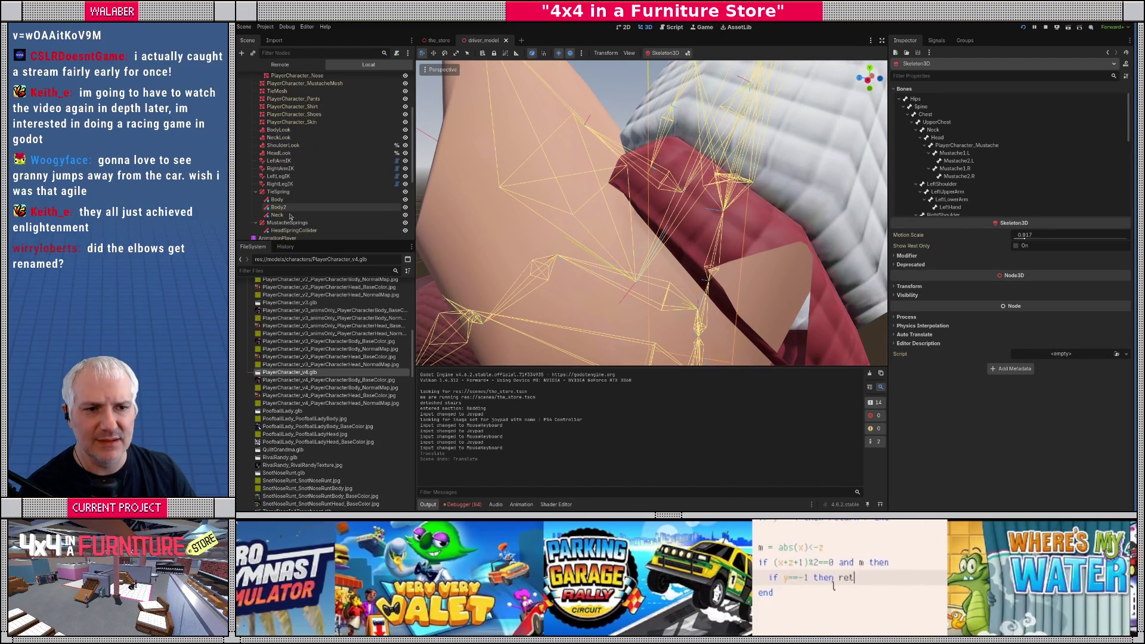
# Step: Preview Dude_Idle in the AnimationPlayer, then switch back to Dude_APose
pyautogui.click(289, 239)
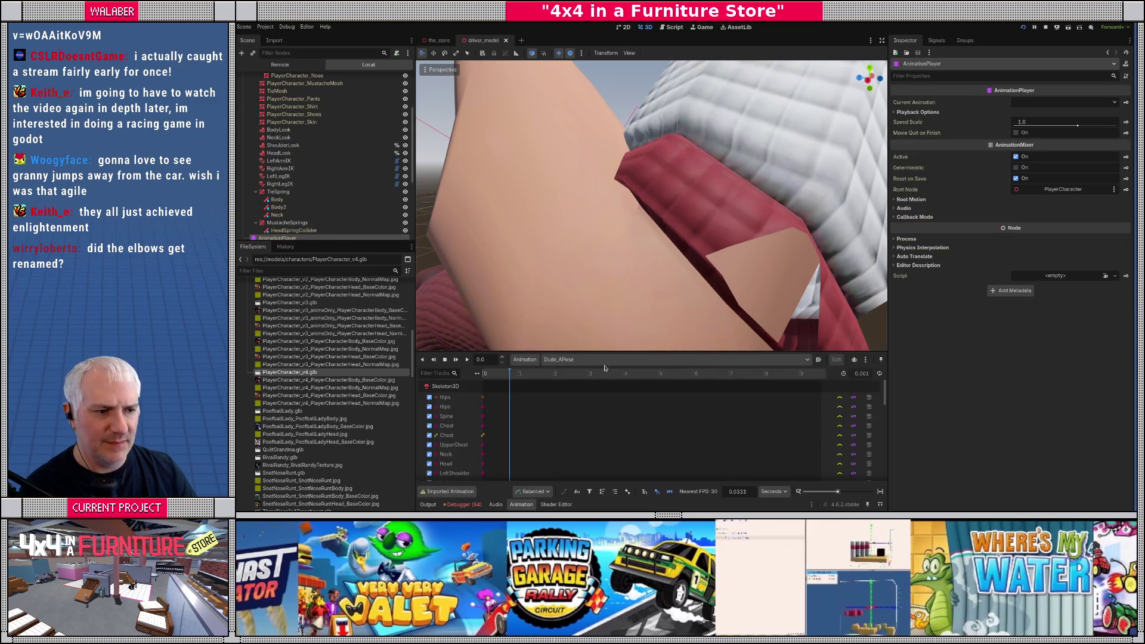
pyautogui.scroll(-8, 652, 267)
pyautogui.click(617, 360)
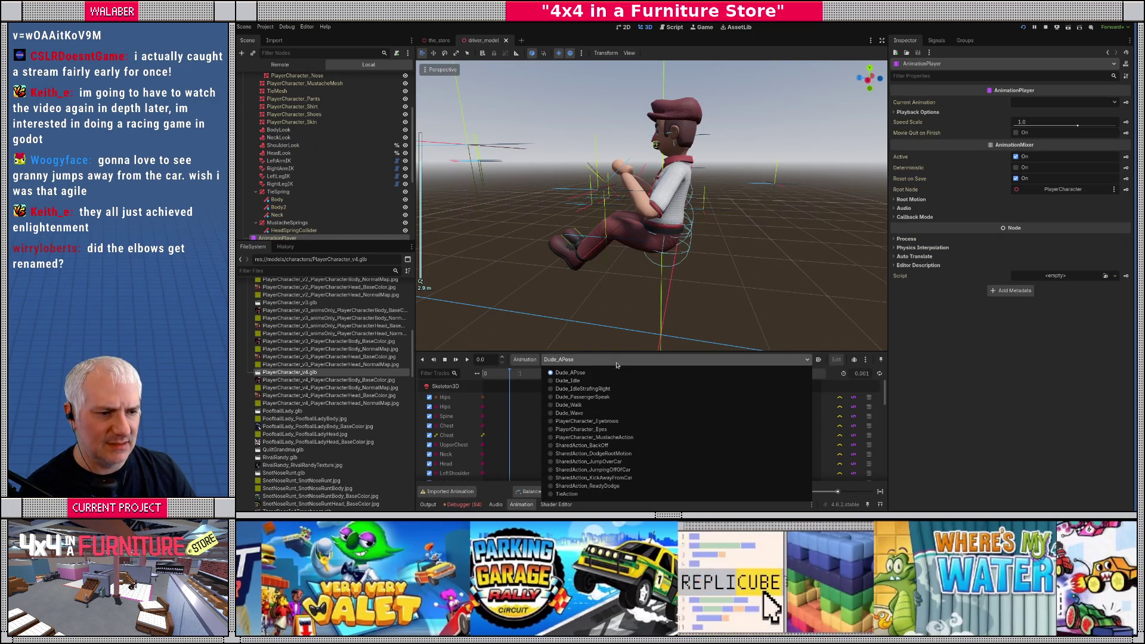
pyautogui.click(578, 386)
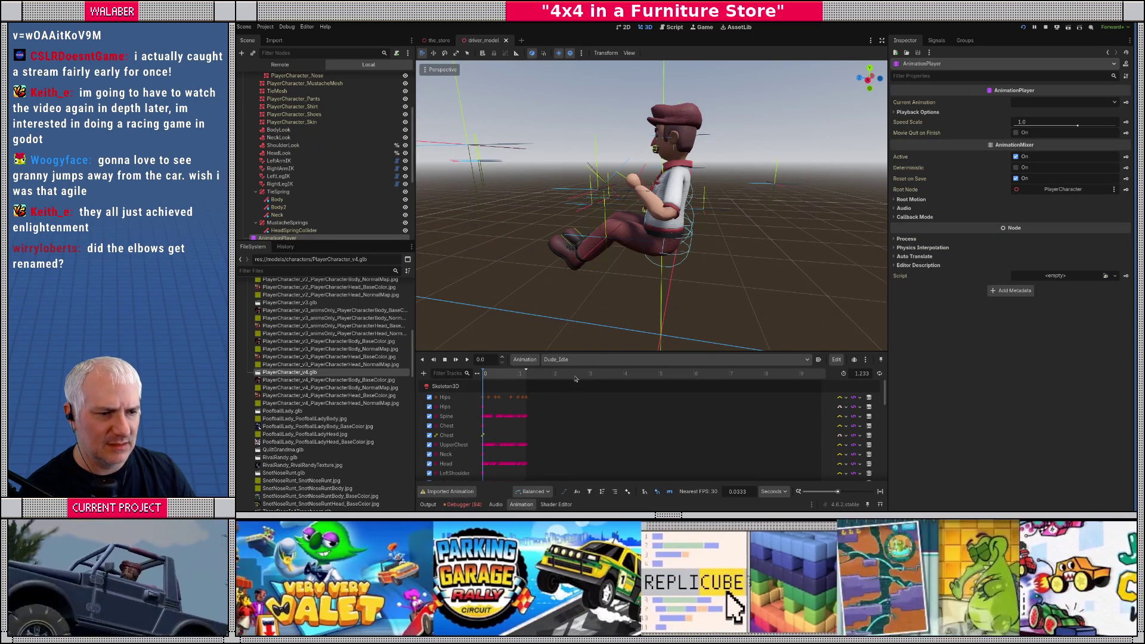
pyautogui.moveTo(614, 280)
pyautogui.mouseDown()
pyautogui.moveTo(638, 278)
pyautogui.moveTo(608, 298)
pyautogui.mouseUp()
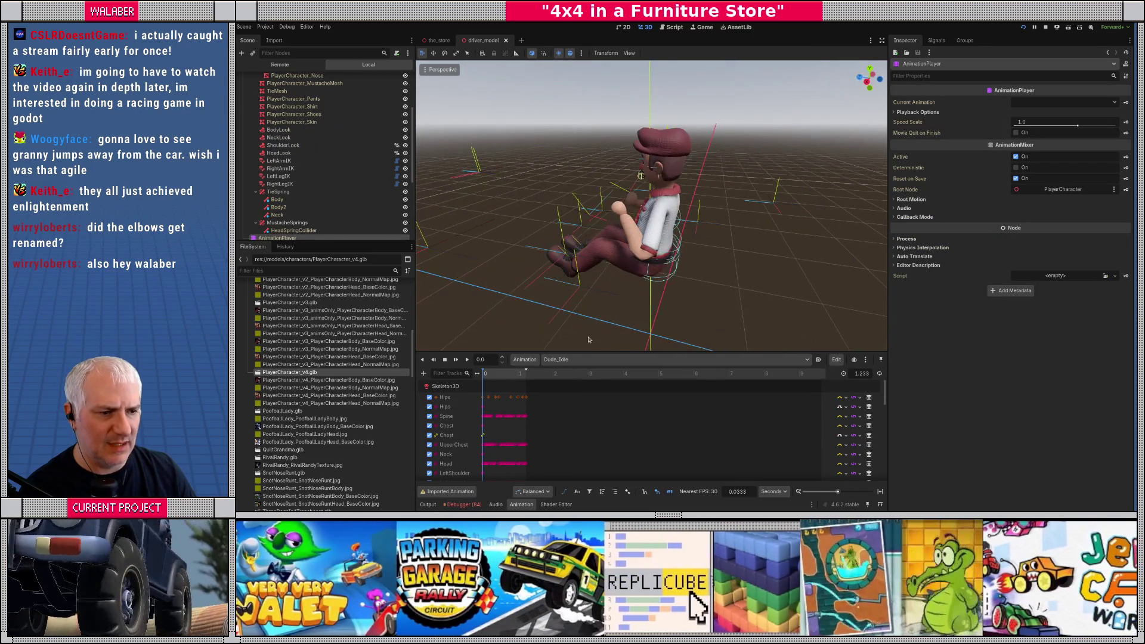
pyautogui.click(587, 360)
pyautogui.click(583, 375)
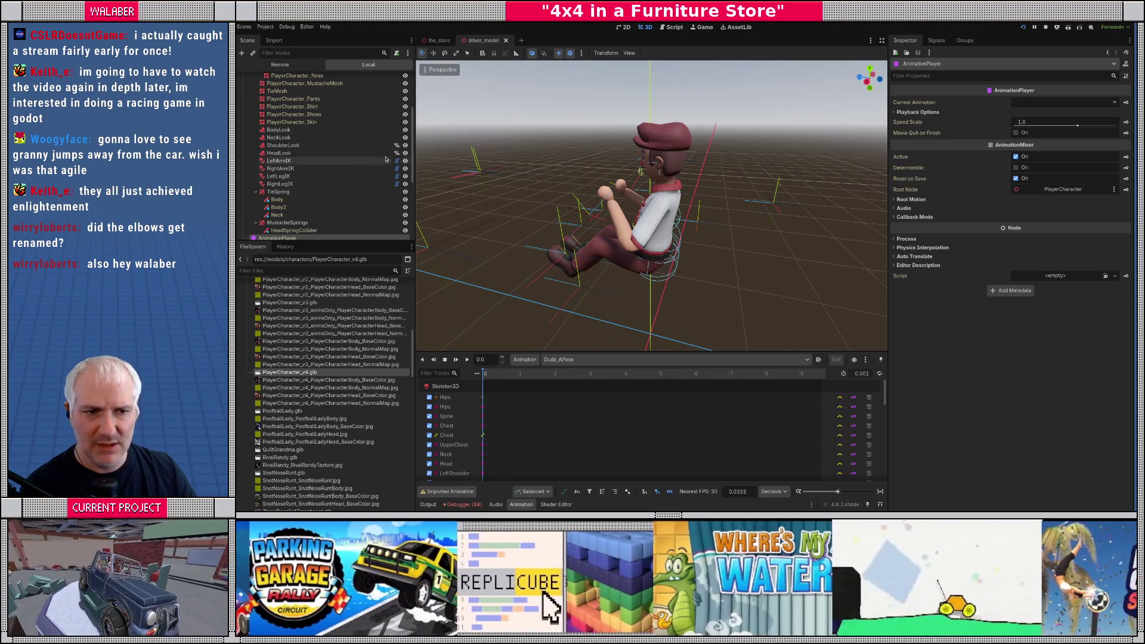
pyautogui.scroll(-3, 301, 203)
pyautogui.scroll(-3, 300, 202)
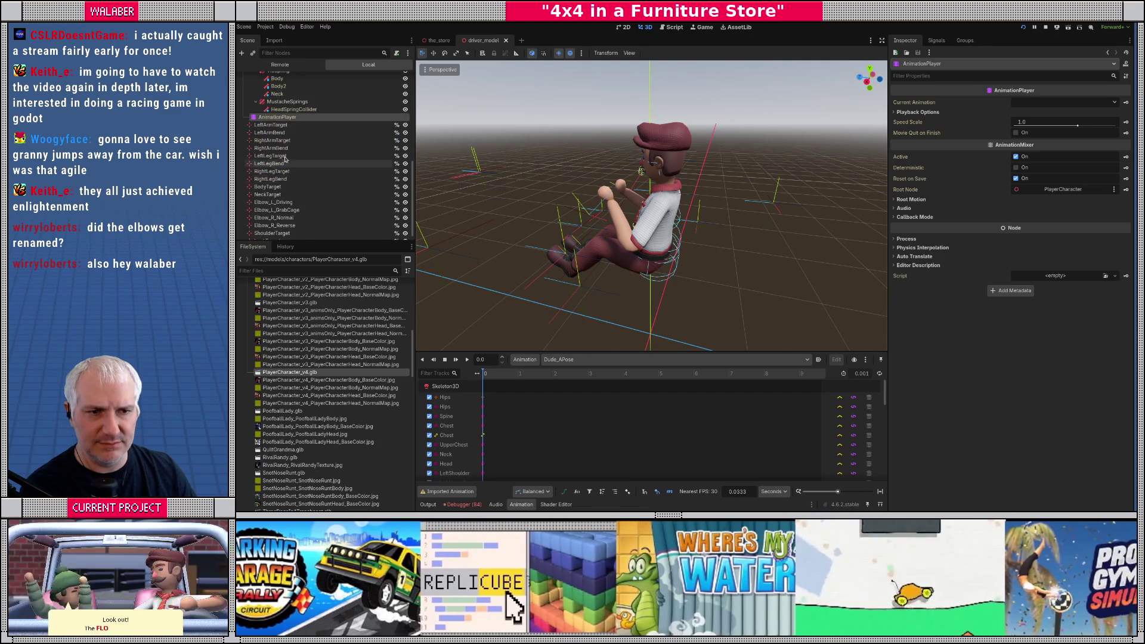
pyautogui.click(286, 132)
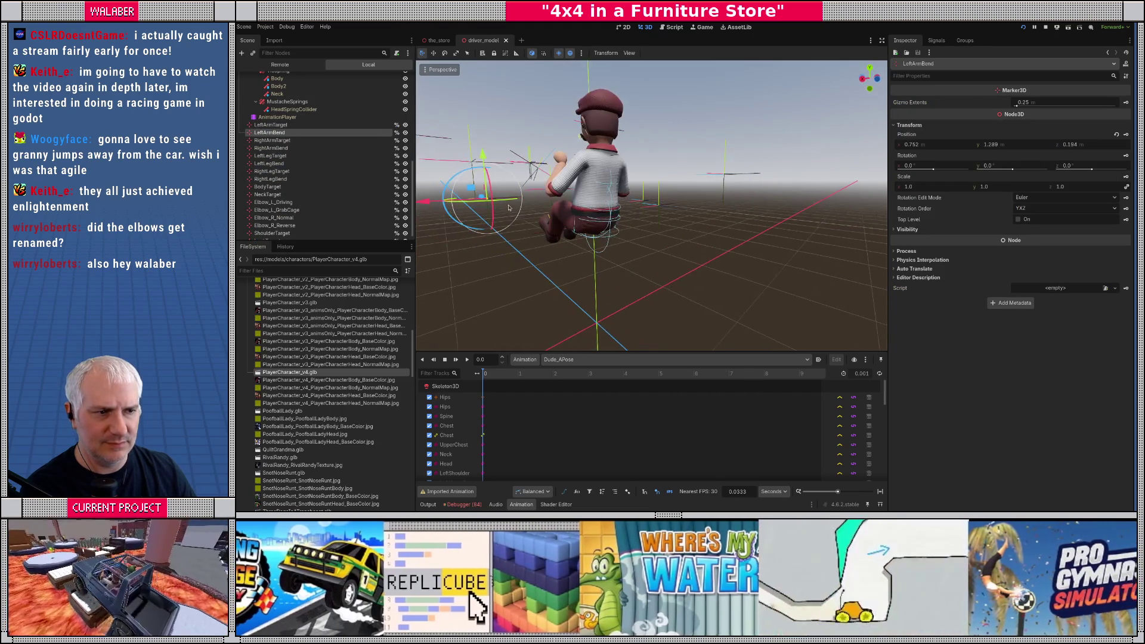
pyautogui.moveTo(517, 214)
pyautogui.mouseDown()
pyautogui.moveTo(517, 190)
pyautogui.moveTo(527, 208)
pyautogui.mouseUp()
pyautogui.press('Escape')
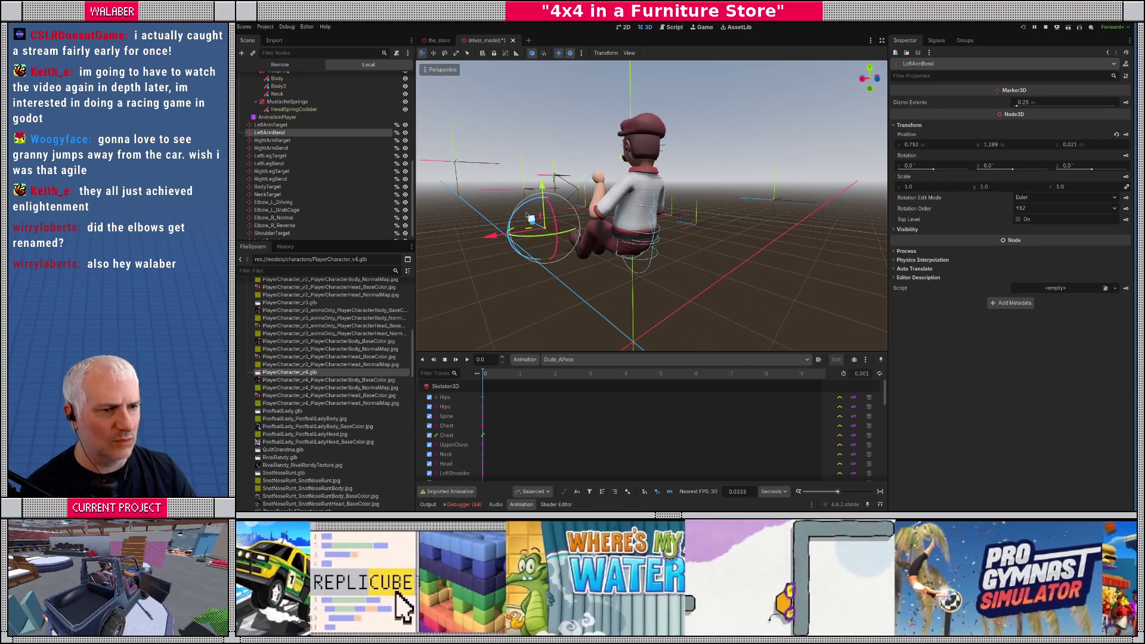
pyautogui.scroll(5, 322, 149)
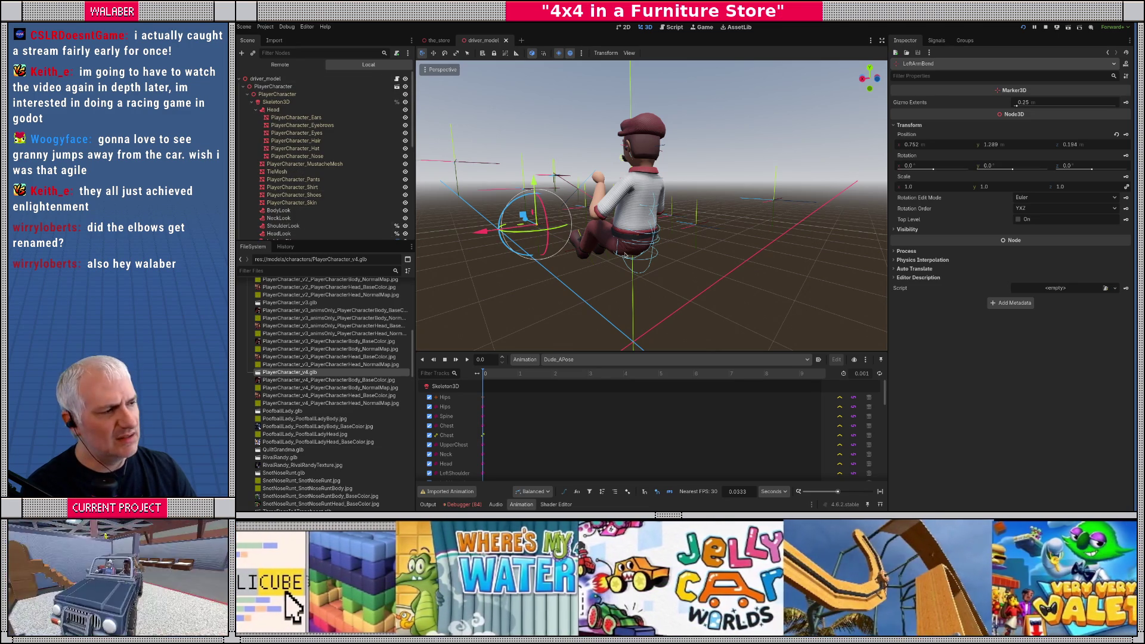
pyautogui.scroll(-2, 298, 211)
# Step: Check the animation list while keeping Dude_APose, then select Skeleton3D to list its bones
pyautogui.click(290, 201)
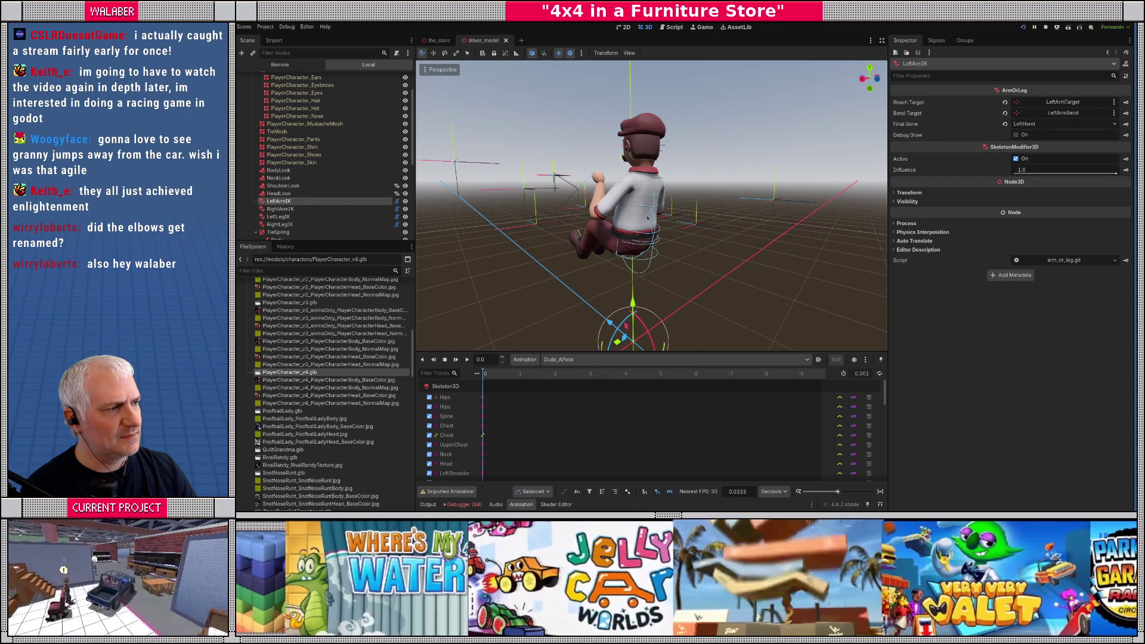
pyautogui.moveTo(576, 240); pyautogui.dragTo(652, 242)
pyautogui.scroll(3, 622, 240)
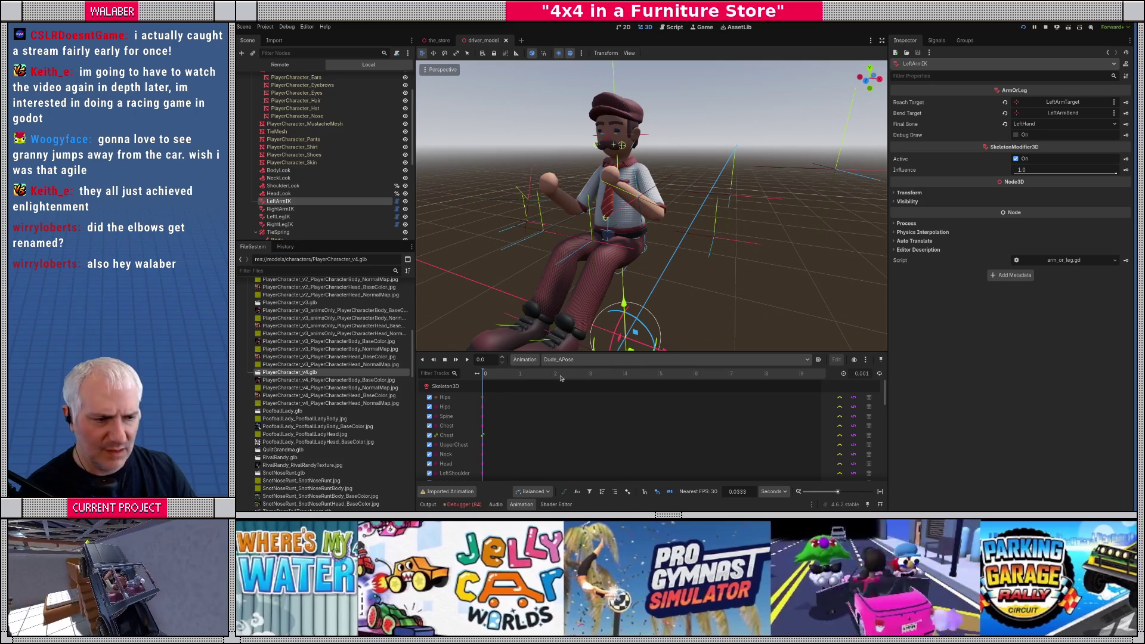
pyautogui.click(590, 359)
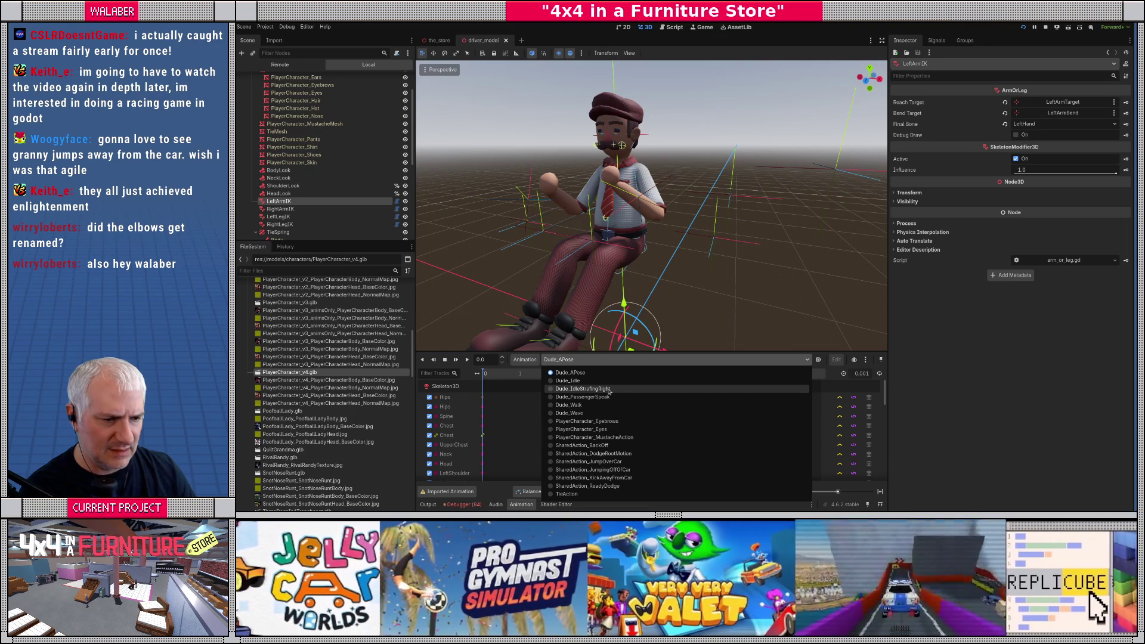
pyautogui.click(590, 376)
pyautogui.click(522, 360)
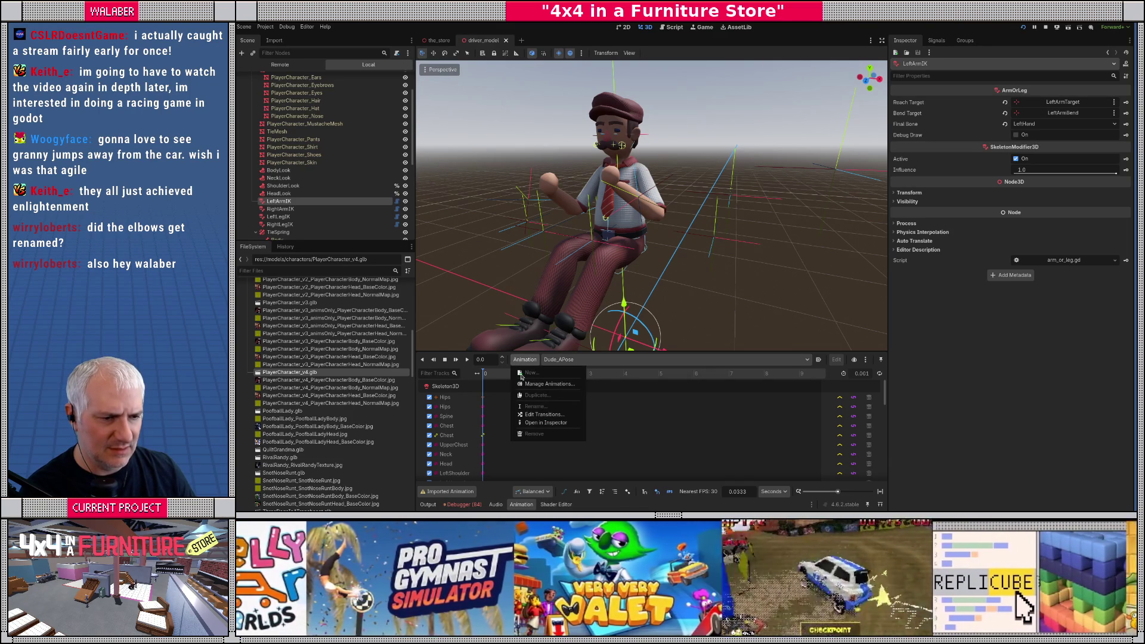
pyautogui.click(578, 361)
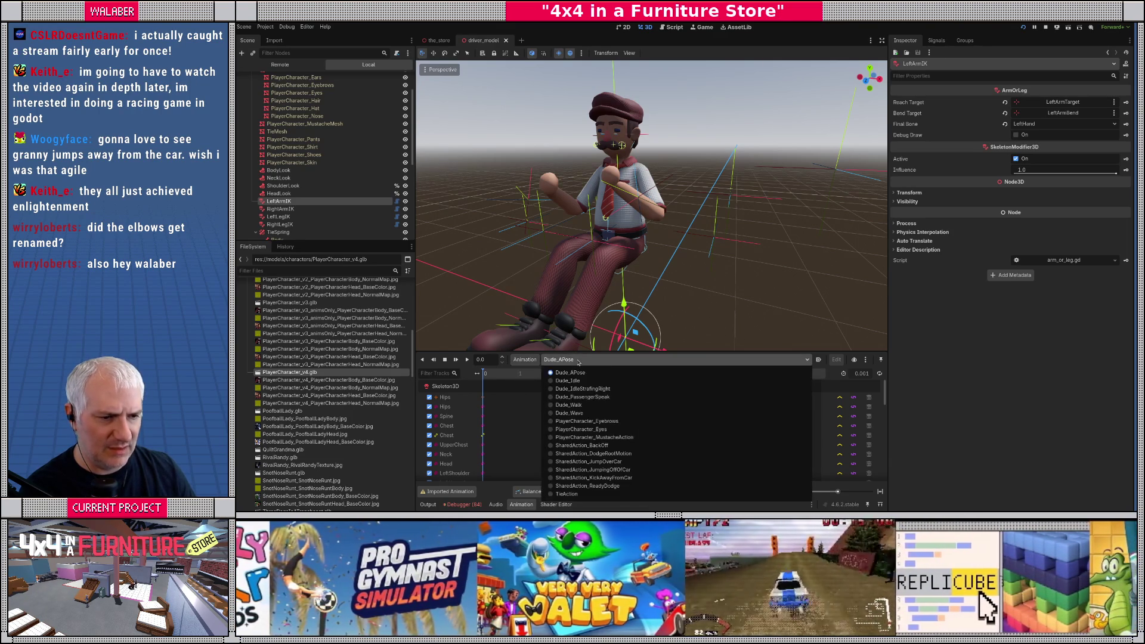
pyautogui.click(566, 373)
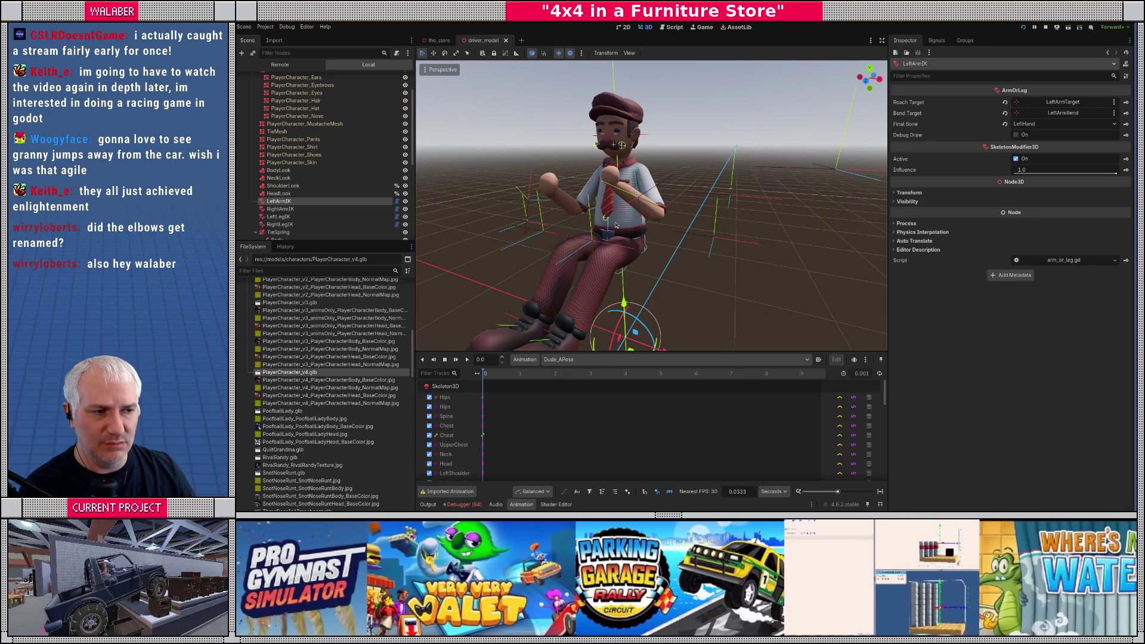
pyautogui.scroll(3, 614, 224)
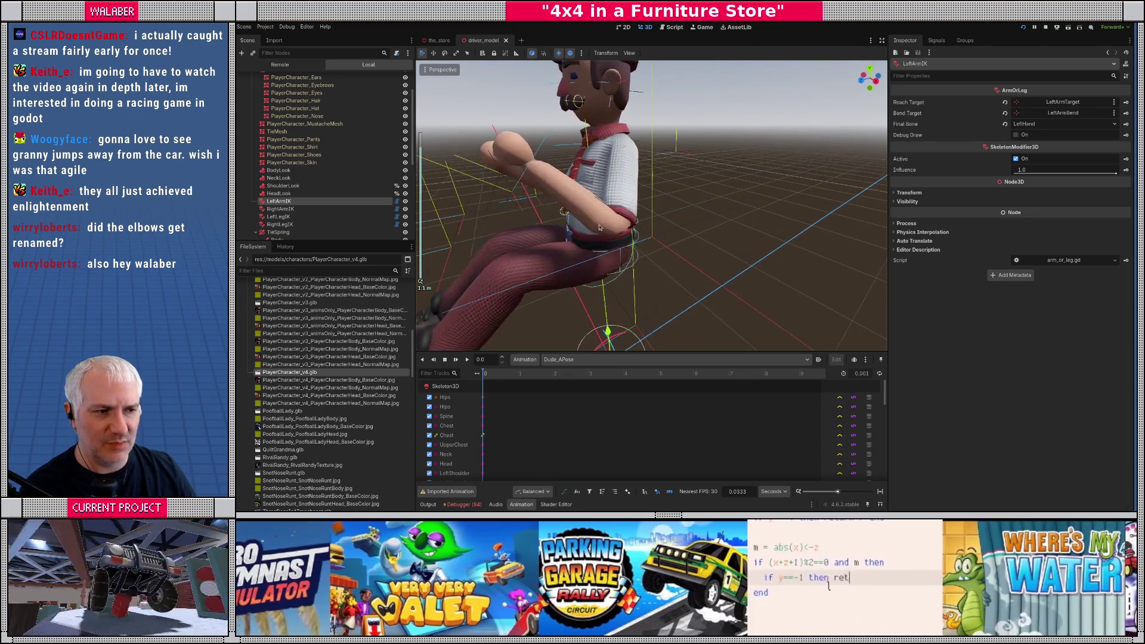
pyautogui.scroll(3, 298, 149)
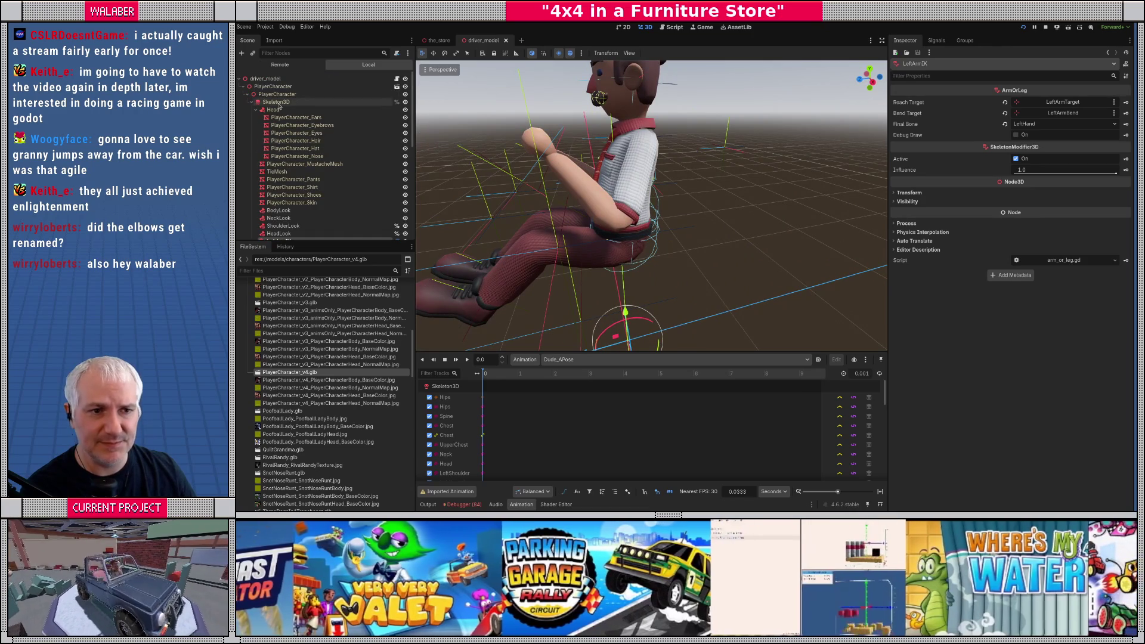
pyautogui.click(276, 102)
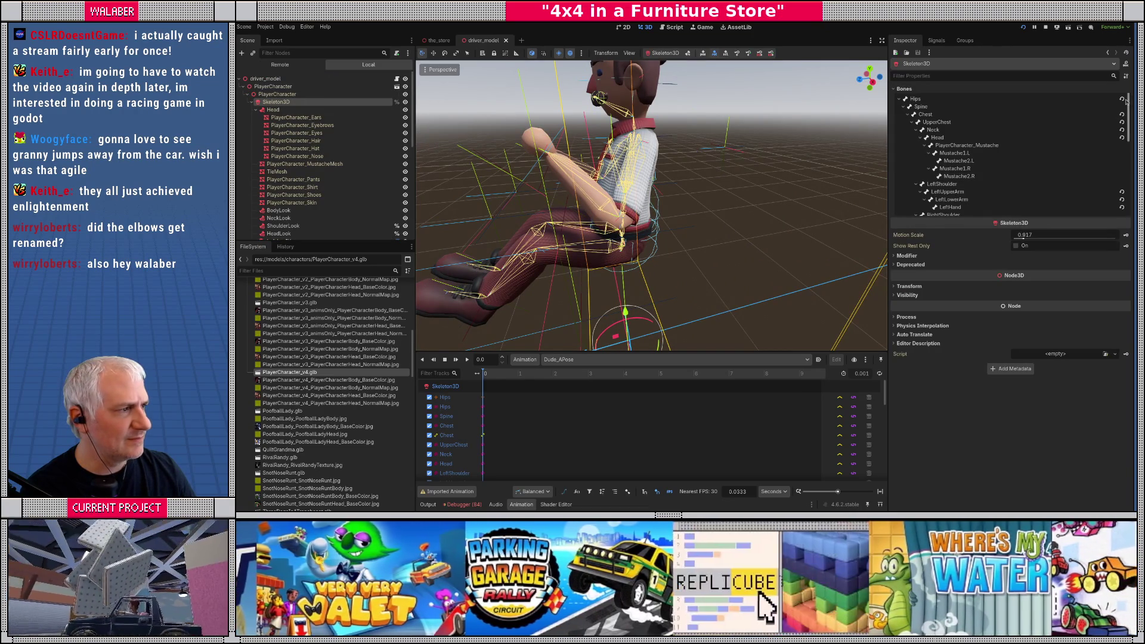
# Step: Revert the Spine, Chest, UpperChest, Neck, Head, and both arm and hand bone poses
pyautogui.click(1122, 106)
pyautogui.click(1122, 114)
pyautogui.click(1122, 122)
pyautogui.click(1122, 129)
pyautogui.click(1122, 137)
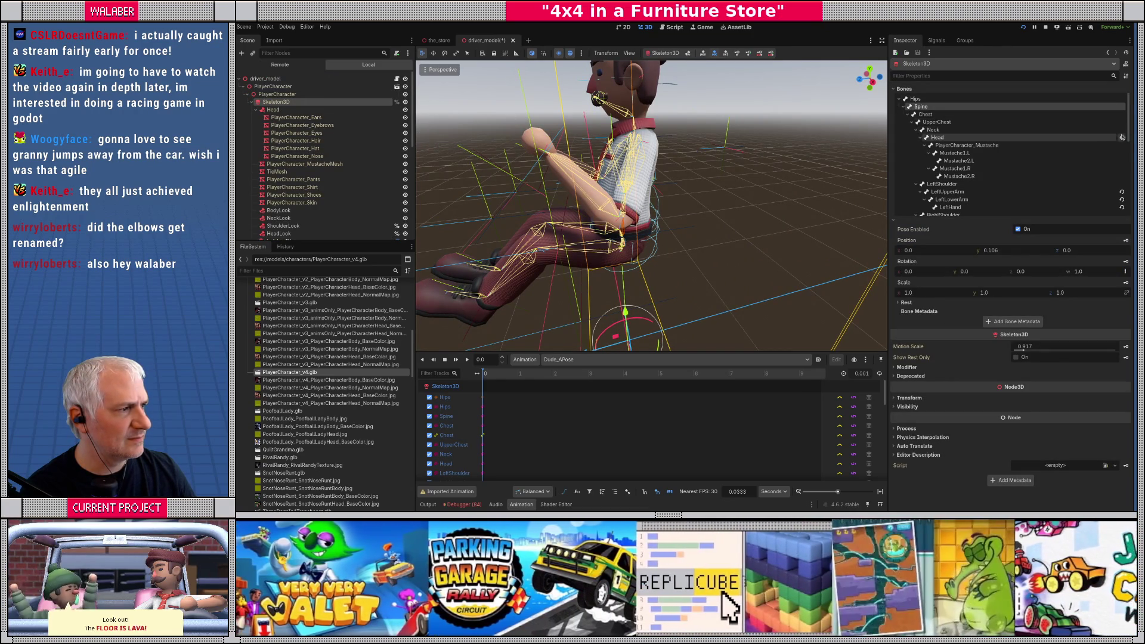
pyautogui.scroll(-2, 1121, 169)
pyautogui.click(1122, 167)
pyautogui.click(1123, 173)
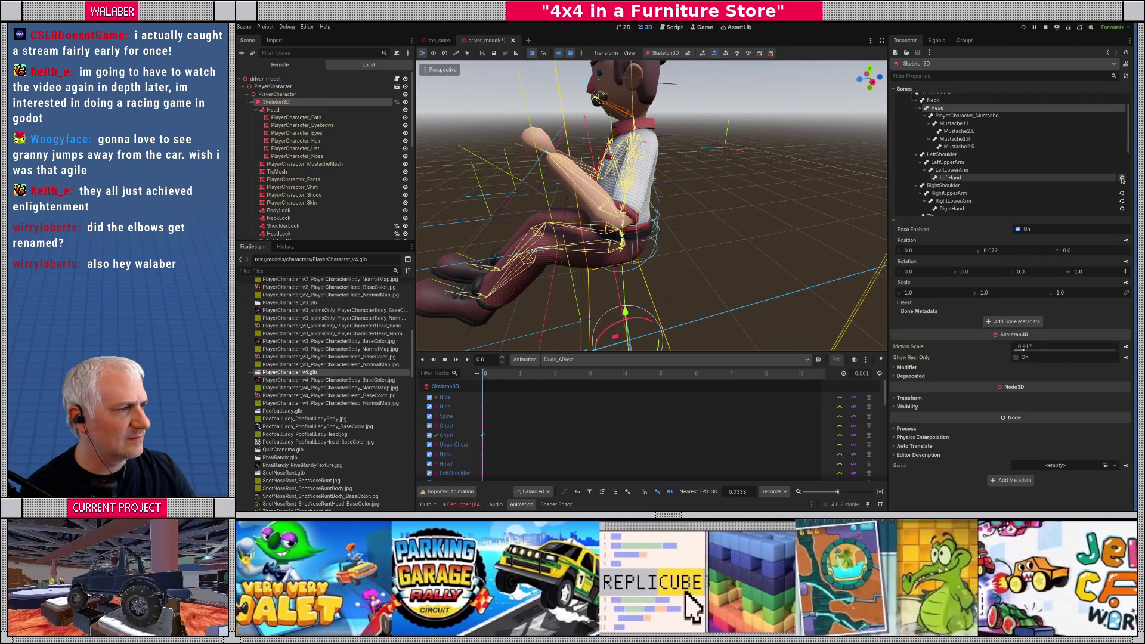
pyautogui.click(1123, 175)
pyautogui.click(1122, 134)
pyautogui.click(1122, 142)
pyautogui.click(1122, 149)
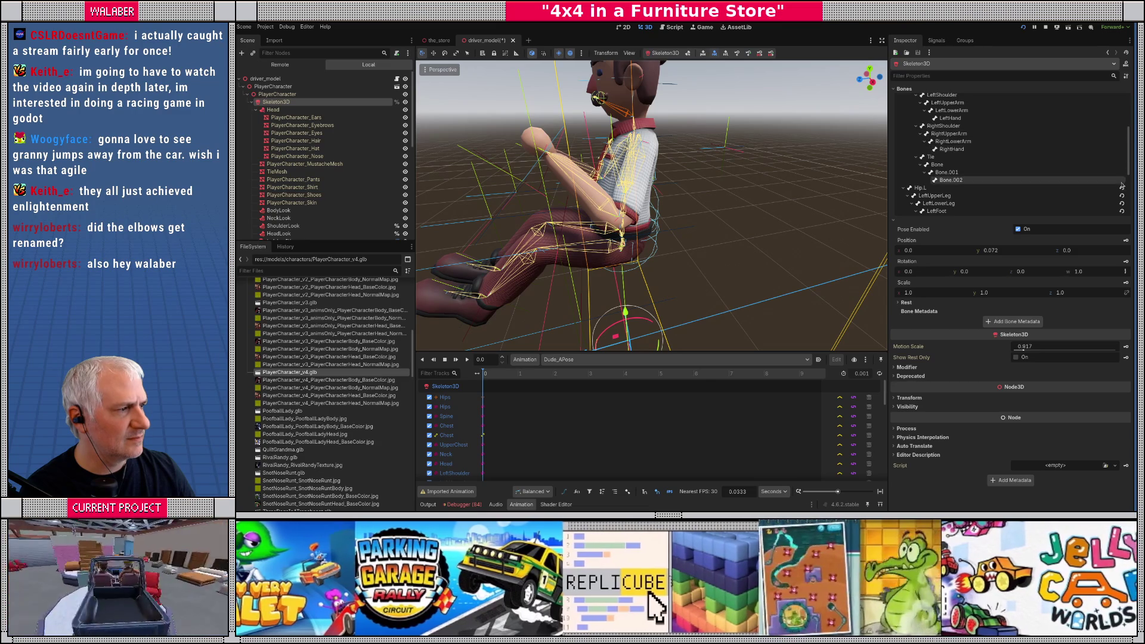
# Step: Revert Hip.L and the left and right leg, foot and RightToes bone poses
pyautogui.click(1122, 188)
pyautogui.click(1122, 196)
pyautogui.click(1122, 203)
pyautogui.click(1122, 212)
pyautogui.scroll(-2, 1122, 211)
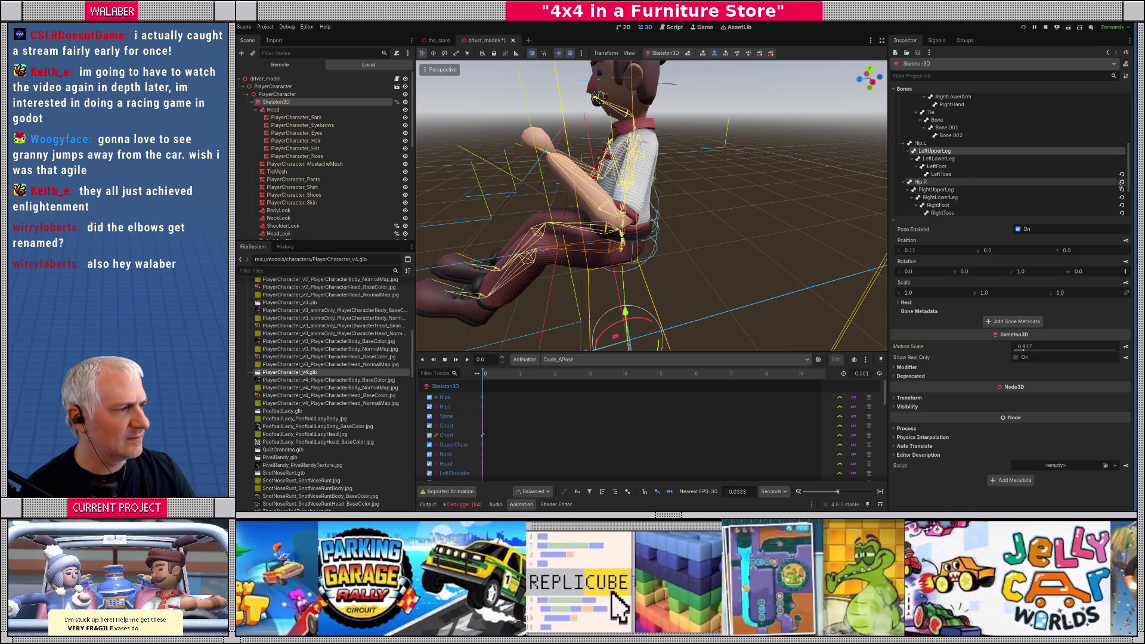
pyautogui.click(1122, 189)
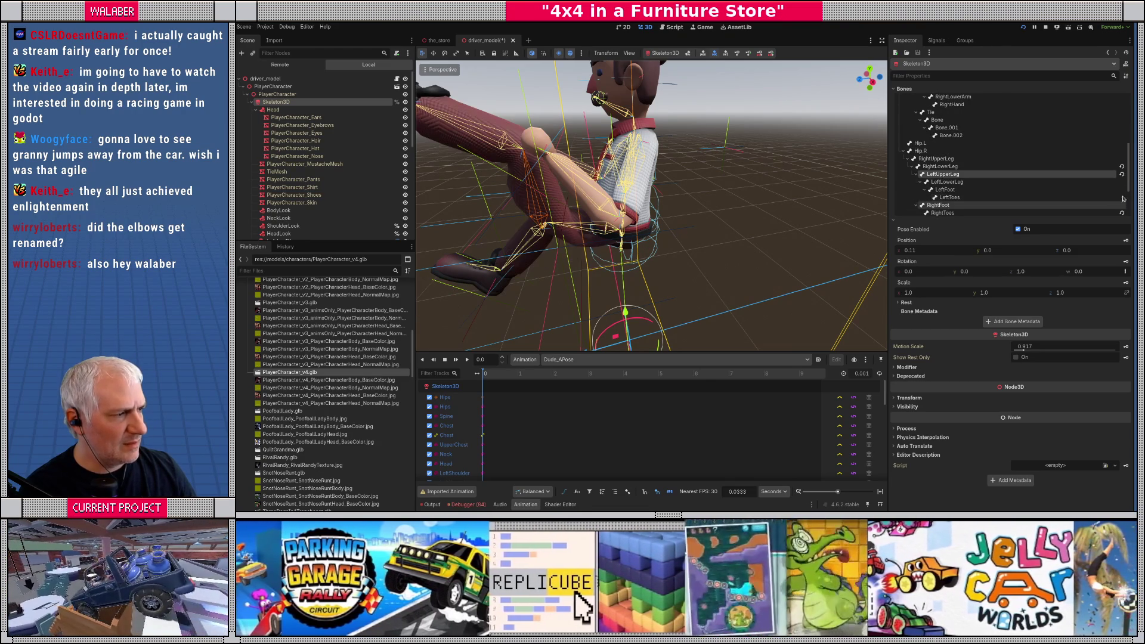
pyautogui.click(1122, 174)
pyautogui.click(1122, 183)
pyautogui.click(1122, 198)
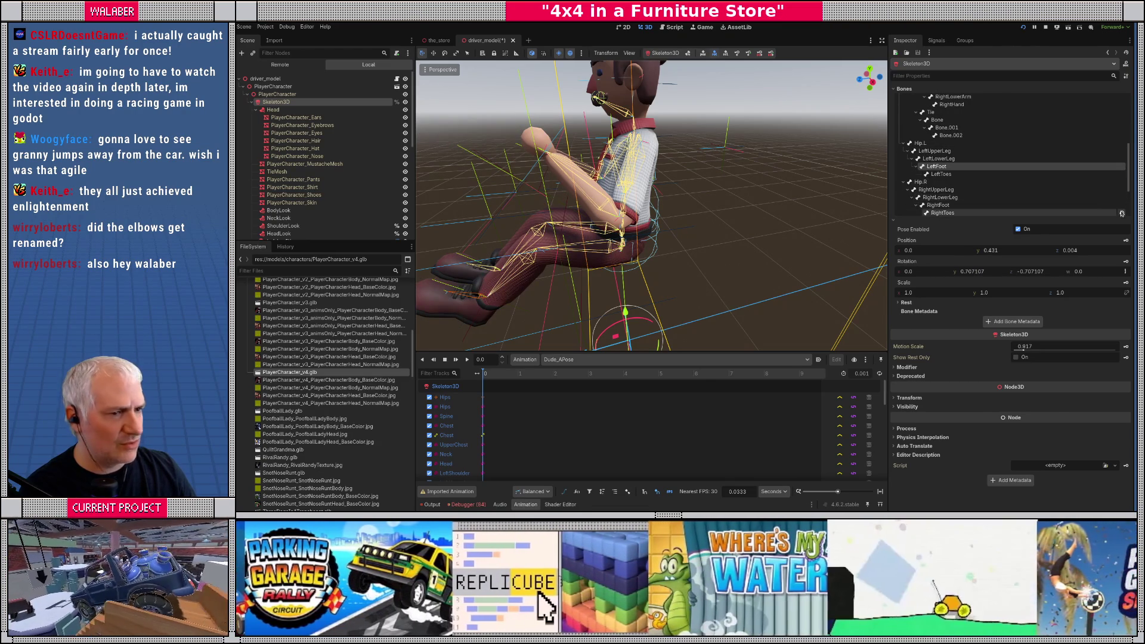
pyautogui.scroll(-2, 1109, 201)
# Step: Revert the ArmTarget, LegTarget, LegPole and ArmPole bone poses on both sides
pyautogui.click(1122, 161)
pyautogui.click(1122, 168)
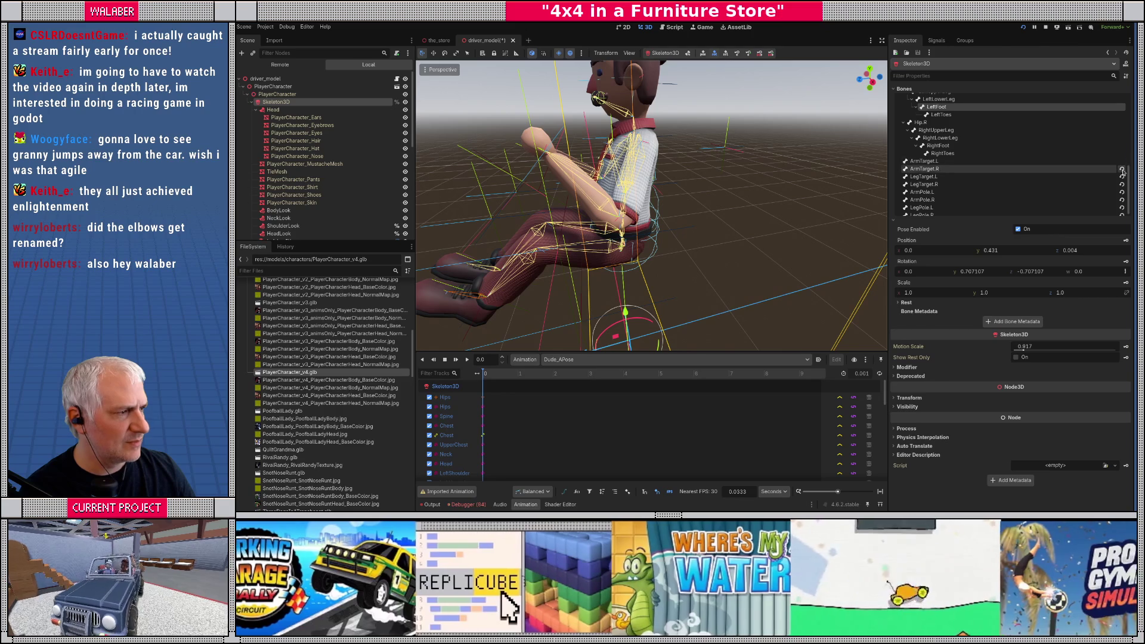
pyautogui.click(1122, 177)
pyautogui.click(1122, 184)
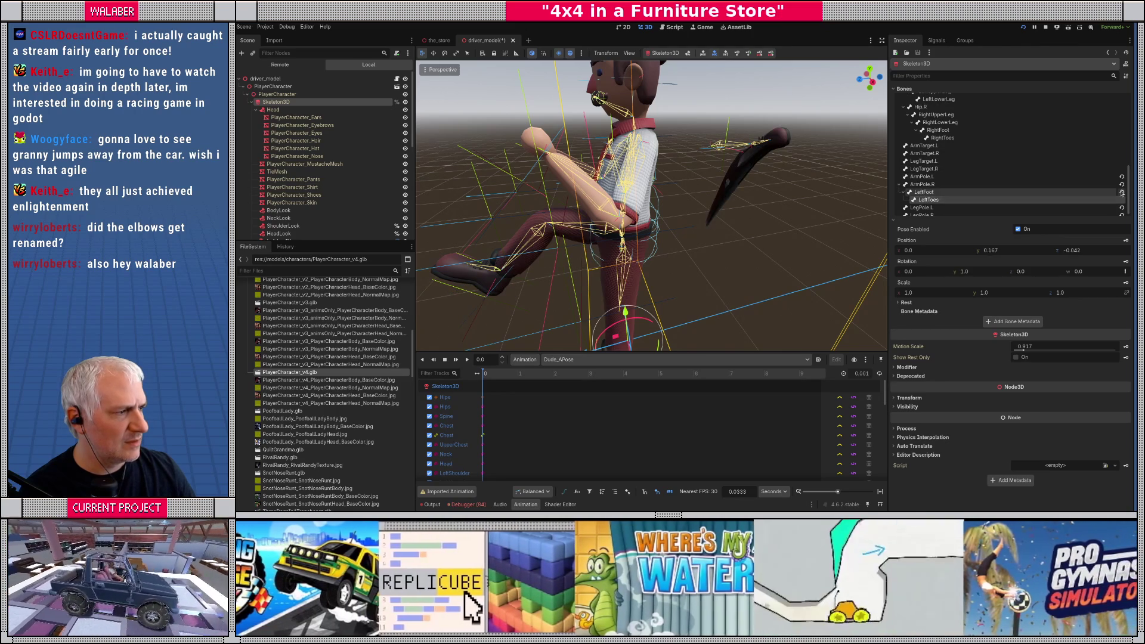
pyautogui.click(1123, 179)
pyautogui.click(1122, 210)
pyautogui.click(1122, 202)
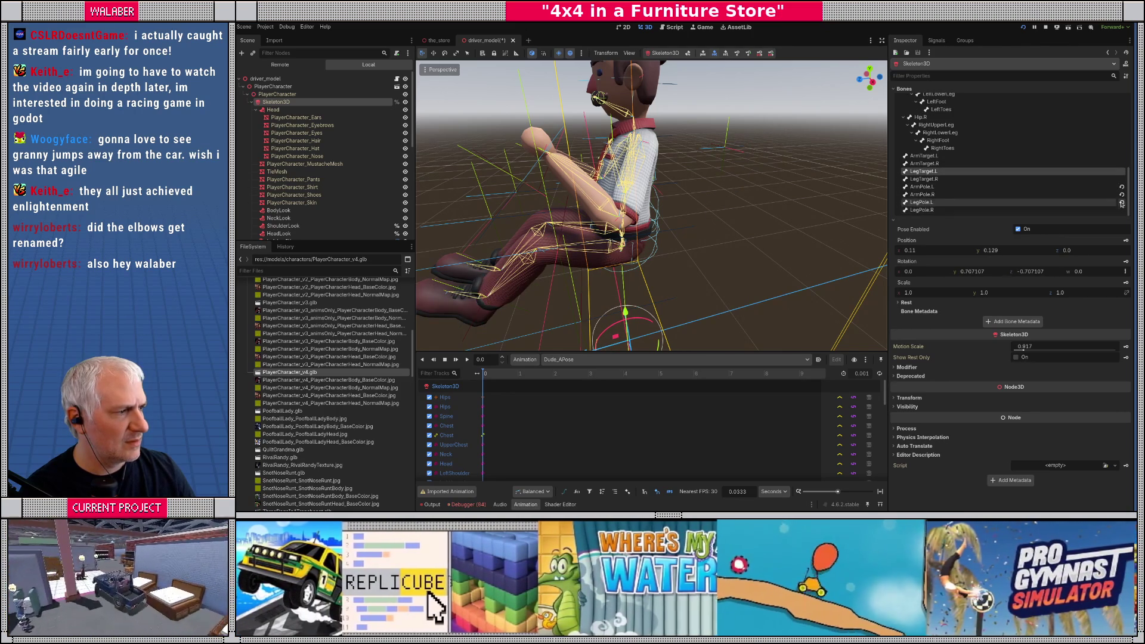
pyautogui.click(1122, 194)
pyautogui.click(1122, 188)
# Step: Orbit and zoom around the seated character to check the reset arm bones
pyautogui.moveTo(656, 179); pyautogui.dragTo(691, 173)
pyautogui.scroll(6, 691, 174)
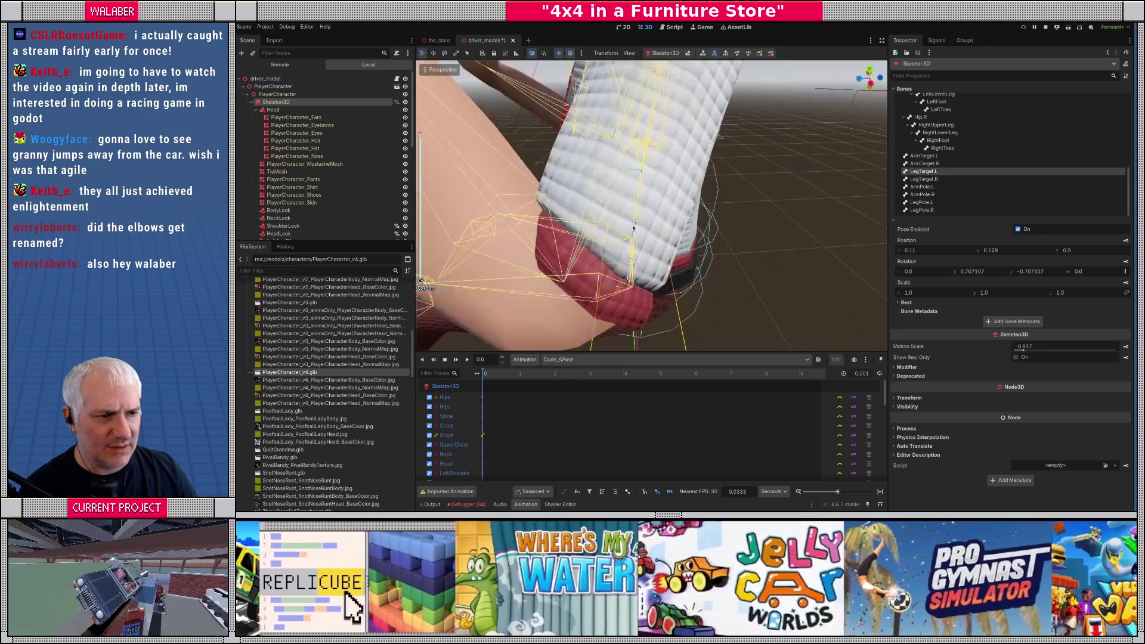
pyautogui.moveTo(634, 227); pyautogui.dragTo(747, 272)
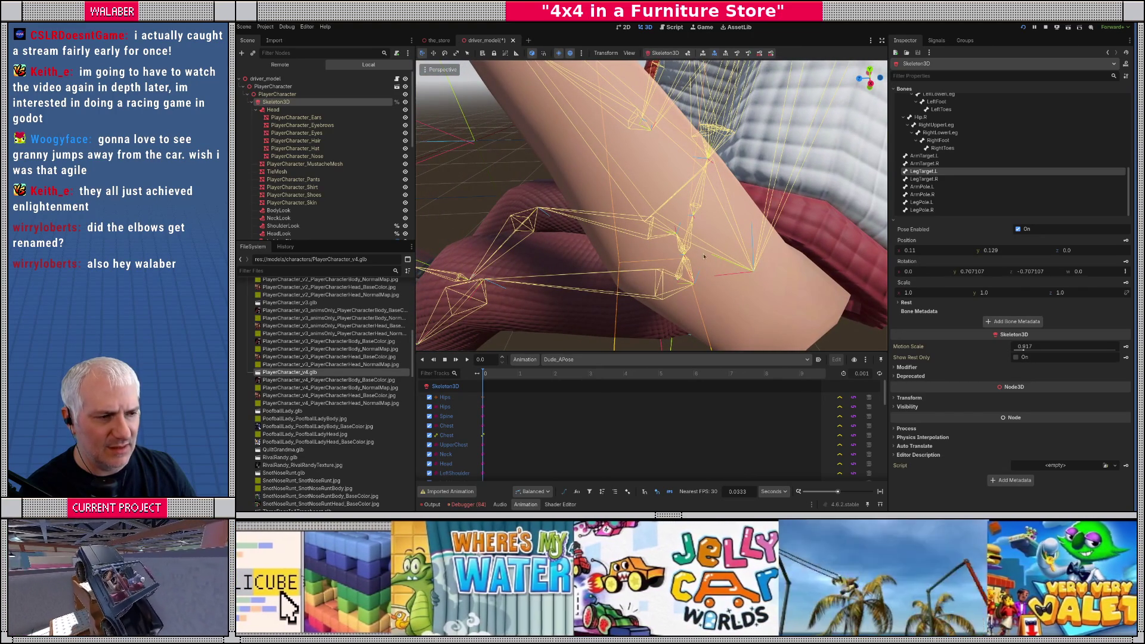
pyautogui.scroll(-8, 709, 261)
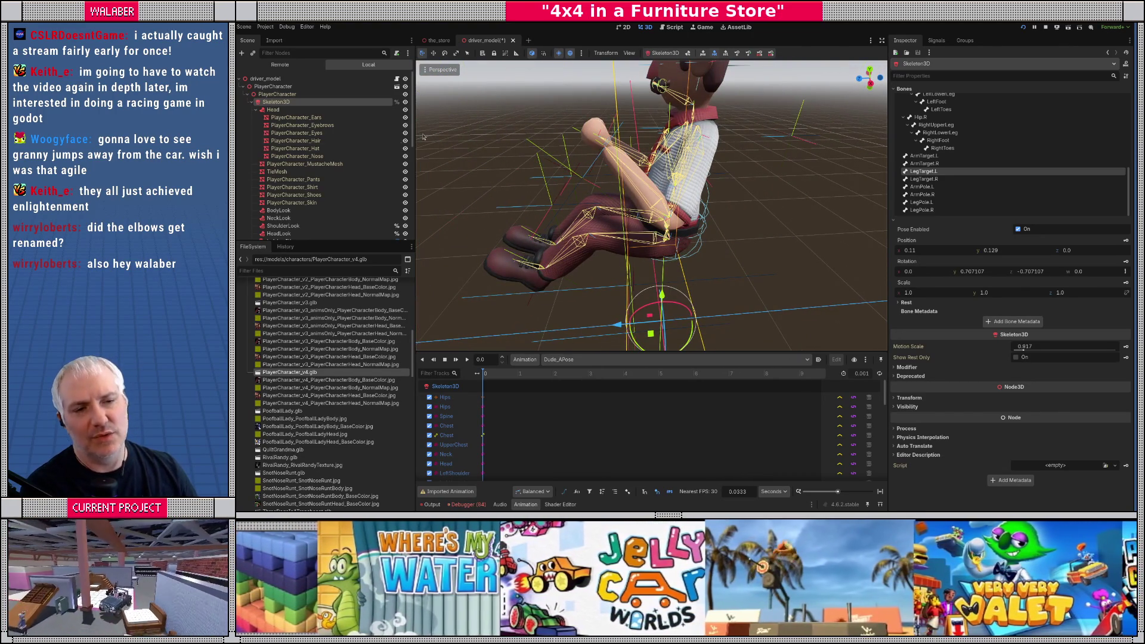
pyautogui.scroll(-3, 334, 201)
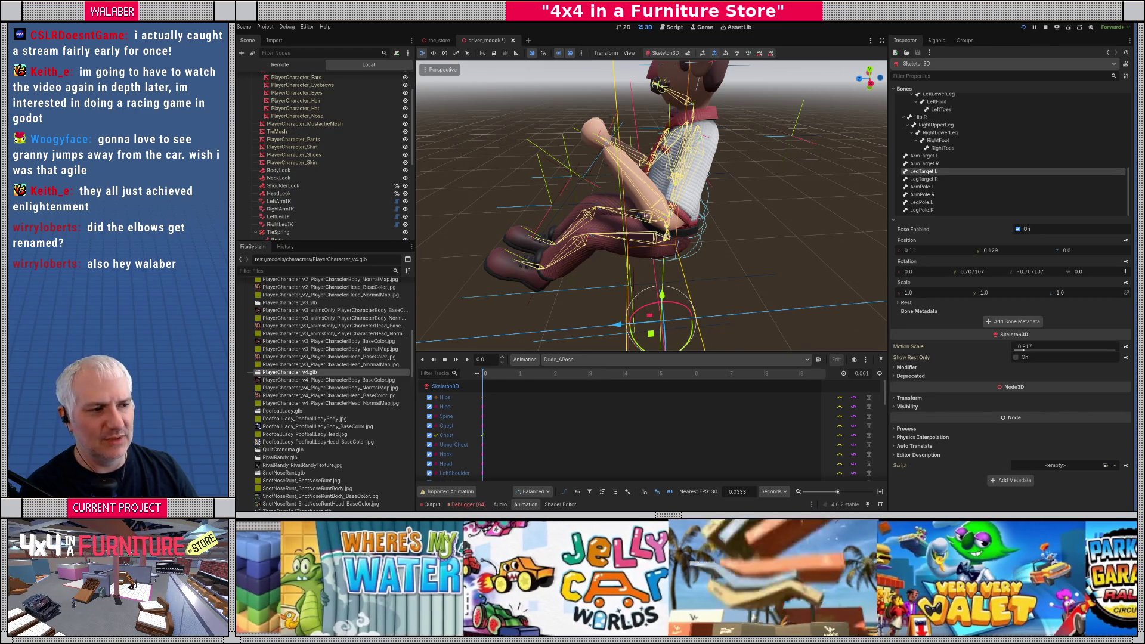
pyautogui.moveTo(686, 233); pyautogui.dragTo(782, 224)
pyautogui.scroll(3, 280, 145)
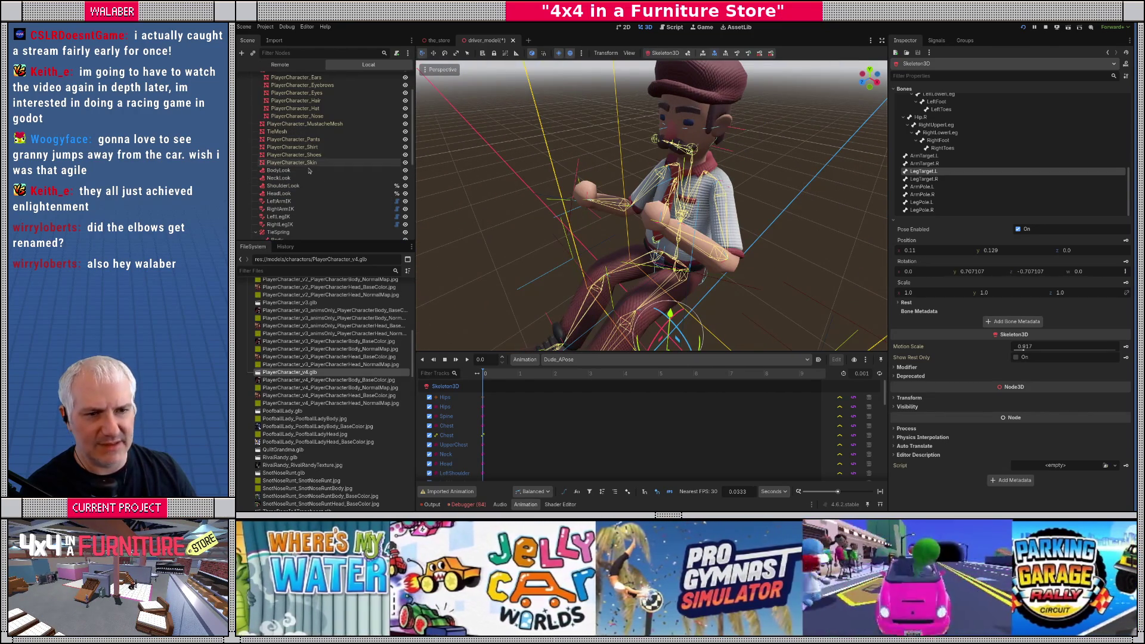
# Step: Select AnimationPlayer and open Edit Animation Libraries through Manage Animations
pyautogui.scroll(-7, 280, 149)
pyautogui.click(277, 219)
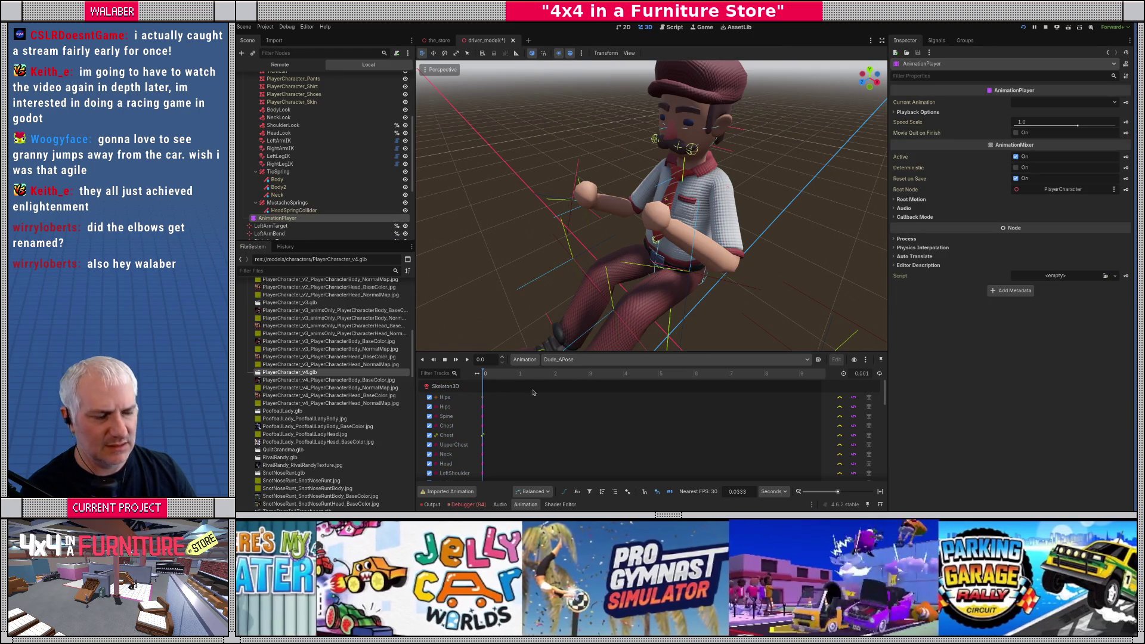
pyautogui.click(570, 360)
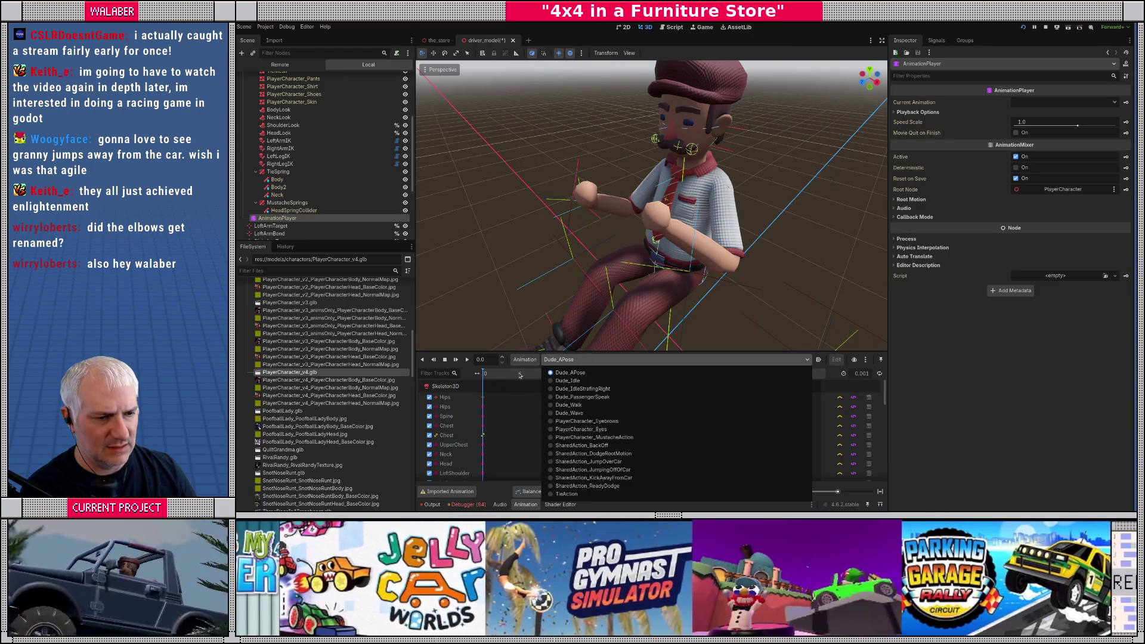
pyautogui.click(525, 361)
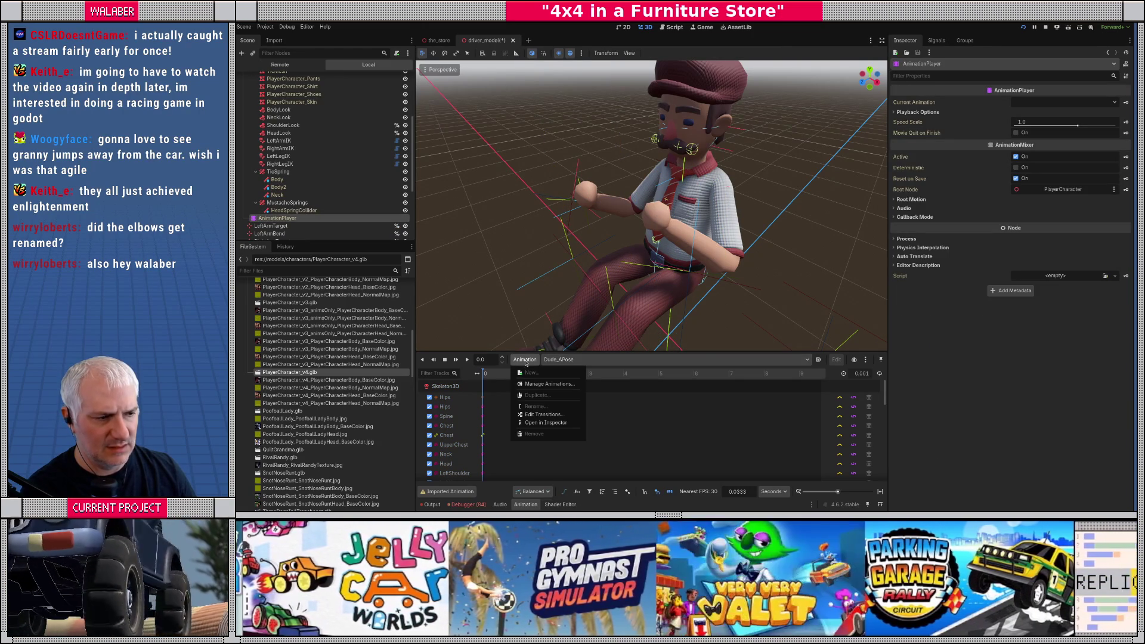
pyautogui.click(540, 384)
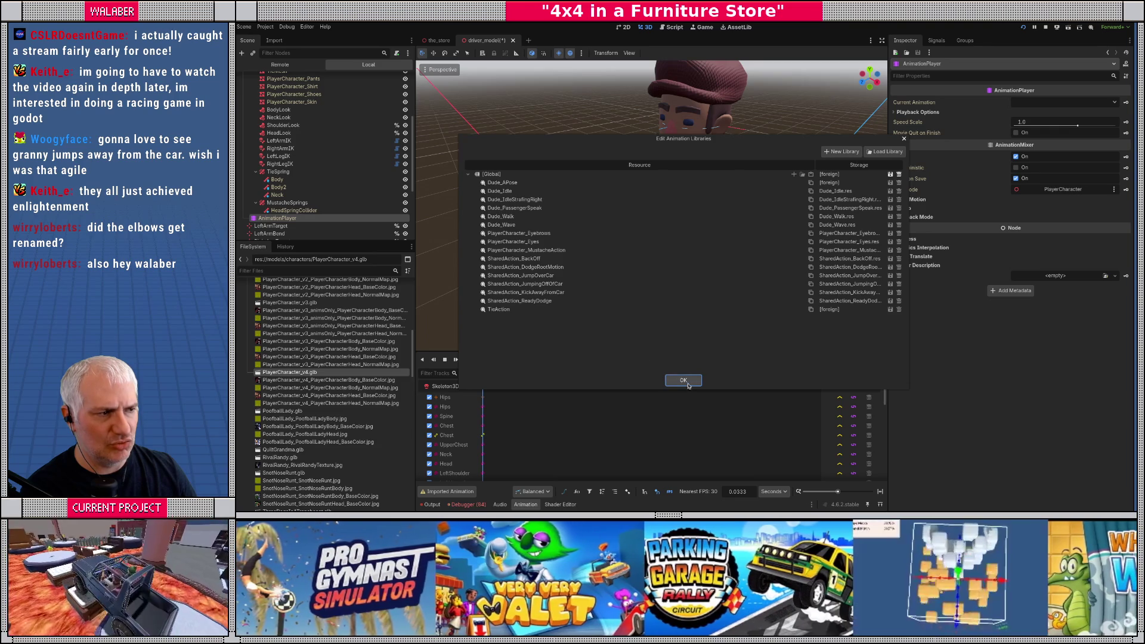
# Step: Load human-anims.res from models/characters as an animation library and confirm with OK
pyautogui.click(883, 152)
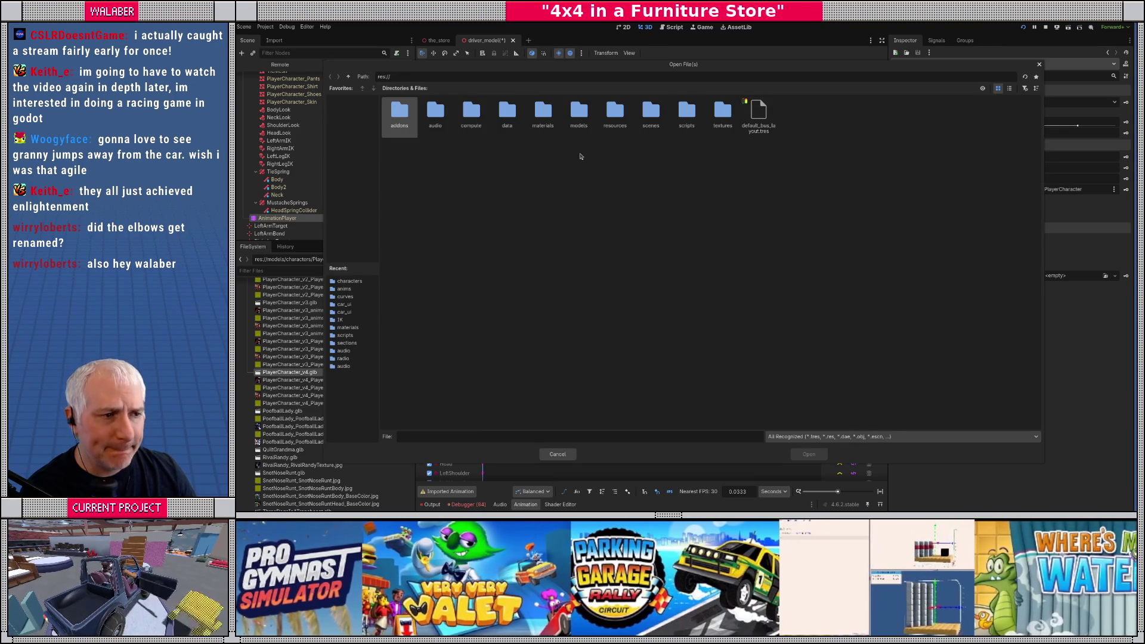
pyautogui.doubleClick(611, 116)
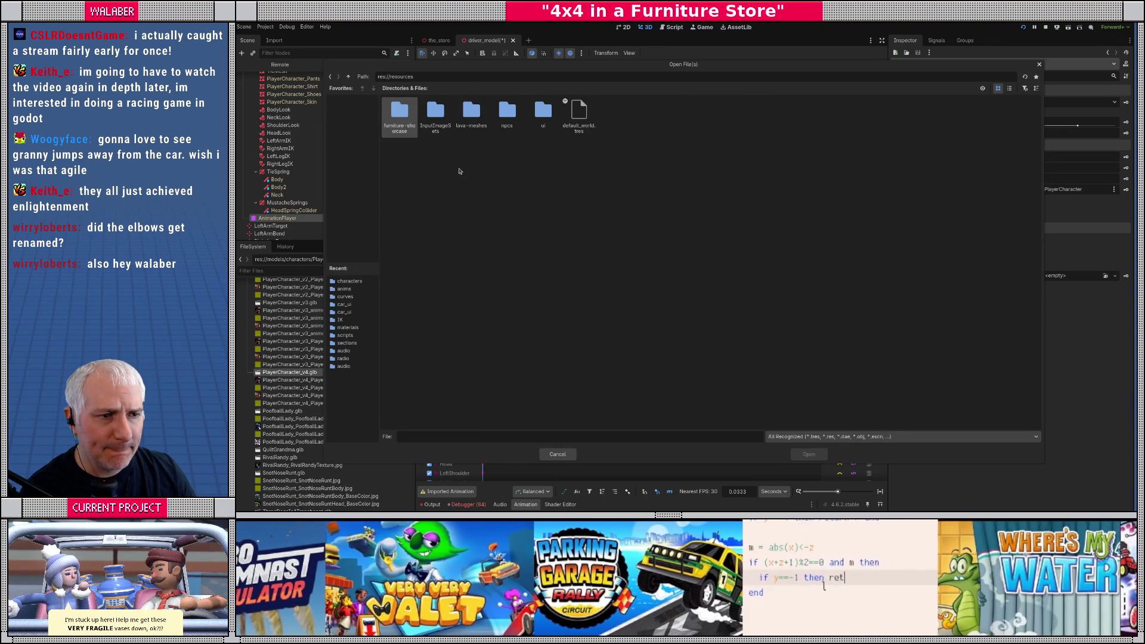
pyautogui.click(349, 77)
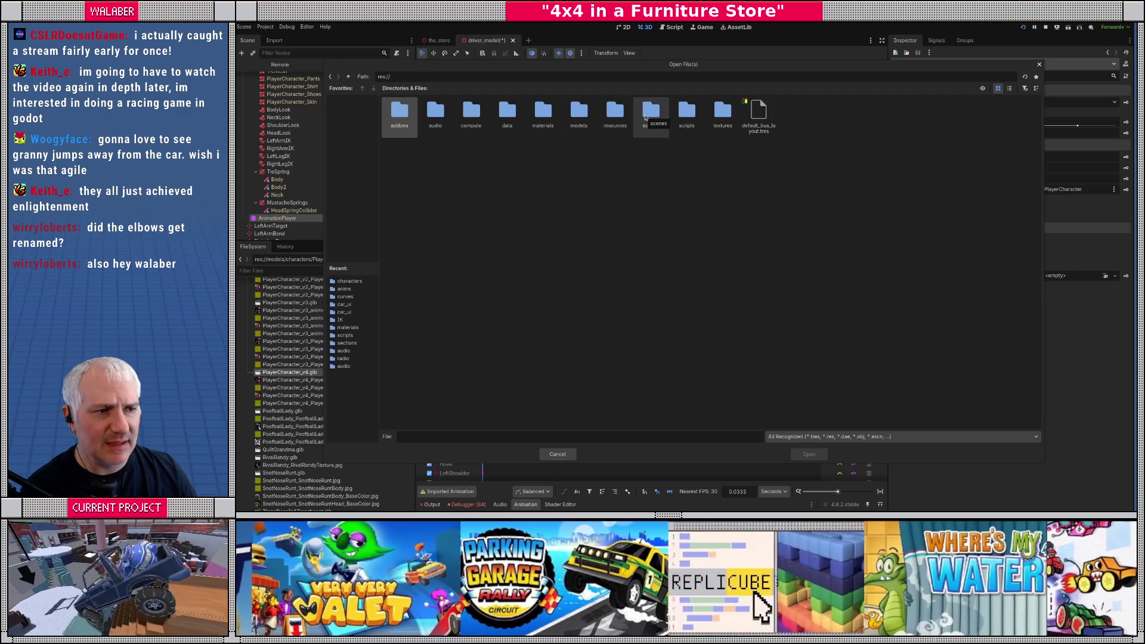
pyautogui.doubleClick(579, 113)
pyautogui.doubleClick(510, 114)
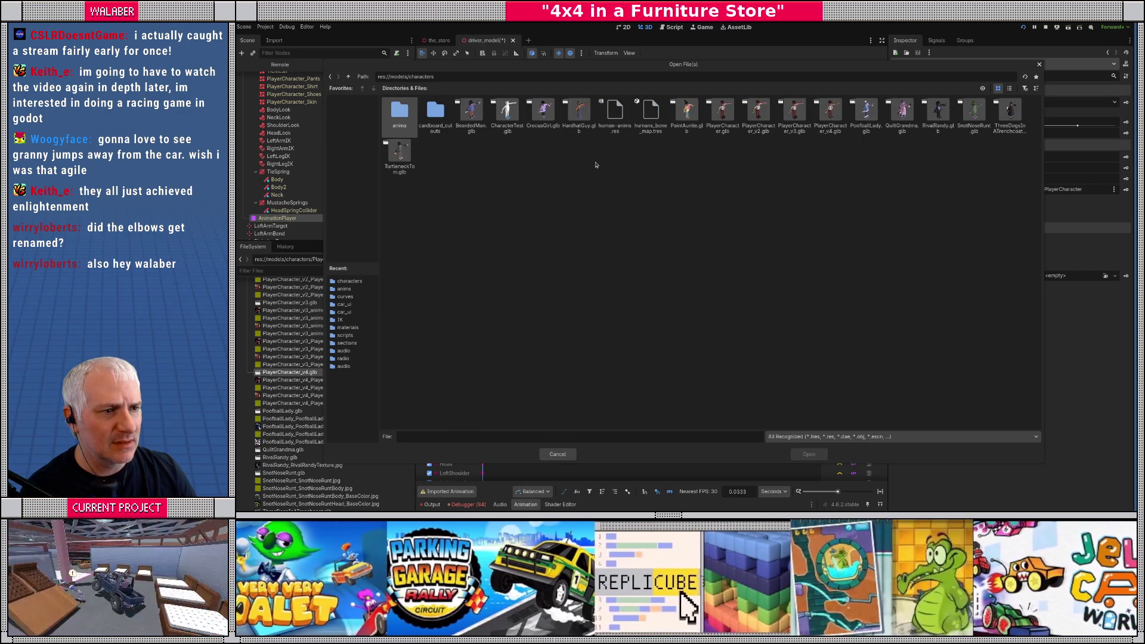
pyautogui.doubleClick(615, 112)
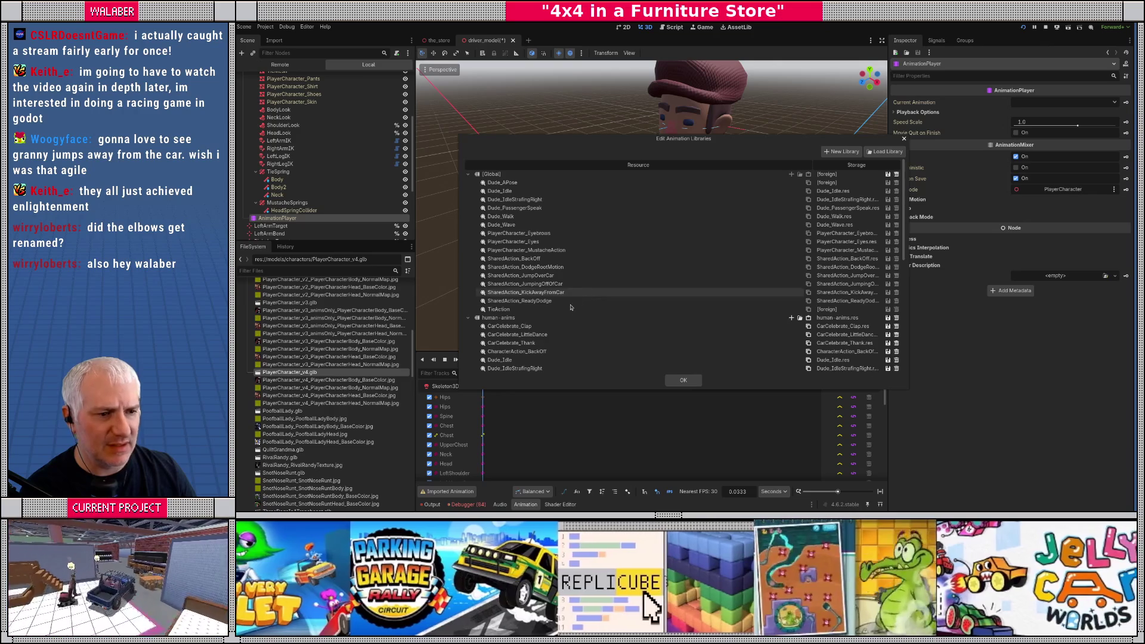
pyautogui.click(673, 383)
pyautogui.click(525, 359)
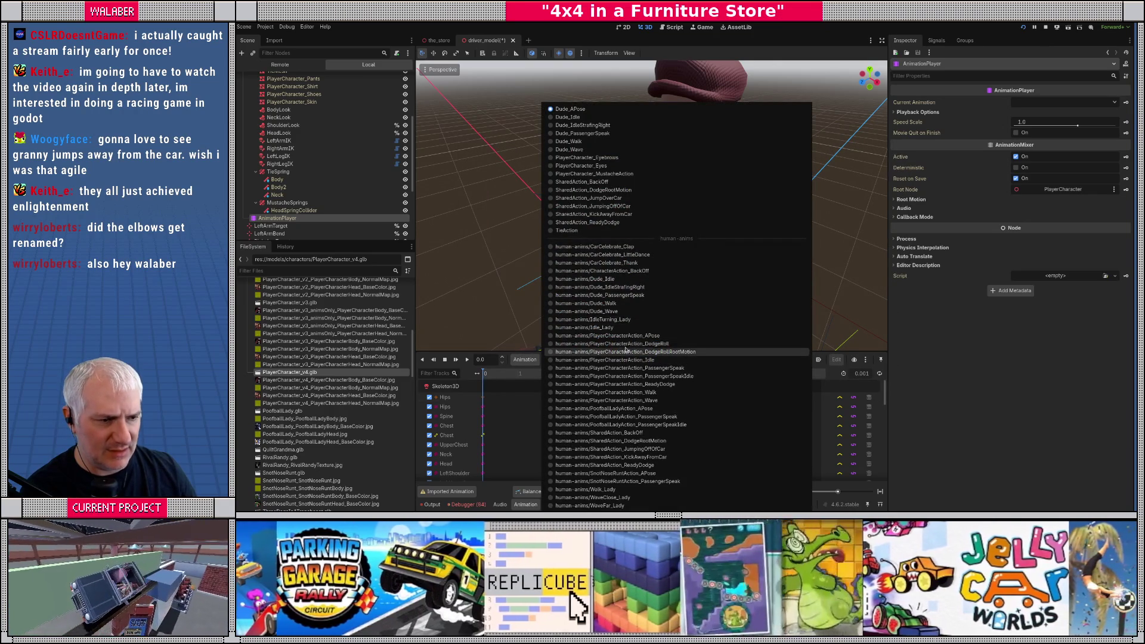
# Step: Preview PlayerCharacterAction_APose, Idle and JumpOverCar, then return to Dude_APose
pyautogui.click(642, 337)
pyautogui.moveTo(668, 287); pyautogui.dragTo(655, 266)
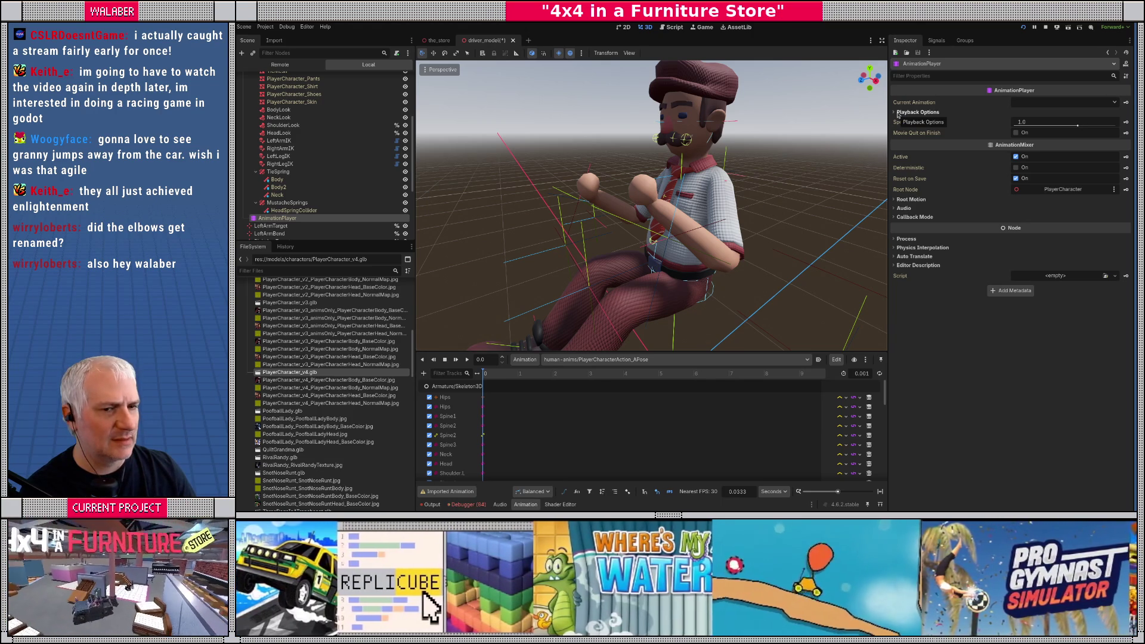
pyautogui.click(565, 360)
pyautogui.click(580, 362)
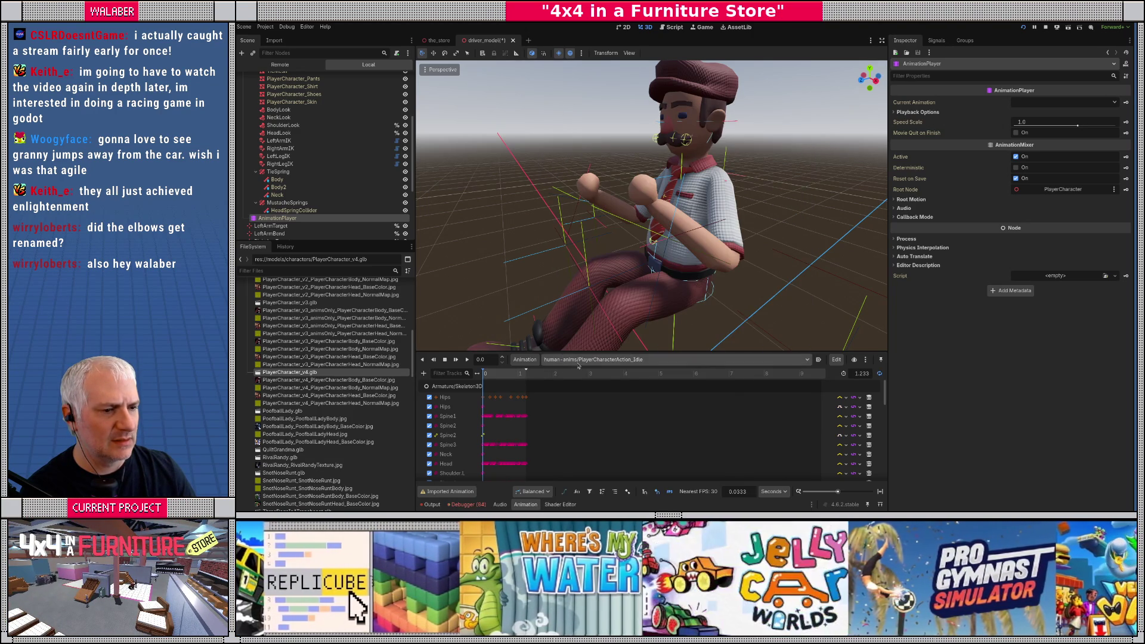
pyautogui.click(576, 364)
pyautogui.click(637, 198)
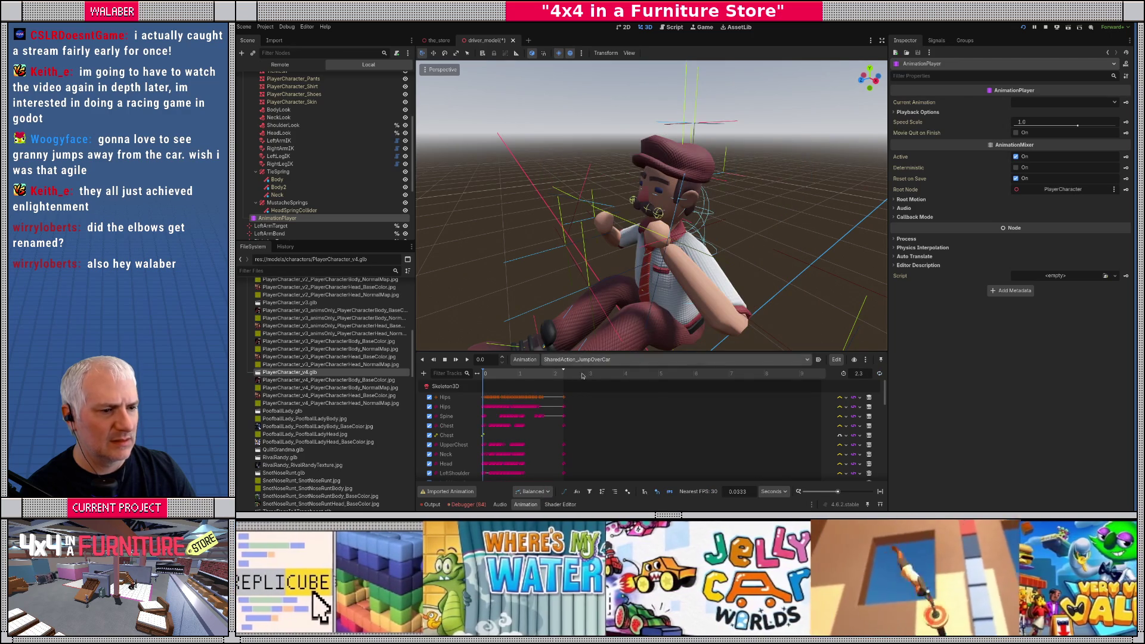
pyautogui.click(587, 360)
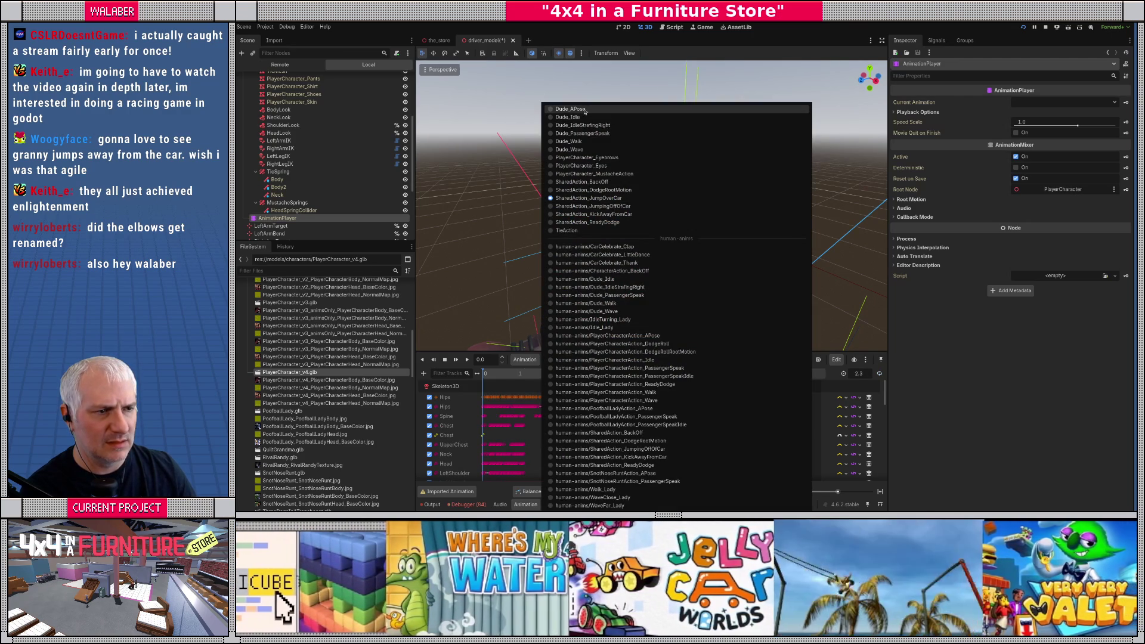
pyautogui.click(573, 109)
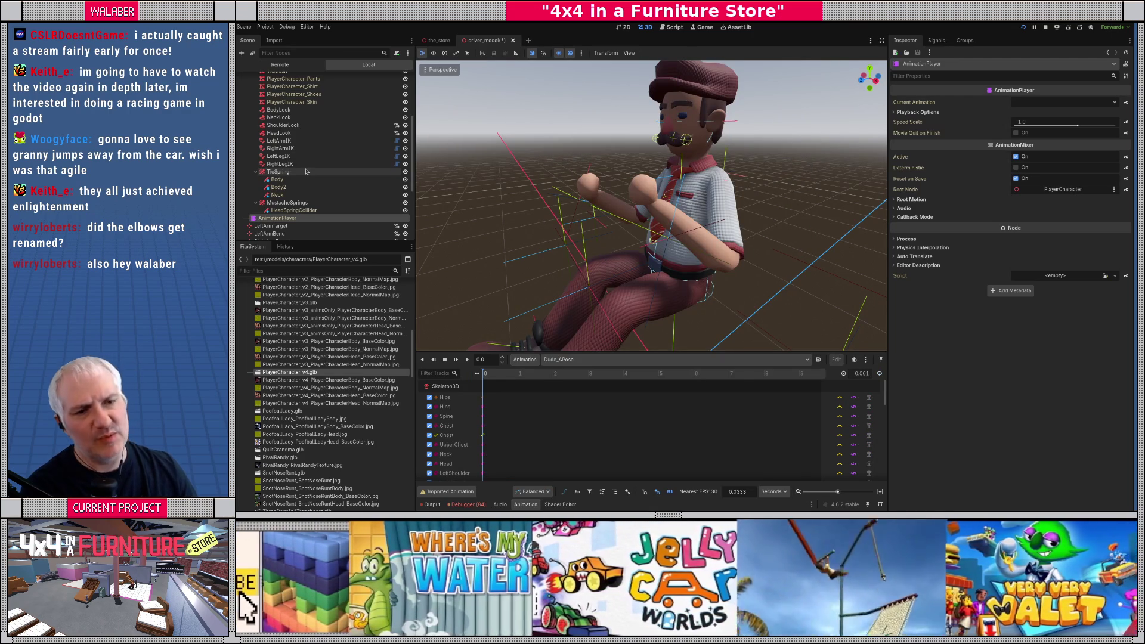
pyautogui.click(280, 148)
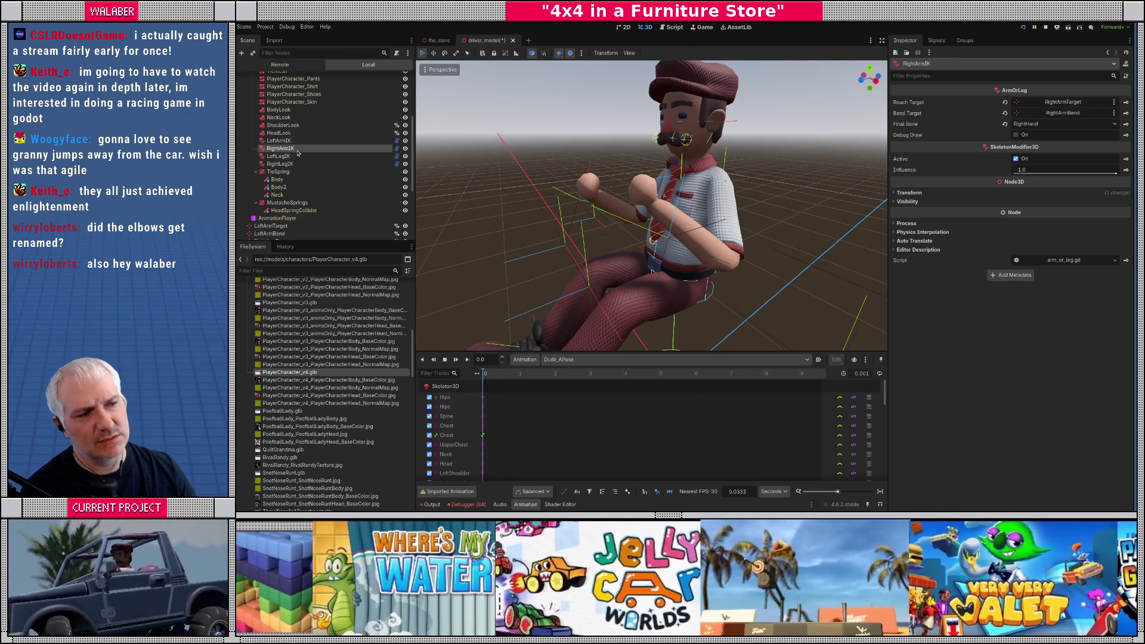
pyautogui.scroll(5, 287, 137)
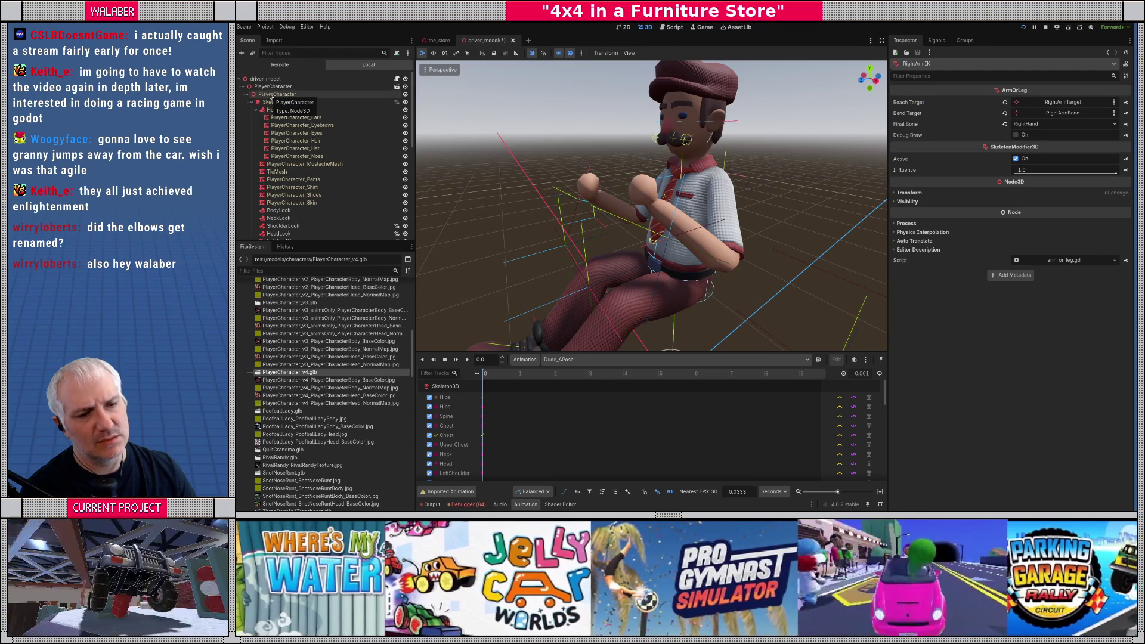
pyautogui.doubleClick(290, 372)
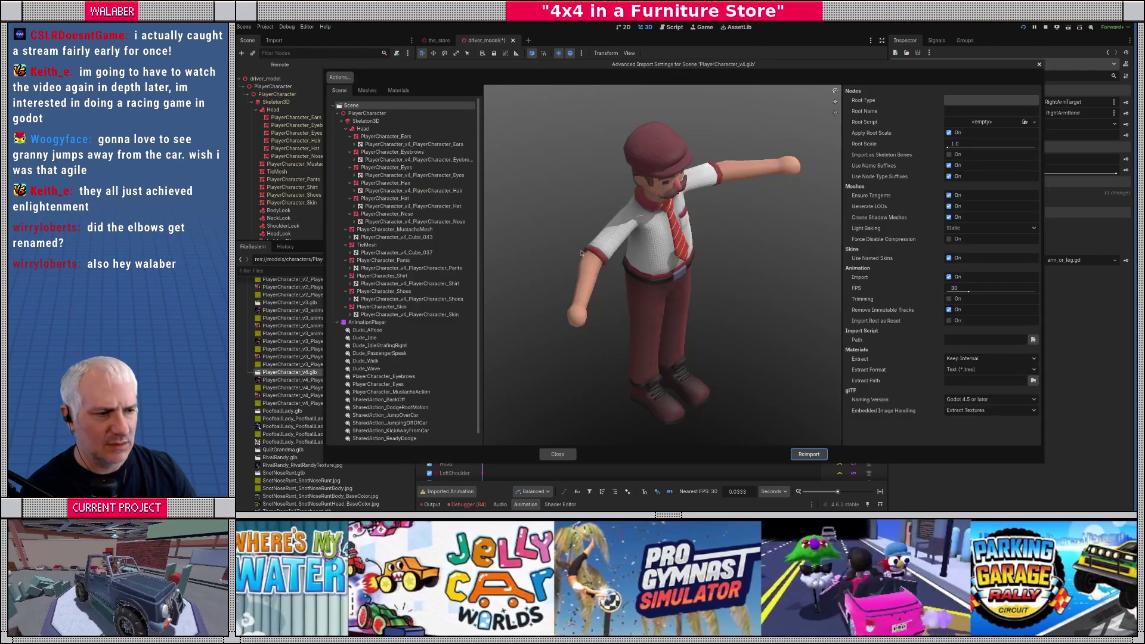
pyautogui.moveTo(665, 246)
pyautogui.mouseDown()
pyautogui.moveTo(581, 240)
pyautogui.moveTo(668, 268)
pyautogui.moveTo(728, 260)
pyautogui.moveTo(554, 221)
pyautogui.moveTo(587, 209)
pyautogui.moveTo(589, 176)
pyautogui.moveTo(570, 168)
pyautogui.moveTo(578, 190)
pyautogui.mouseUp()
pyautogui.click(365, 120)
pyautogui.scroll(5, 732, 258)
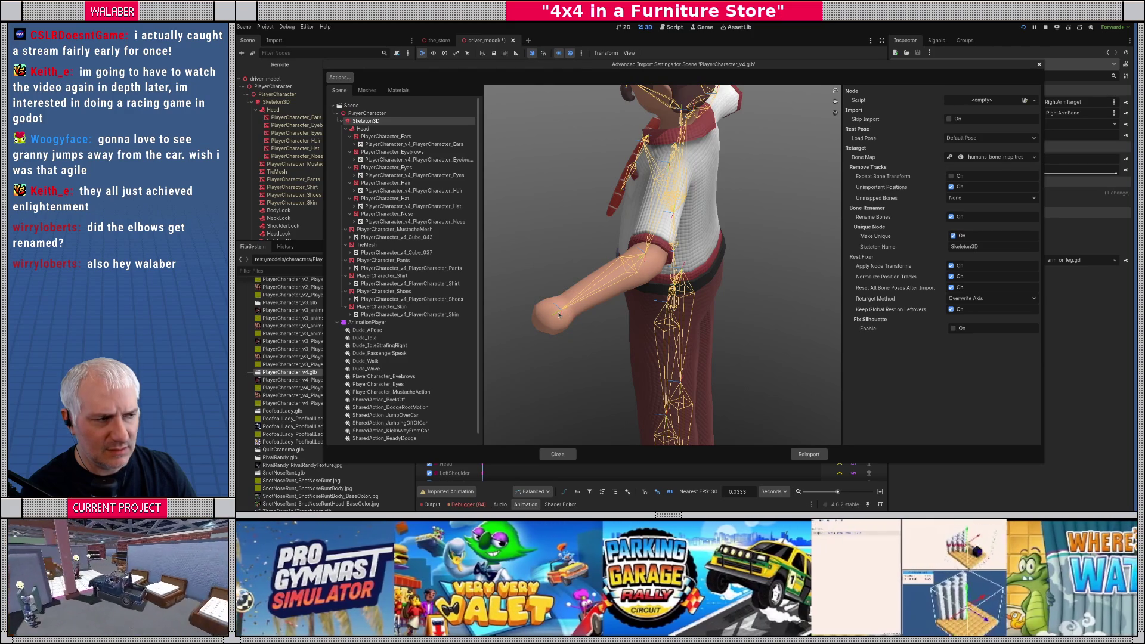
# Step: Set the Skeleton3D's Motion Scale to 1.0 in the Inspector and frame the skeleton
pyautogui.click(552, 456)
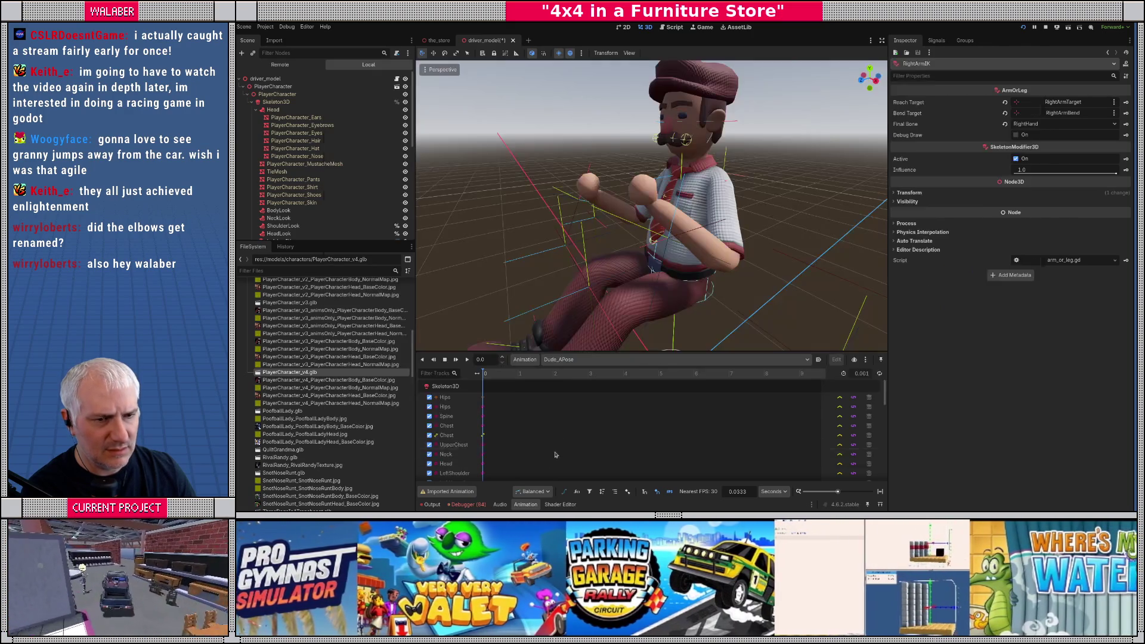
pyautogui.click(288, 102)
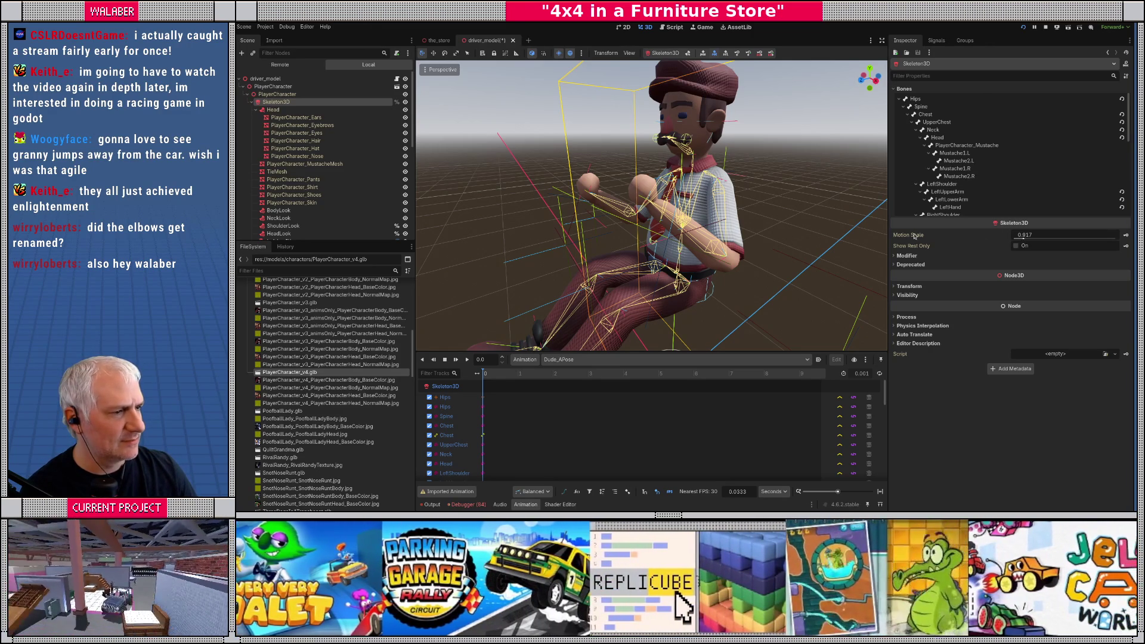
pyautogui.moveTo(915, 236)
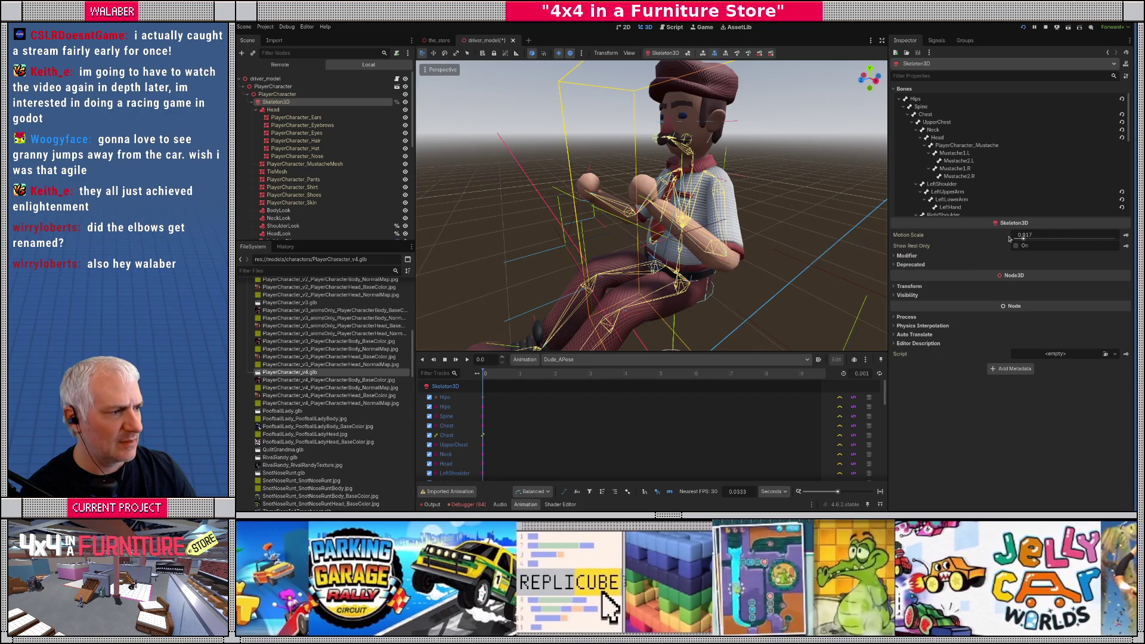
pyautogui.moveTo(1044, 238)
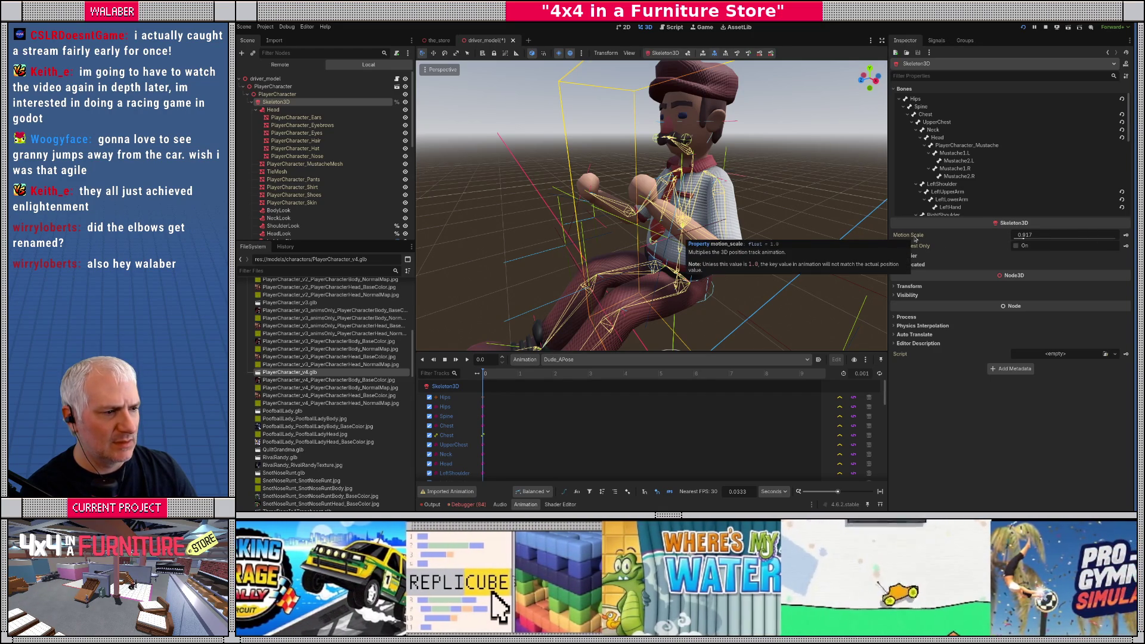
pyautogui.moveTo(1025, 237); pyautogui.dragTo(1032, 237)
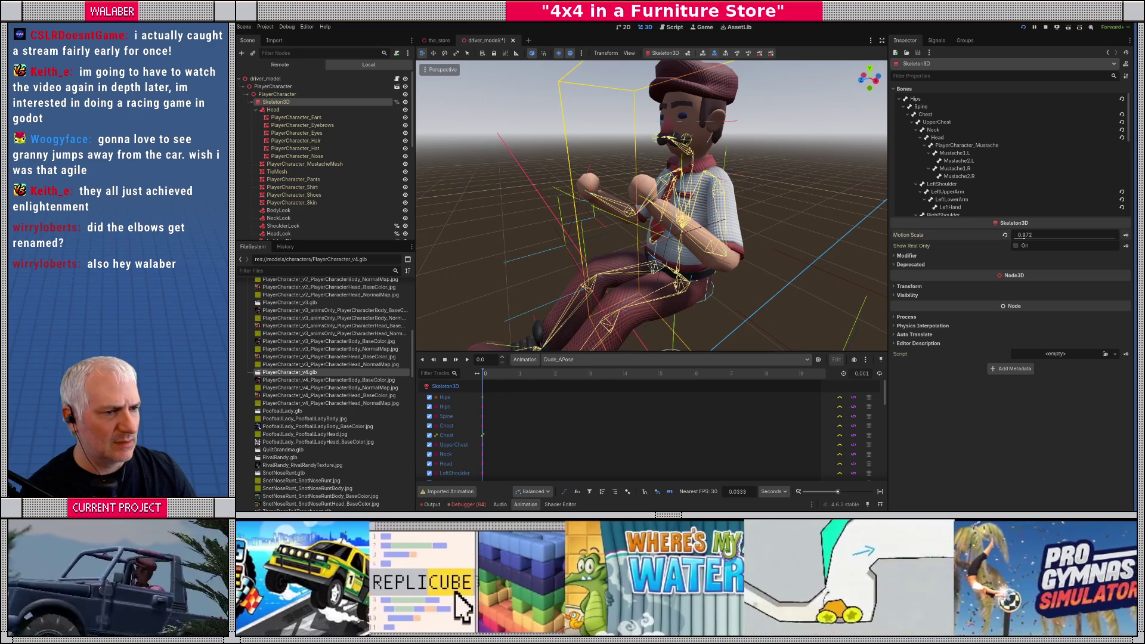
pyautogui.click(1050, 238)
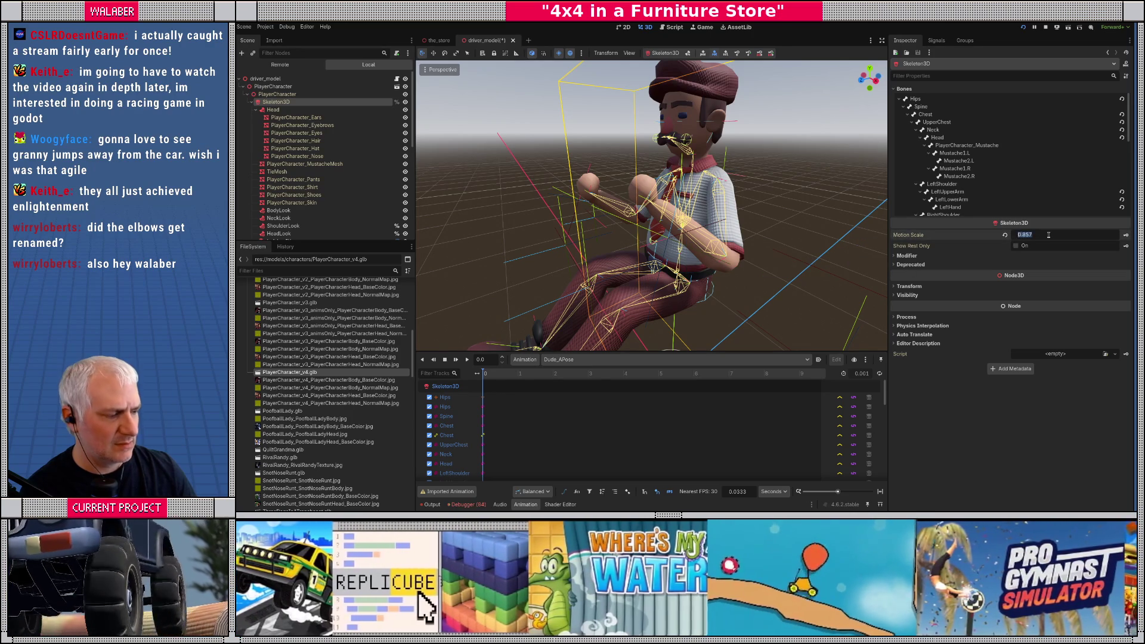
pyautogui.write('1.0')
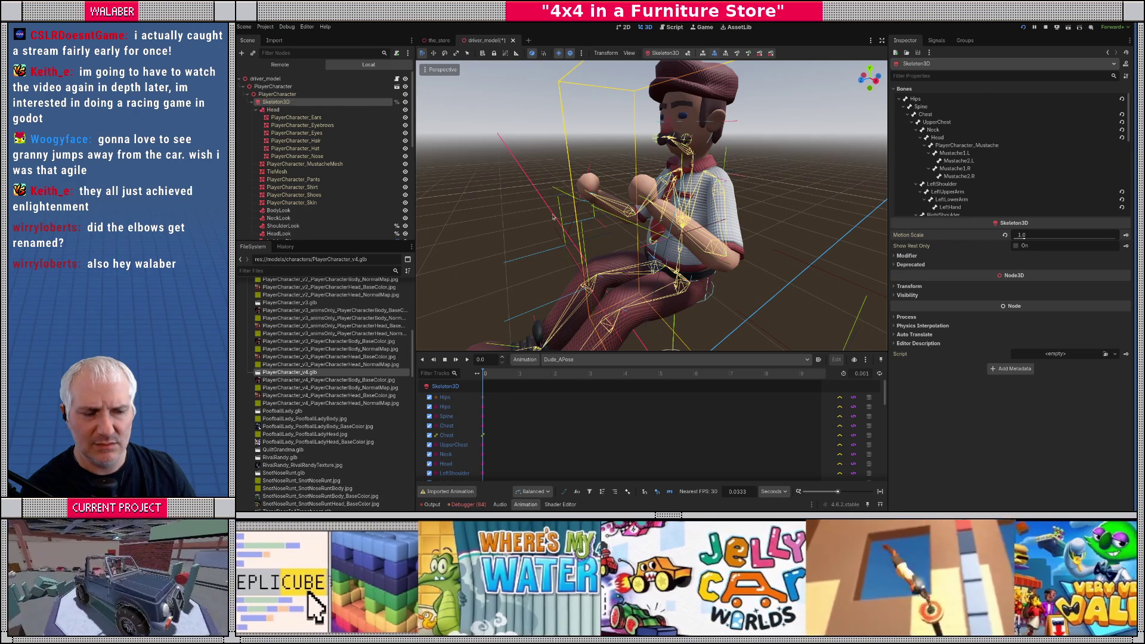
pyautogui.press('f')
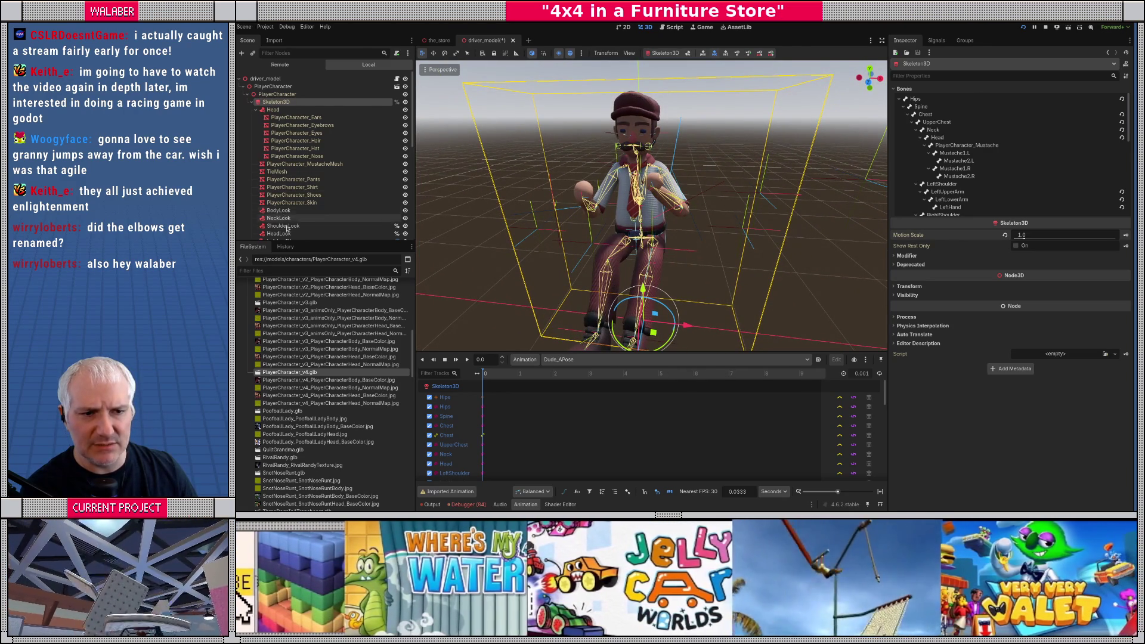
# Step: Inspect the LeftLegTarget and LeftLegBend markers, undo the knee marker's last move, and enlarge the track list
pyautogui.scroll(-5, 289, 213)
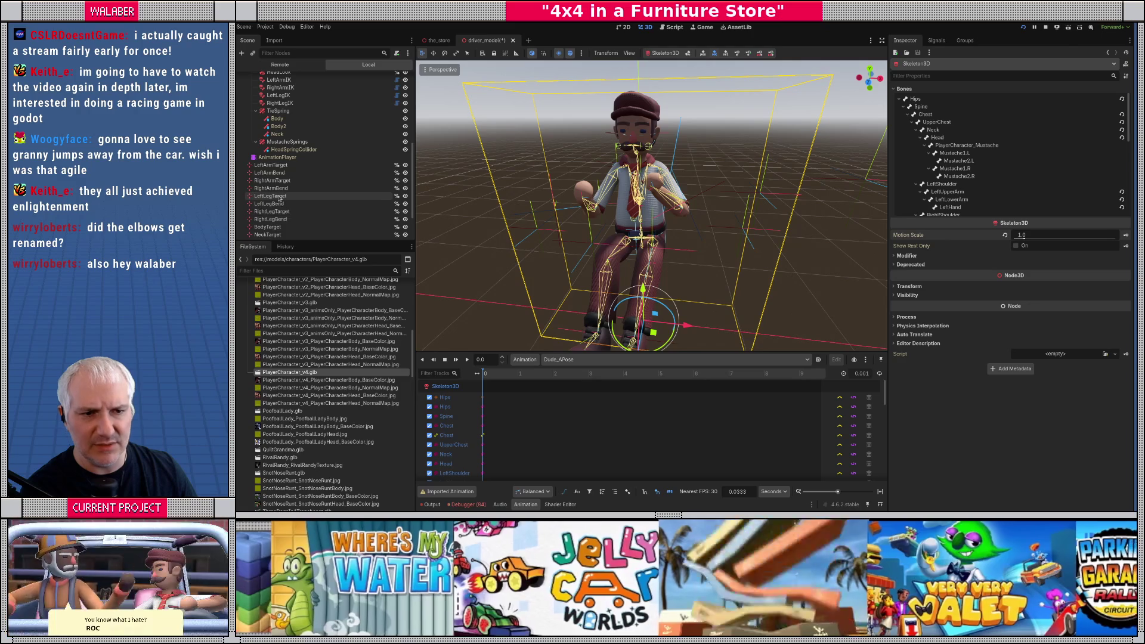
pyautogui.click(274, 196)
pyautogui.moveTo(514, 238)
pyautogui.mouseDown()
pyautogui.moveTo(556, 285)
pyautogui.moveTo(577, 271)
pyautogui.moveTo(580, 247)
pyautogui.moveTo(578, 280)
pyautogui.mouseUp()
pyautogui.click(269, 204)
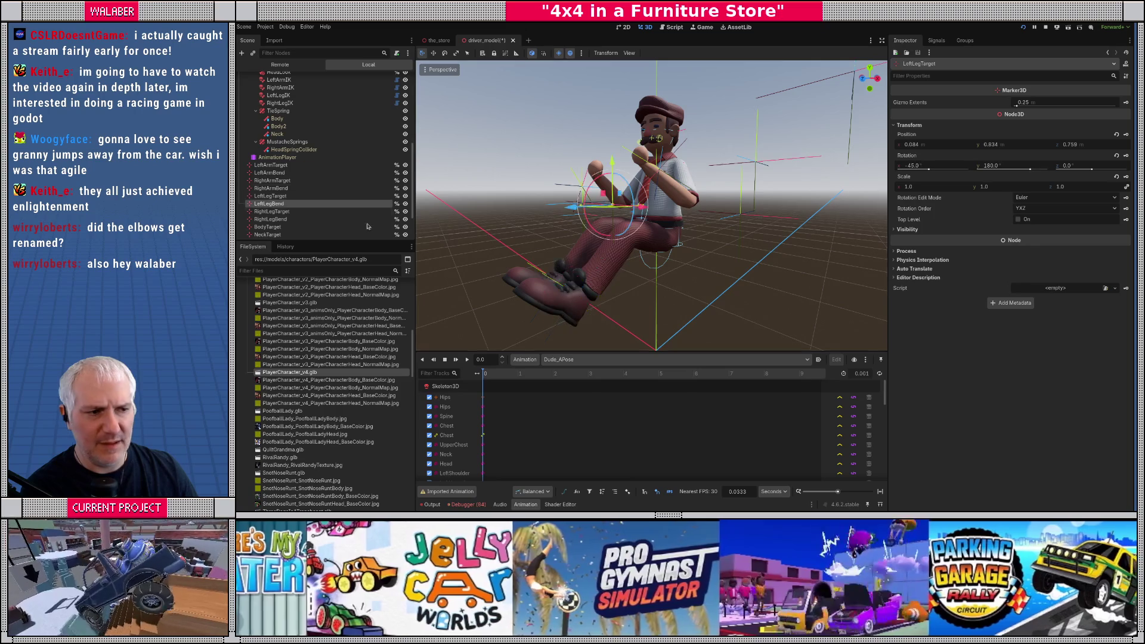
pyautogui.moveTo(620, 197)
pyautogui.mouseDown()
pyautogui.moveTo(648, 216)
pyautogui.moveTo(681, 207)
pyautogui.moveTo(536, 229)
pyautogui.mouseUp()
pyautogui.hotkey('ctrl', 'z')
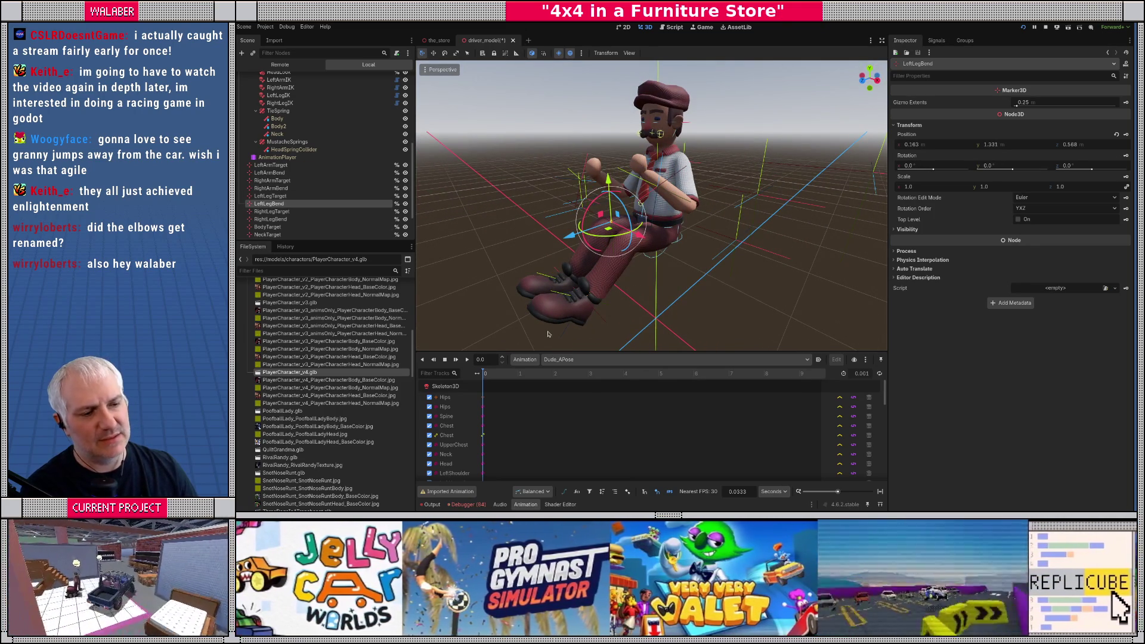
pyautogui.scroll(-5, 529, 434)
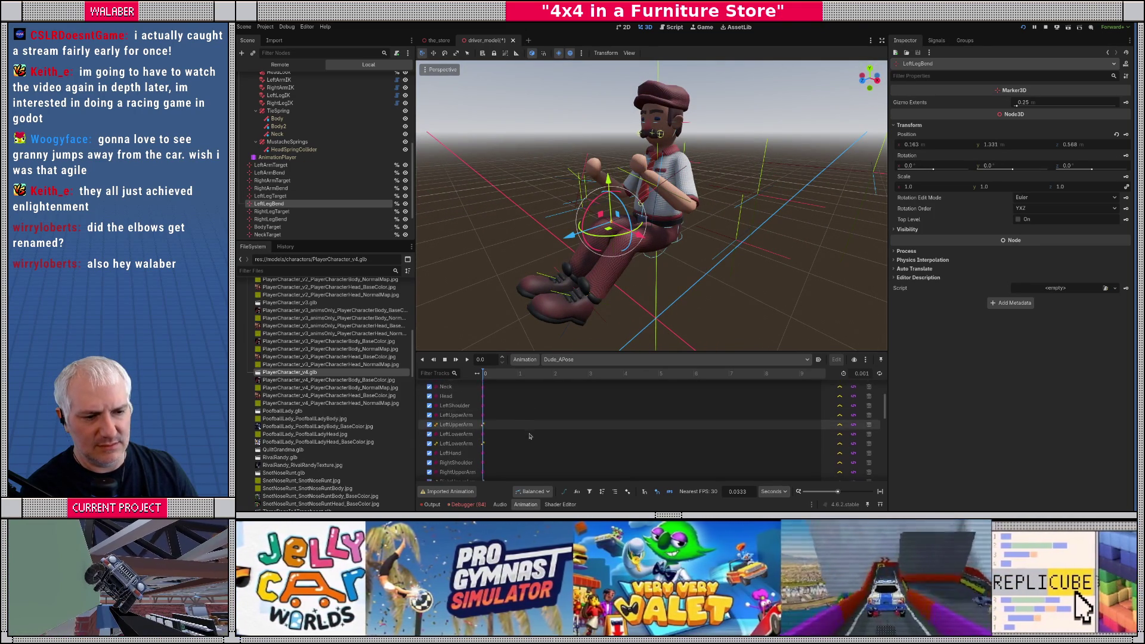
pyautogui.scroll(3, 529, 436)
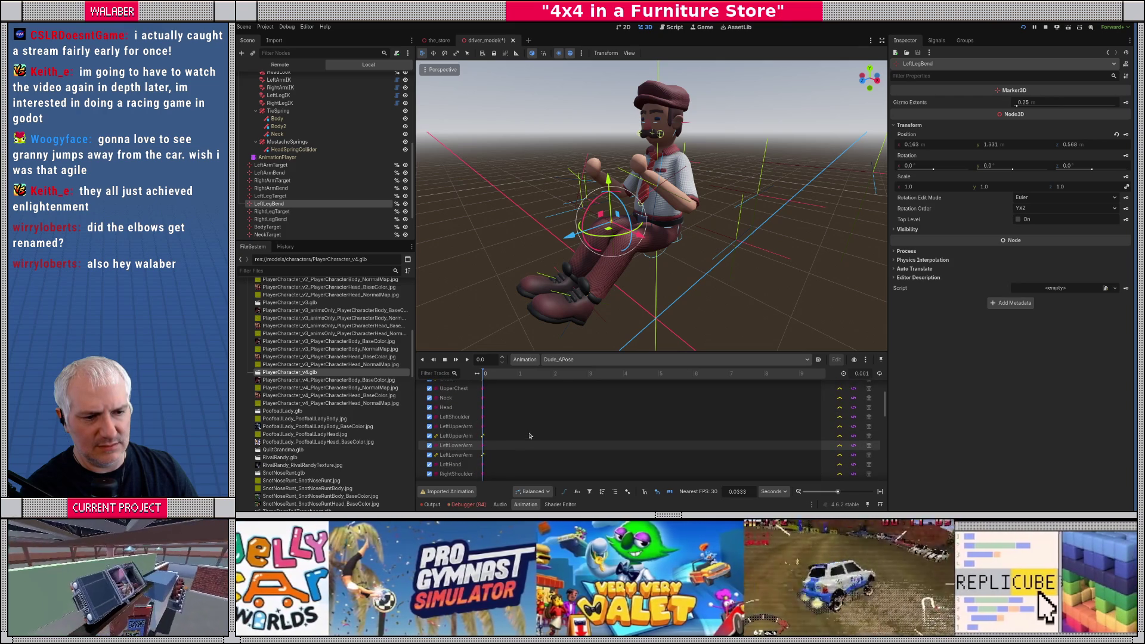
pyautogui.moveTo(553, 351)
pyautogui.mouseDown()
pyautogui.moveTo(565, 218)
pyautogui.moveTo(567, 371)
pyautogui.mouseUp()
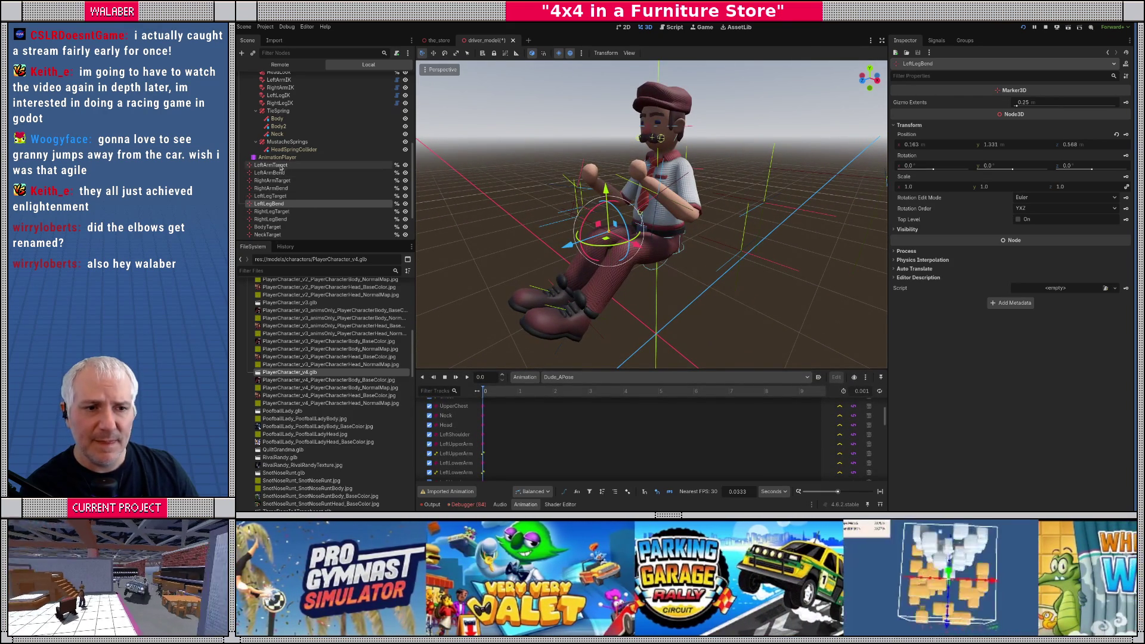
# Step: Focus on LeftArmTarget and move it to the right
pyautogui.click(280, 166)
pyautogui.press('f')
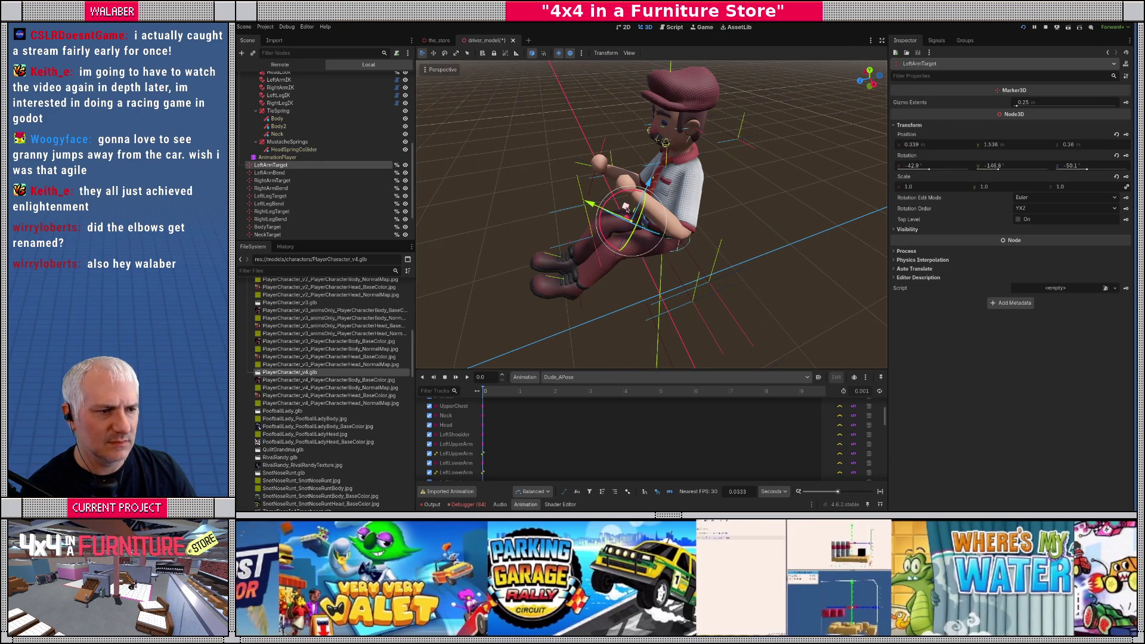
pyautogui.moveTo(627, 209)
pyautogui.mouseDown()
pyautogui.moveTo(798, 194)
pyautogui.moveTo(620, 188)
pyautogui.mouseUp()
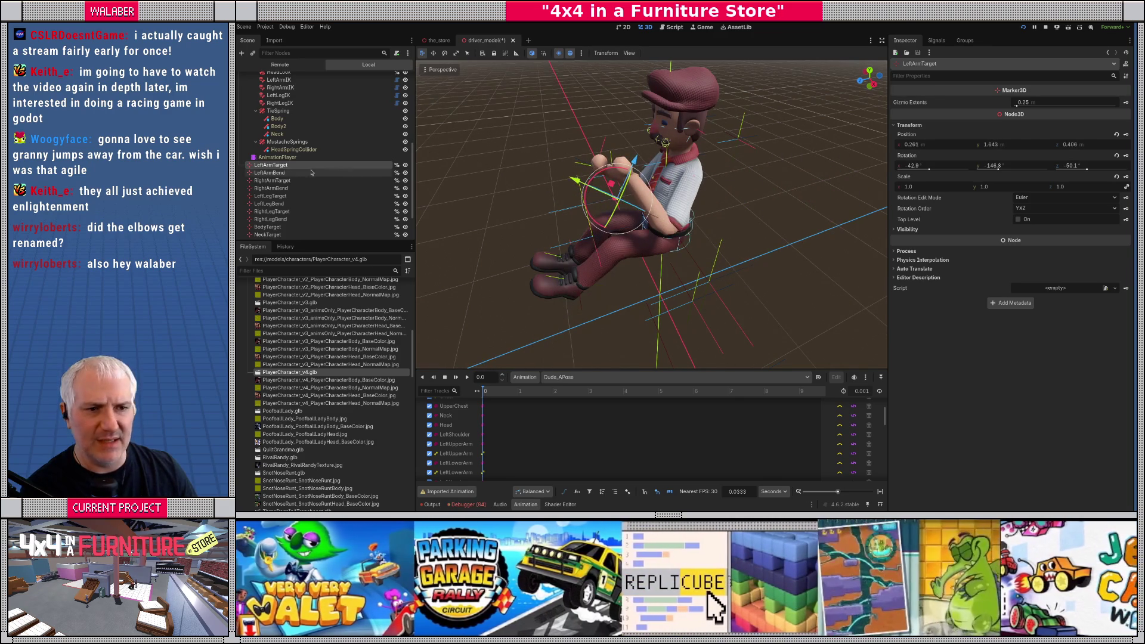
# Step: Raise the LeftArmBend elbow marker to 0.643, 1.415, 0.134
pyautogui.click(272, 180)
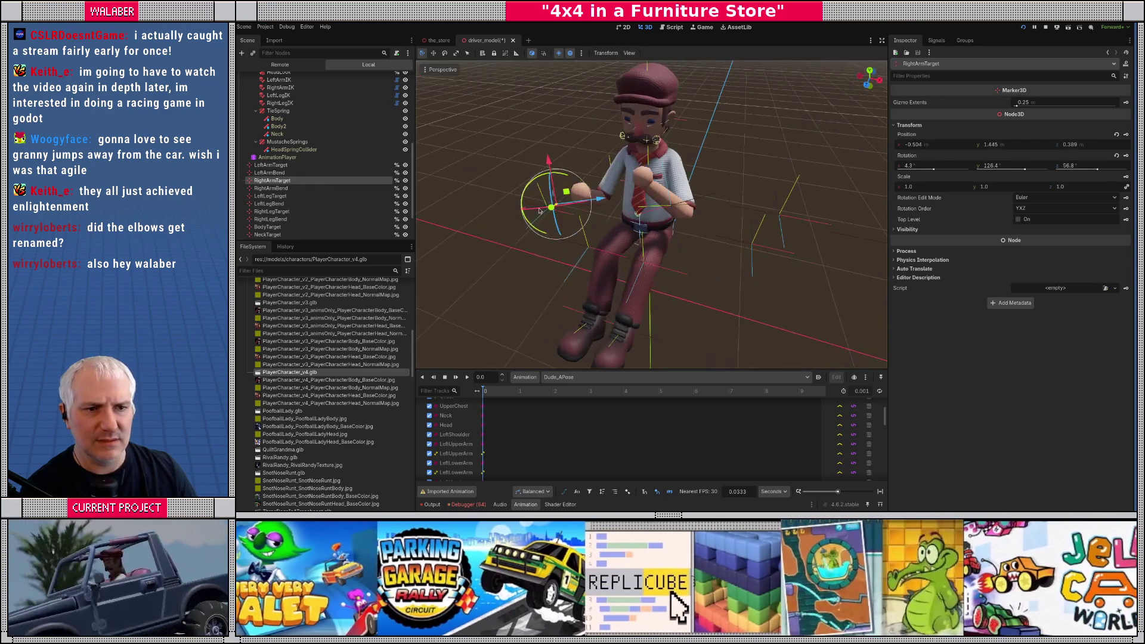
pyautogui.click(269, 172)
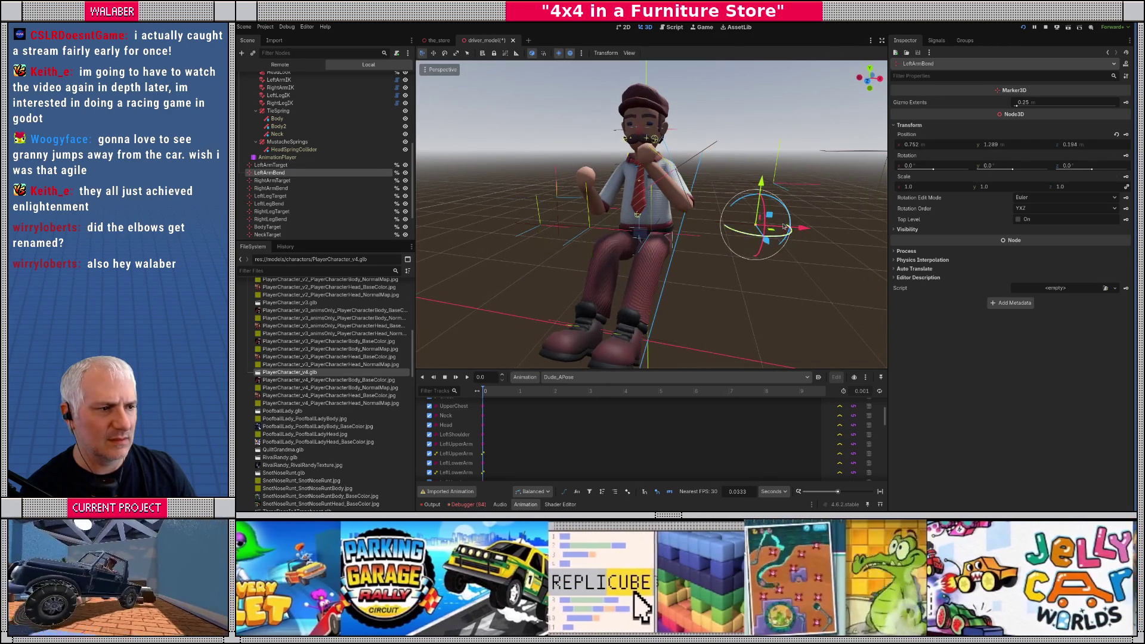
pyautogui.moveTo(771, 216)
pyautogui.mouseDown()
pyautogui.moveTo(771, 155)
pyautogui.moveTo(754, 194)
pyautogui.mouseUp()
pyautogui.scroll(10, 248, 148)
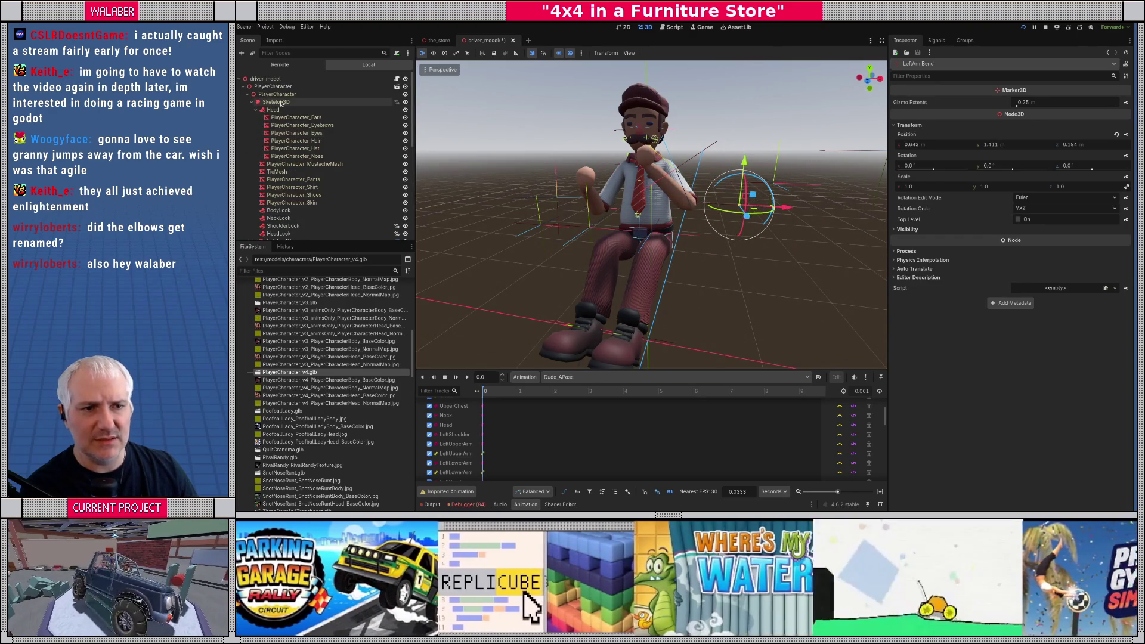
# Step: On Skeleton3D, try setting LeftUpperArm's position y to 0, then undo it
pyautogui.click(276, 102)
pyautogui.scroll(10, 631, 187)
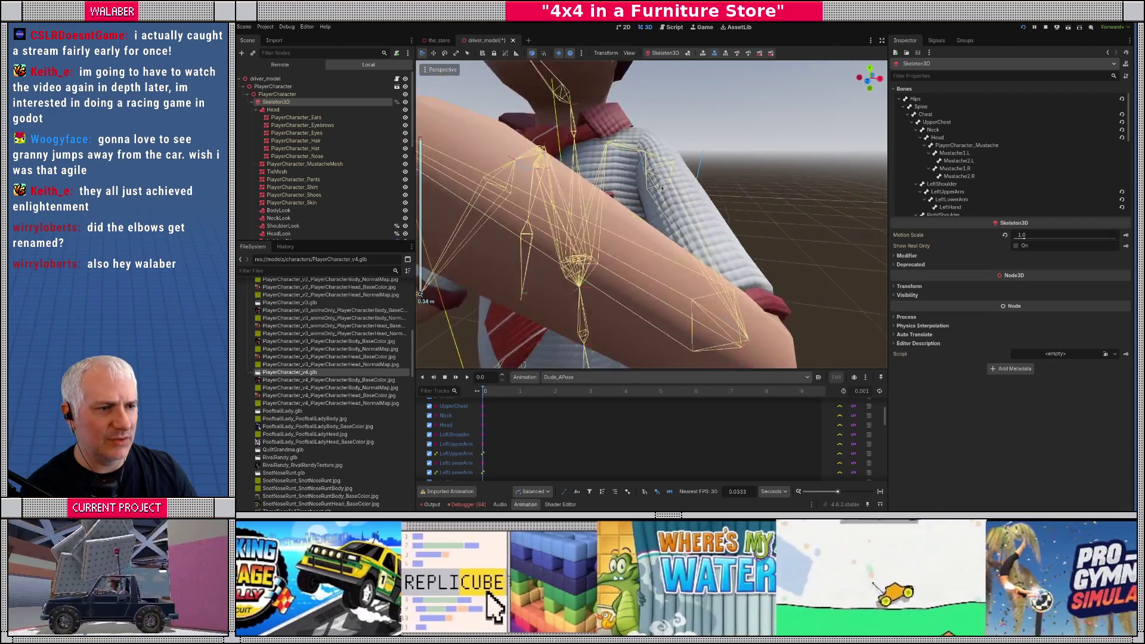
pyautogui.moveTo(632, 187)
pyautogui.mouseDown()
pyautogui.moveTo(532, 266)
pyautogui.moveTo(668, 225)
pyautogui.mouseUp()
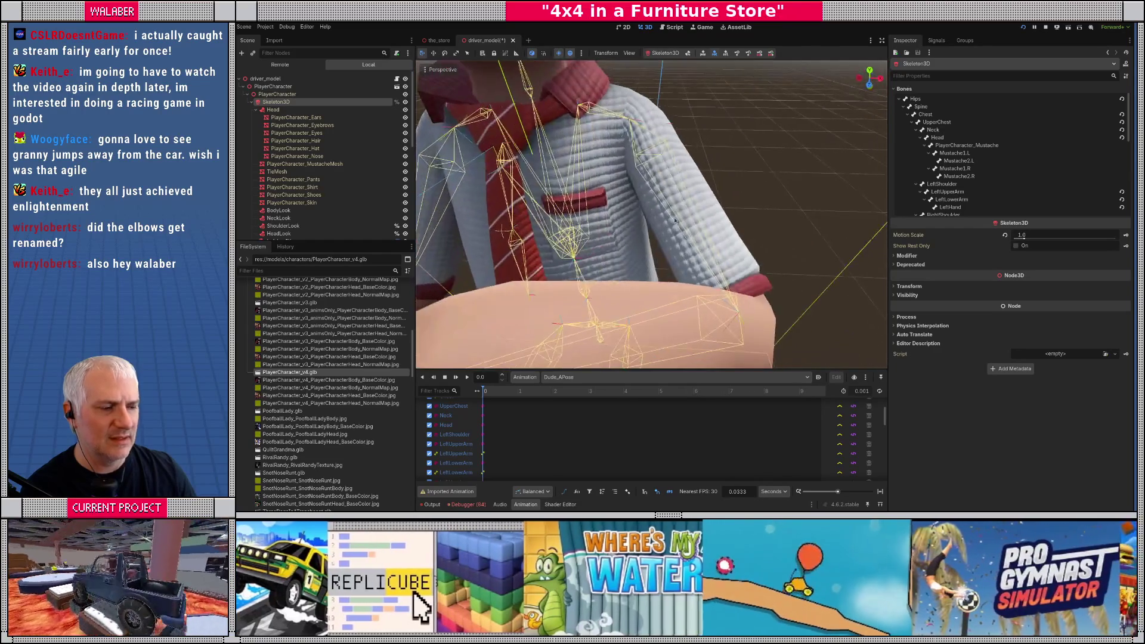
pyautogui.scroll(-3, 666, 227)
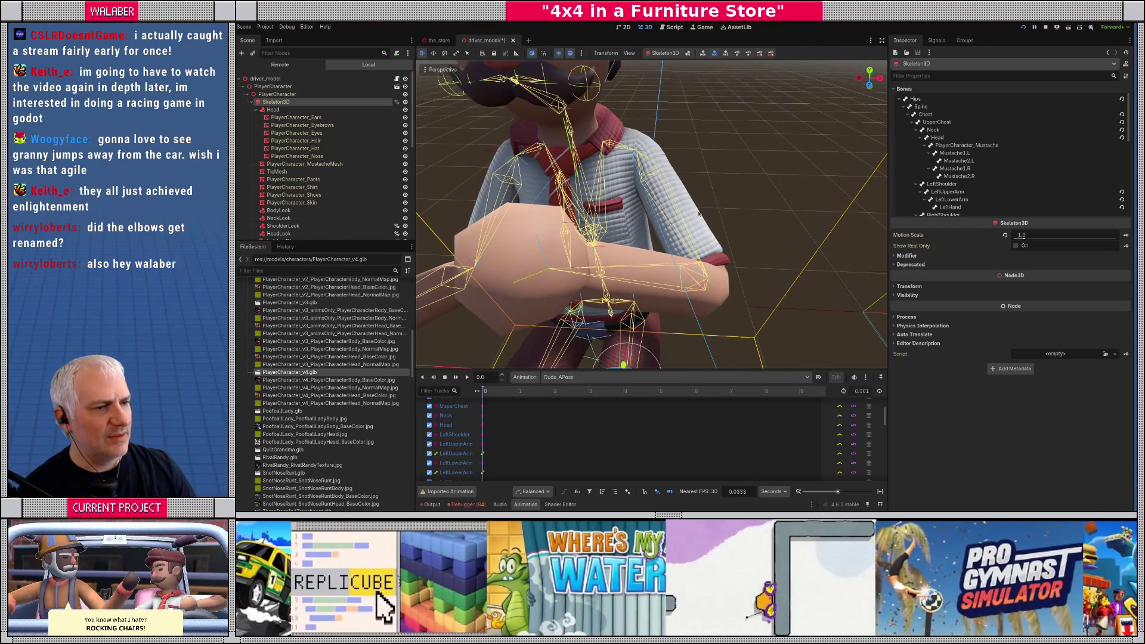
pyautogui.scroll(-4, 676, 214)
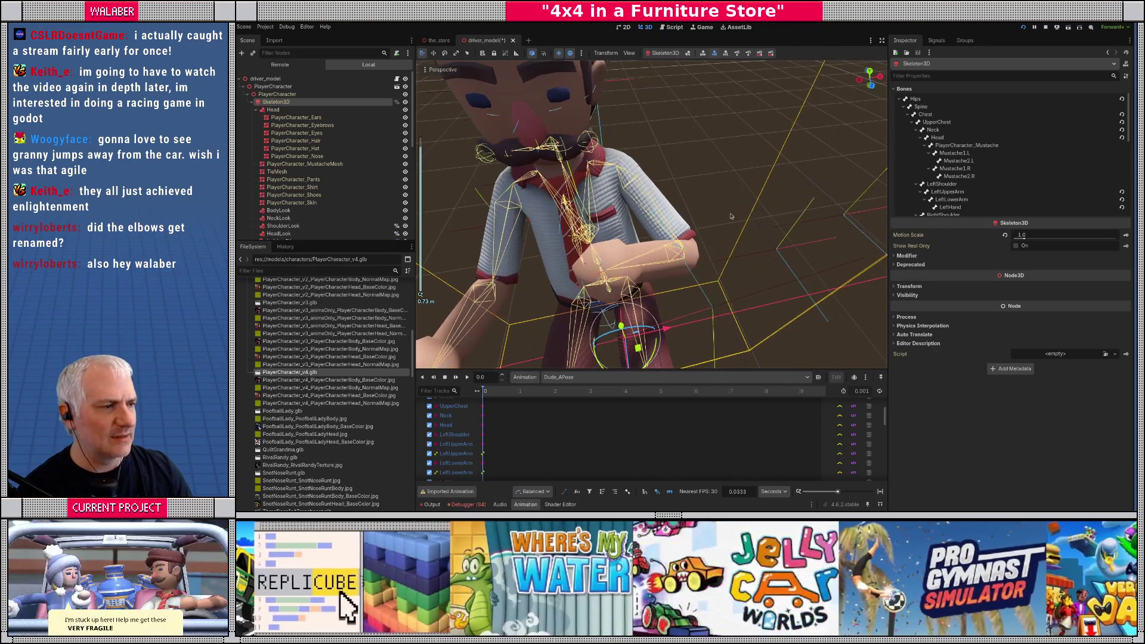
pyautogui.scroll(-3, 907, 170)
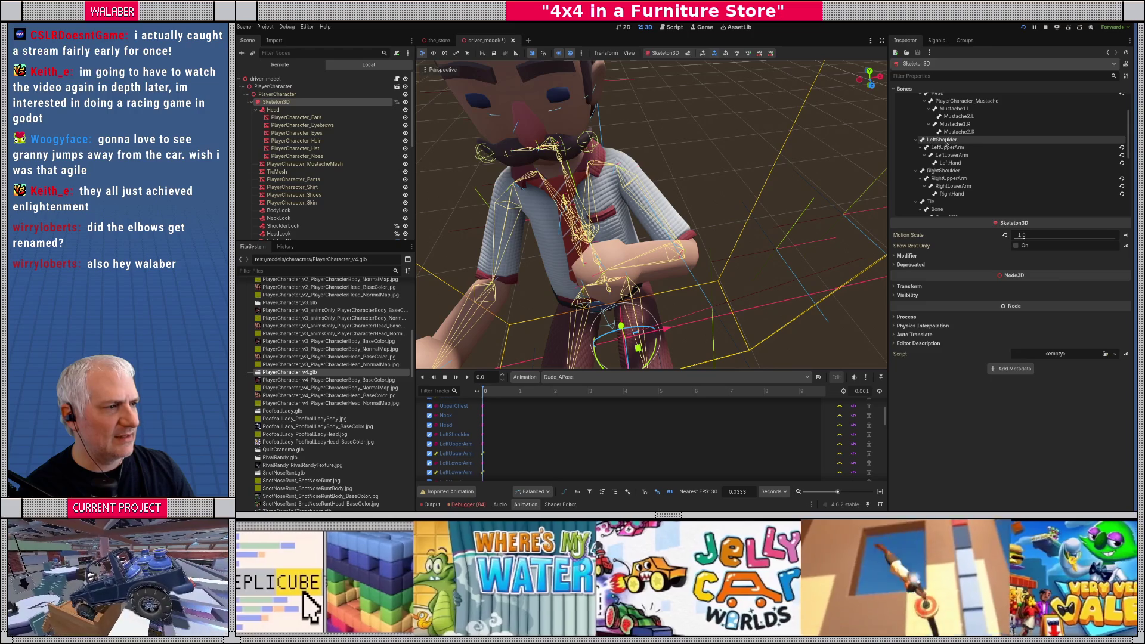
pyautogui.click(947, 141)
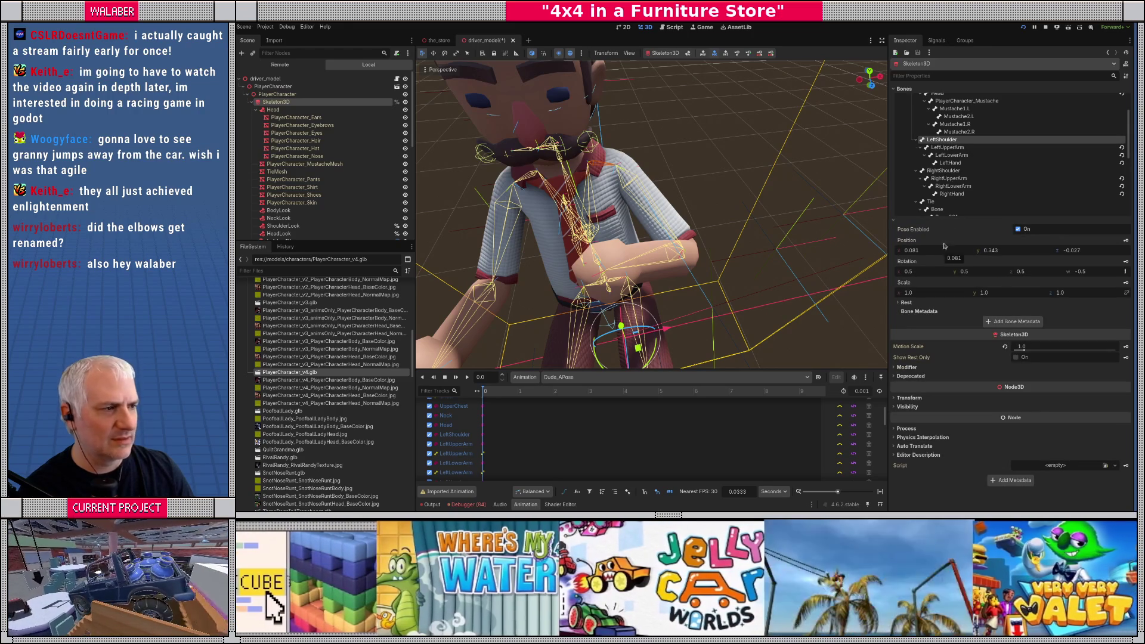
pyautogui.click(949, 148)
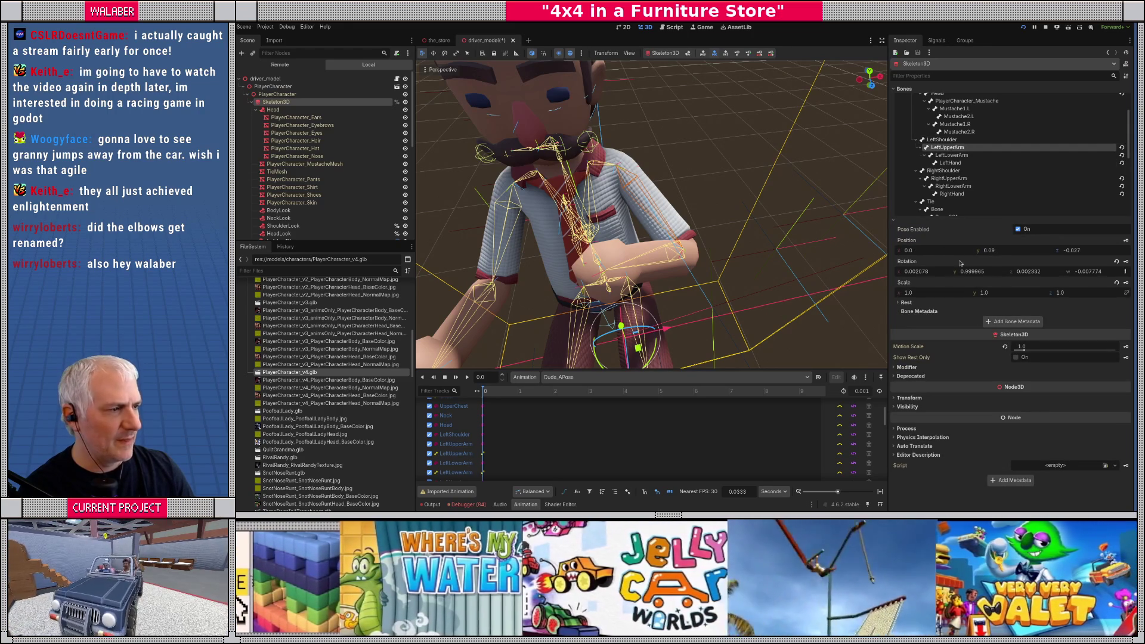
pyautogui.write('0')
pyautogui.press('Return')
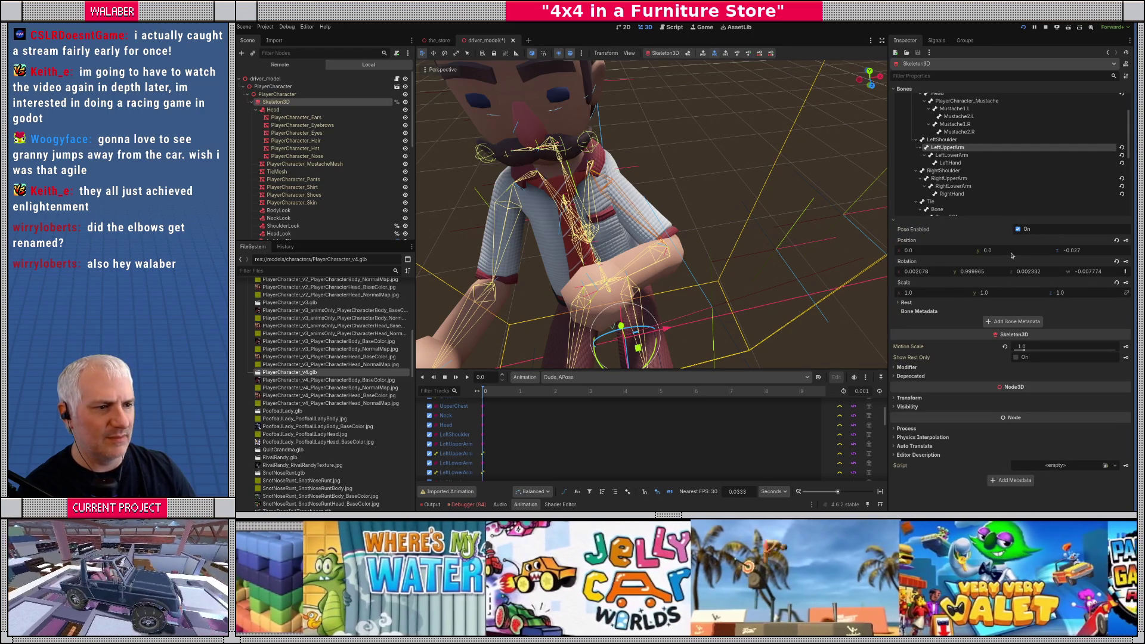
pyautogui.hotkey('ctrl', 'z')
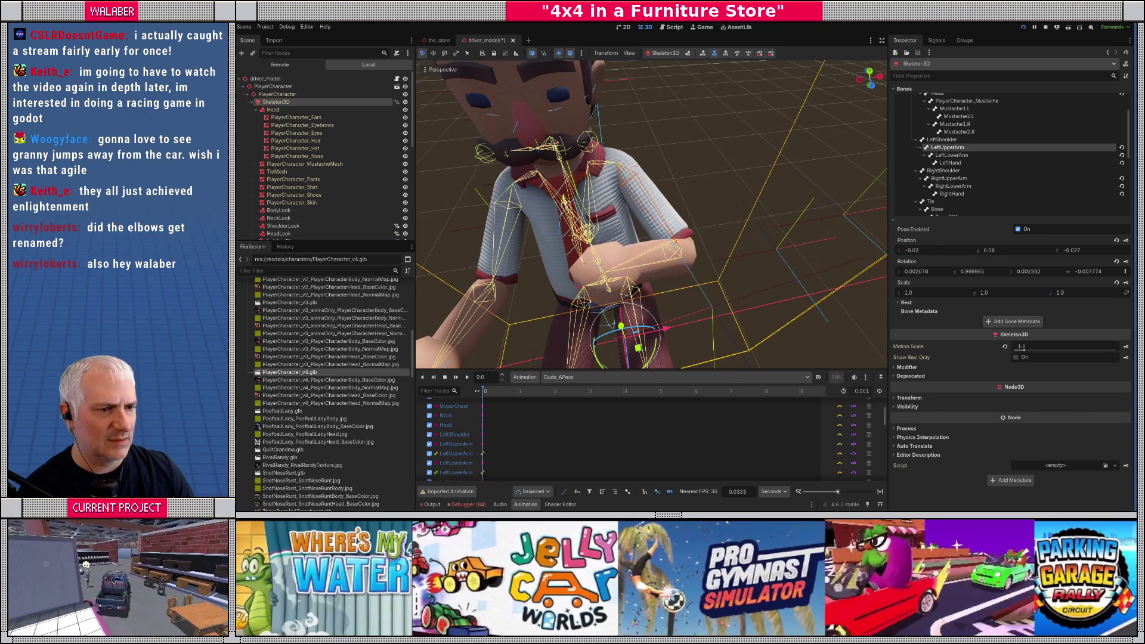
# Step: Undo a LeftLowerArm position edit and toggle its pose to compare rest and bent forearm
pyautogui.click(950, 155)
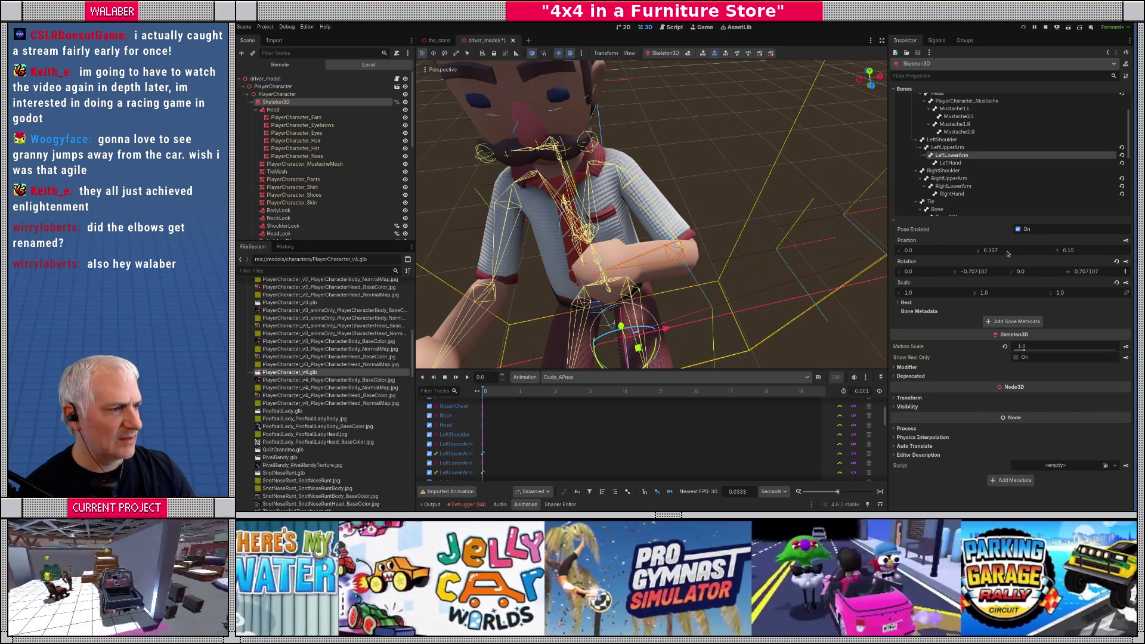
pyautogui.press('Return')
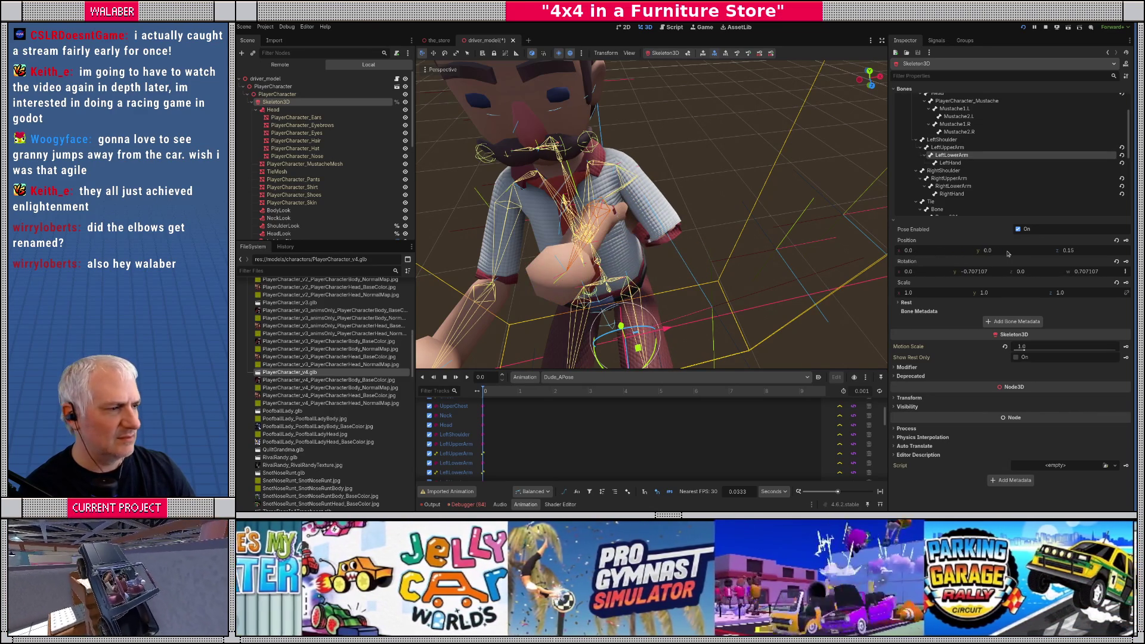
pyautogui.hotkey('ctrl', 'z')
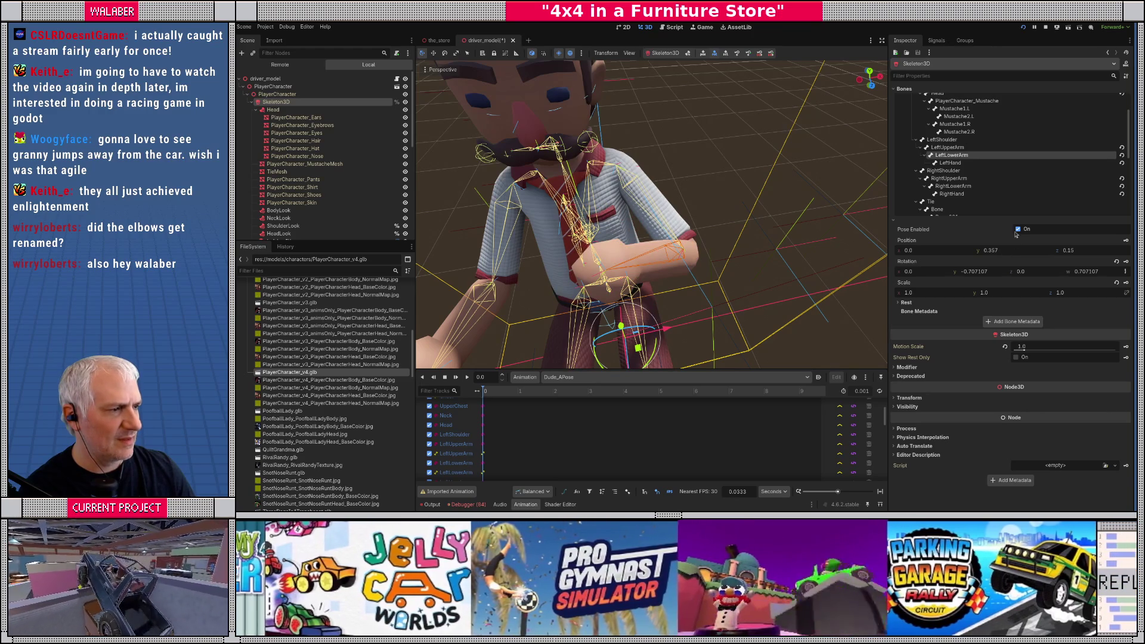
pyautogui.click(1018, 231)
pyautogui.click(1018, 230)
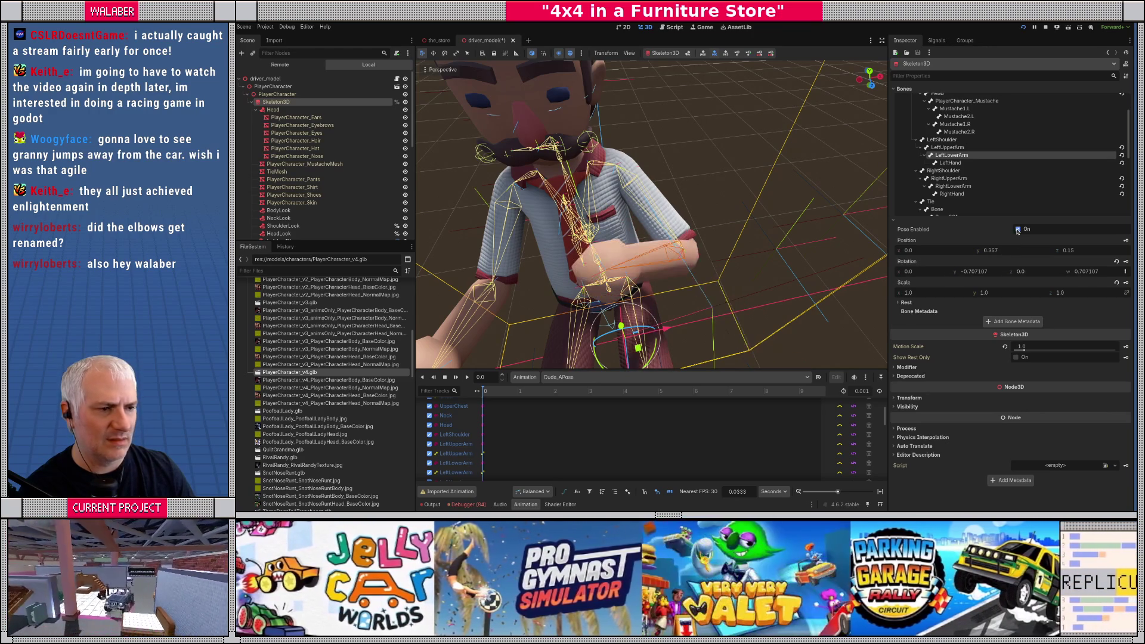
pyautogui.click(1018, 230)
pyautogui.click(1018, 230)
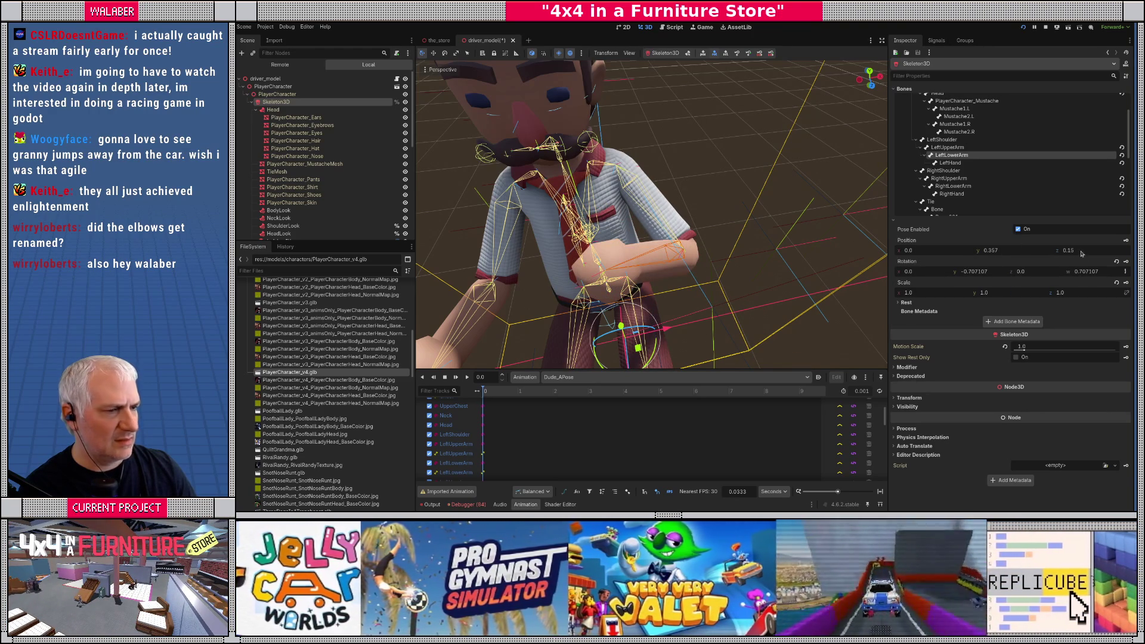
# Step: Try forearm position z 0.035, position x 0.125 and a rotation y change, undoing each
pyautogui.moveTo(1082, 253); pyautogui.dragTo(1057, 253)
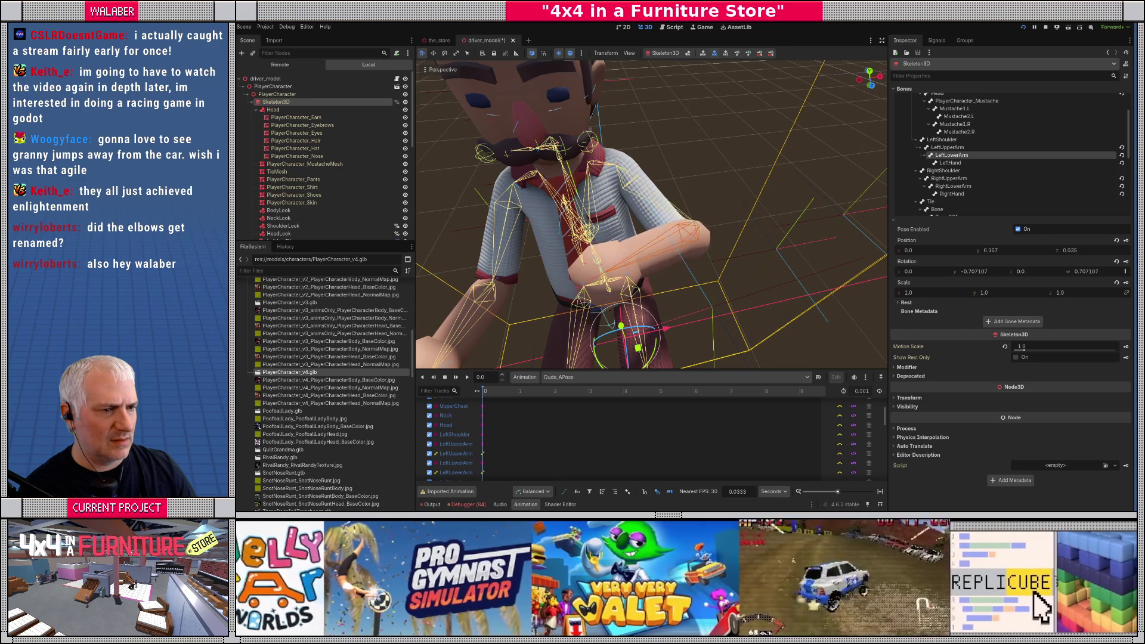
pyautogui.hotkey('ctrl', 'z')
pyautogui.scroll(2, 692, 167)
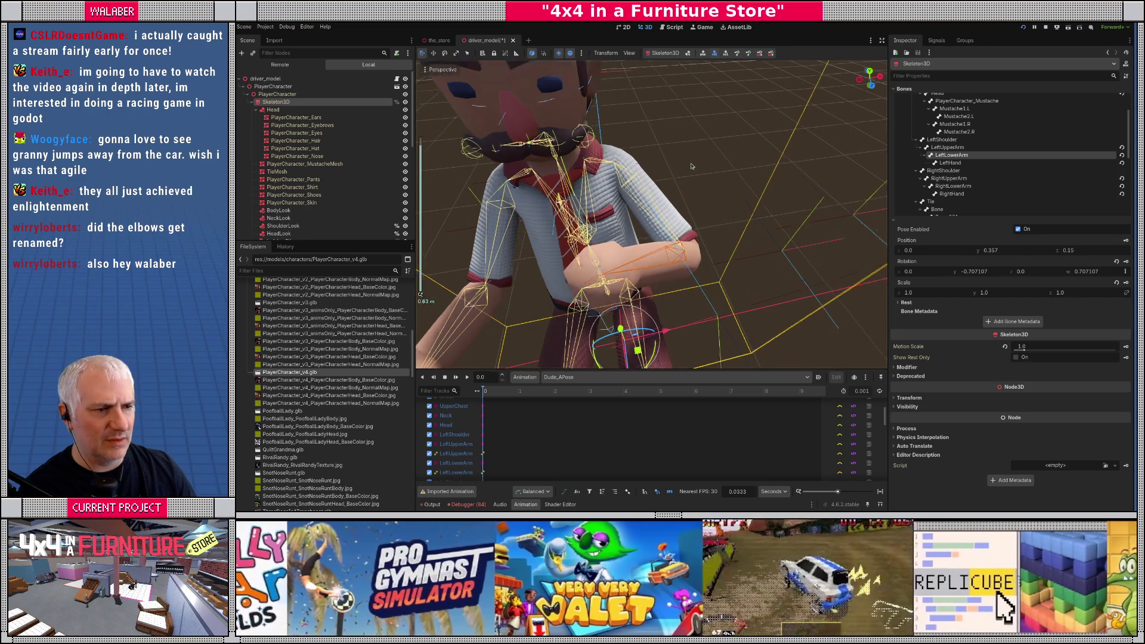
pyautogui.scroll(8, 691, 167)
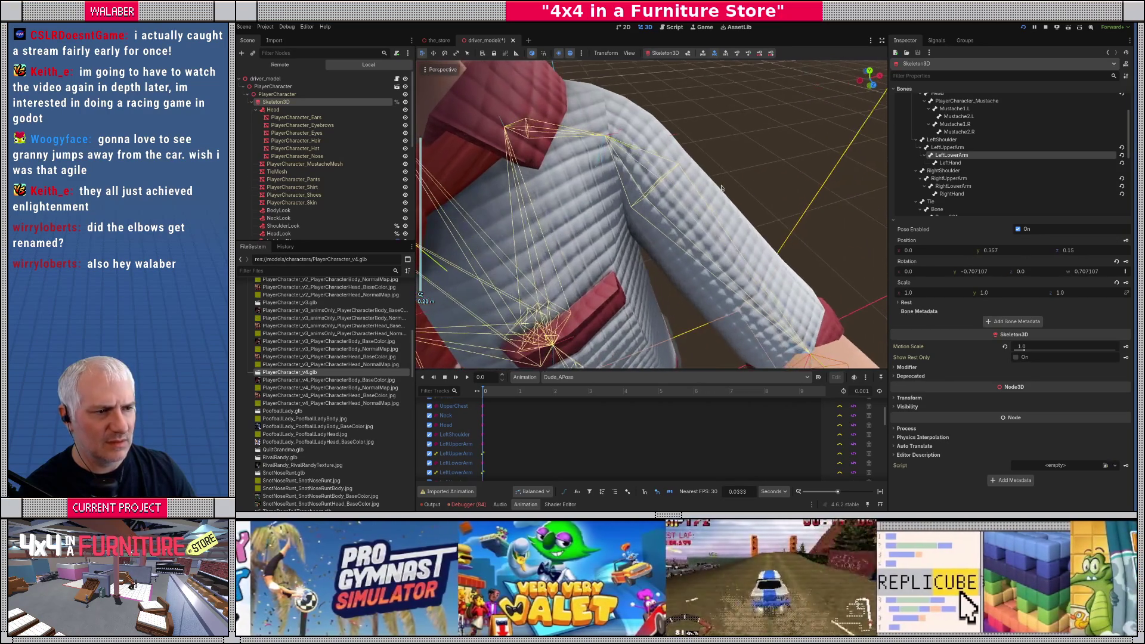
pyautogui.moveTo(948, 251); pyautogui.dragTo(972, 251)
pyautogui.hotkey('ctrl', 'z')
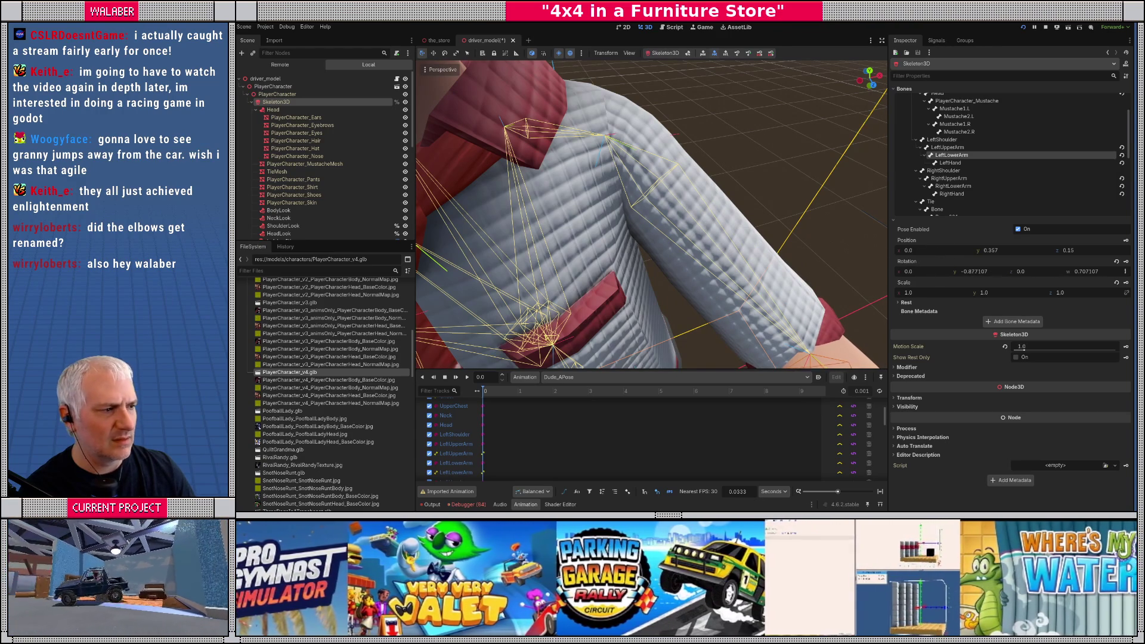
pyautogui.moveTo(979, 271)
pyautogui.mouseDown()
pyautogui.moveTo(992, 274)
pyautogui.moveTo(929, 275)
pyautogui.mouseUp()
pyautogui.hotkey('ctrl', 'z')
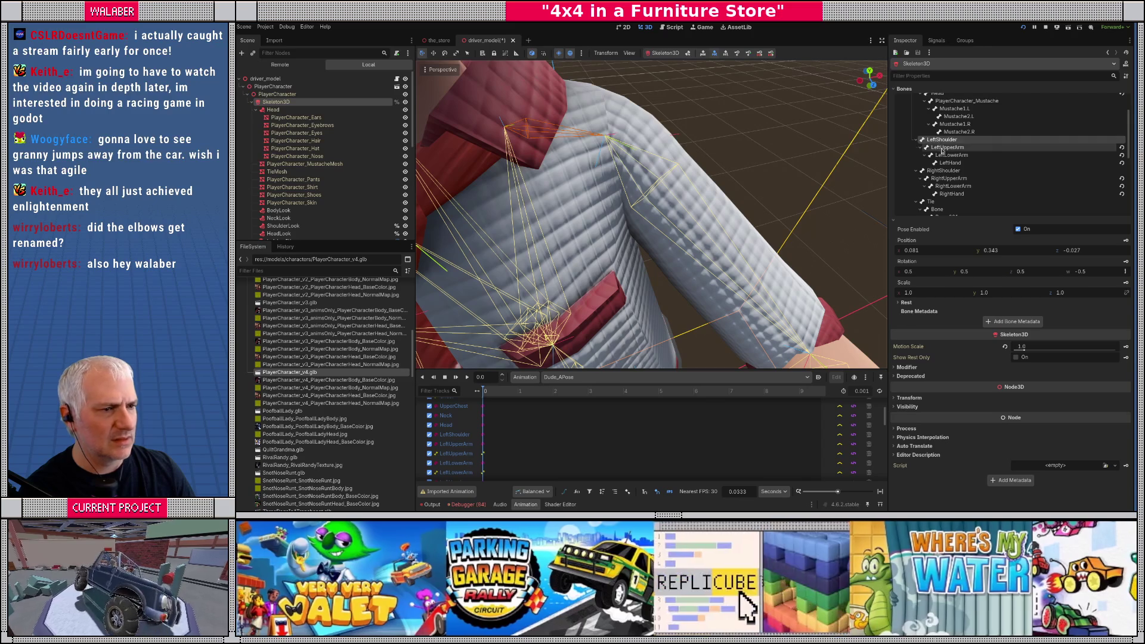
# Step: Nudge LeftUpperArm's position y to 0.1 and revert its rotation to default
pyautogui.click(942, 148)
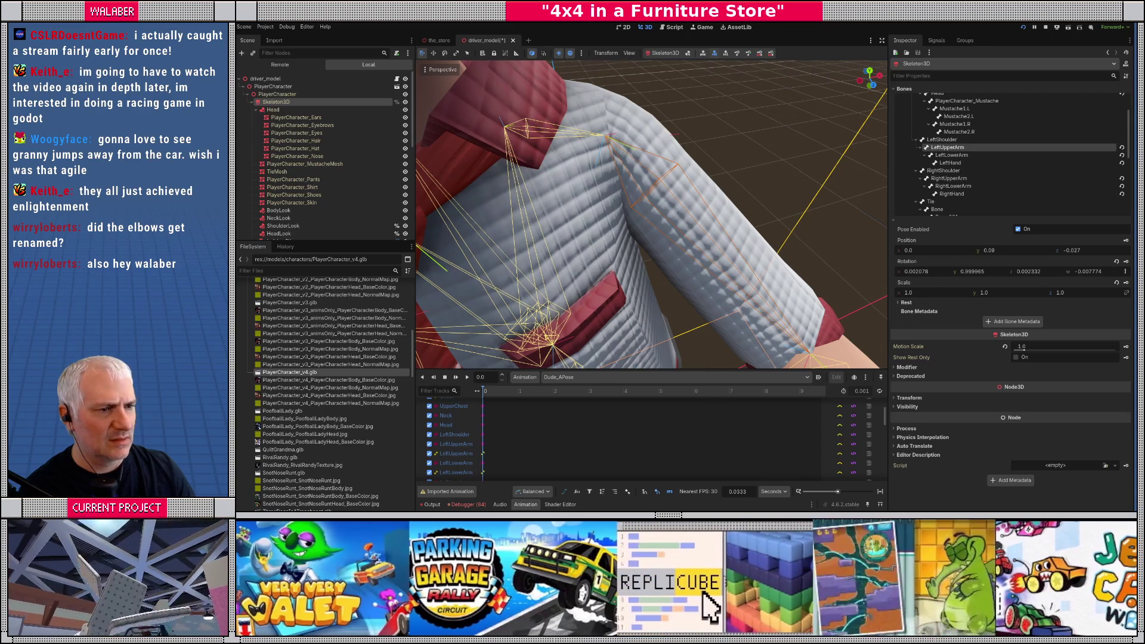
pyautogui.moveTo(1002, 251)
pyautogui.mouseDown()
pyautogui.moveTo(1003, 265)
pyautogui.moveTo(1045, 276)
pyautogui.mouseUp()
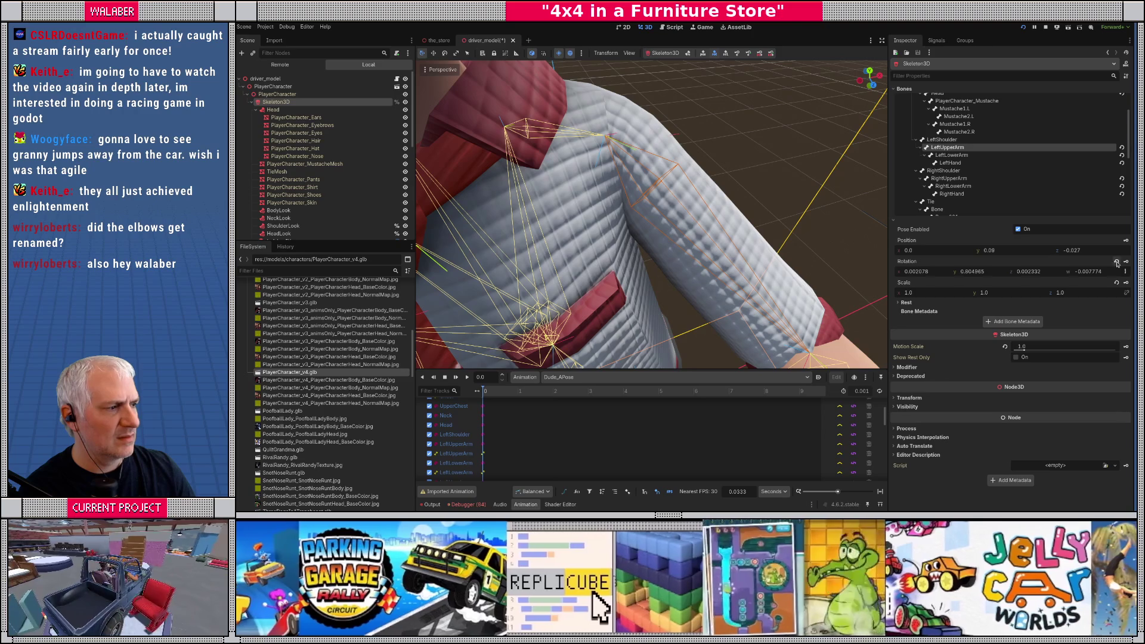
pyautogui.click(1118, 263)
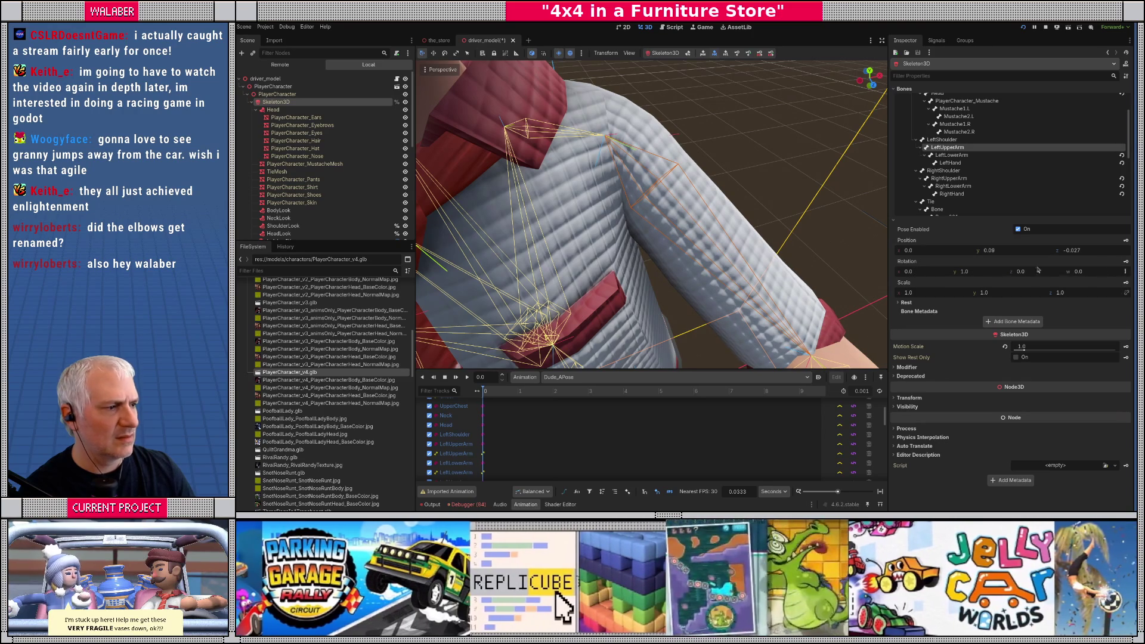
pyautogui.moveTo(698, 218); pyautogui.dragTo(731, 212)
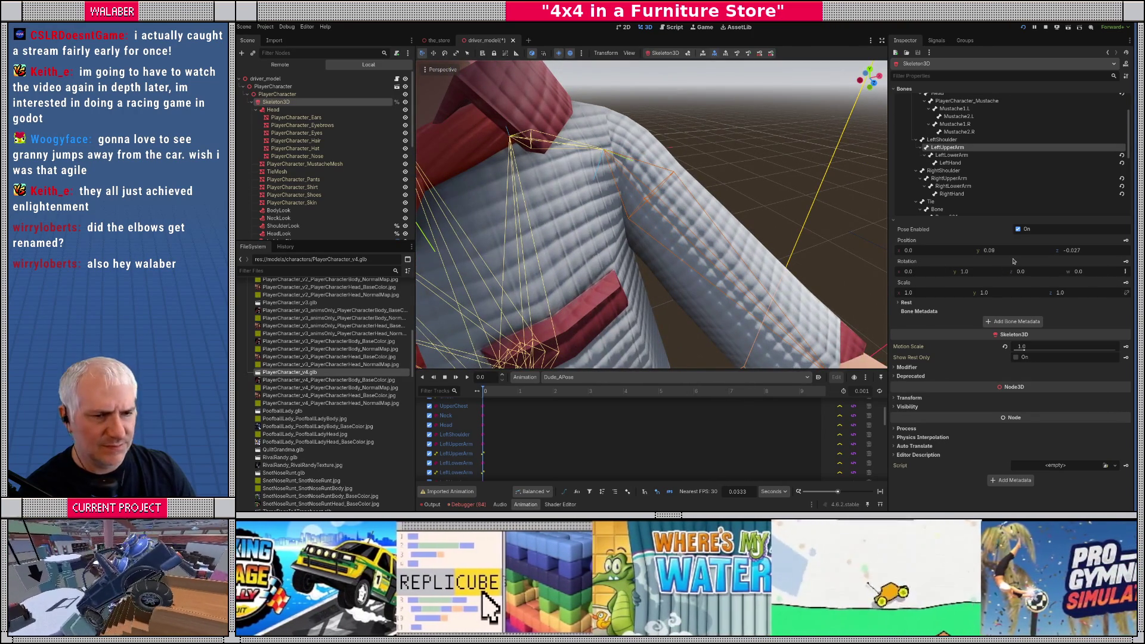
# Step: Review LeftLowerArm's pose from a frontal shoulder view and open the animations list
pyautogui.click(1113, 155)
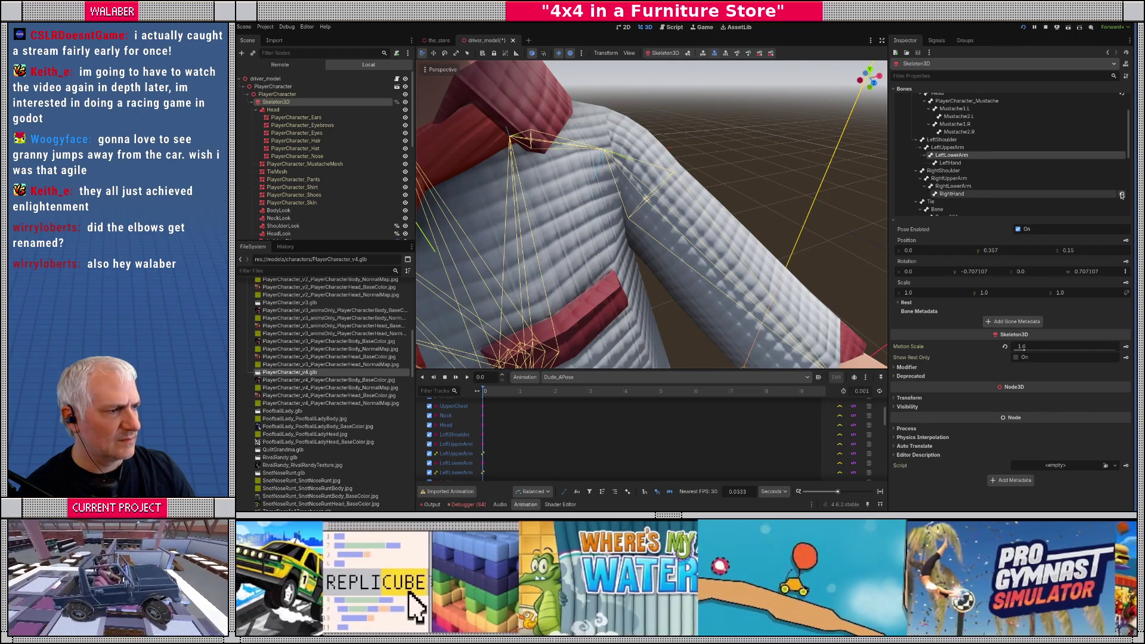
pyautogui.scroll(-5, 1024, 187)
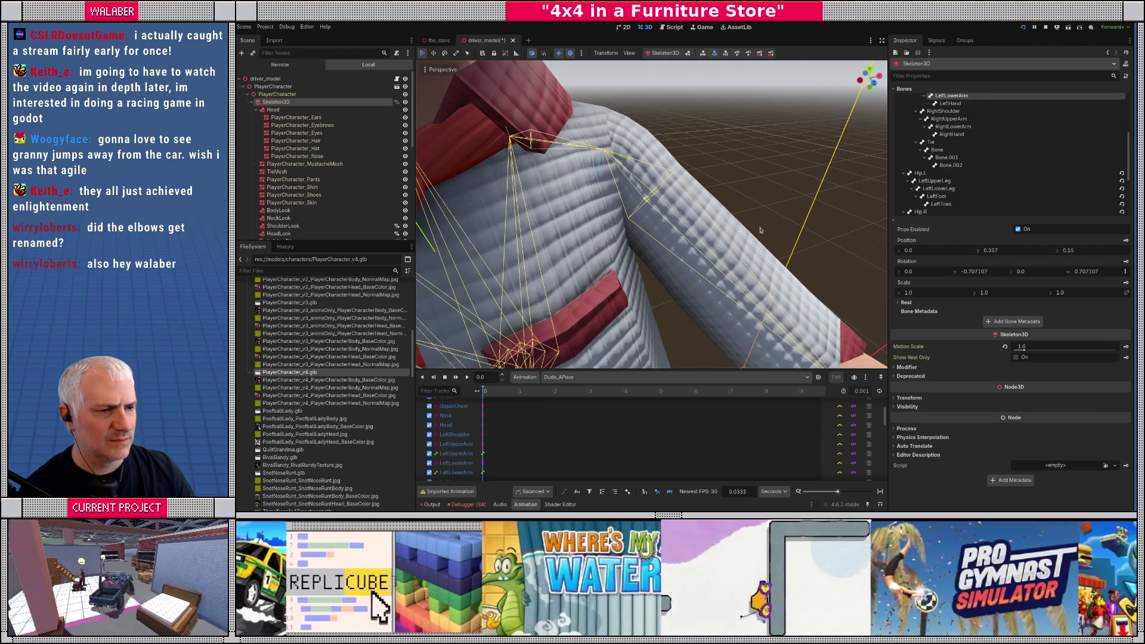
pyautogui.moveTo(760, 231); pyautogui.dragTo(691, 234)
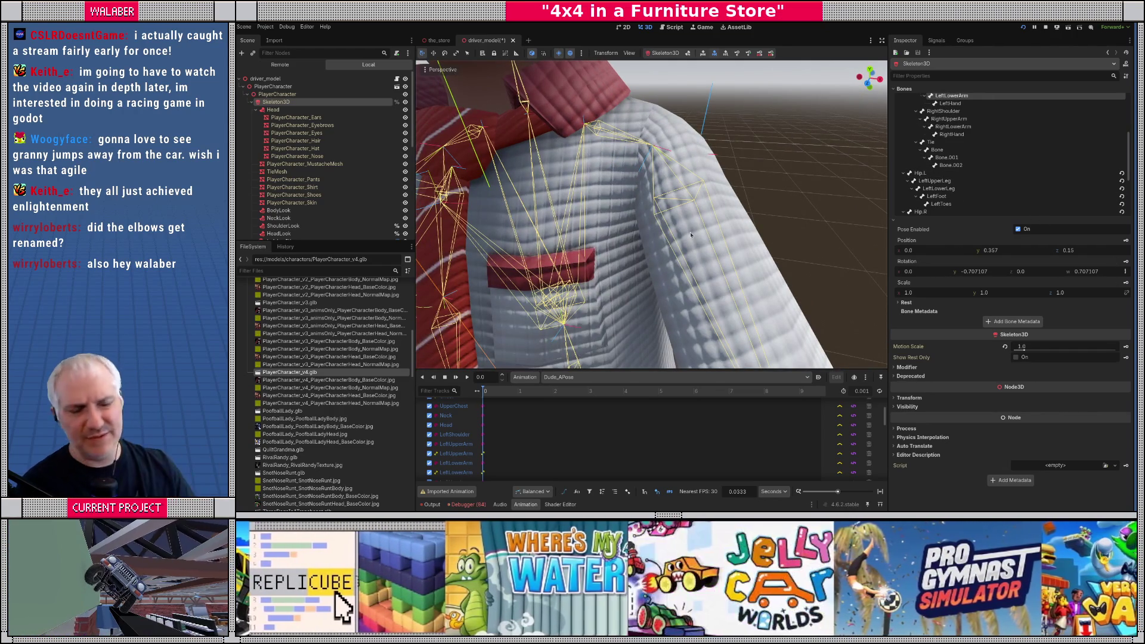
pyautogui.moveTo(566, 234)
pyautogui.mouseDown()
pyautogui.moveTo(607, 230)
pyautogui.moveTo(511, 194)
pyautogui.moveTo(617, 212)
pyautogui.moveTo(537, 298)
pyautogui.mouseUp()
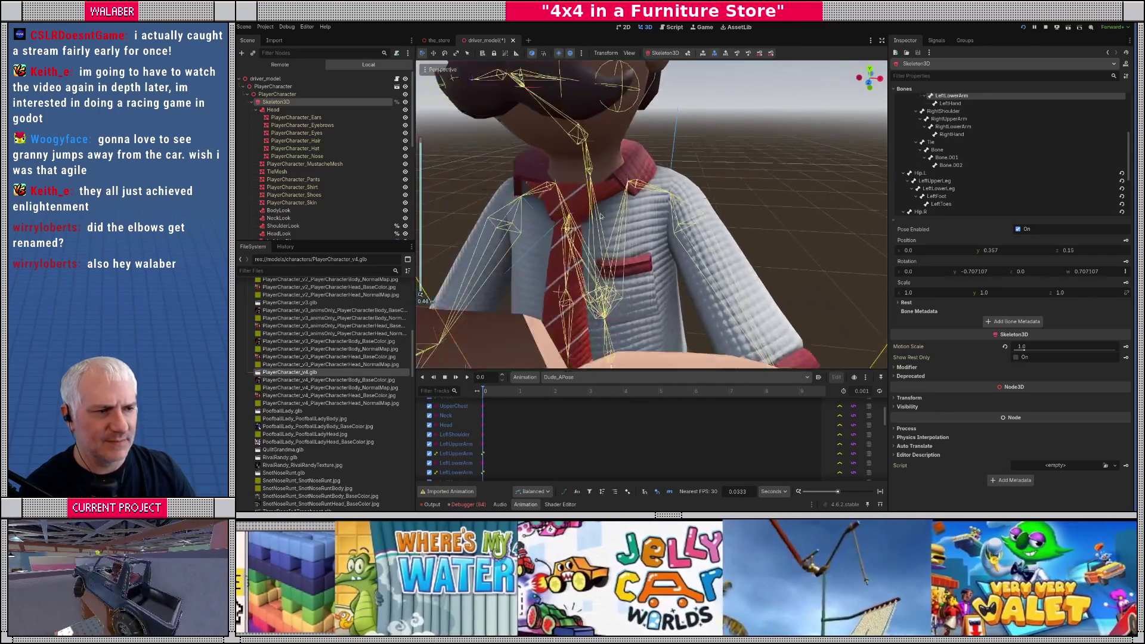
pyautogui.click(567, 378)
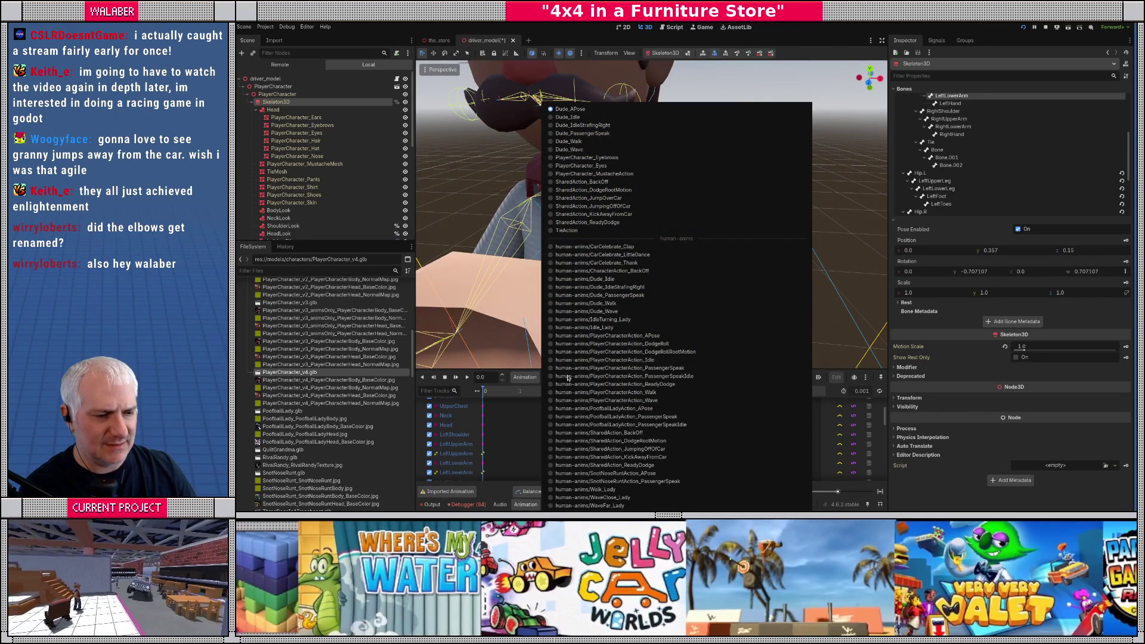
# Step: Preview the TieAction animation pose from a three-quarter view of the character
pyautogui.click(583, 230)
pyautogui.scroll(-5, 599, 237)
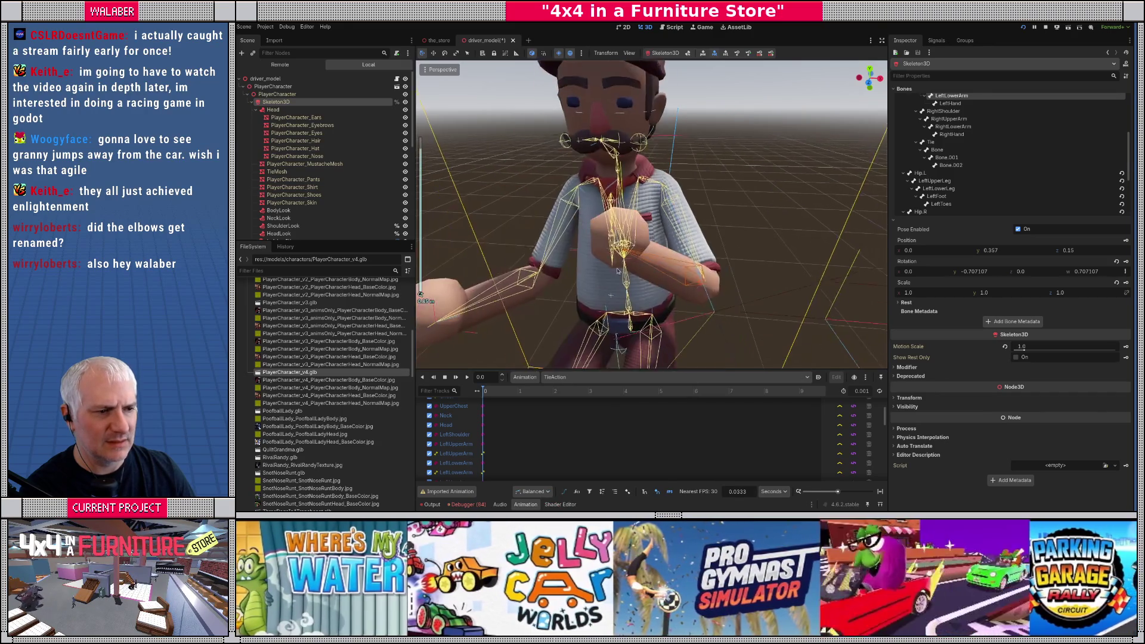
pyautogui.moveTo(598, 237); pyautogui.dragTo(546, 260)
# Step: Close the animation list unchanged and open PlayerCharacter_v4.glb's import settings
pyautogui.click(590, 379)
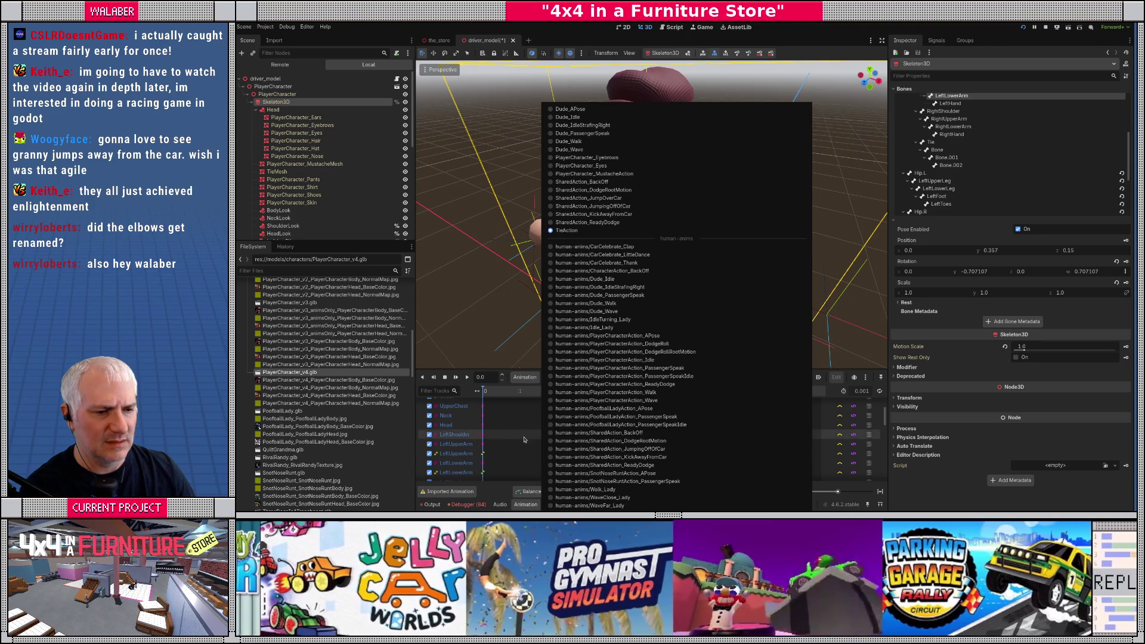
pyautogui.click(431, 420)
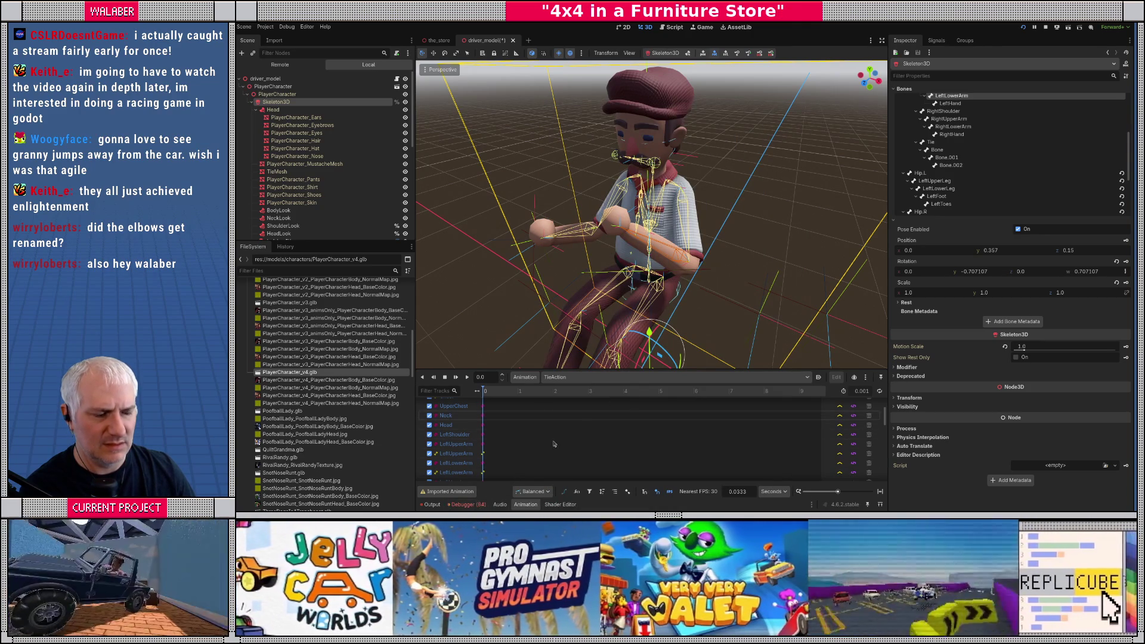
pyautogui.scroll(2, 726, 221)
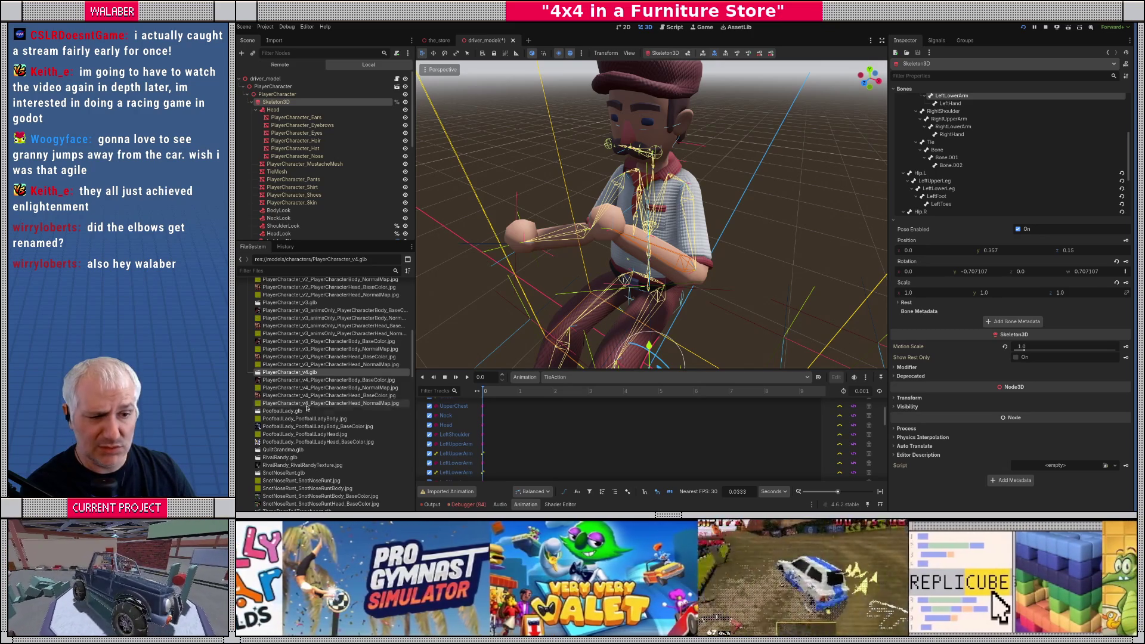
pyautogui.doubleClick(291, 373)
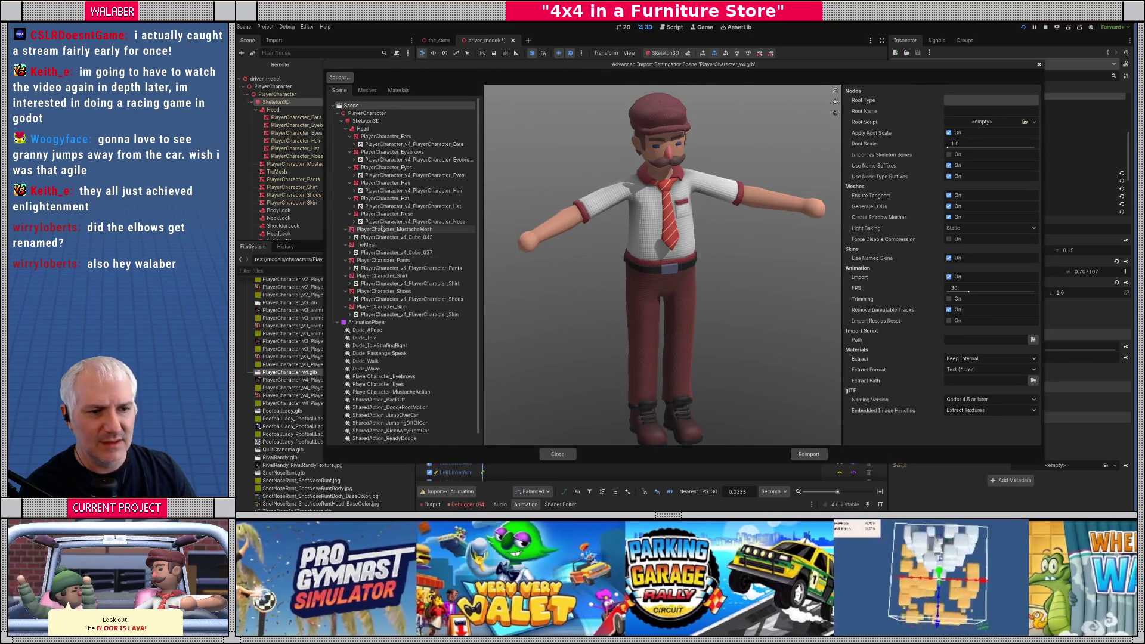
# Step: Inspect PlayerCharacter_v4.glb's Skeleton3D import options in a side-view preview, then close the dialog
pyautogui.click(365, 120)
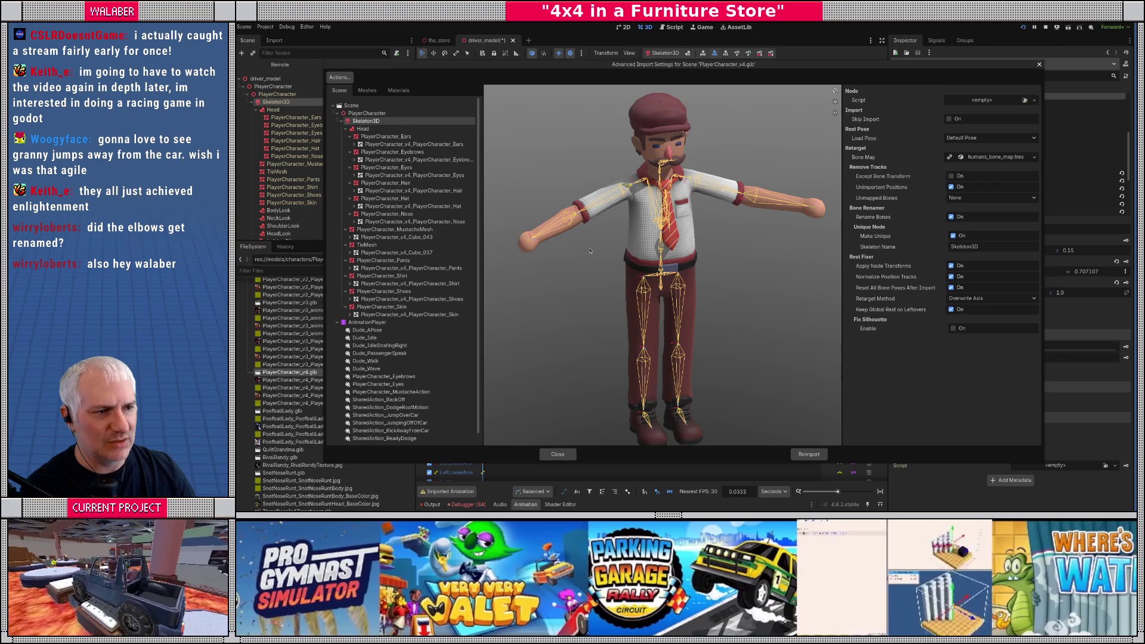
pyautogui.moveTo(596, 257); pyautogui.dragTo(653, 256)
pyautogui.scroll(4, 627, 258)
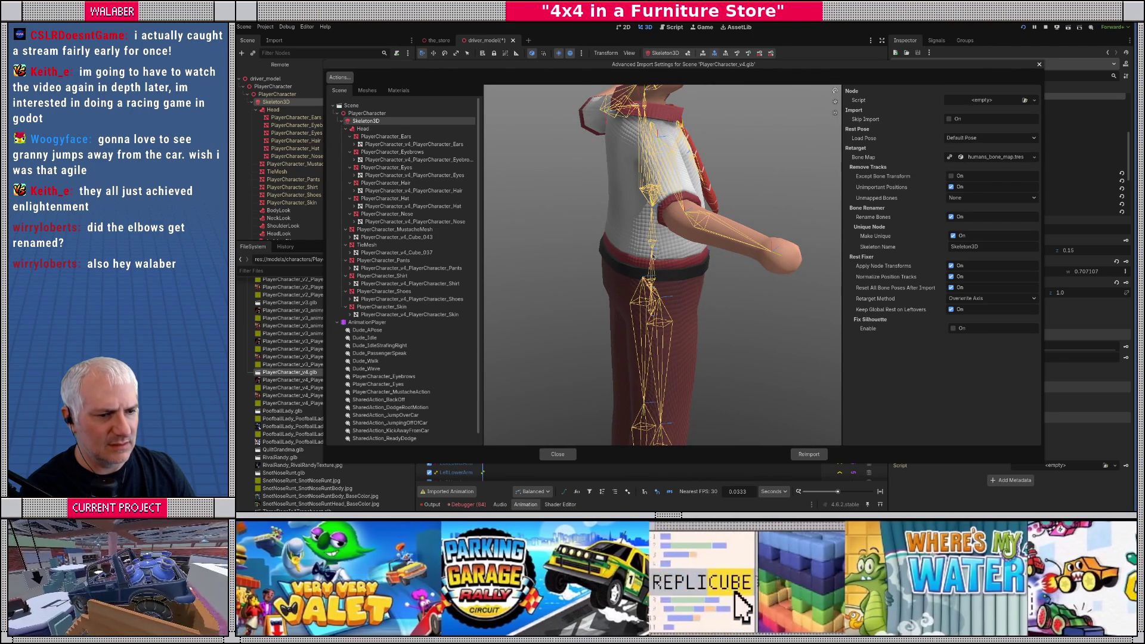
pyautogui.click(557, 455)
# Step: Check PlayerCharacter.glb's Skeleton3D import options for comparison, then close them
pyautogui.scroll(5, 301, 312)
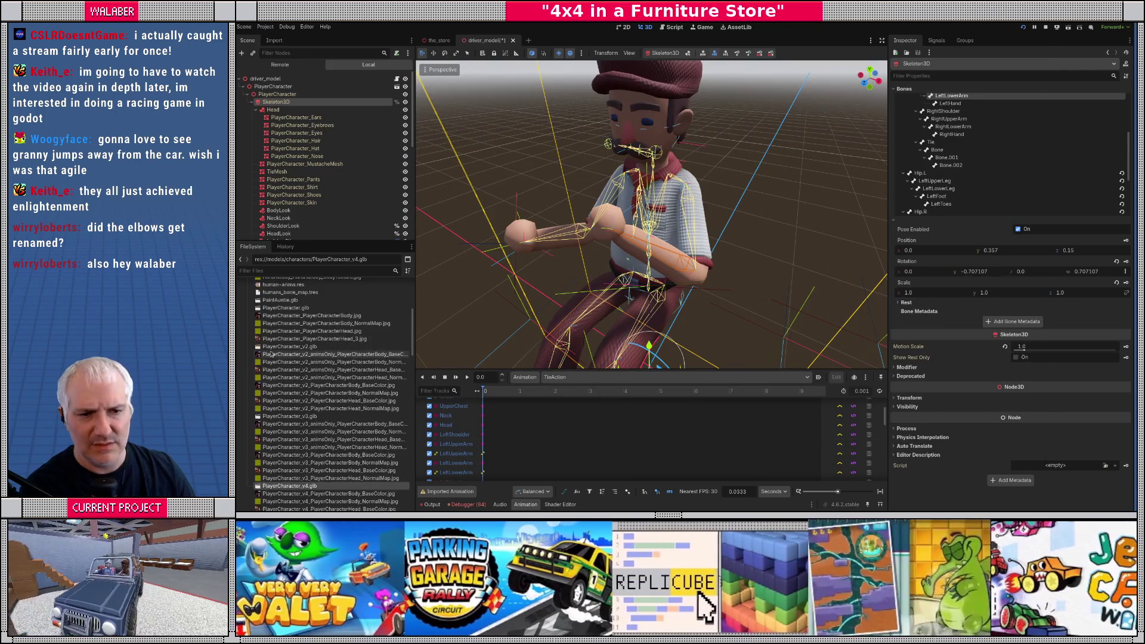
pyautogui.doubleClick(301, 309)
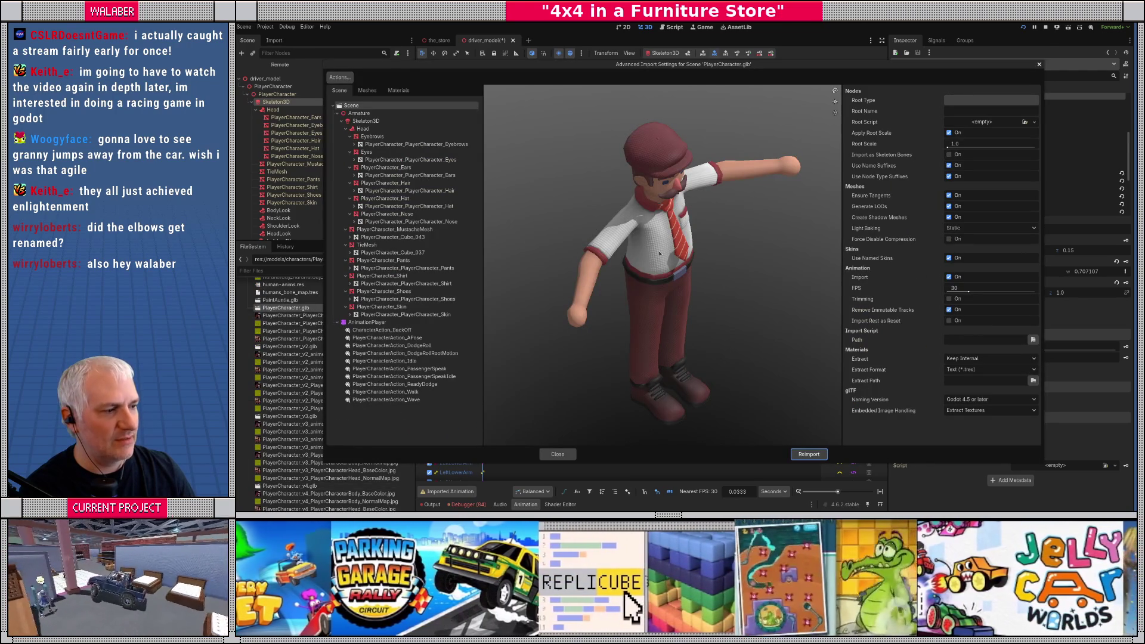
pyautogui.click(365, 121)
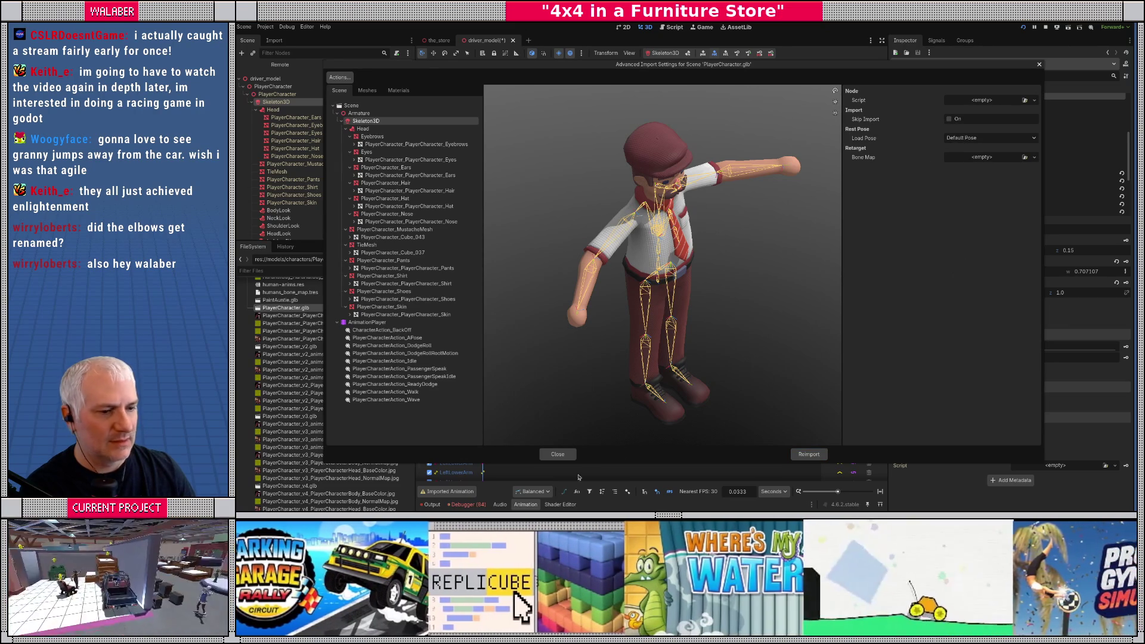
pyautogui.click(557, 454)
# Step: For PlayerCharacter_v4.glb's skeleton, keep Load Pose at Default Pose and disable Apply Node Transforms
pyautogui.doubleClick(292, 486)
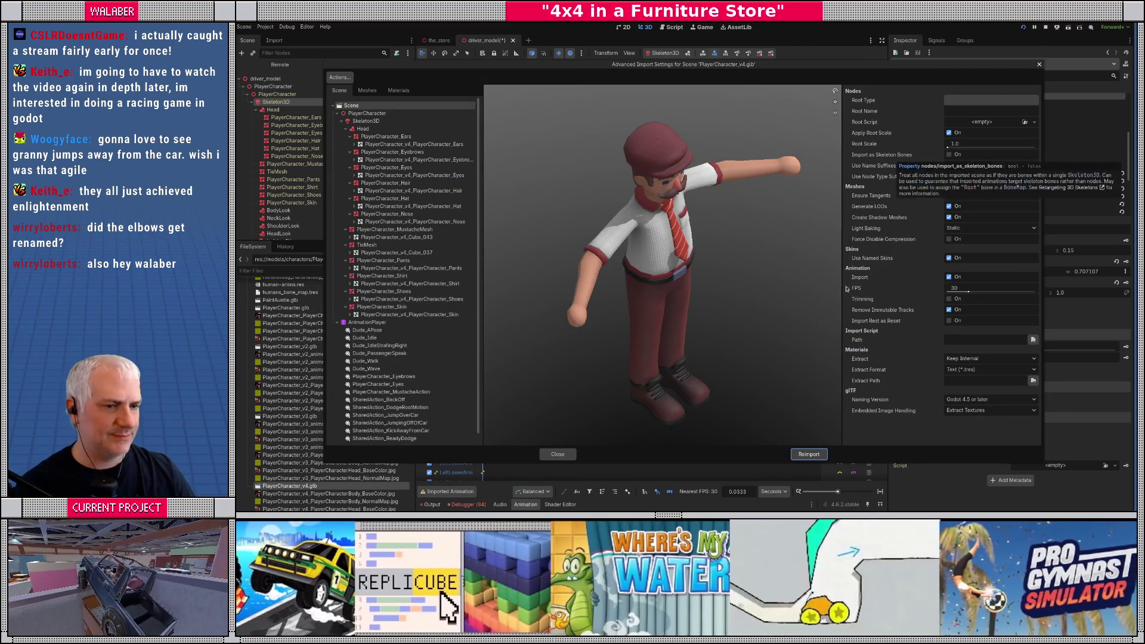
pyautogui.click(384, 122)
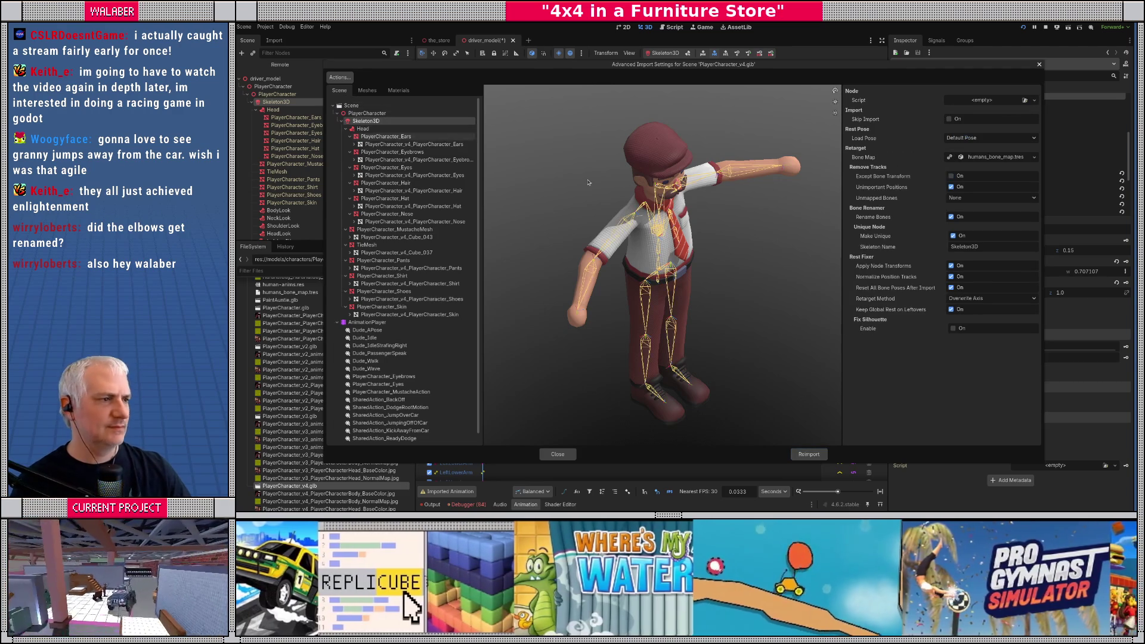
pyautogui.click(990, 139)
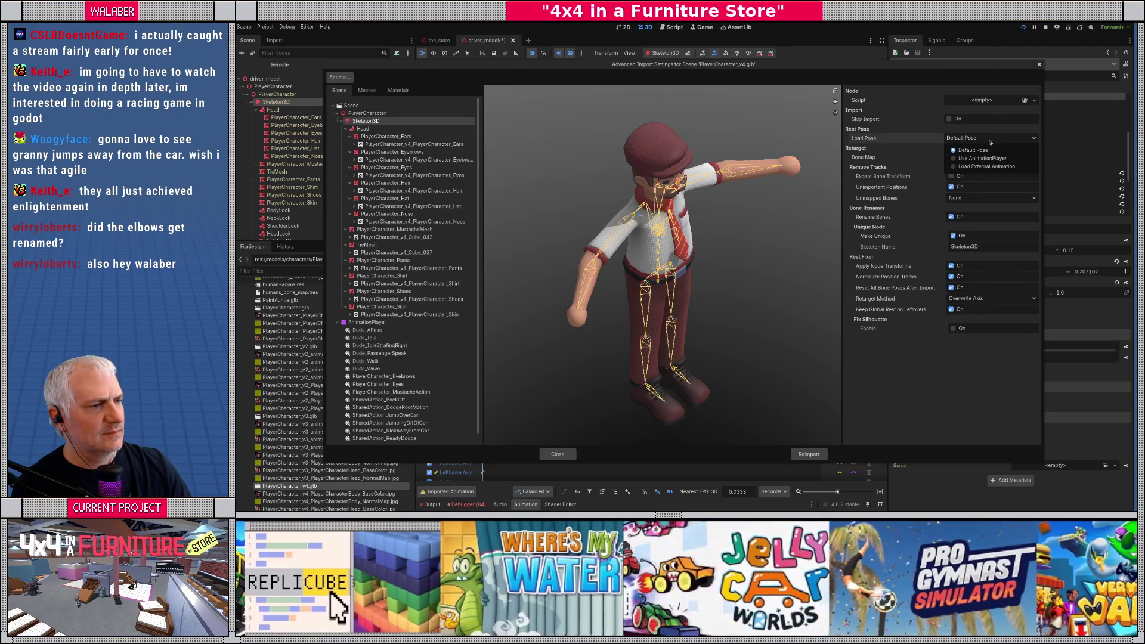
pyautogui.click(892, 140)
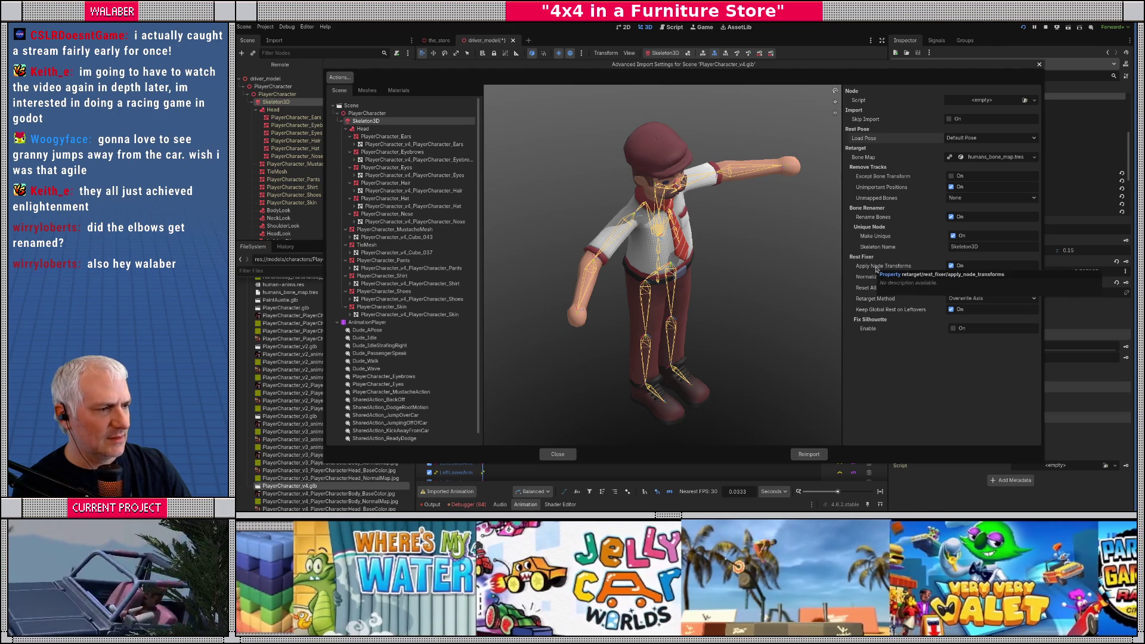
pyautogui.click(951, 266)
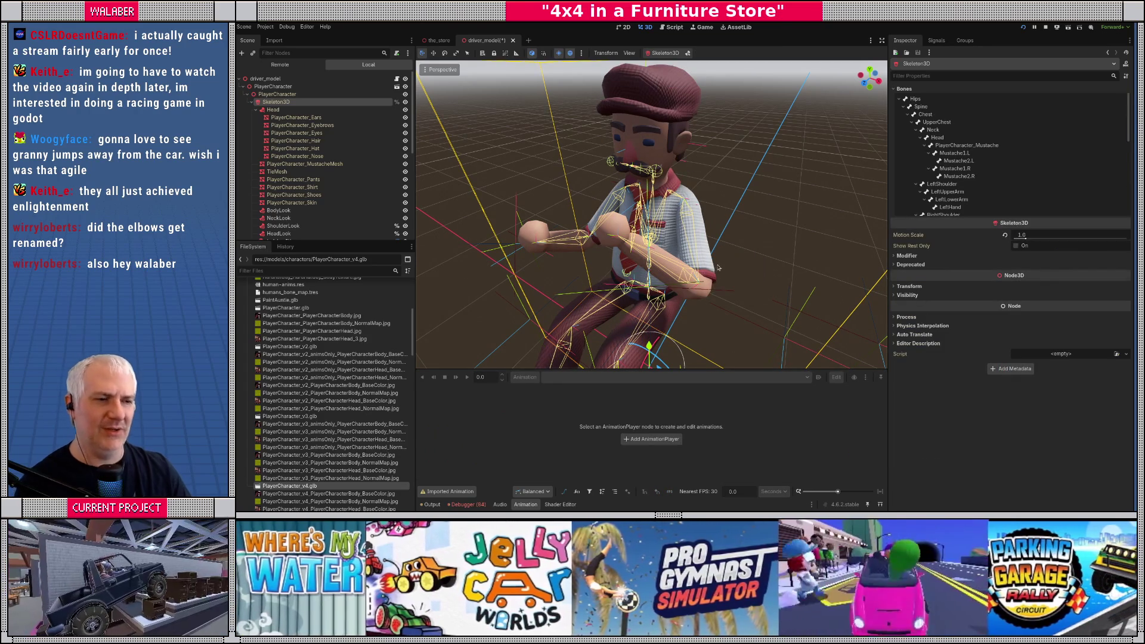
# Step: Move LeftArmTarget right and down to 0.258, 1.71, 0.416, then reopen PlayerCharacter_v4.glb's import settings
pyautogui.moveTo(643, 258)
pyautogui.mouseDown()
pyautogui.moveTo(617, 194)
pyautogui.moveTo(626, 223)
pyautogui.moveTo(650, 226)
pyautogui.moveTo(667, 199)
pyautogui.mouseUp()
pyautogui.scroll(3, 747, 288)
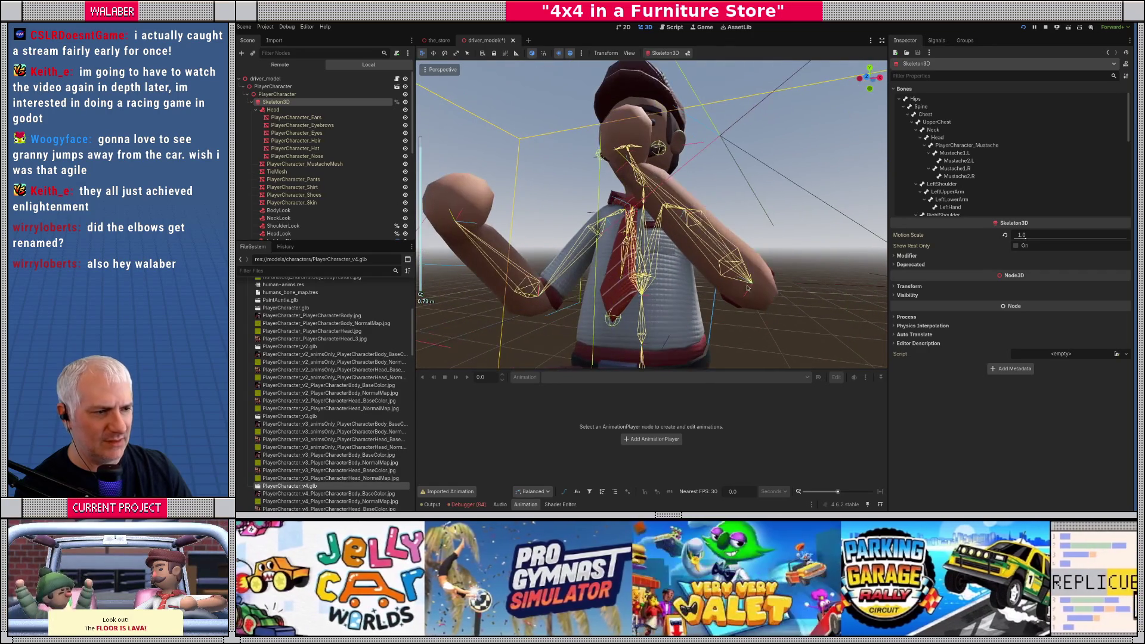
pyautogui.scroll(-4, 652, 215)
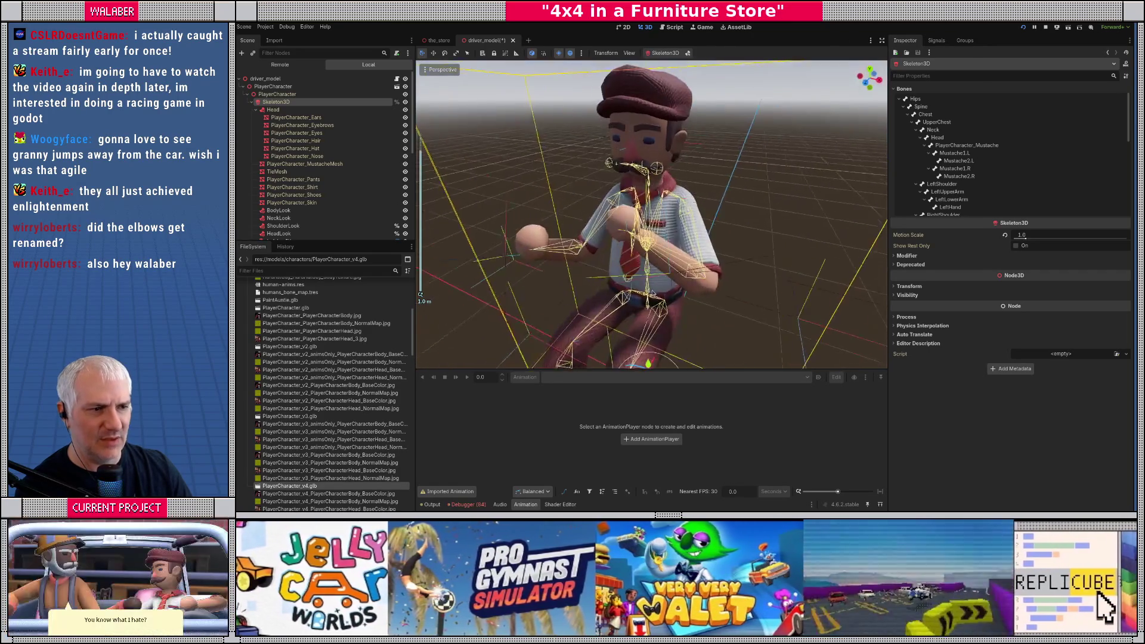
pyautogui.scroll(-3, 652, 214)
pyautogui.scroll(-5, 301, 203)
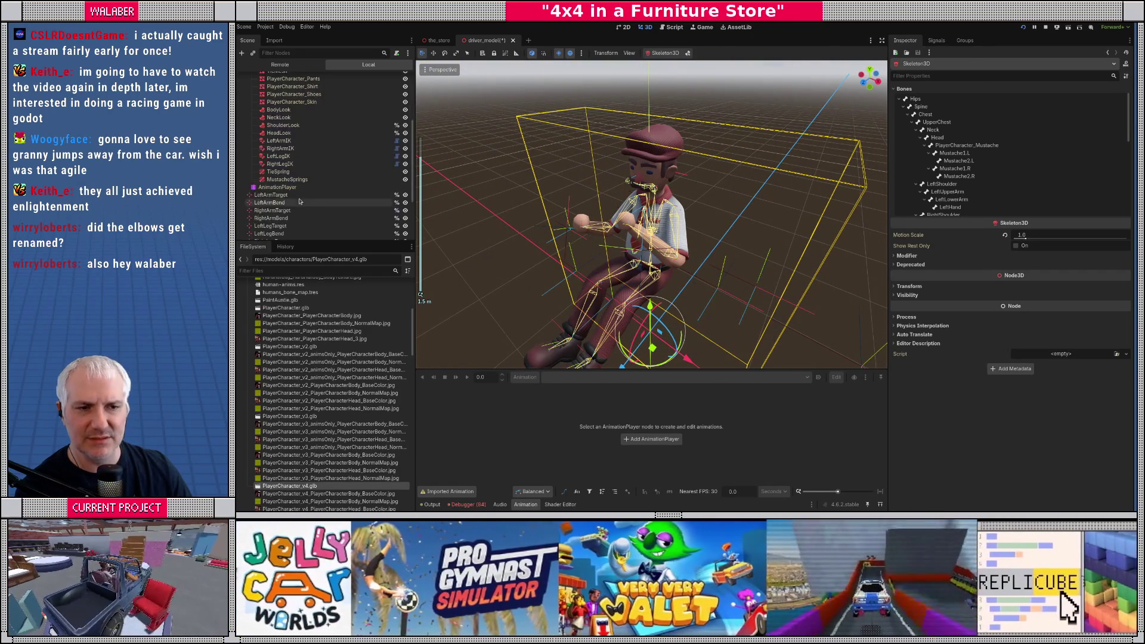
pyautogui.click(300, 195)
pyautogui.press('f')
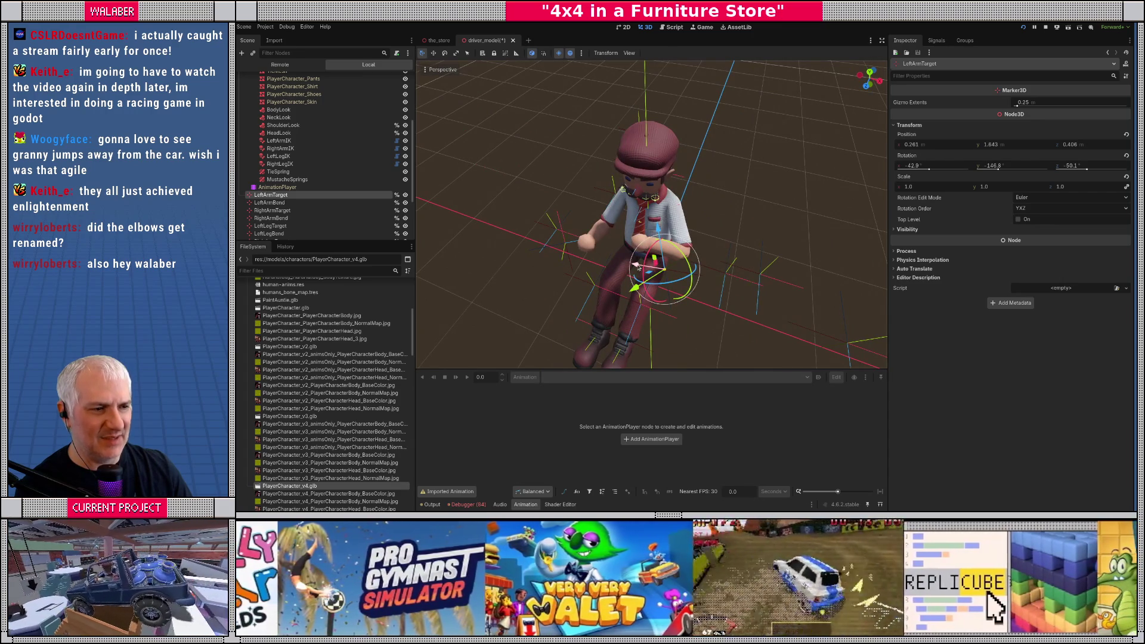
pyautogui.moveTo(637, 266); pyautogui.dragTo(652, 270)
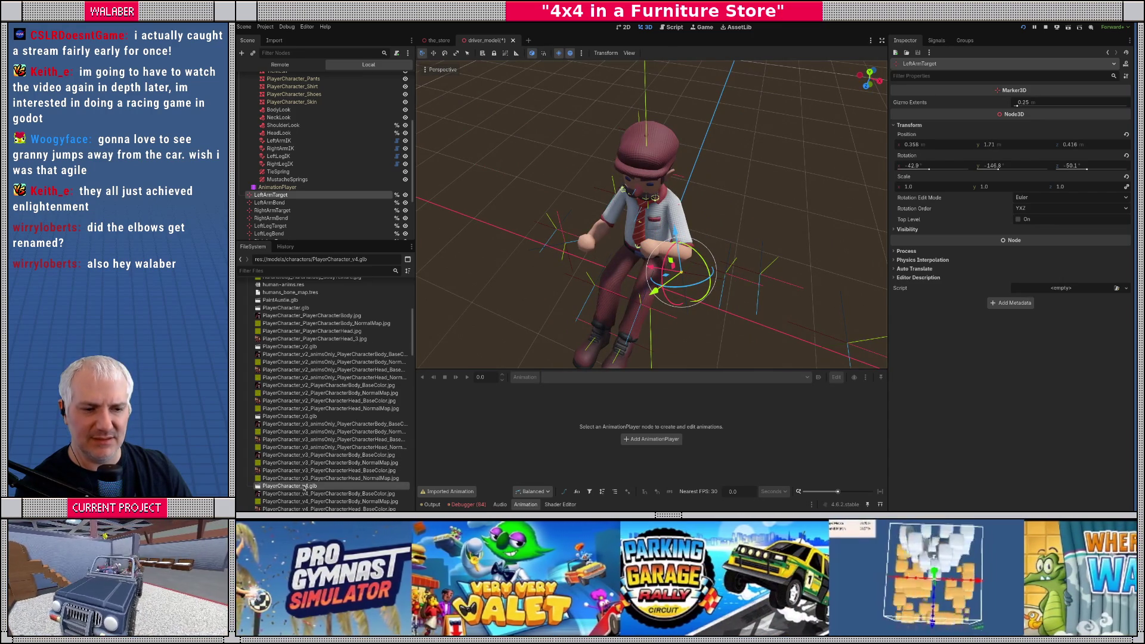
pyautogui.doubleClick(290, 486)
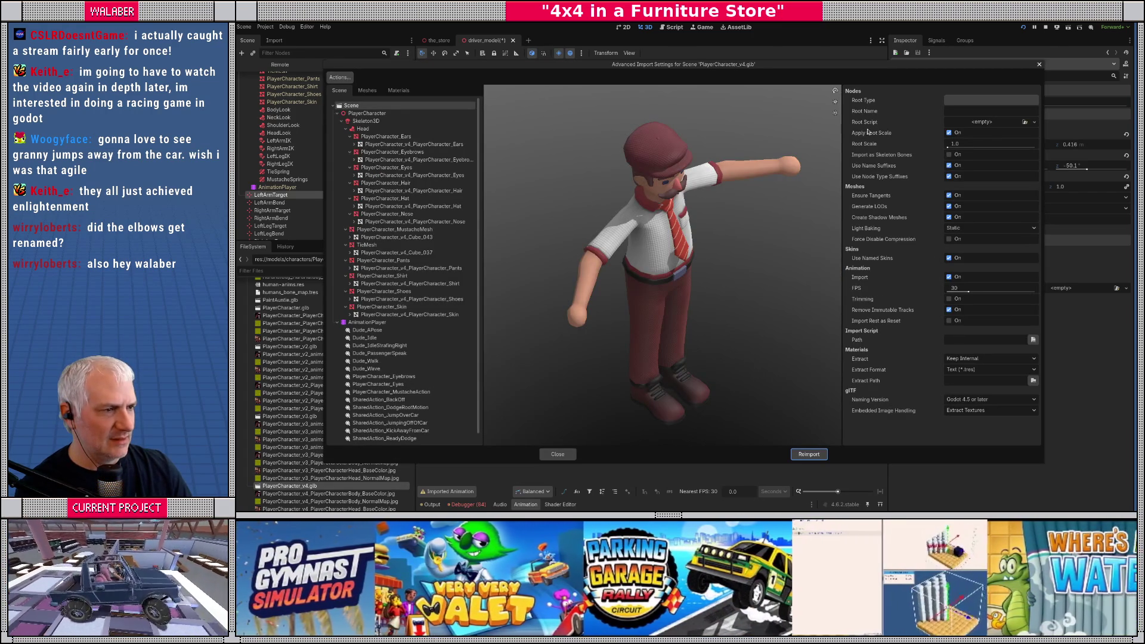
# Step: Change the Skeleton3D Retarget Method from Overwrite Axis to None and reimport PlayerCharacter_v4.glb
pyautogui.click(366, 120)
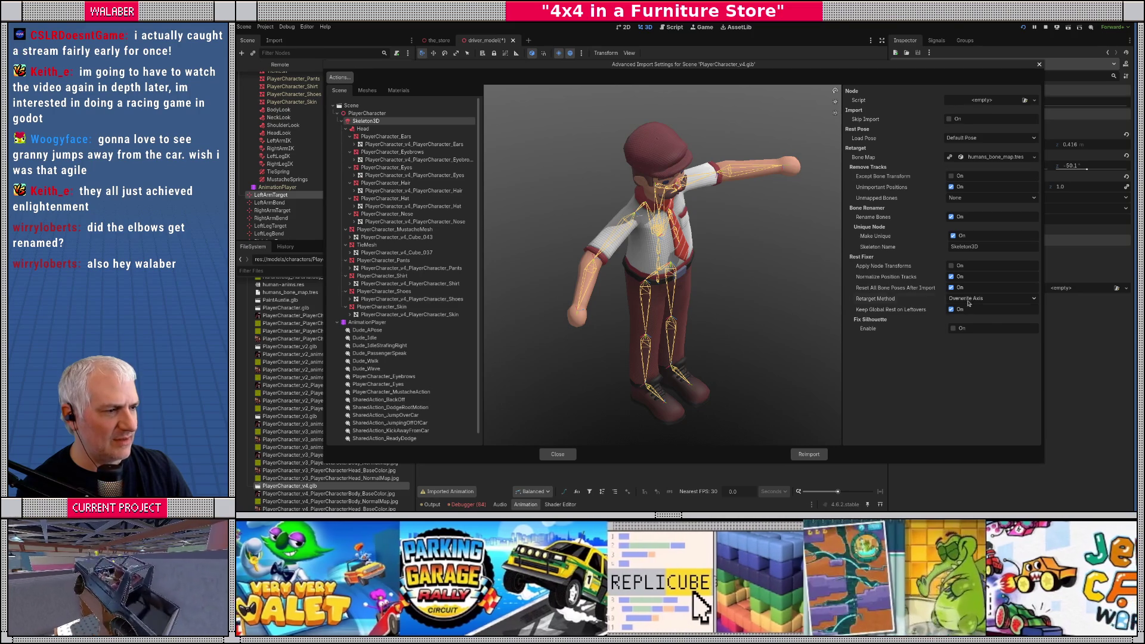
pyautogui.click(969, 300)
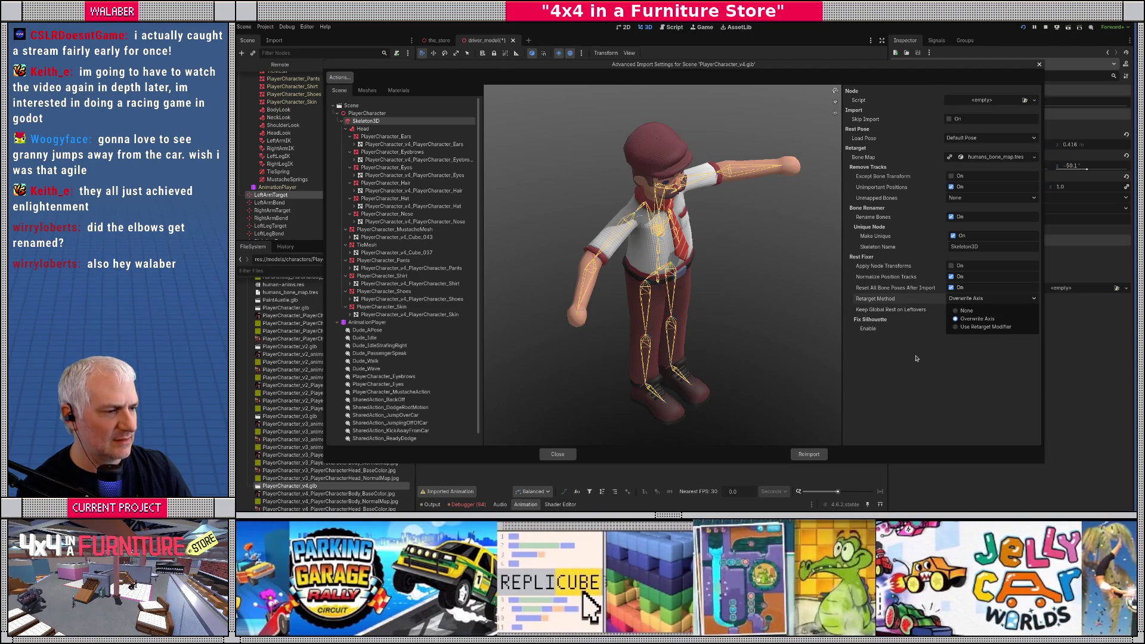
pyautogui.click(916, 357)
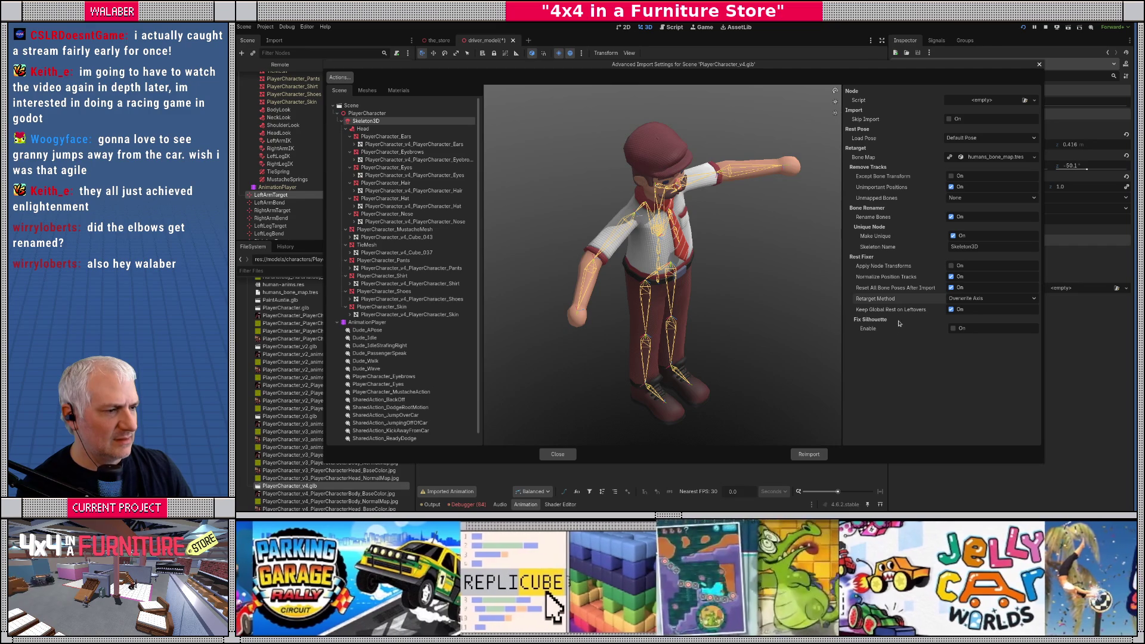
pyautogui.click(954, 298)
pyautogui.click(954, 308)
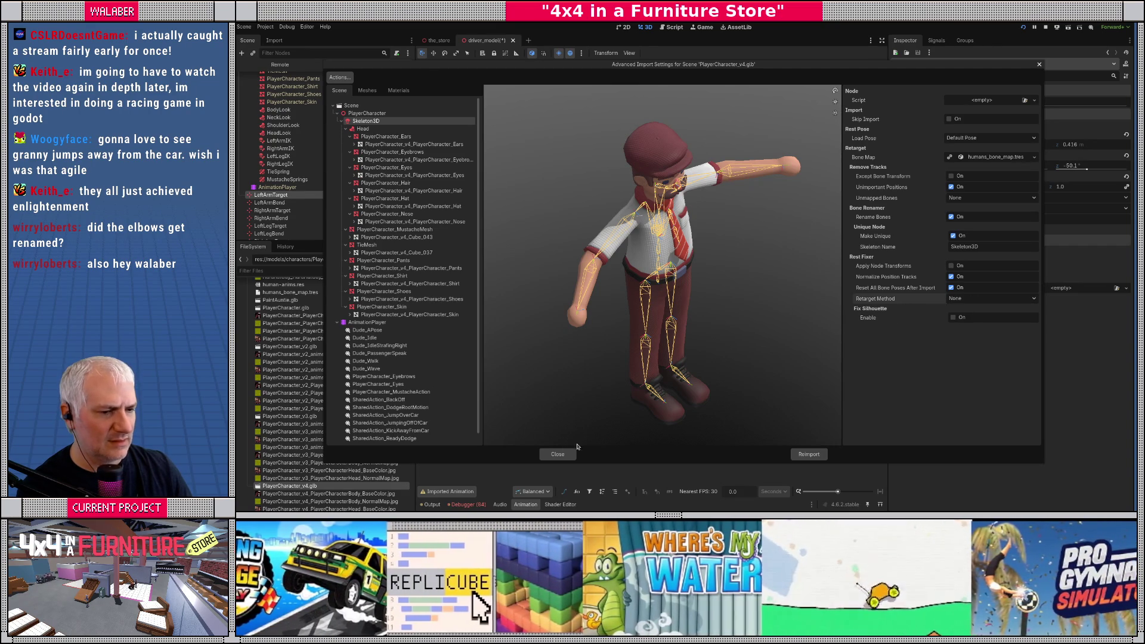
pyautogui.click(809, 454)
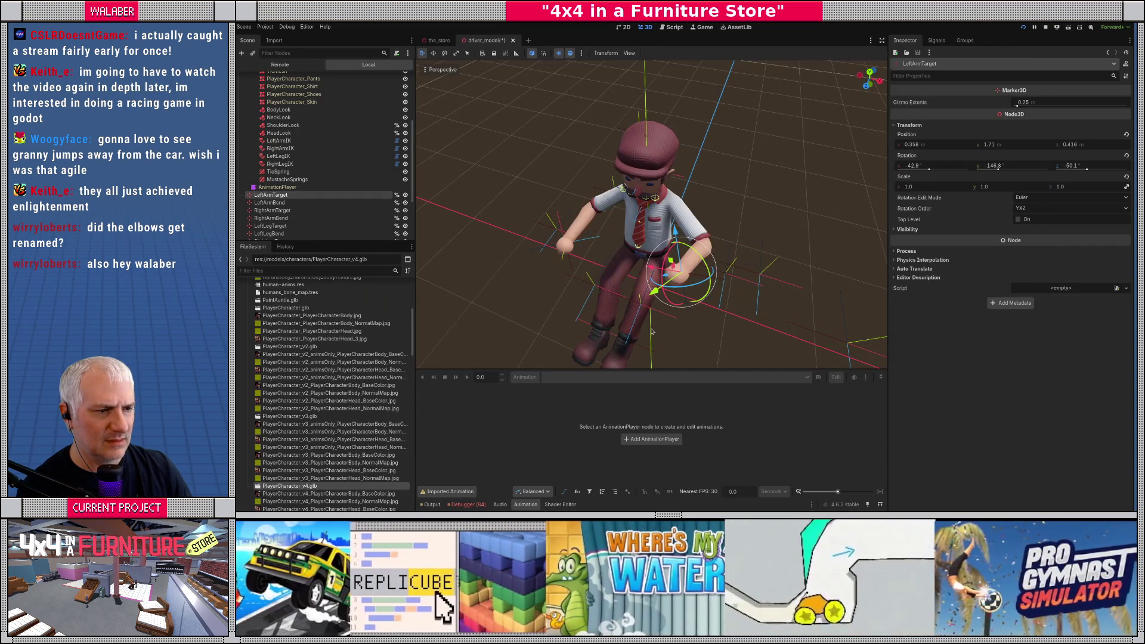
# Step: Move LeftArmTarget to 0.383, 1.893, 0.48 near the driver's lap
pyautogui.moveTo(661, 327); pyautogui.dragTo(521, 236)
pyautogui.scroll(2, 521, 237)
pyautogui.moveTo(616, 232)
pyautogui.mouseDown()
pyautogui.moveTo(647, 231)
pyautogui.moveTo(620, 244)
pyautogui.moveTo(678, 244)
pyautogui.mouseUp()
# Step: Save the driver_model scene, stop the running game and launch it again
pyautogui.hotkey('ctrl', 's')
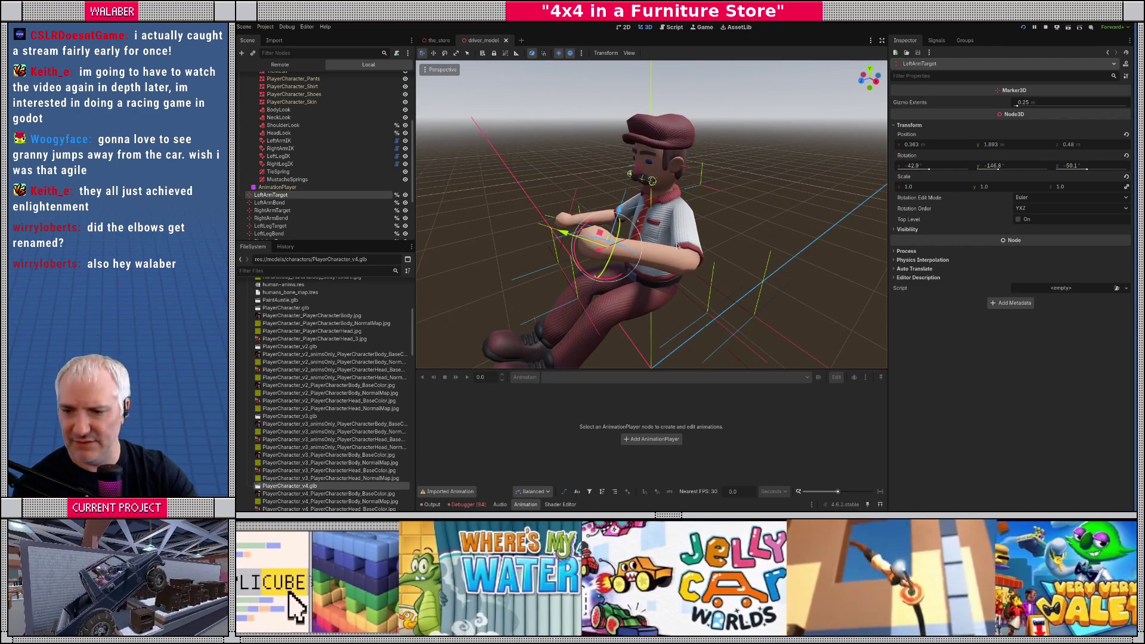
pyautogui.press('F8')
pyautogui.press('F5')
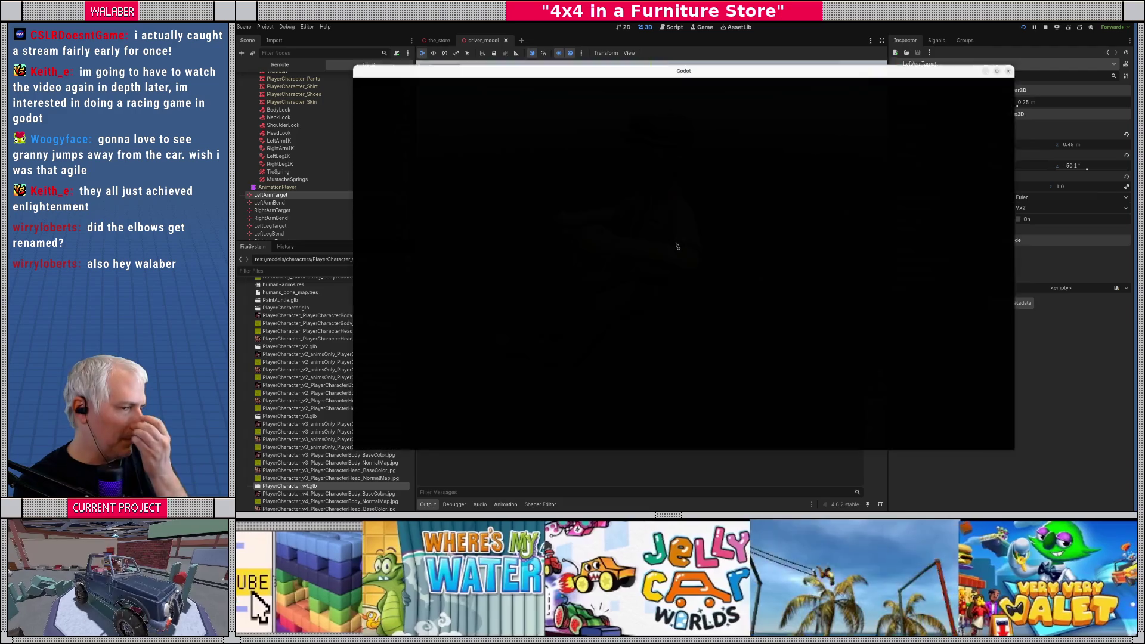
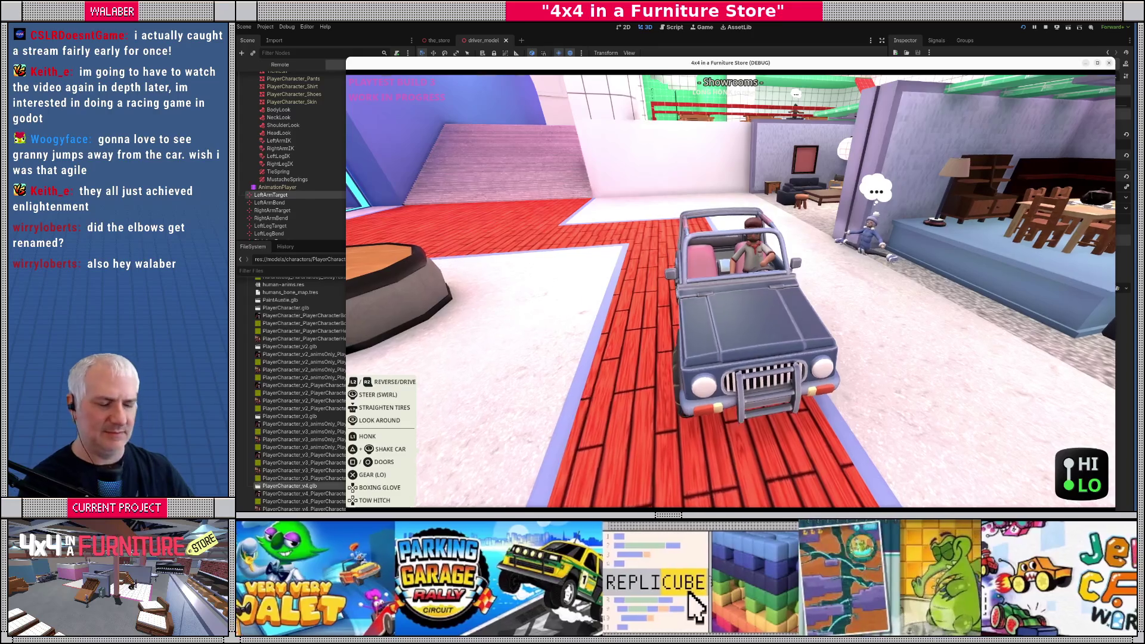
# Step: Stop the running game, select TieSpring and frame the driver's mustache springs in the viewport
pyautogui.press('F8')
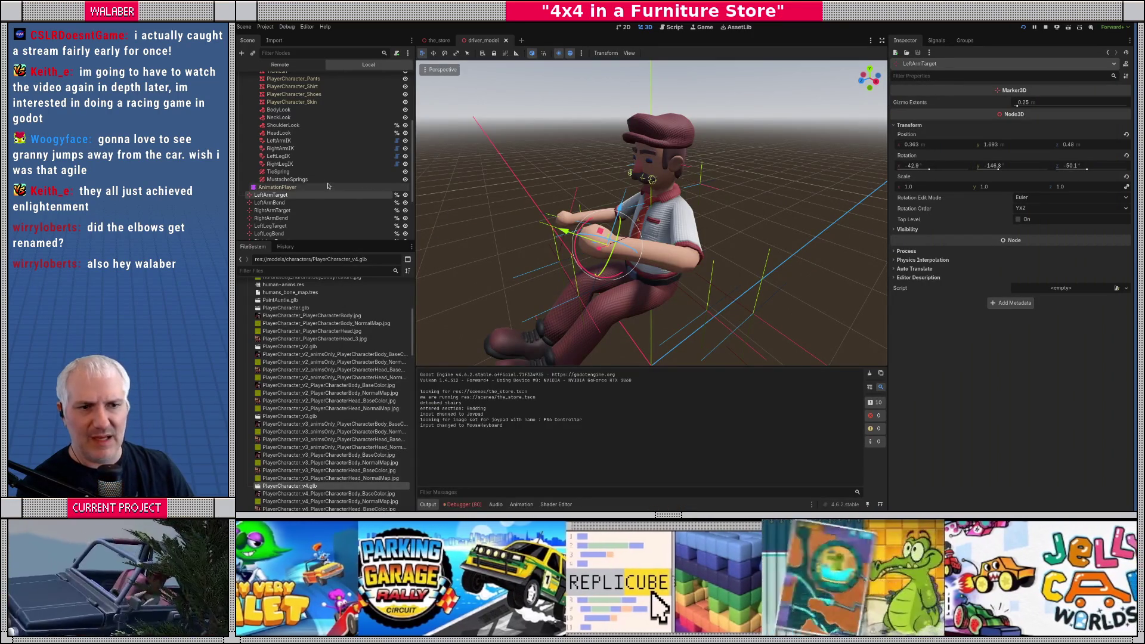
pyautogui.click(283, 173)
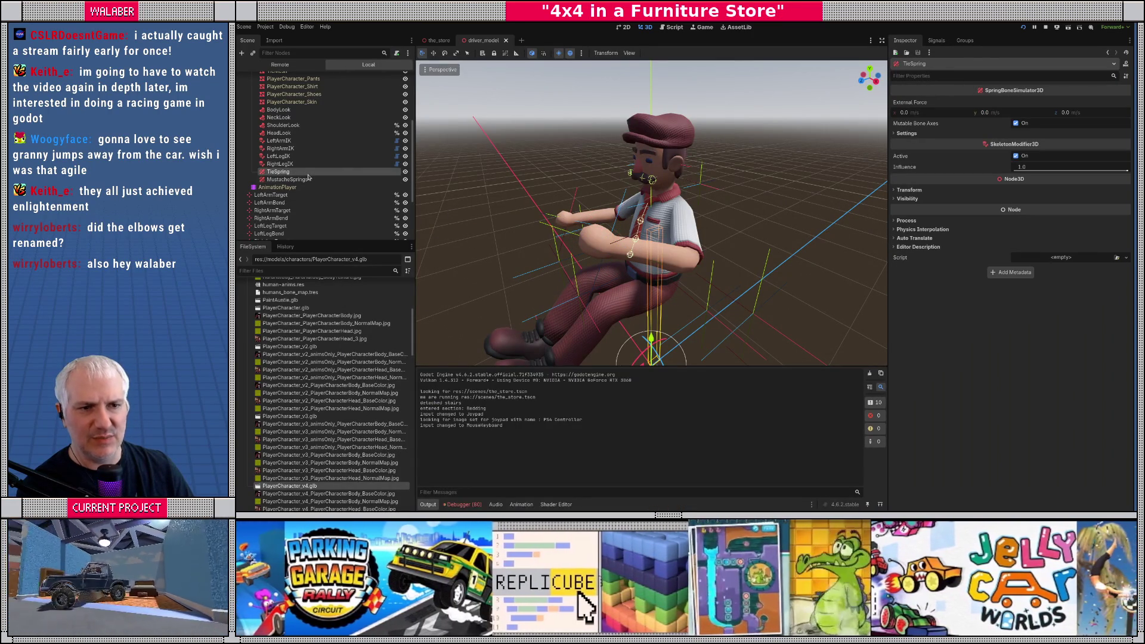
pyautogui.scroll(3, 305, 178)
pyautogui.scroll(-3, 302, 178)
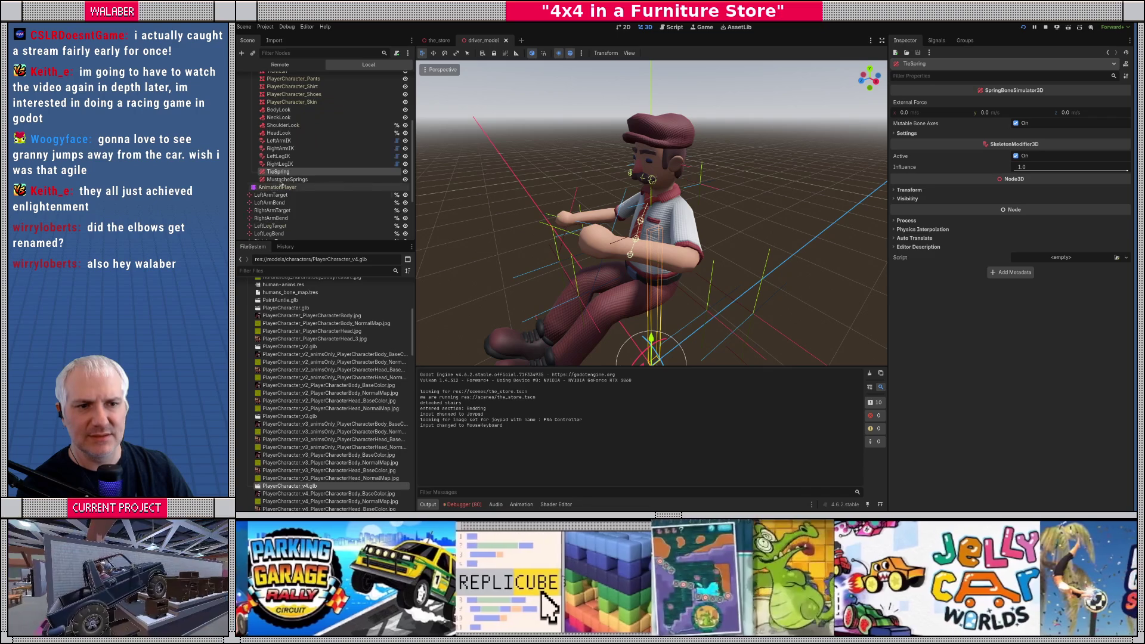
pyautogui.doubleClick(286, 179)
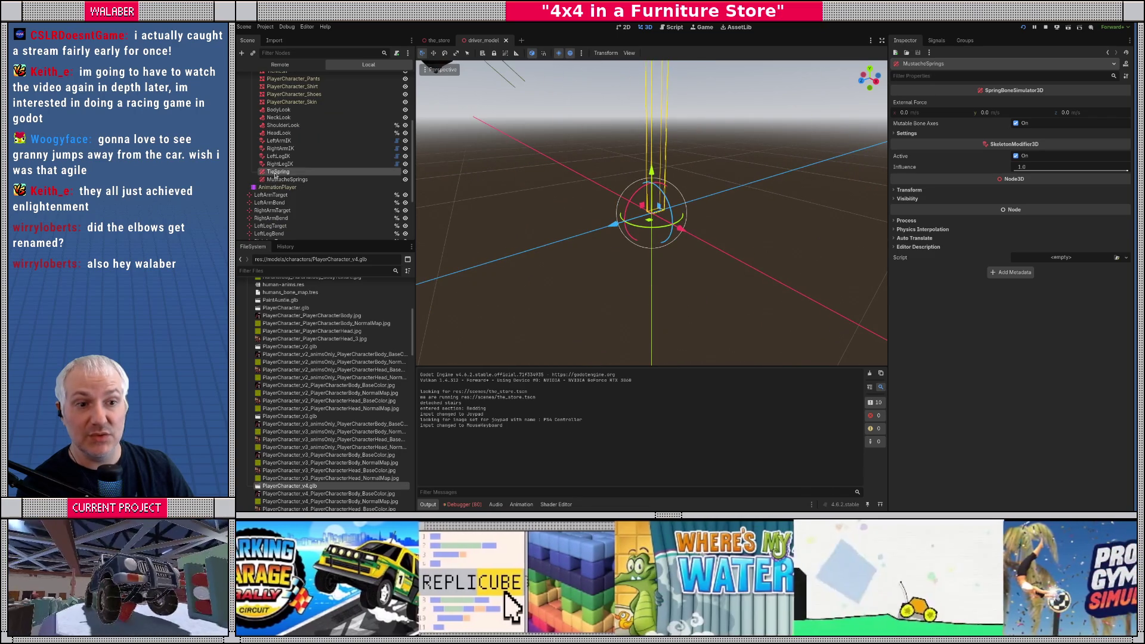
pyautogui.scroll(-5, 449, 182)
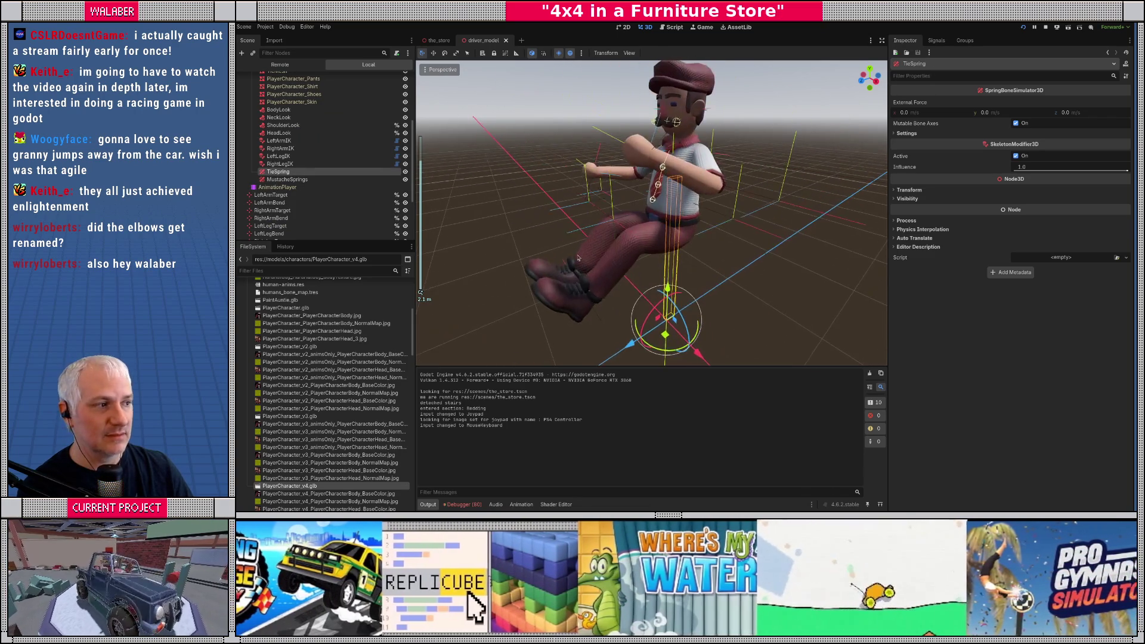
# Step: Add a SpringBoneCollisionSphere3D under TieSpring attached to the Chest bone
pyautogui.rightClick(281, 174)
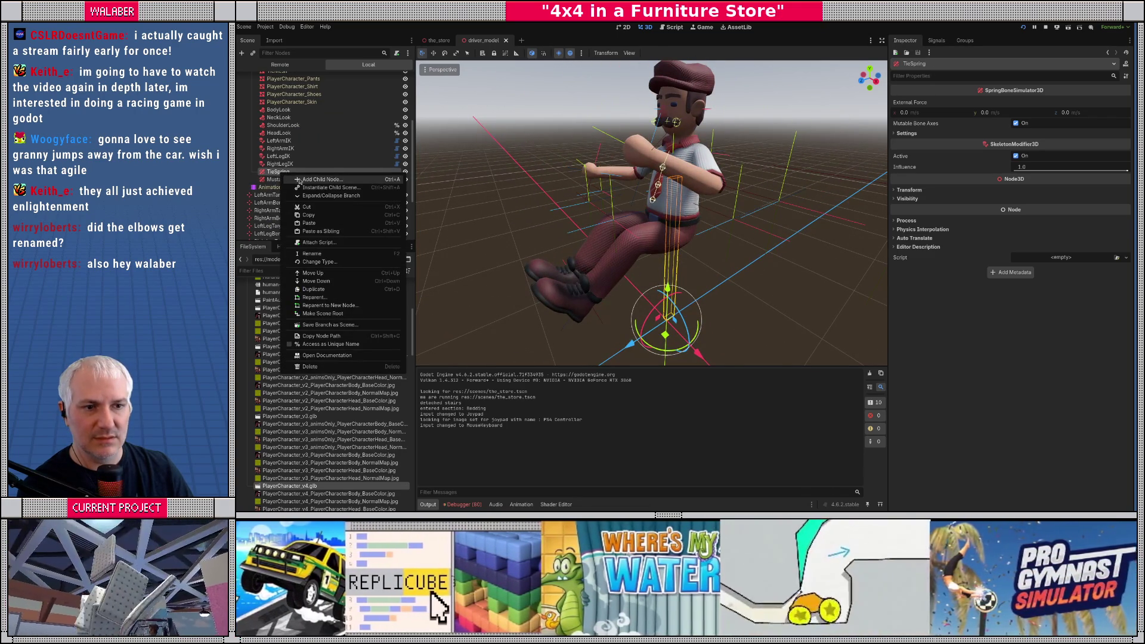
pyautogui.click(301, 181)
pyautogui.write('spring')
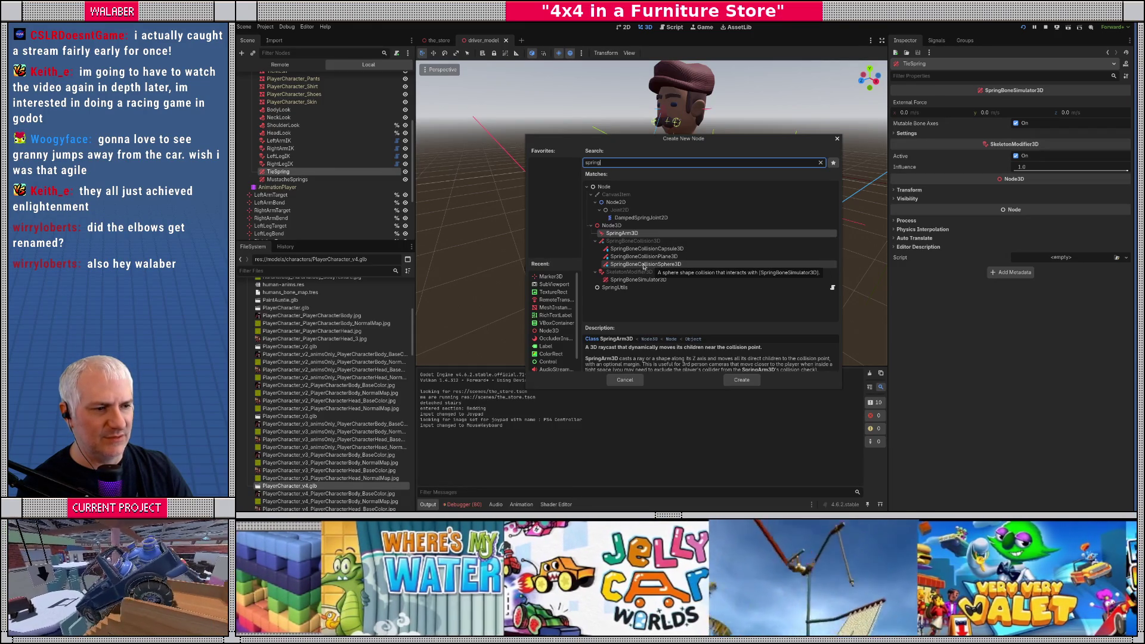
pyautogui.doubleClick(642, 266)
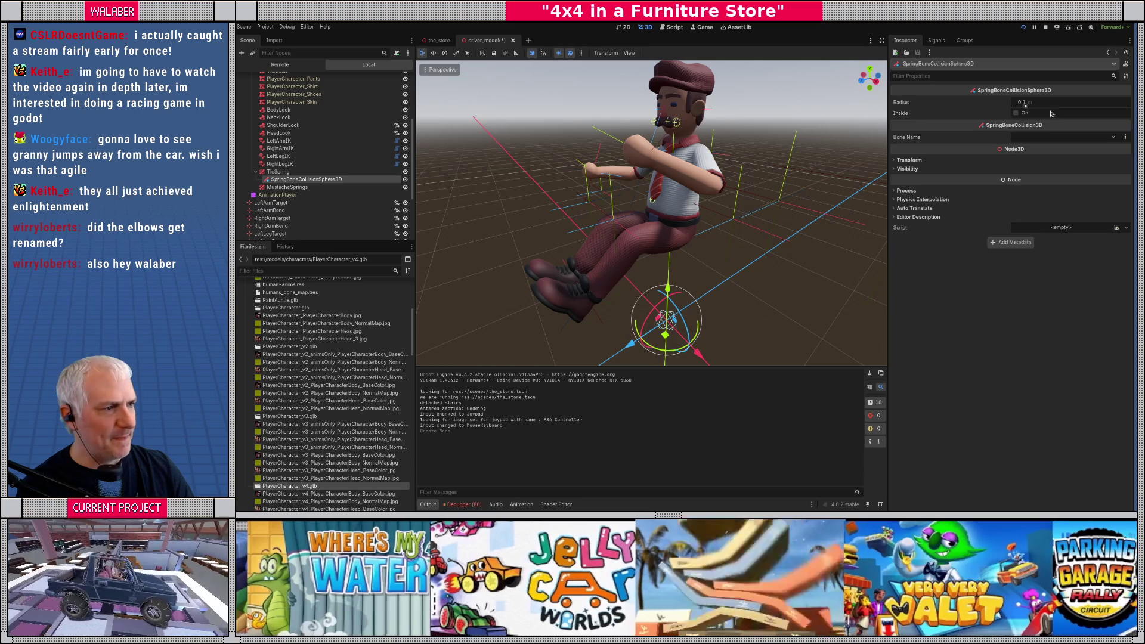
pyautogui.click(1036, 139)
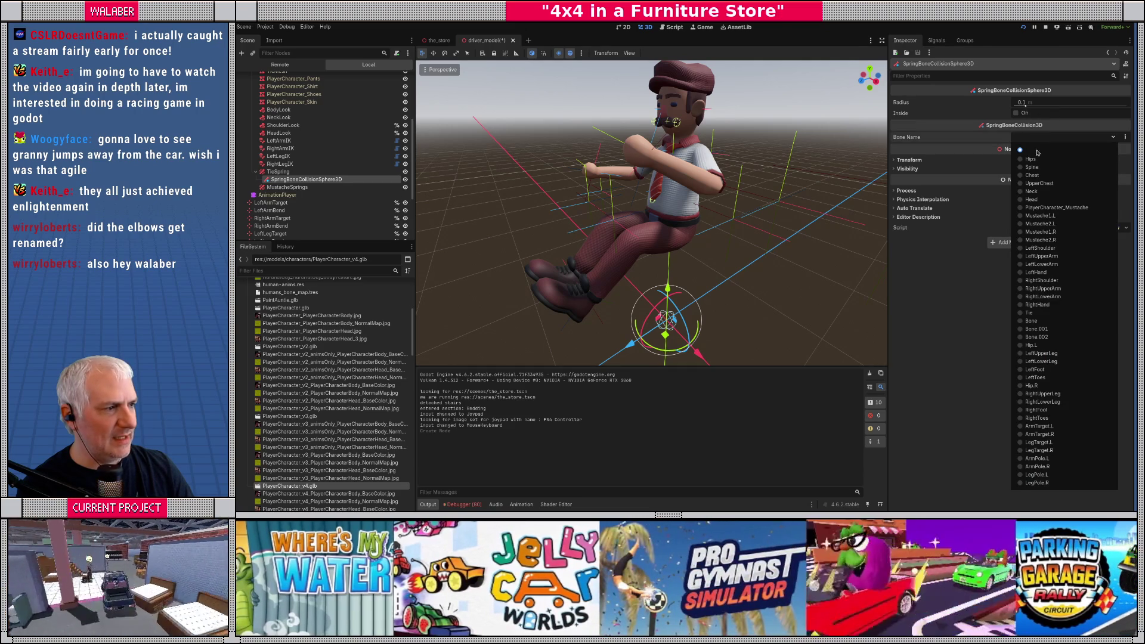
pyautogui.click(1026, 174)
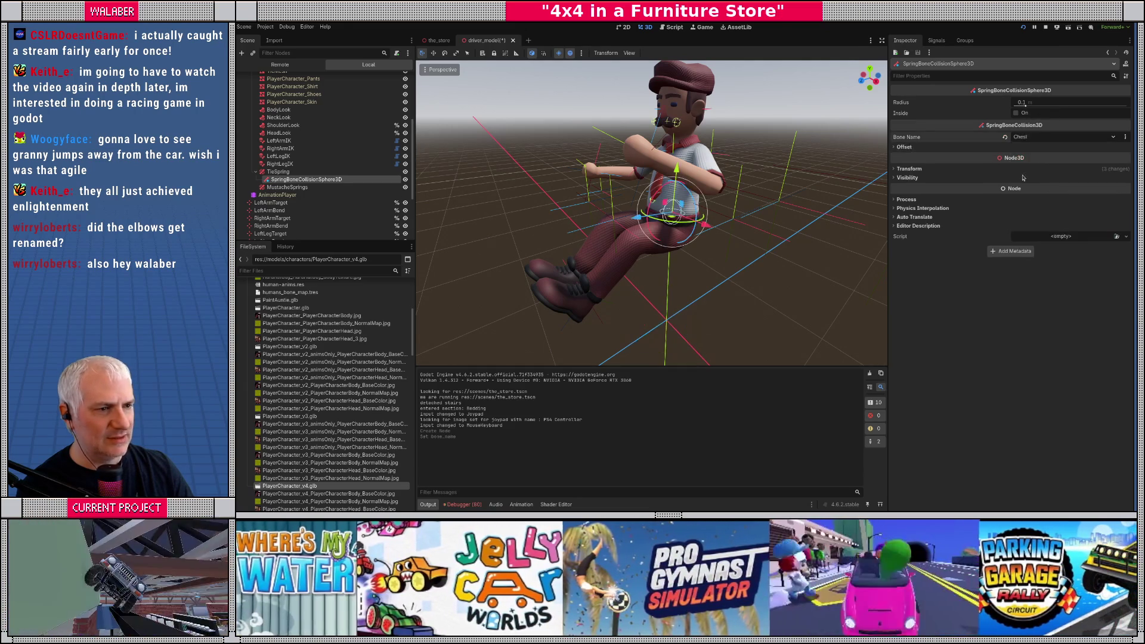
# Step: Enlarge the chest collision sphere to radius 0.212 and duplicate it
pyautogui.moveTo(879, 181); pyautogui.dragTo(776, 189)
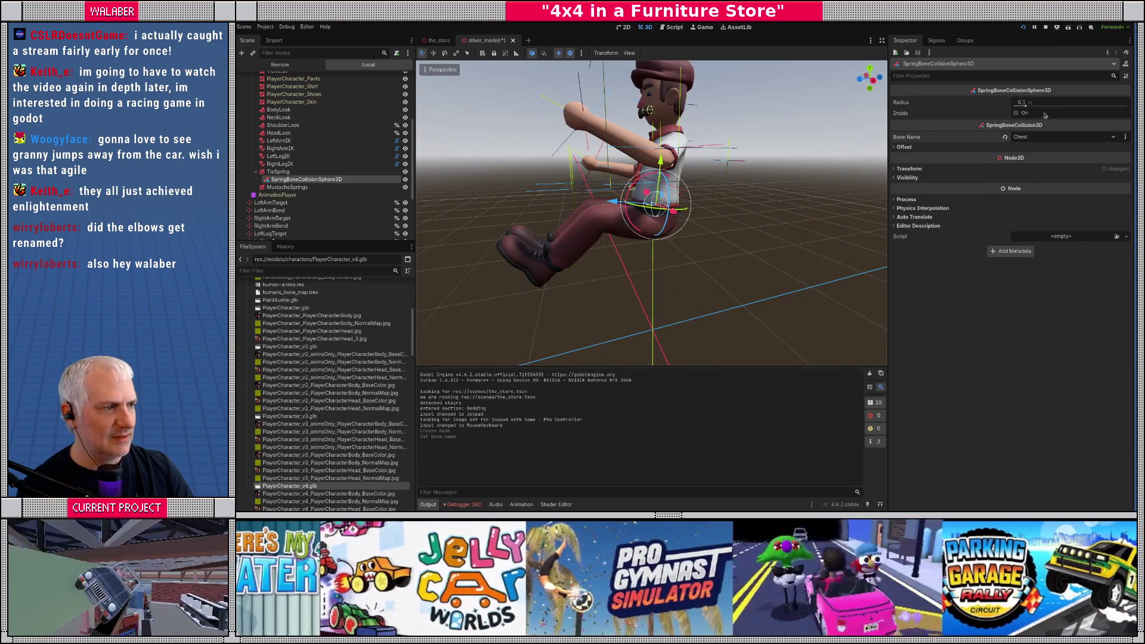
pyautogui.moveTo(1028, 105); pyautogui.dragTo(1039, 105)
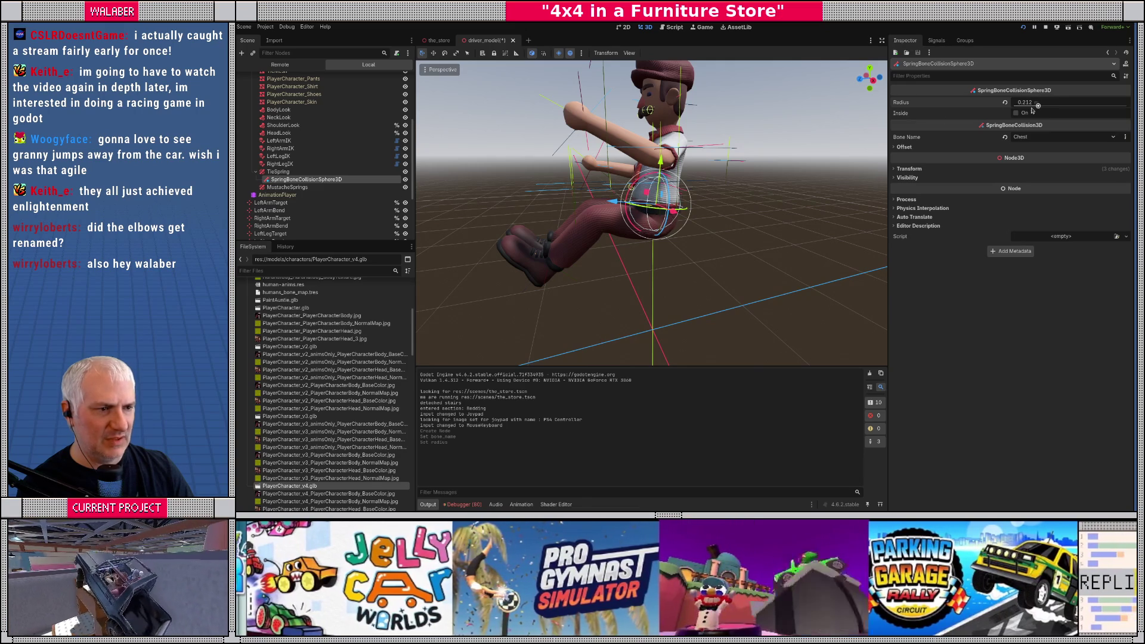
pyautogui.moveTo(877, 179); pyautogui.dragTo(716, 179)
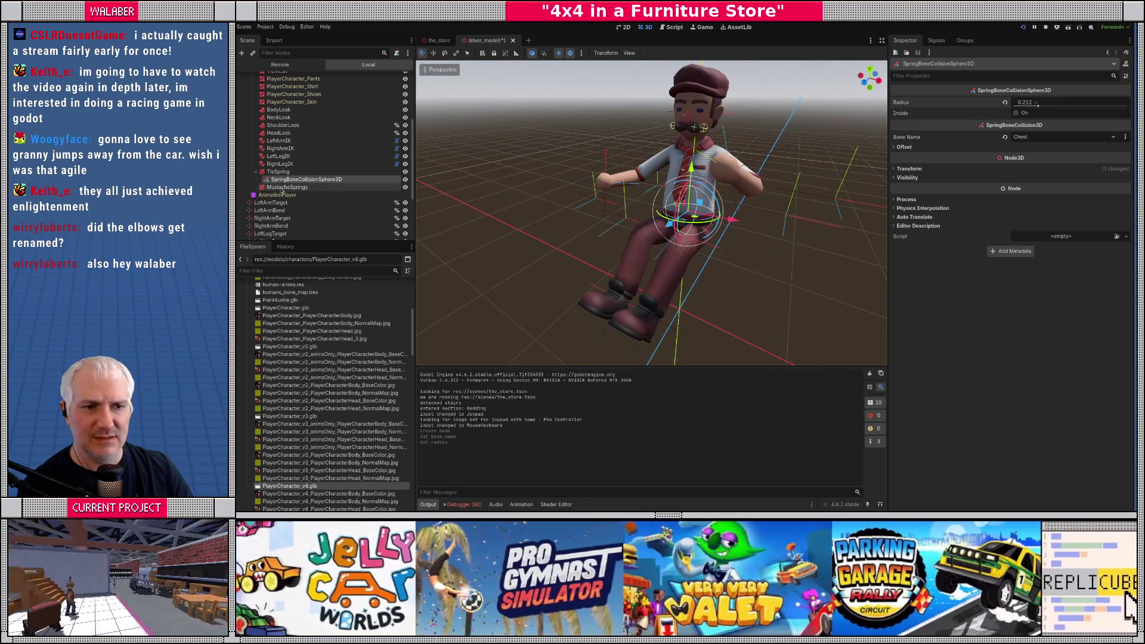
pyautogui.click(322, 186)
pyautogui.click(334, 179)
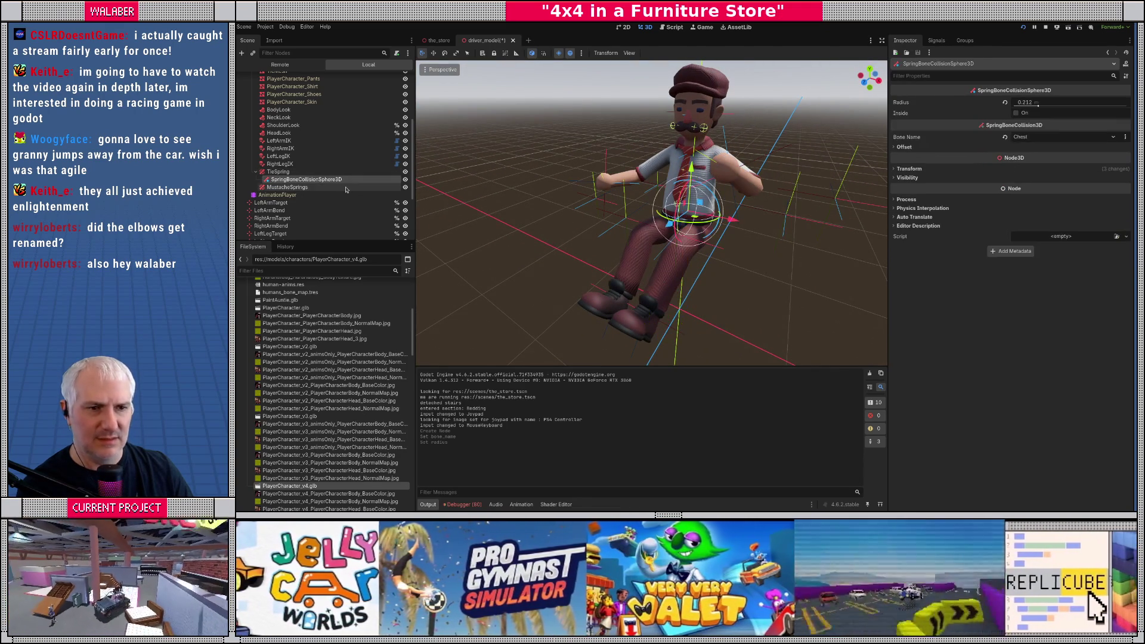
pyautogui.hotkey('ctrl', 'd')
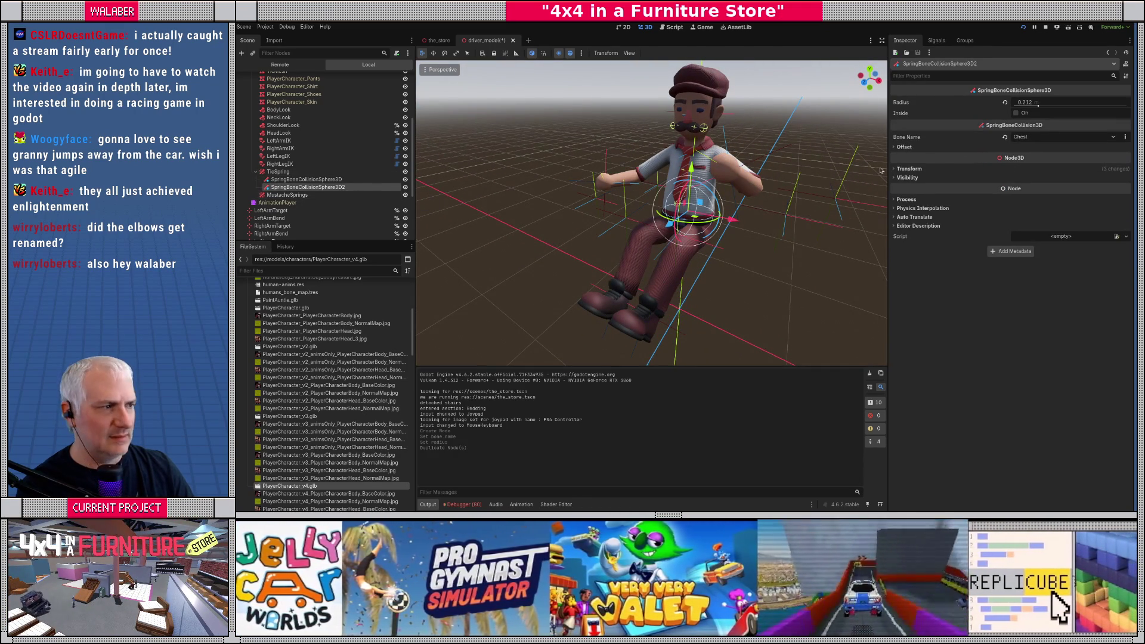
# Step: Move the copied sphere to the UpperChest bone and shrink its radius to 0.172
pyautogui.click(1033, 139)
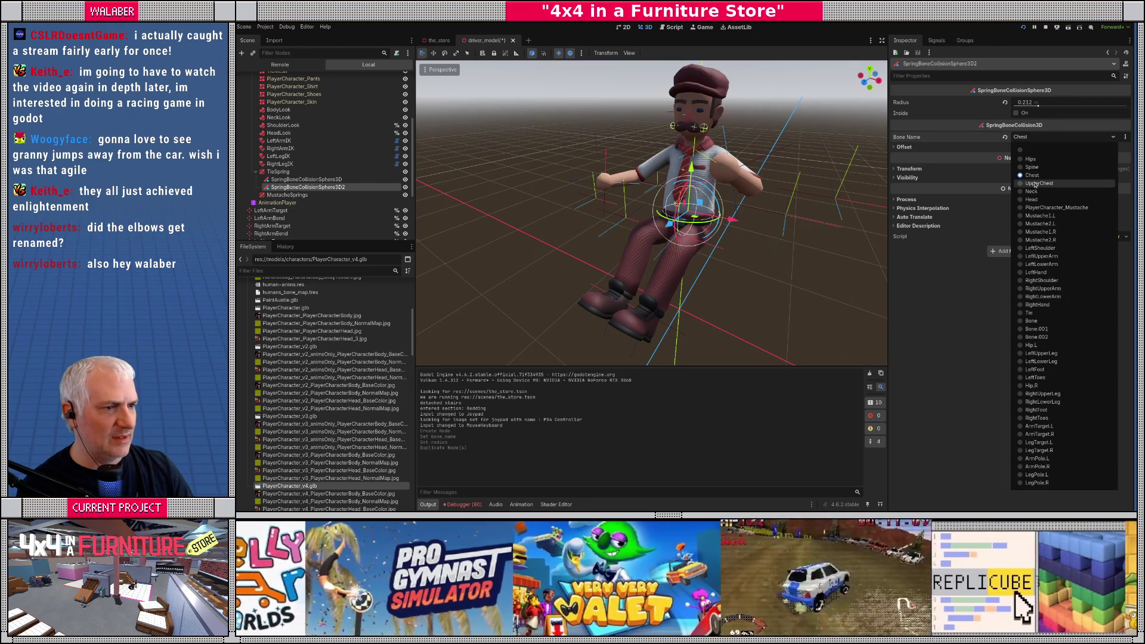
pyautogui.click(1032, 185)
pyautogui.scroll(6, 782, 182)
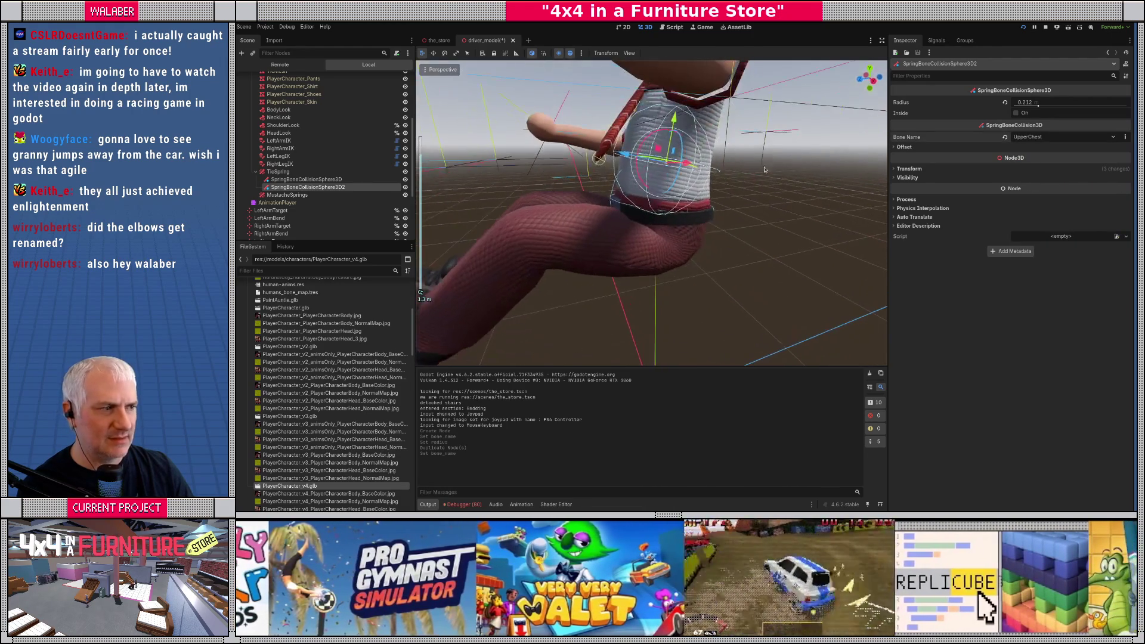
pyautogui.moveTo(1040, 106)
pyautogui.mouseDown()
pyautogui.moveTo(1002, 106)
pyautogui.moveTo(1041, 105)
pyautogui.moveTo(1029, 102)
pyautogui.mouseUp()
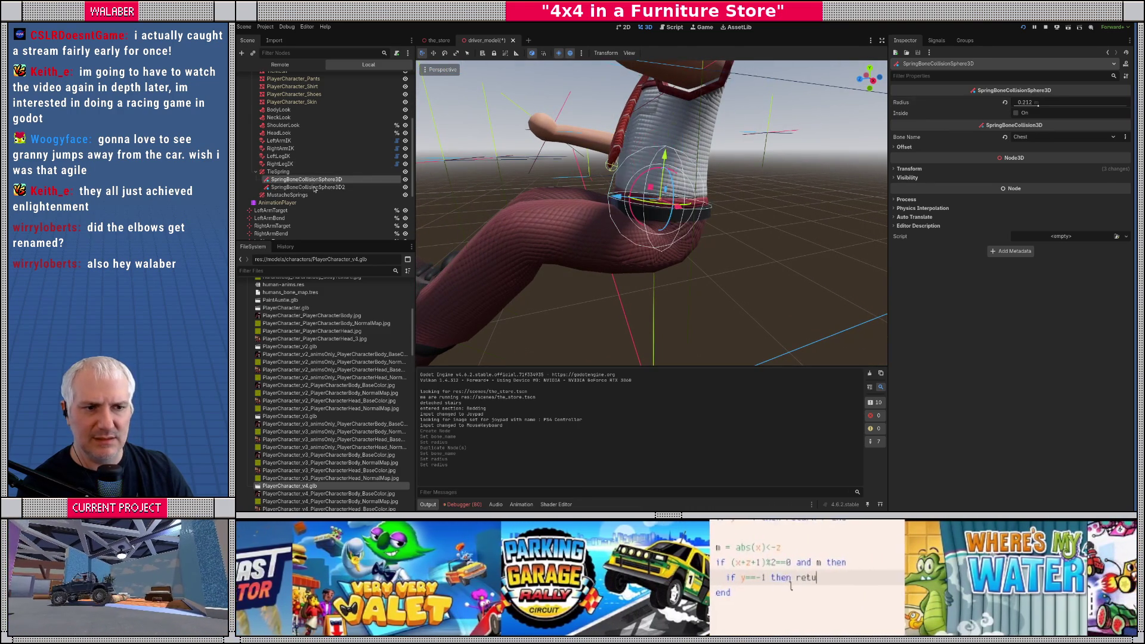
# Step: Duplicate the upper chest sphere and attach the copy to the Neck bone
pyautogui.hotkey('ctrl', 'd')
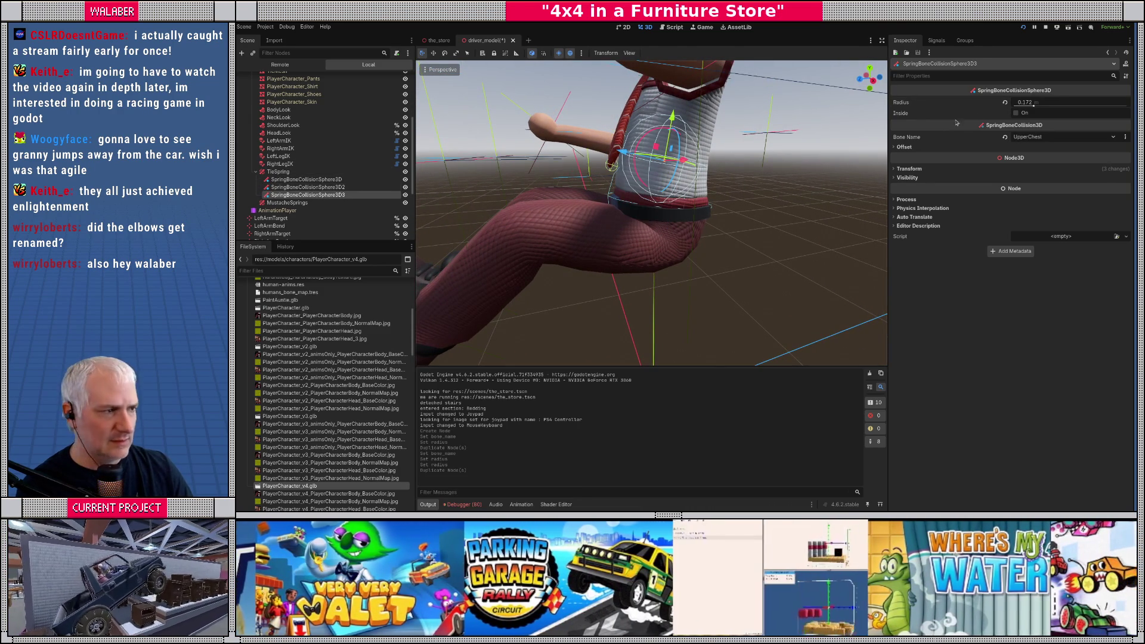
pyautogui.click(1033, 137)
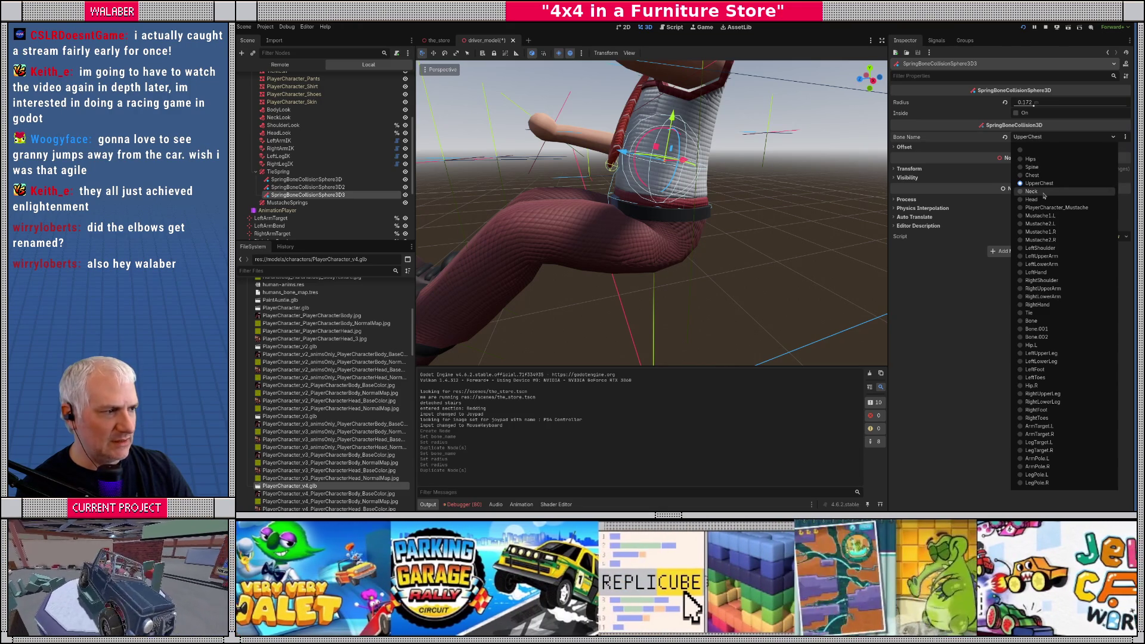
pyautogui.click(1040, 195)
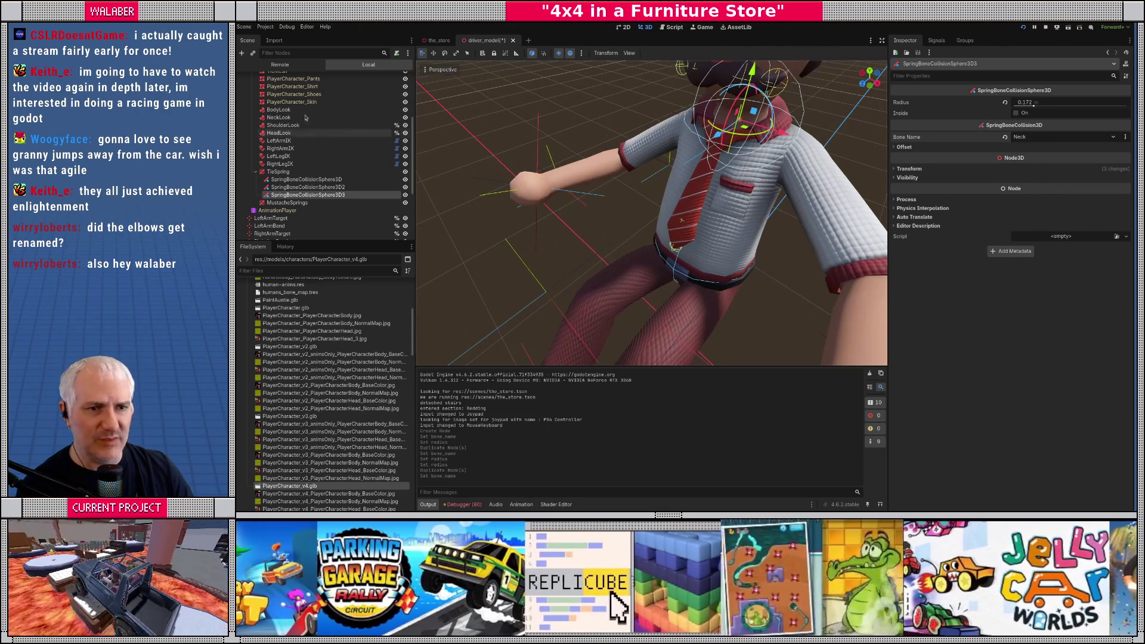
pyautogui.scroll(5, 280, 105)
pyautogui.click(276, 102)
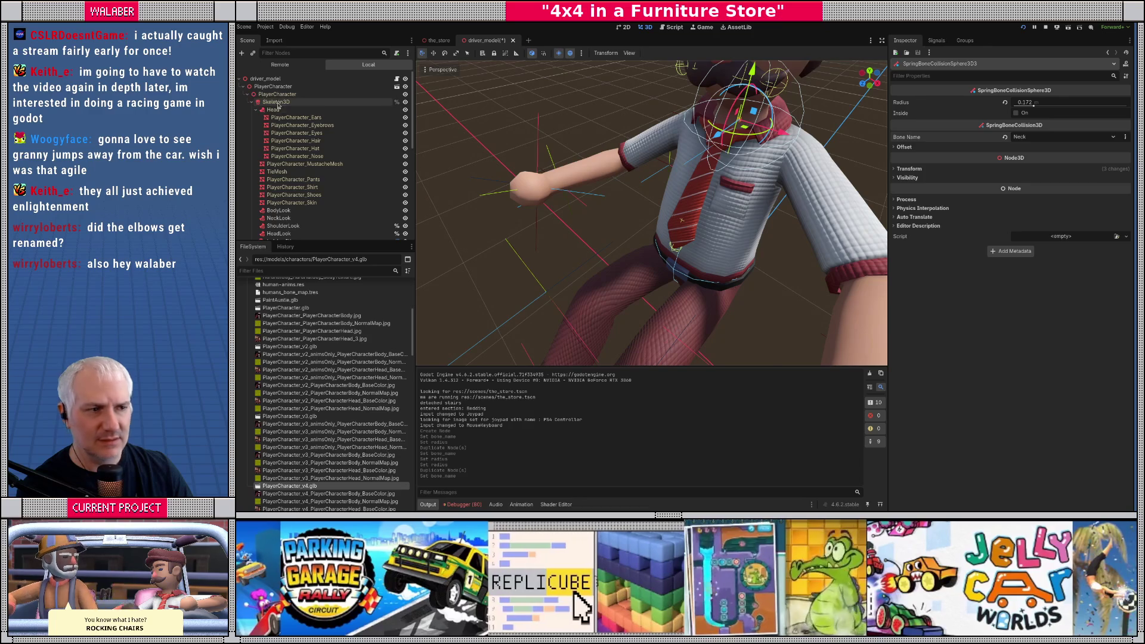
pyautogui.scroll(5, 607, 143)
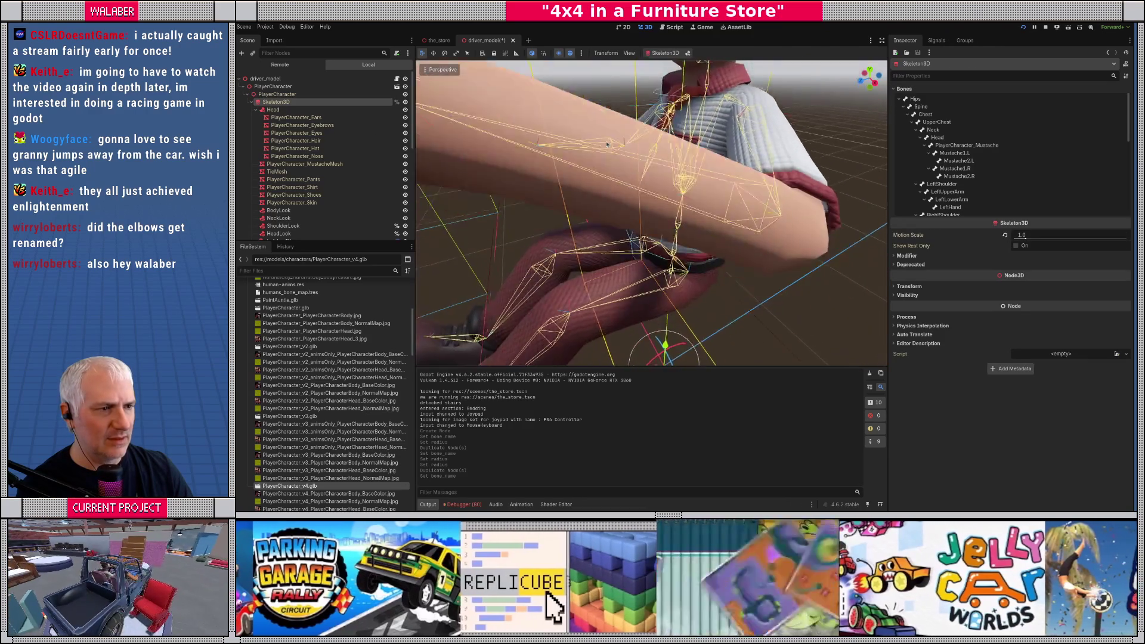
pyautogui.scroll(-6, 607, 144)
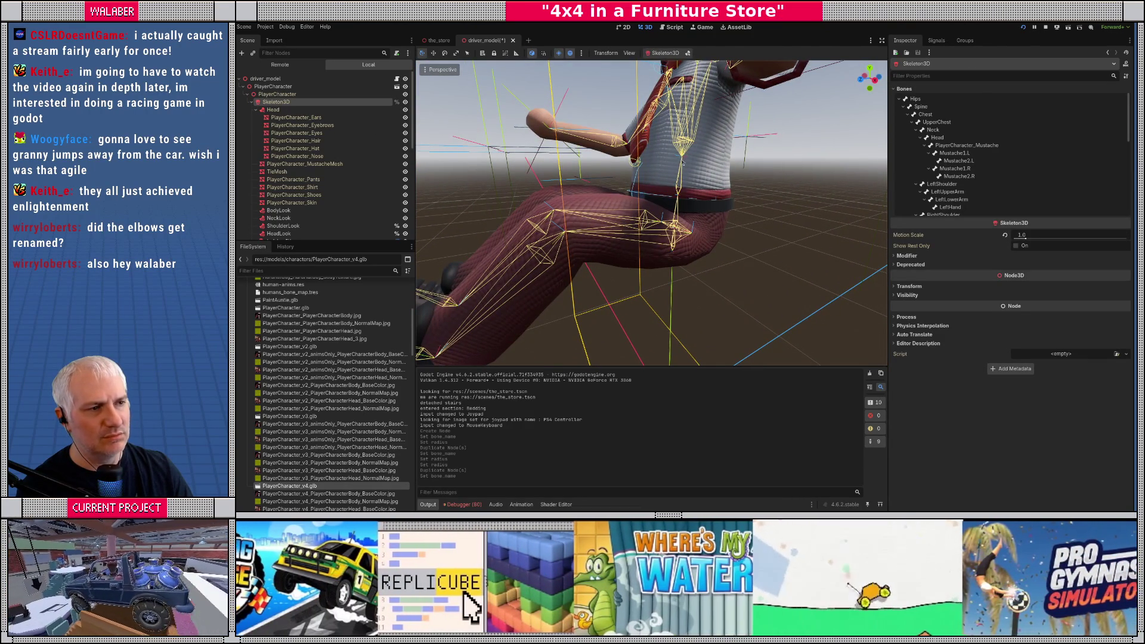
pyautogui.moveTo(607, 143); pyautogui.dragTo(569, 148)
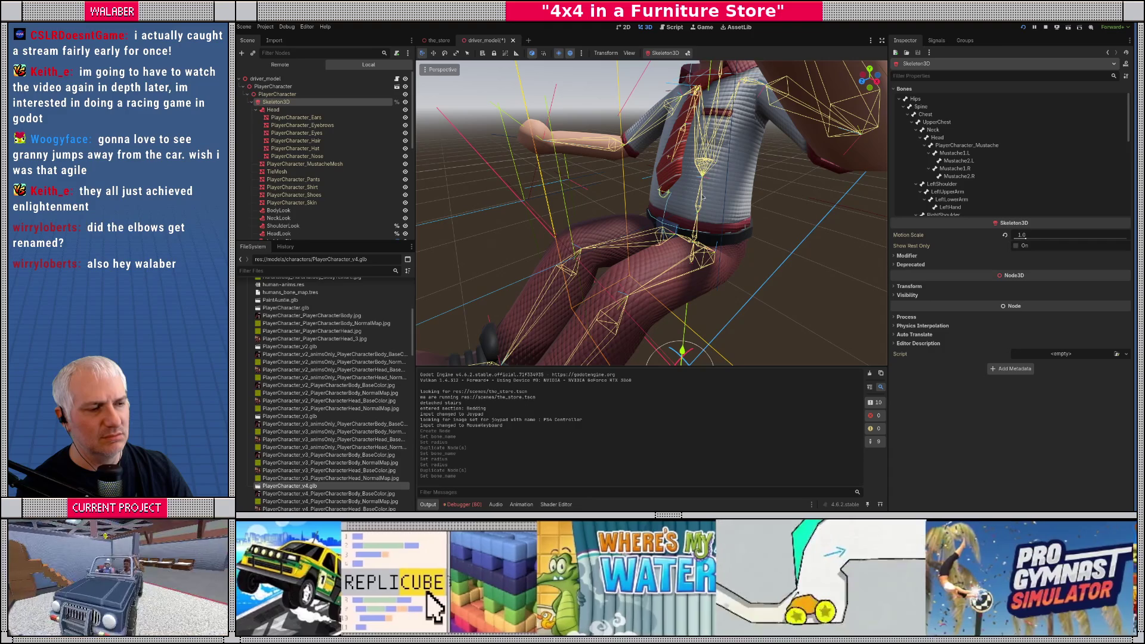
pyautogui.scroll(-5, 314, 195)
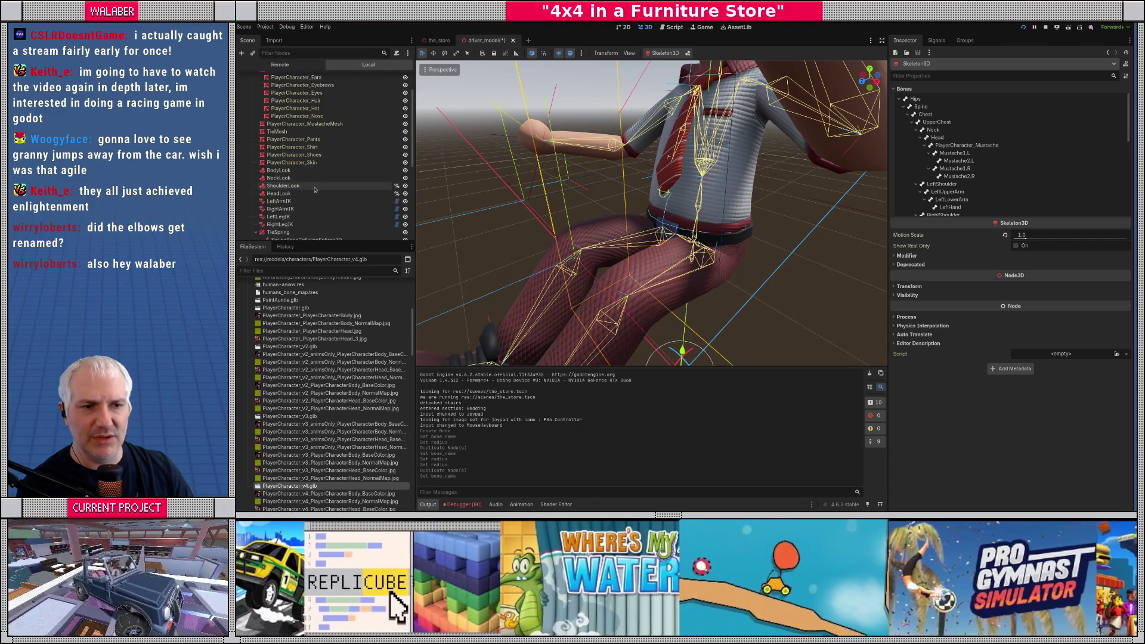
pyautogui.click(315, 188)
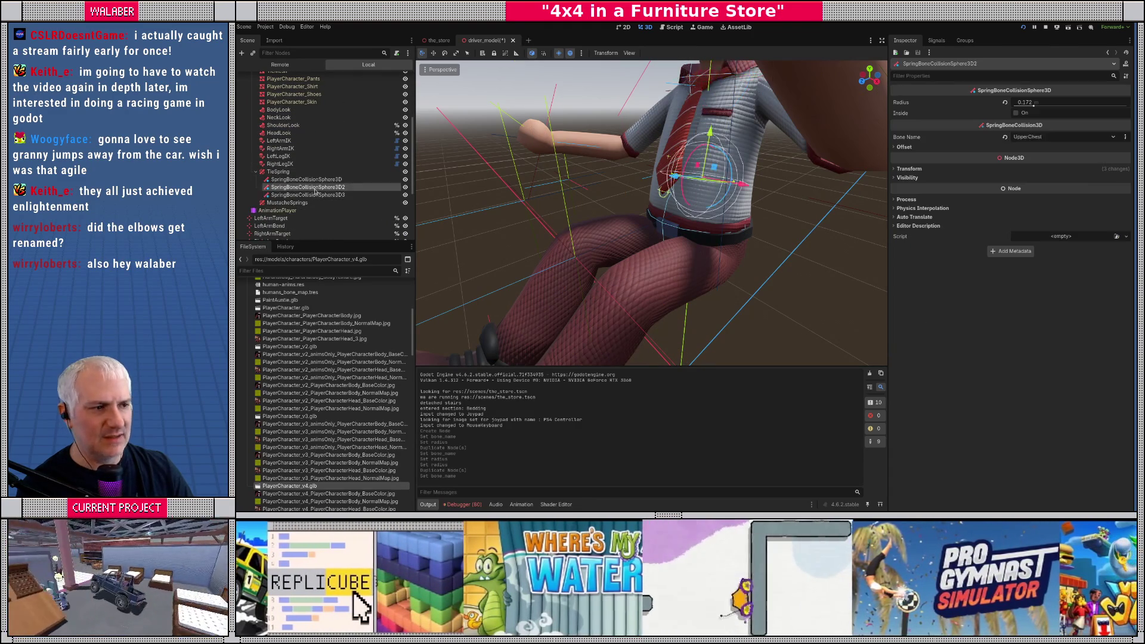
# Step: Change the upper chest sphere's type to SpringBoneCollisionCapsule3D
pyautogui.rightClick(315, 190)
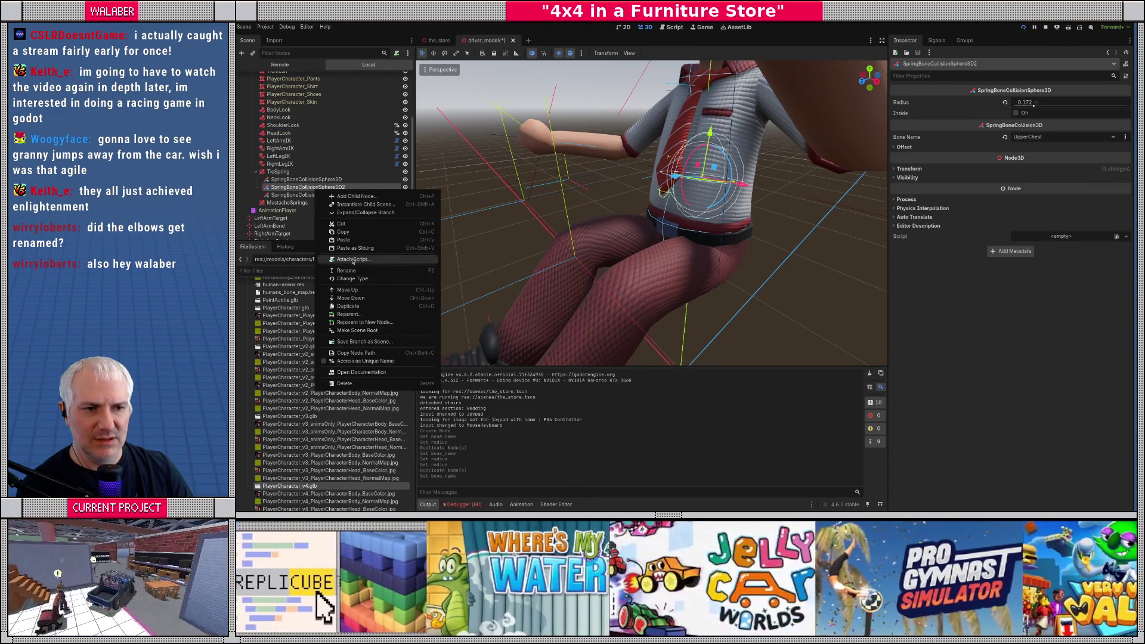
pyautogui.click(355, 279)
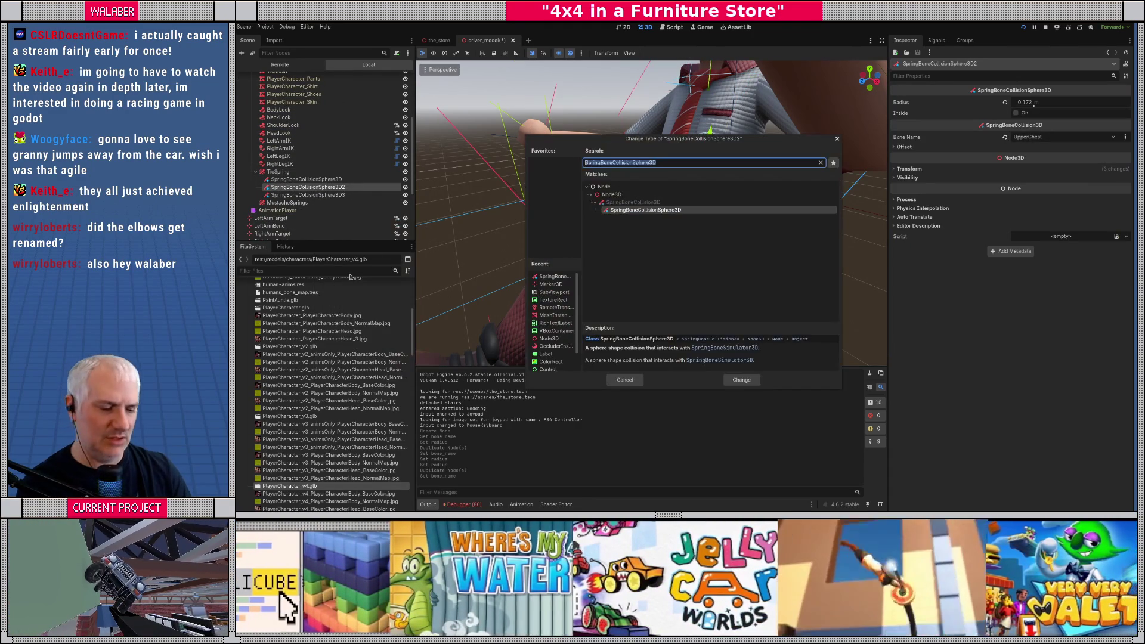
pyautogui.write('springc')
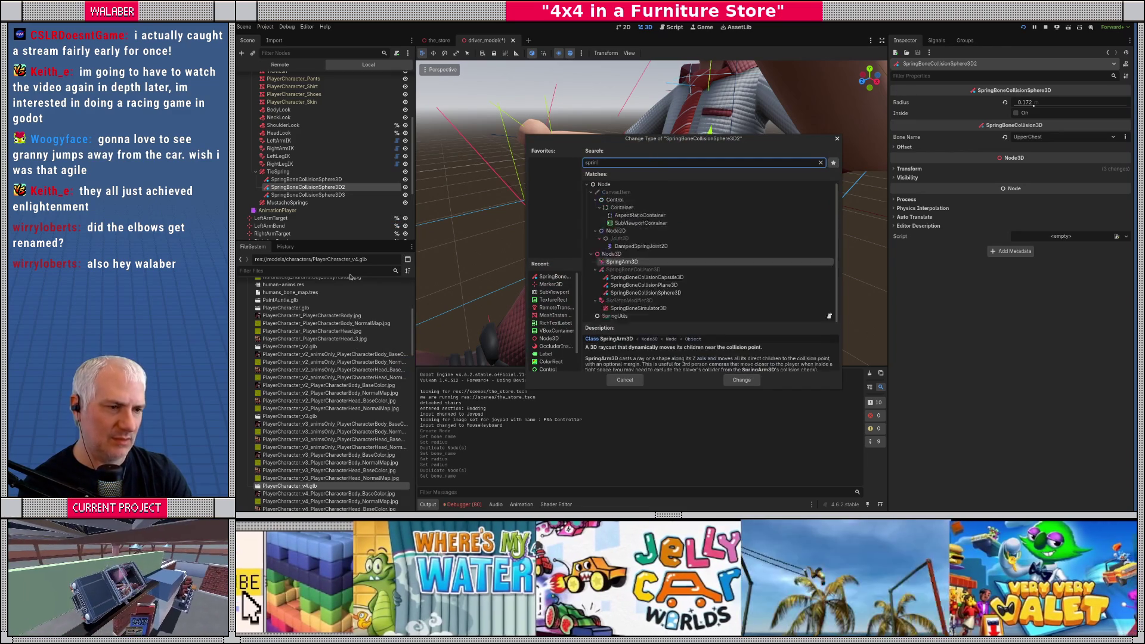
pyautogui.press('Up')
pyautogui.press('Up')
pyautogui.press('Return')
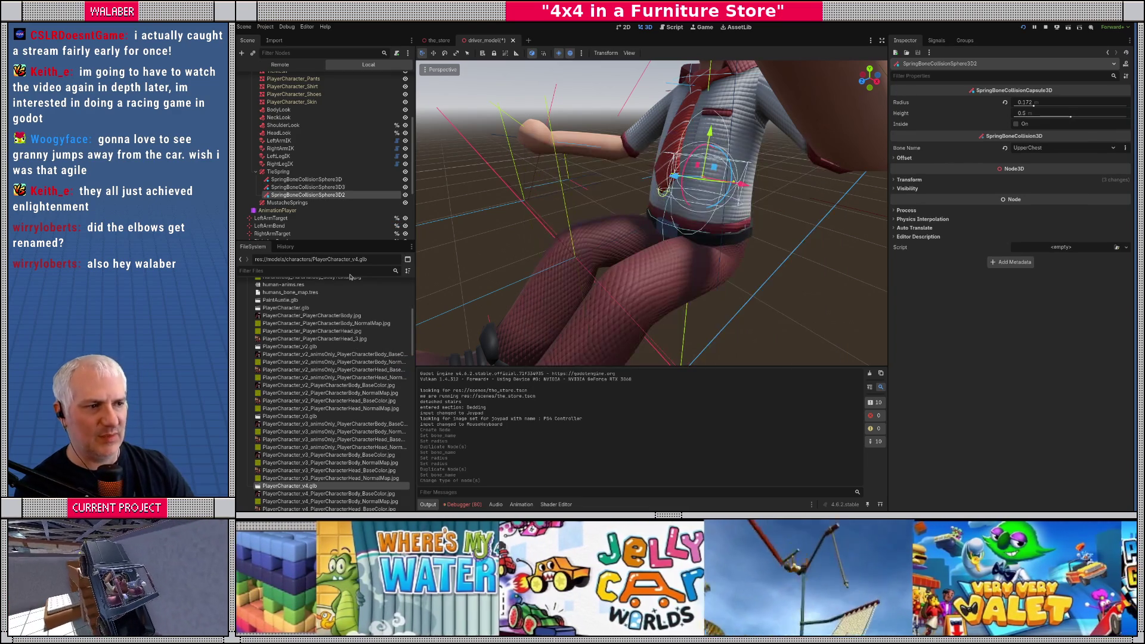
pyautogui.moveTo(495, 257); pyautogui.dragTo(578, 252)
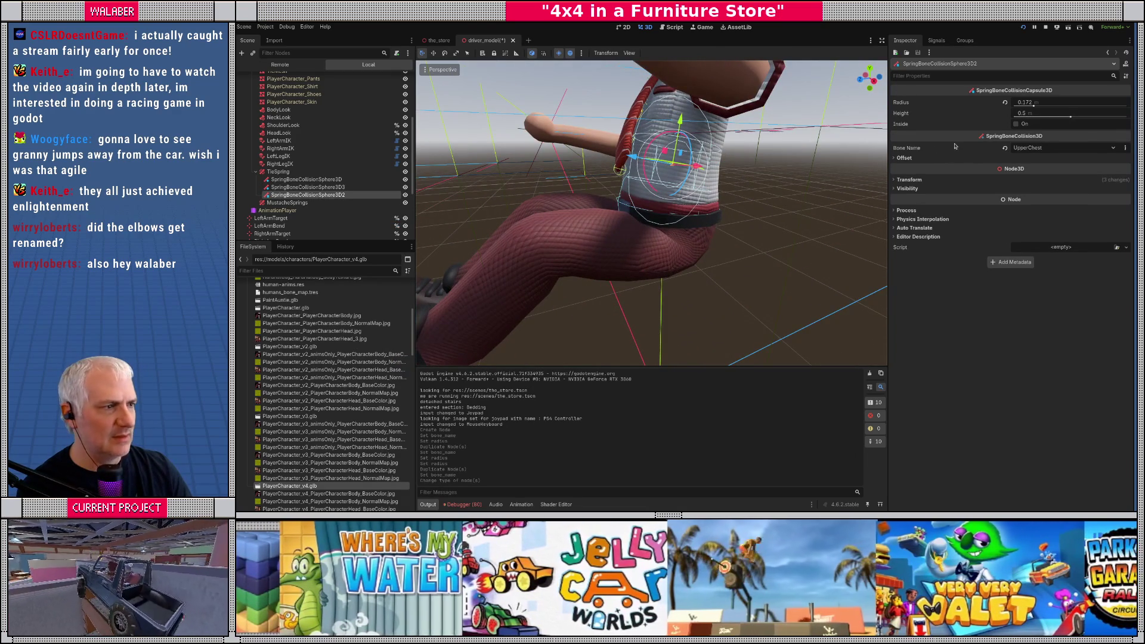
# Step: Raise the capsule to a 0.085 Y position offset and shrink its radius
pyautogui.click(923, 159)
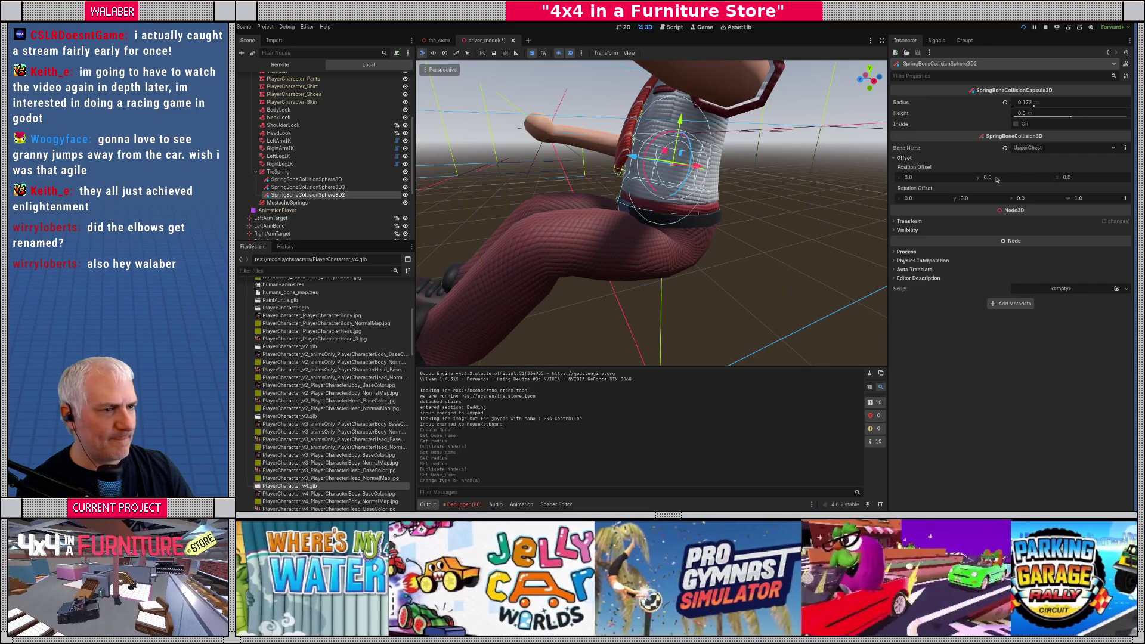
pyautogui.moveTo(996, 179); pyautogui.dragTo(1029, 179)
pyautogui.moveTo(686, 156)
pyautogui.mouseDown()
pyautogui.moveTo(759, 154)
pyautogui.moveTo(922, 199)
pyautogui.mouseUp()
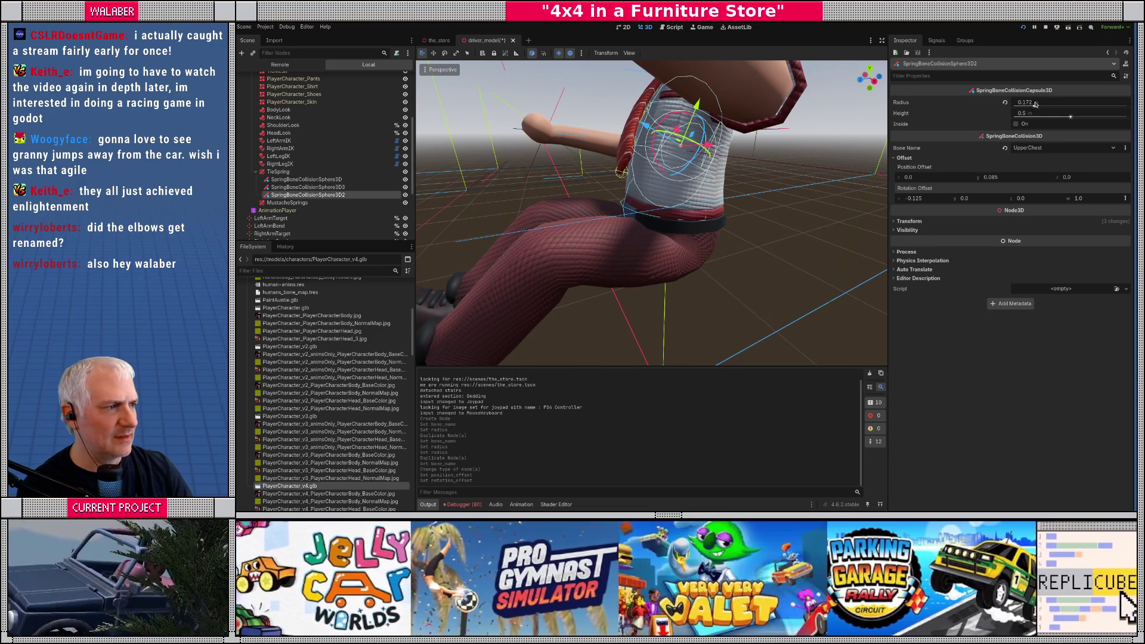
pyautogui.moveTo(1035, 106); pyautogui.dragTo(1034, 105)
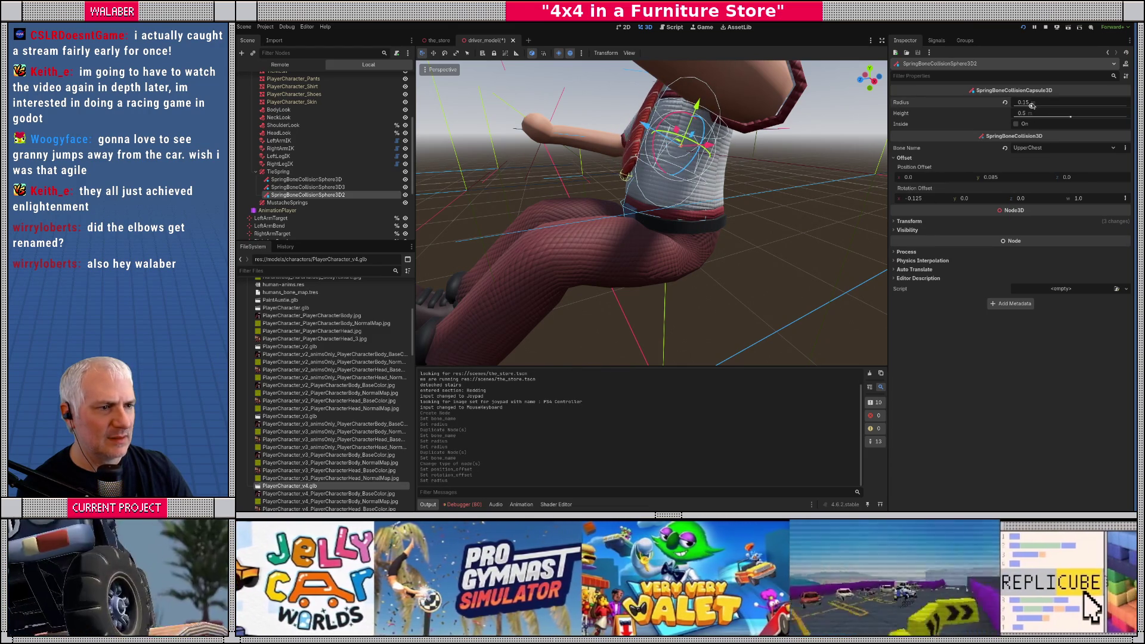
# Step: Shrink the neck collision sphere's radius and lower it with a negative Y offset
pyautogui.moveTo(763, 128)
pyautogui.mouseDown()
pyautogui.moveTo(810, 139)
pyautogui.moveTo(814, 156)
pyautogui.moveTo(800, 156)
pyautogui.moveTo(812, 156)
pyautogui.mouseUp()
pyautogui.moveTo(711, 174)
pyautogui.mouseDown()
pyautogui.moveTo(818, 87)
pyautogui.moveTo(851, 145)
pyautogui.moveTo(717, 208)
pyautogui.moveTo(260, 199)
pyautogui.mouseUp()
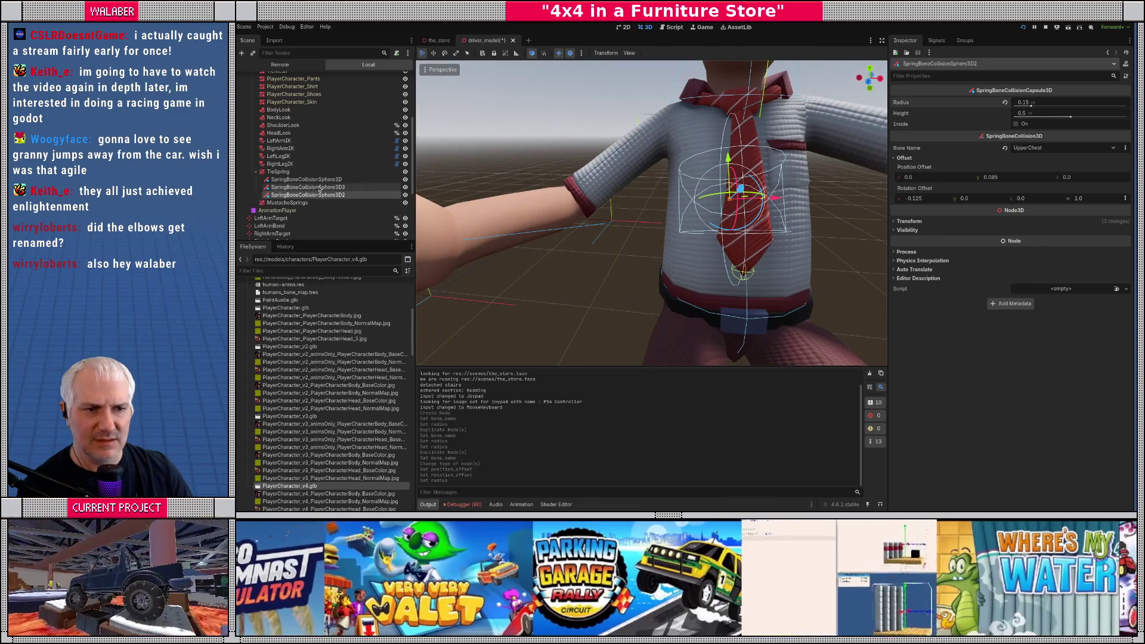
pyautogui.click(316, 187)
pyautogui.moveTo(597, 209)
pyautogui.mouseDown()
pyautogui.moveTo(421, 292)
pyautogui.moveTo(453, 280)
pyautogui.mouseUp()
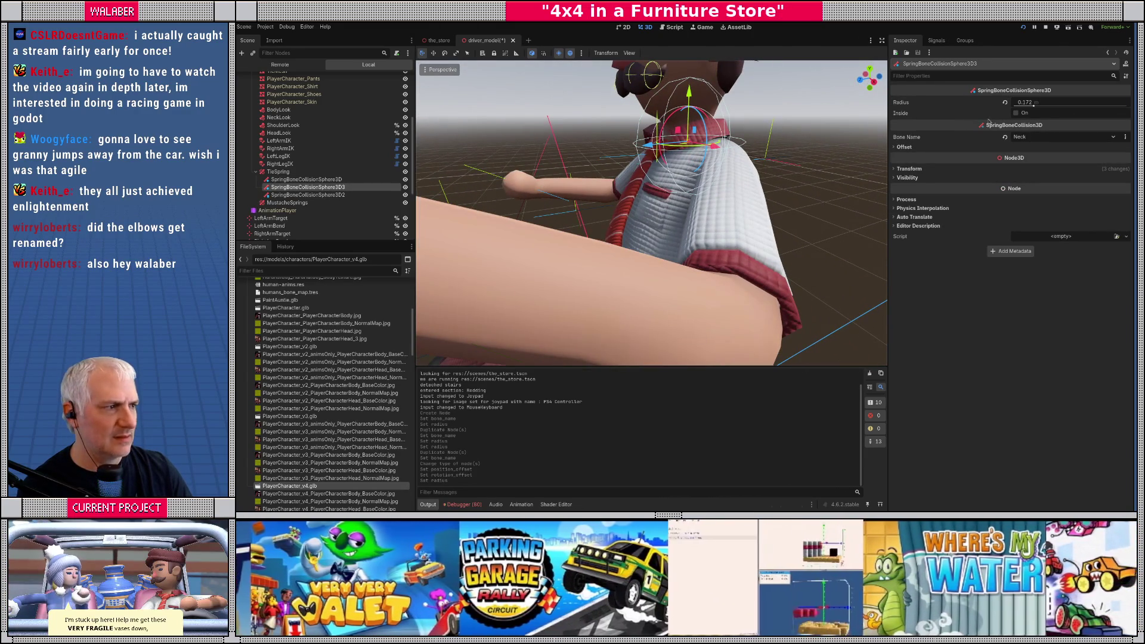
pyautogui.moveTo(1035, 106); pyautogui.dragTo(1030, 110)
pyautogui.click(319, 195)
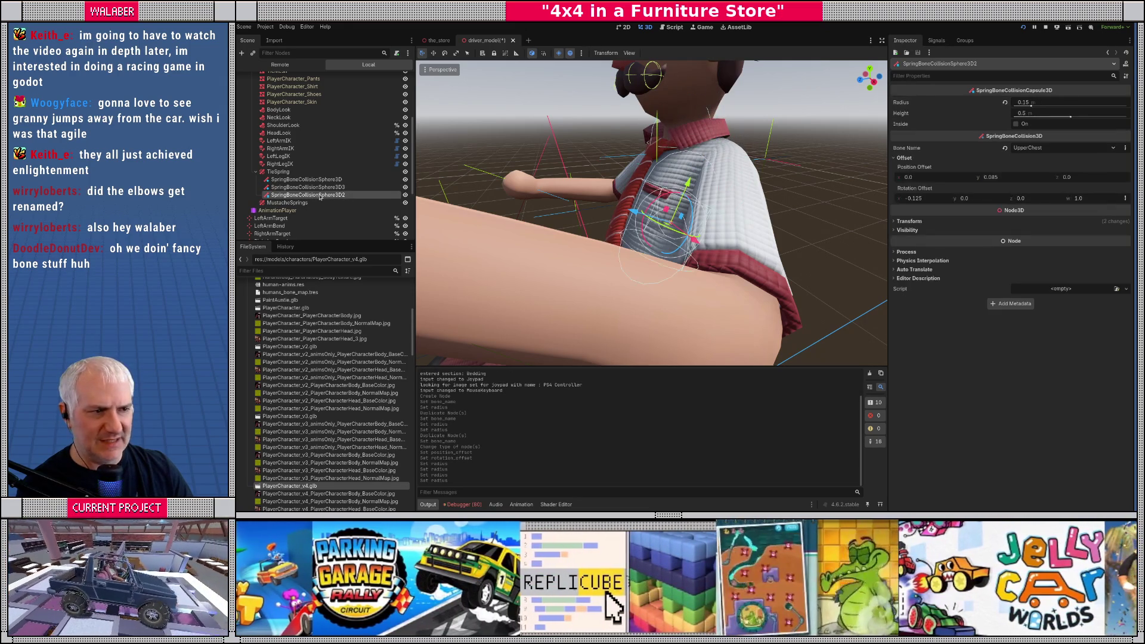
pyautogui.scroll(3, 607, 208)
pyautogui.scroll(-3, 669, 225)
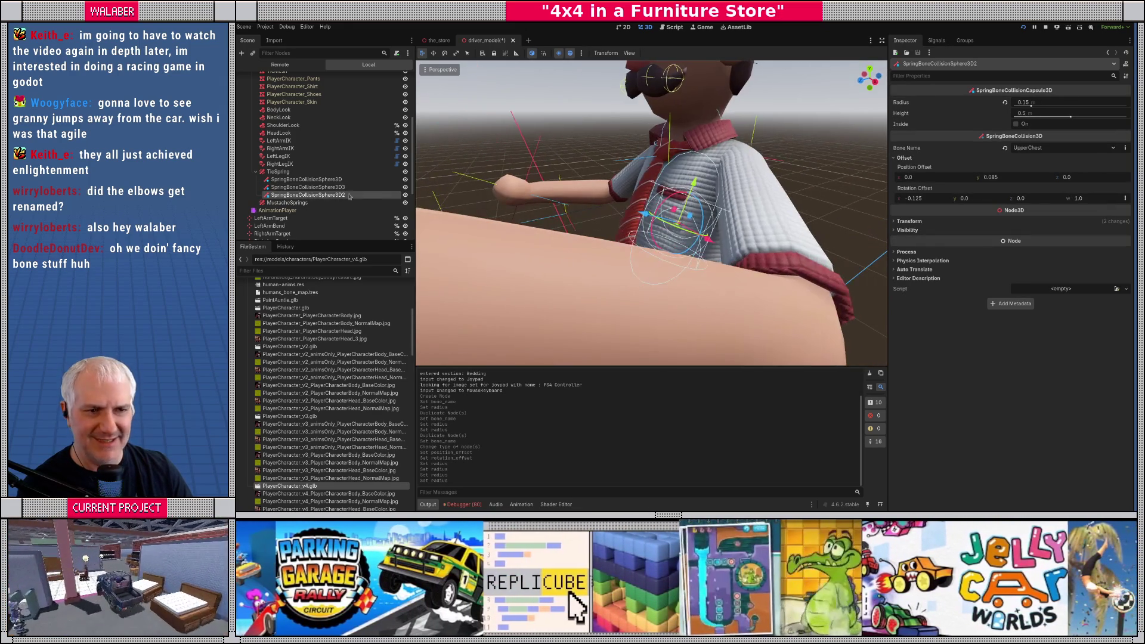
pyautogui.click(330, 188)
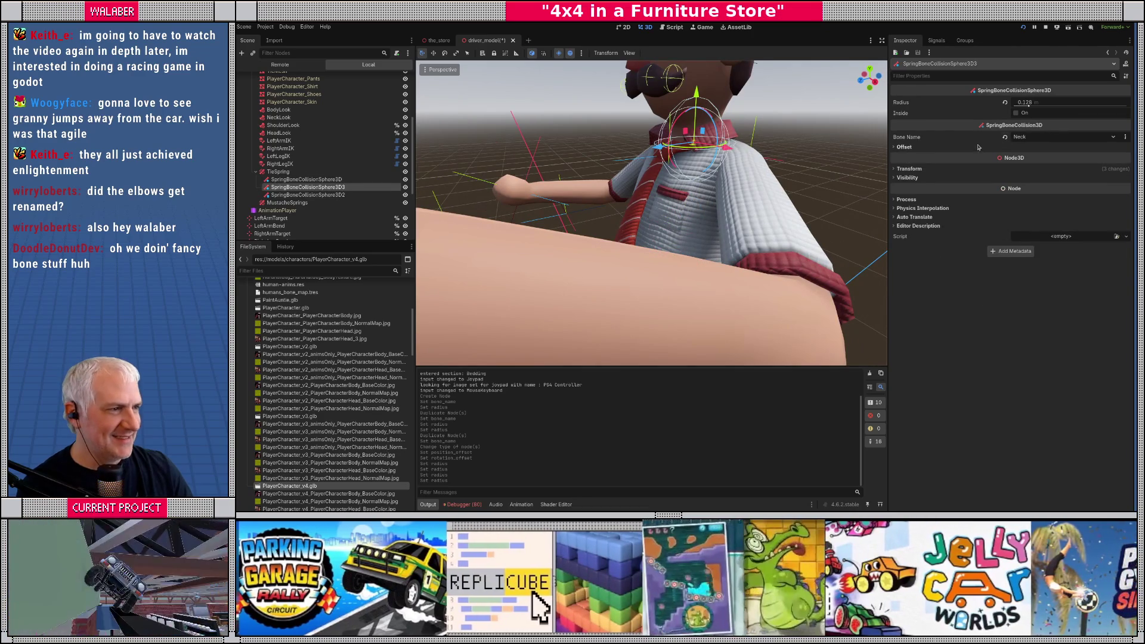
pyautogui.click(905, 147)
pyautogui.moveTo(1002, 167)
pyautogui.mouseDown()
pyautogui.moveTo(976, 166)
pyautogui.moveTo(1009, 167)
pyautogui.mouseUp()
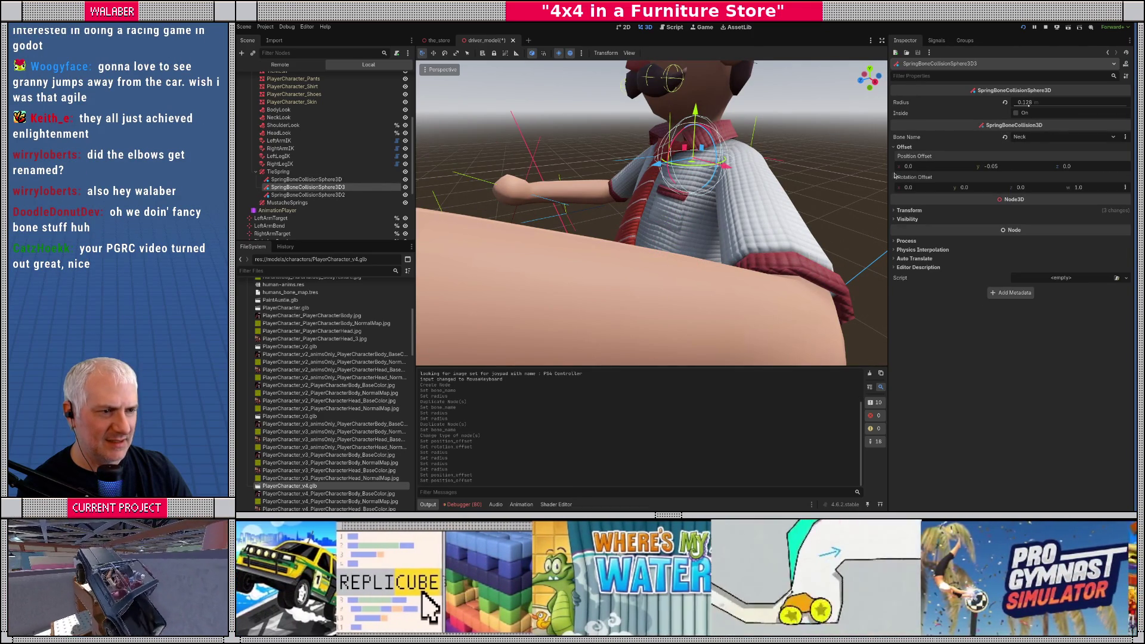
# Step: Raise the Chest sphere to a 0.075 Y offset, shrink its radius to 0.157, and save
pyautogui.click(308, 196)
pyautogui.press('f')
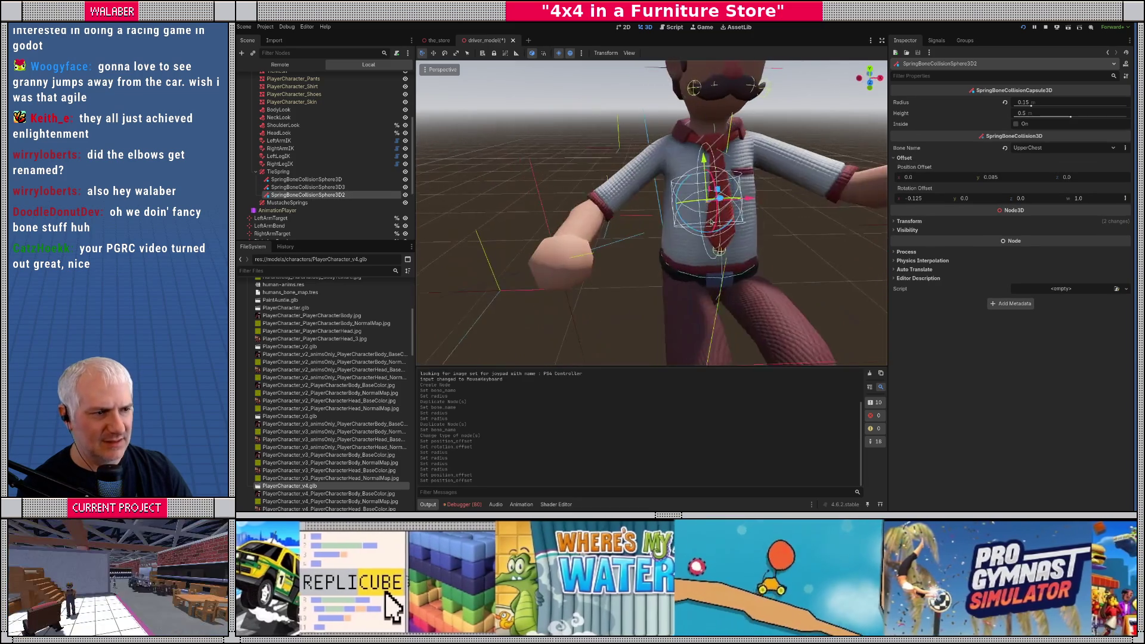
pyautogui.click(330, 180)
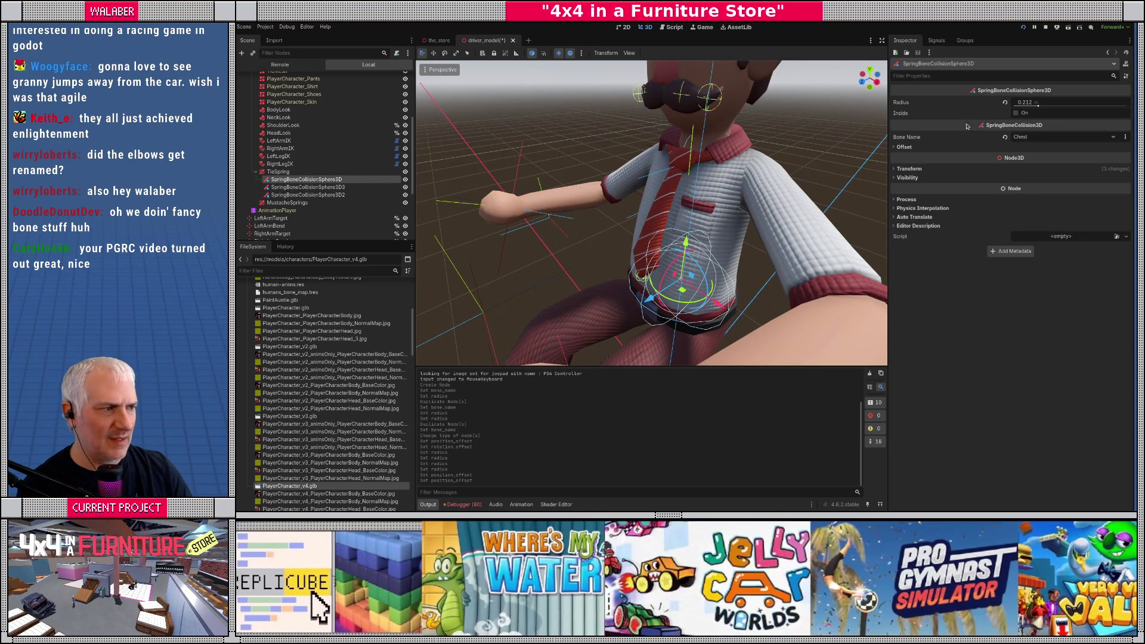
pyautogui.press('f')
pyautogui.moveTo(744, 212); pyautogui.dragTo(786, 203)
pyautogui.click(905, 147)
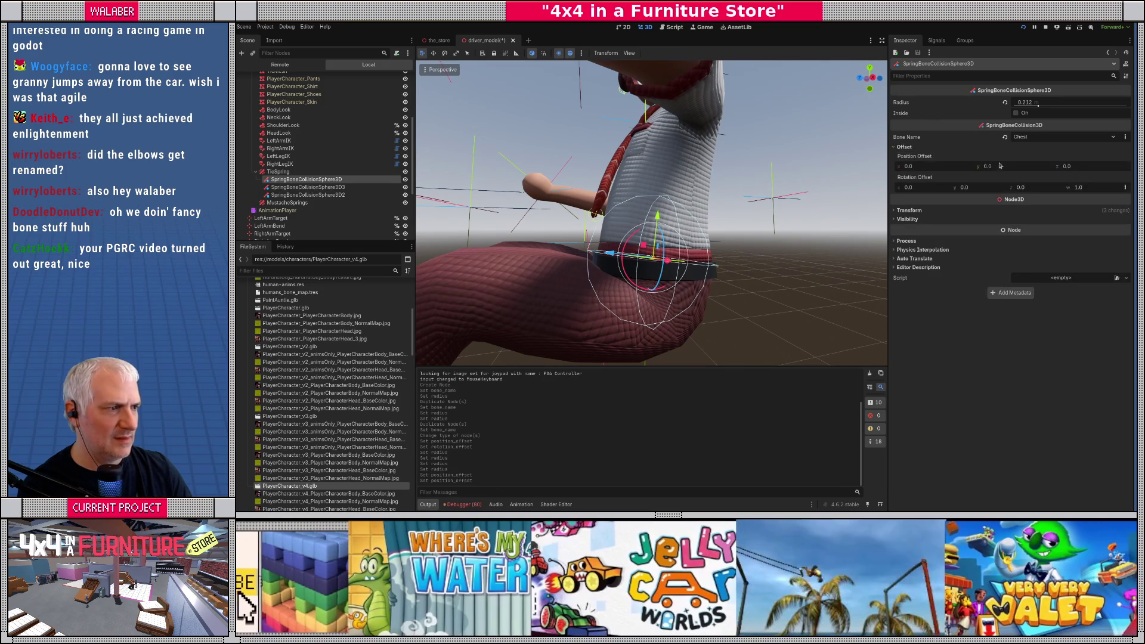
pyautogui.moveTo(990, 167); pyautogui.dragTo(1035, 167)
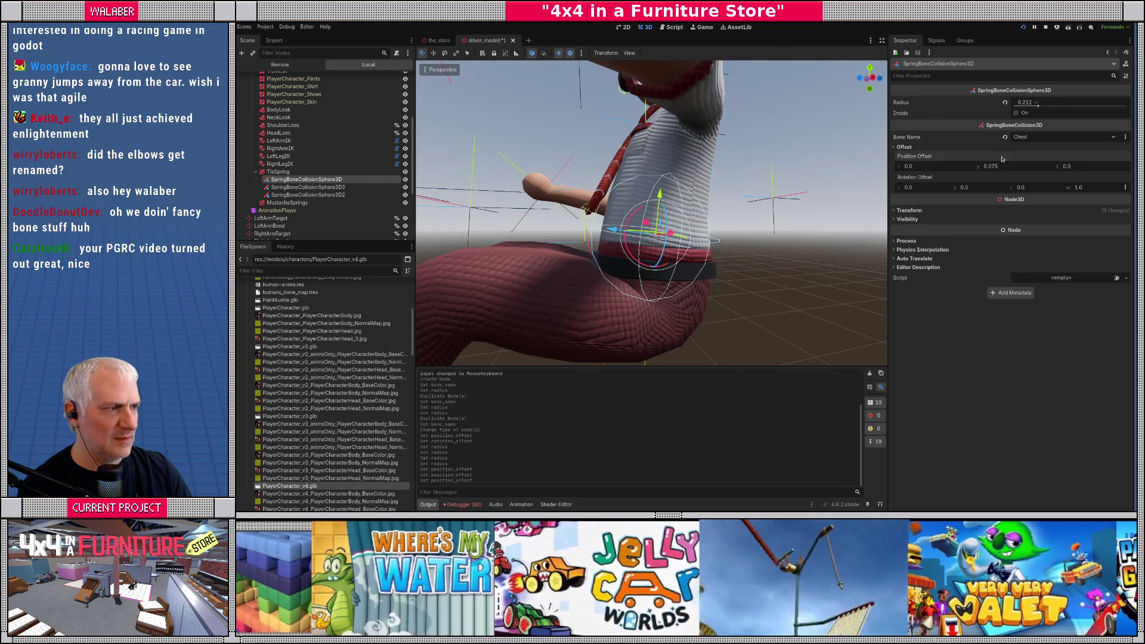
pyautogui.moveTo(1059, 108); pyautogui.dragTo(1036, 105)
pyautogui.moveTo(678, 237)
pyautogui.mouseDown()
pyautogui.moveTo(626, 215)
pyautogui.moveTo(591, 235)
pyautogui.mouseUp()
pyautogui.hotkey('ctrl', 's')
# Step: Add a SpringBoneCollisionSphere3D under MustacheSprings attached to the Head bone
pyautogui.click(278, 204)
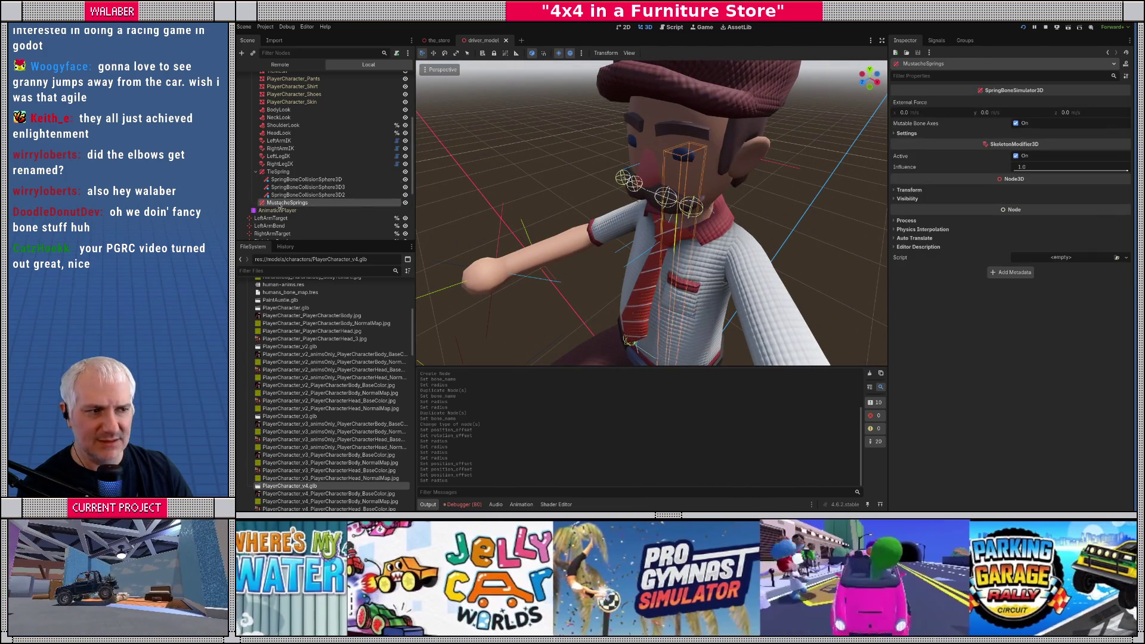
pyautogui.rightClick(286, 205)
pyautogui.click(309, 213)
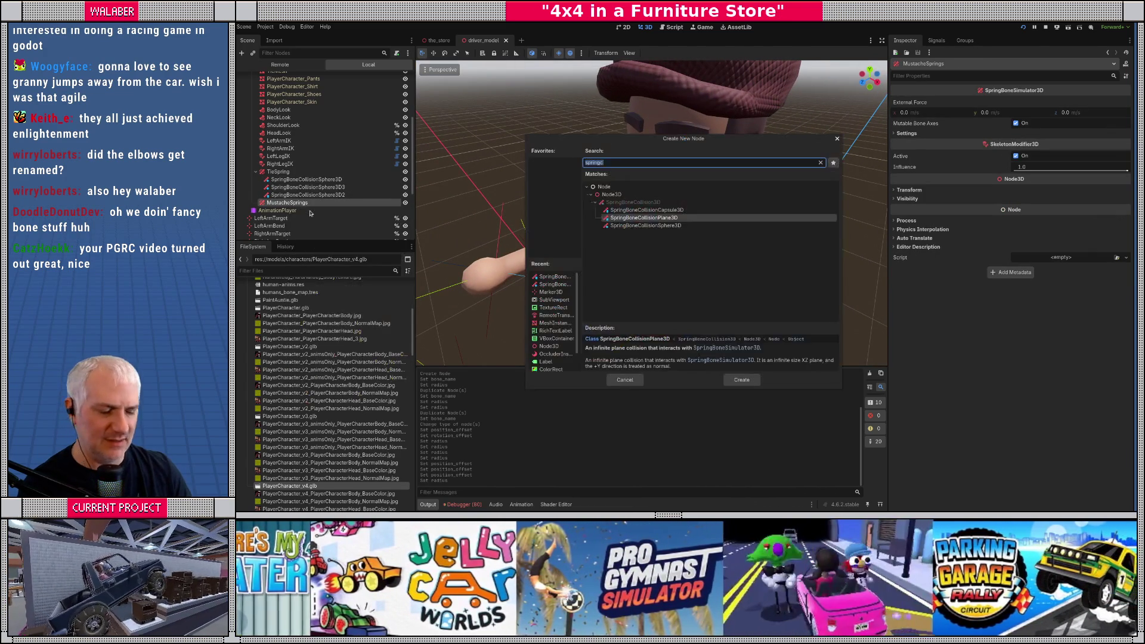
pyautogui.write('spring')
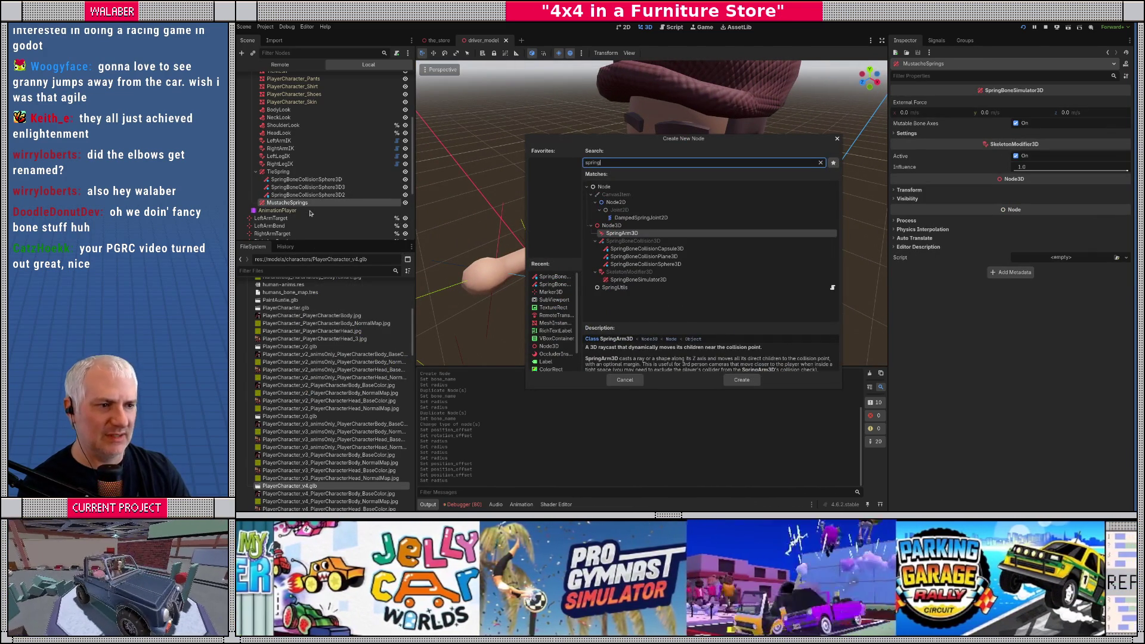
pyautogui.press('Down')
pyautogui.press('Down')
pyautogui.press('Down')
pyautogui.press('Return')
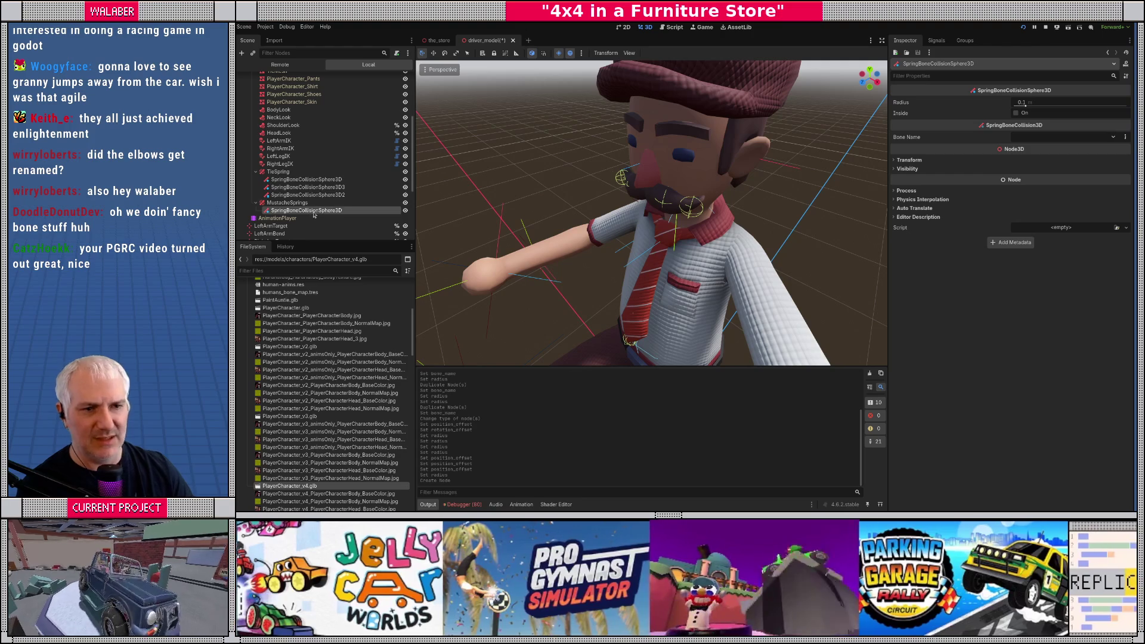
pyautogui.click(1025, 138)
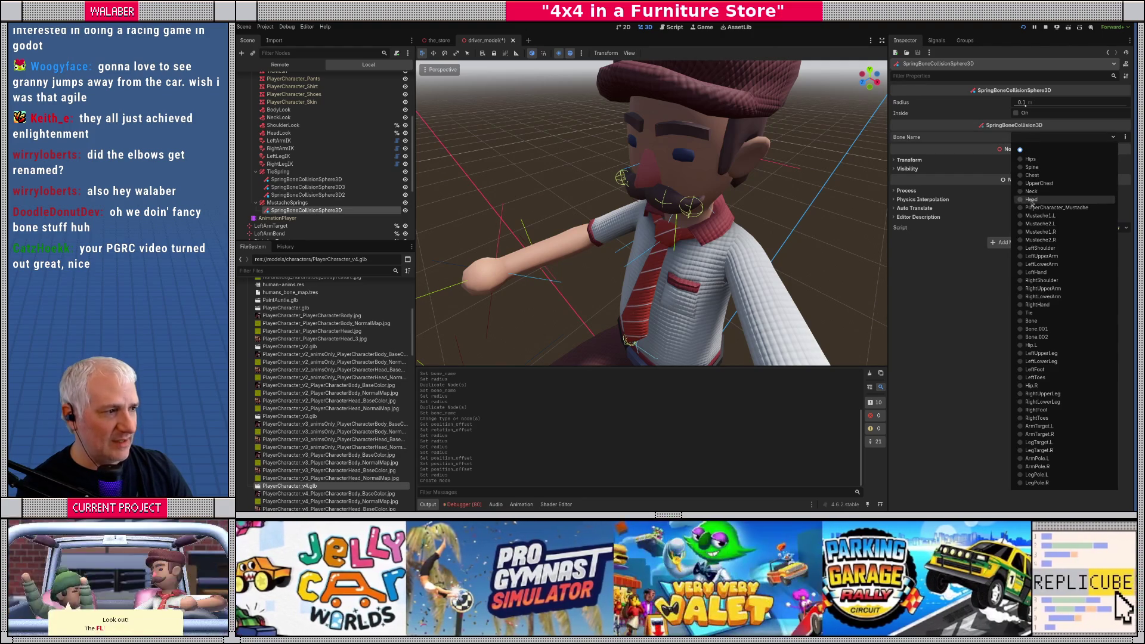
pyautogui.click(1031, 200)
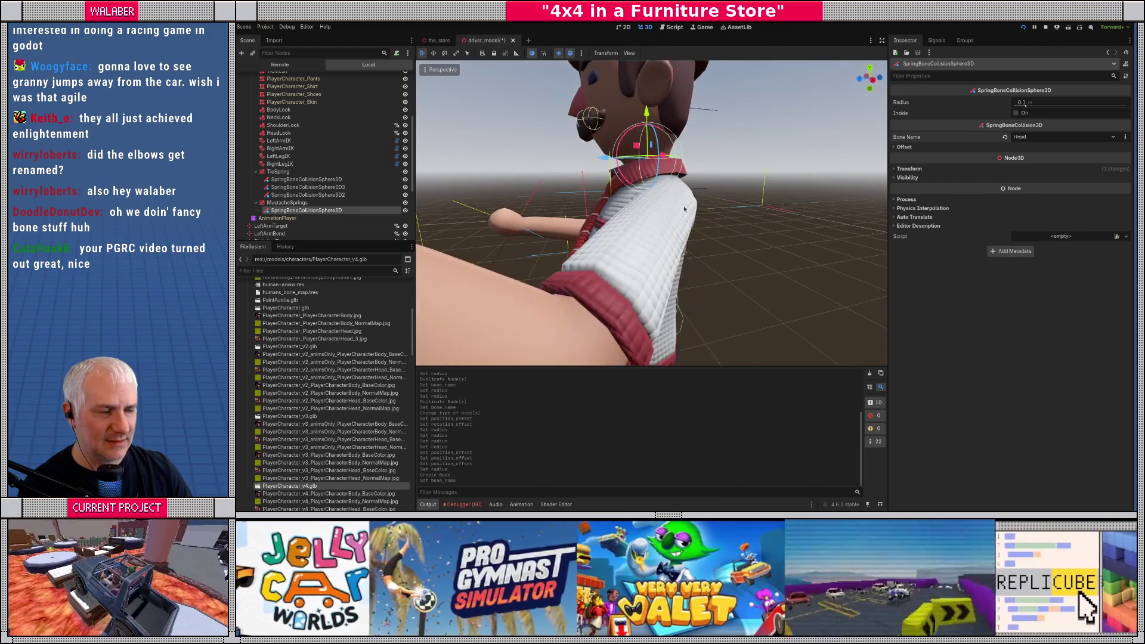
# Step: Offset the head sphere 0.085 up and 0.055 forward, with radius about 0.105
pyautogui.click(904, 148)
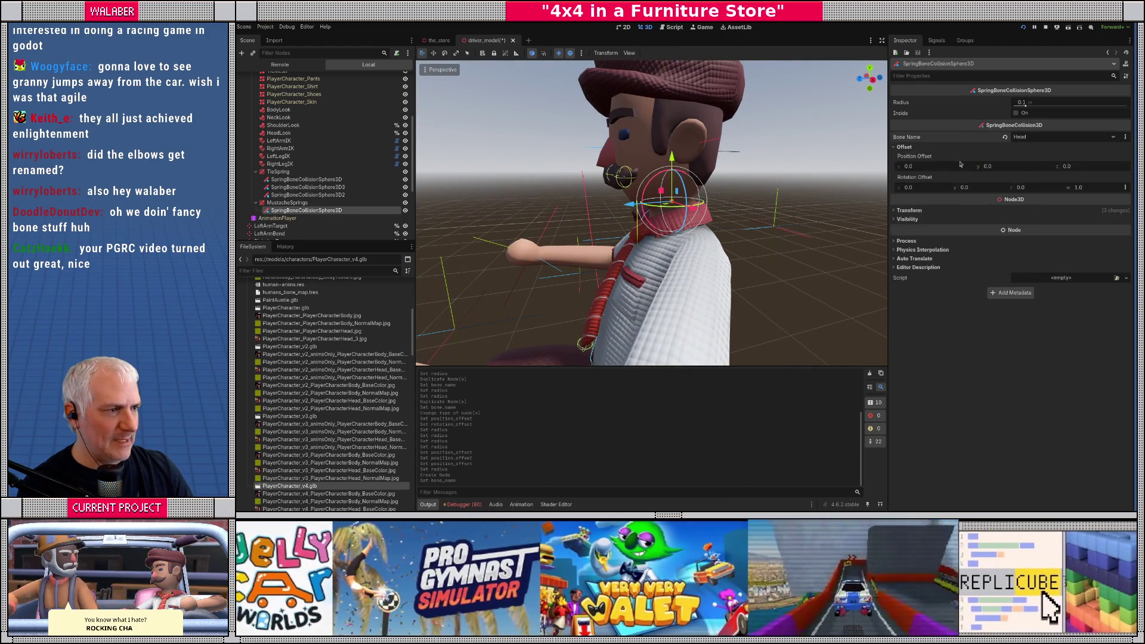
pyautogui.moveTo(1004, 169); pyautogui.dragTo(1024, 168)
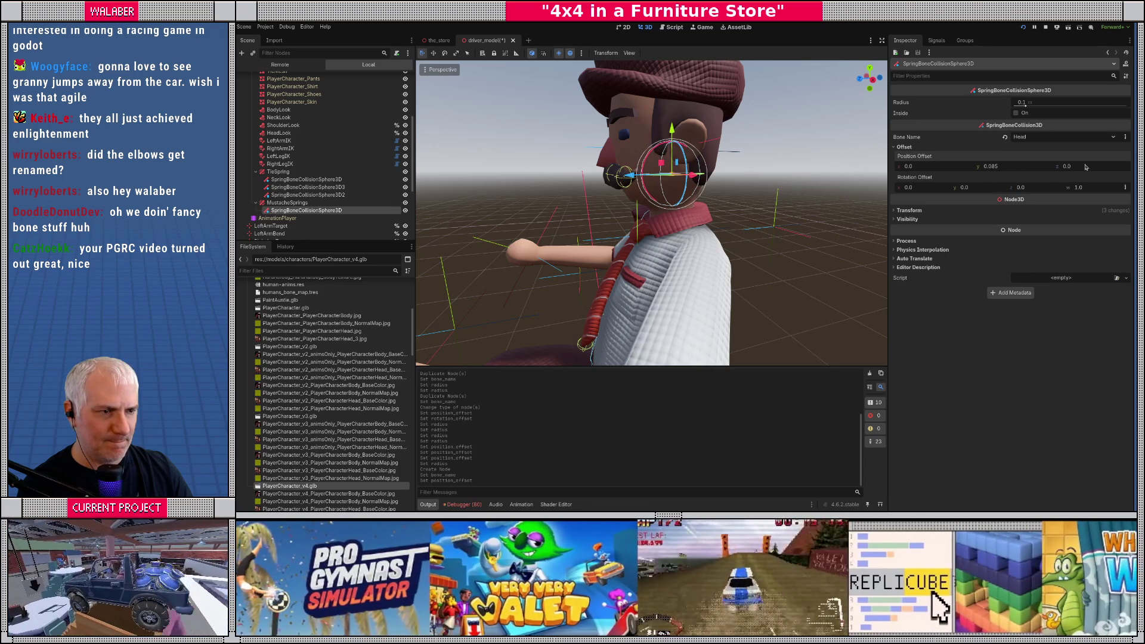
pyautogui.moveTo(1086, 167); pyautogui.dragTo(1099, 167)
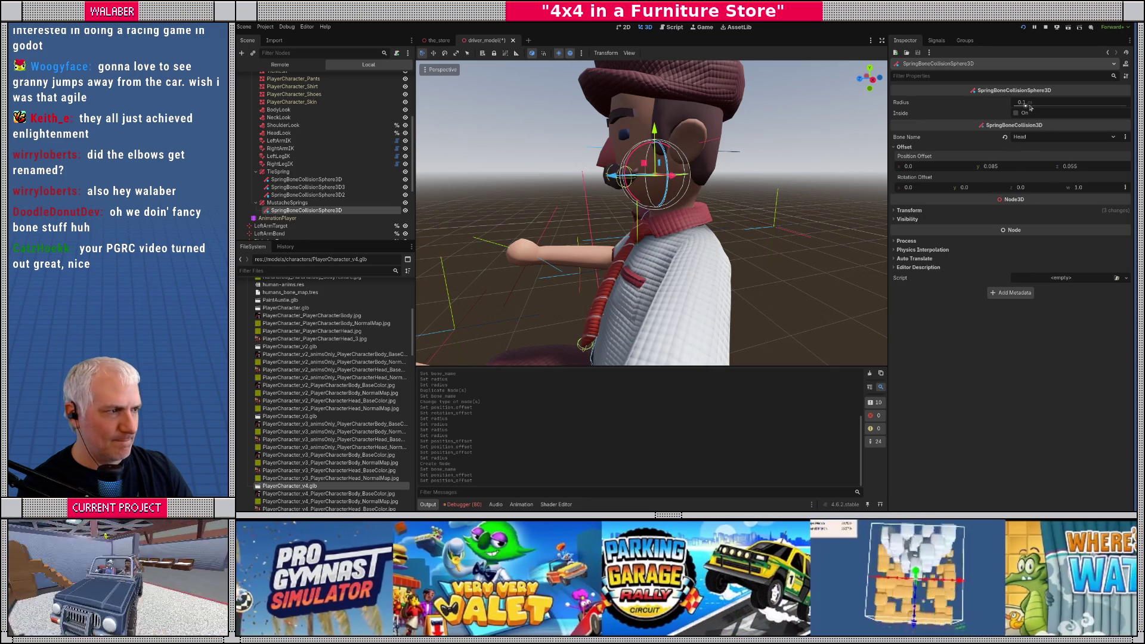
pyautogui.moveTo(1030, 107); pyautogui.dragTo(1020, 103)
pyautogui.moveTo(596, 179)
pyautogui.mouseDown()
pyautogui.moveTo(652, 187)
pyautogui.moveTo(603, 183)
pyautogui.mouseUp()
# Step: Refine the head sphere to a 0.114 Y offset and 0.119 radius, checking side and front views
pyautogui.scroll(2, 652, 188)
pyautogui.scroll(1, 603, 184)
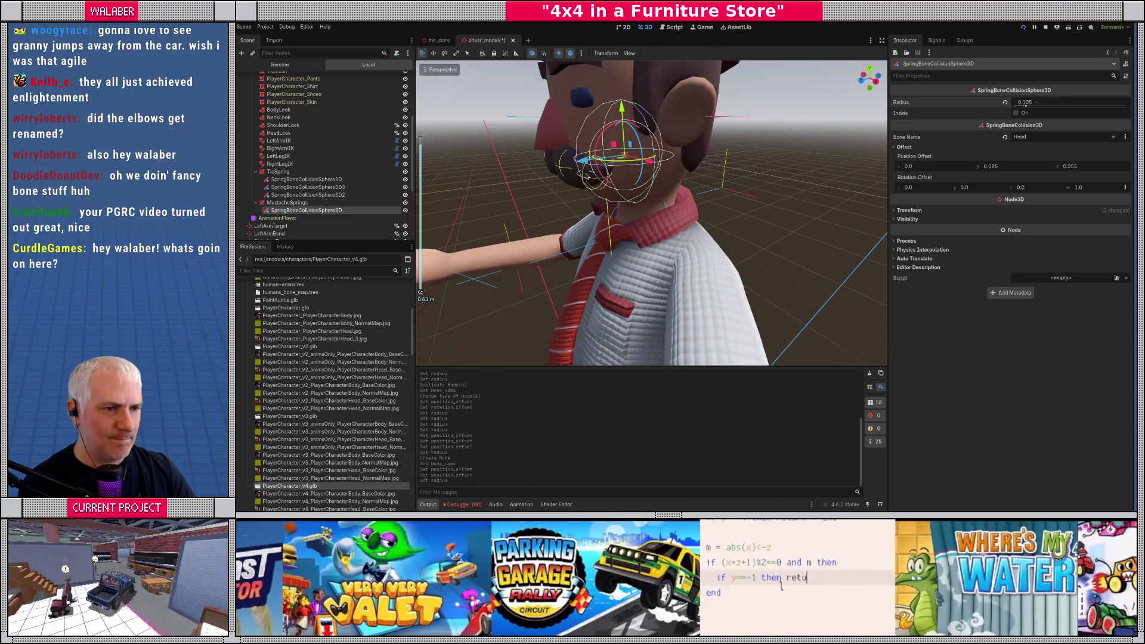
pyautogui.press('KP_3')
pyautogui.scroll(8, 588, 176)
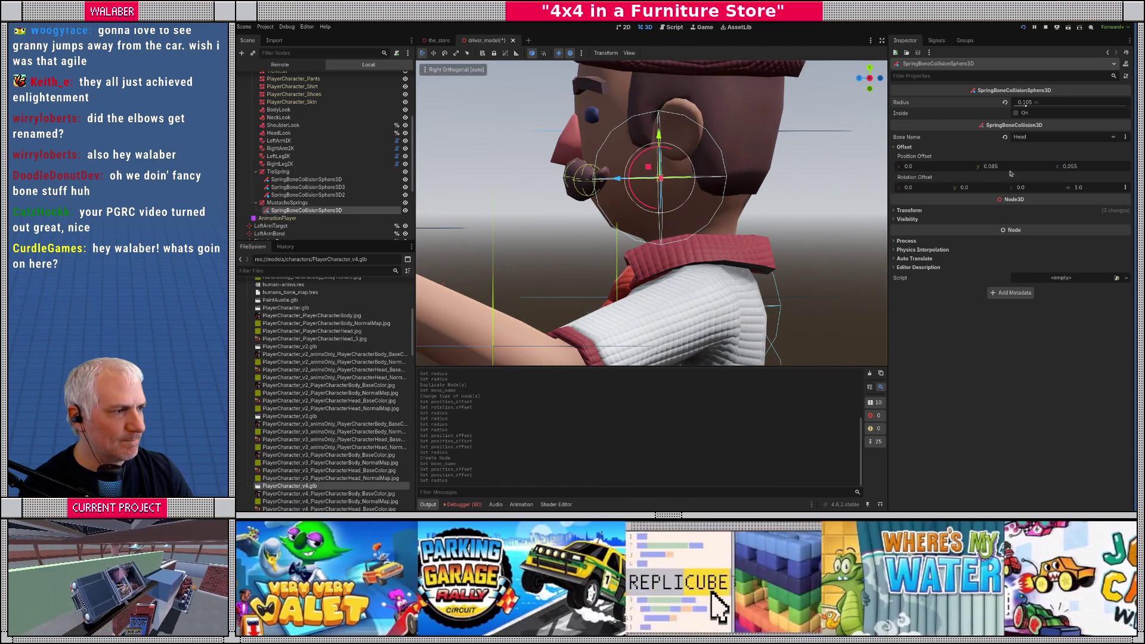
pyautogui.moveTo(1014, 166); pyautogui.dragTo(1037, 166)
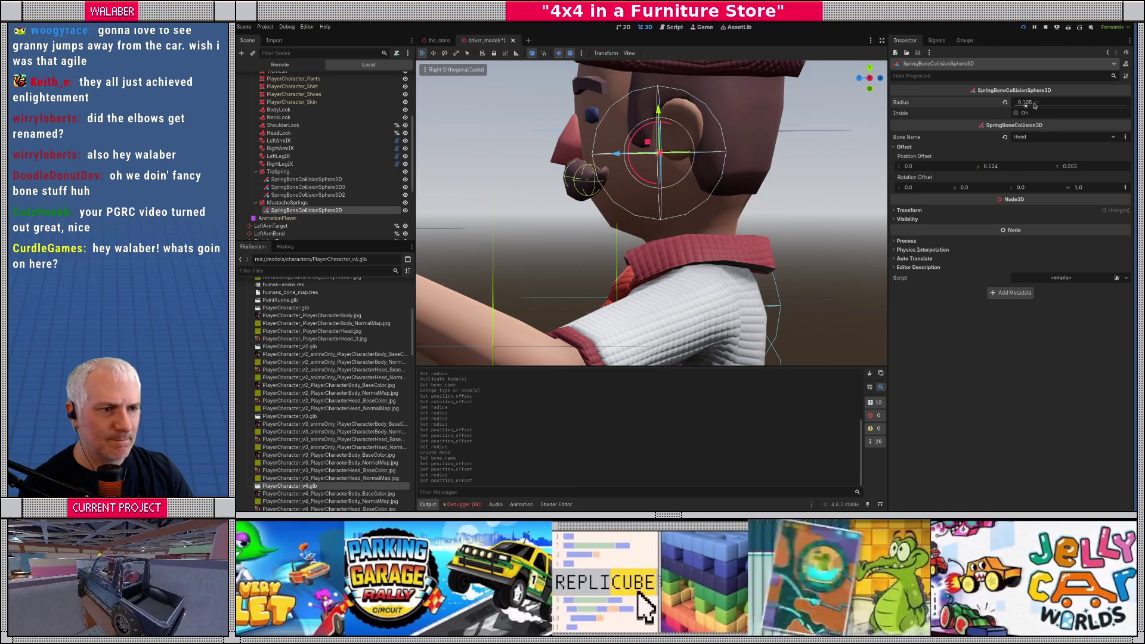
pyautogui.moveTo(1024, 103); pyautogui.dragTo(1032, 102)
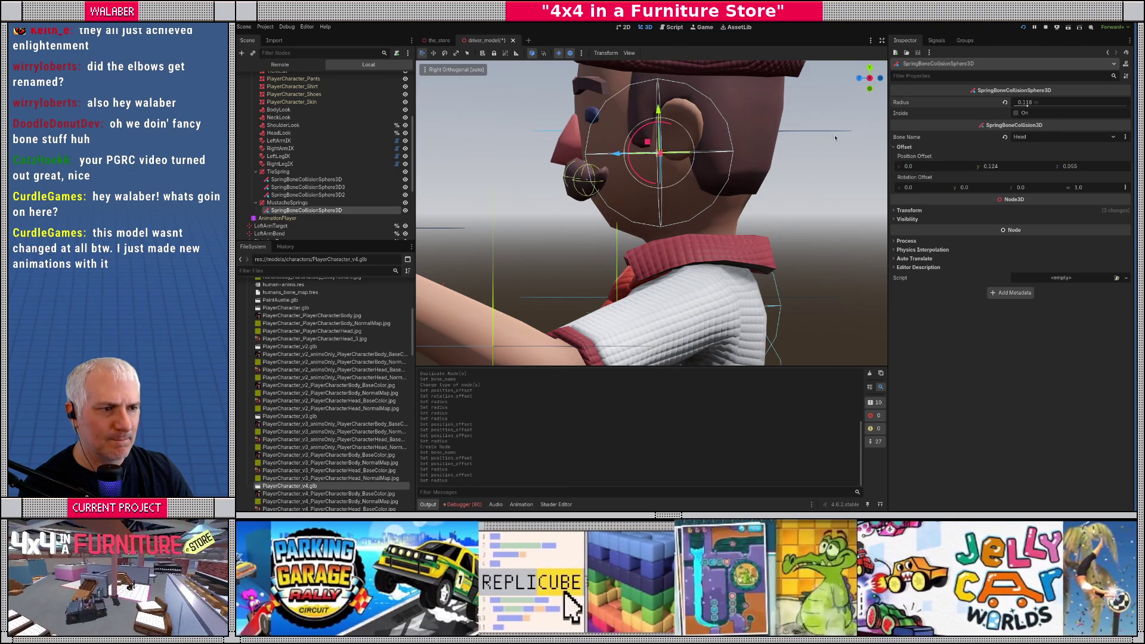
pyautogui.press('KP_1')
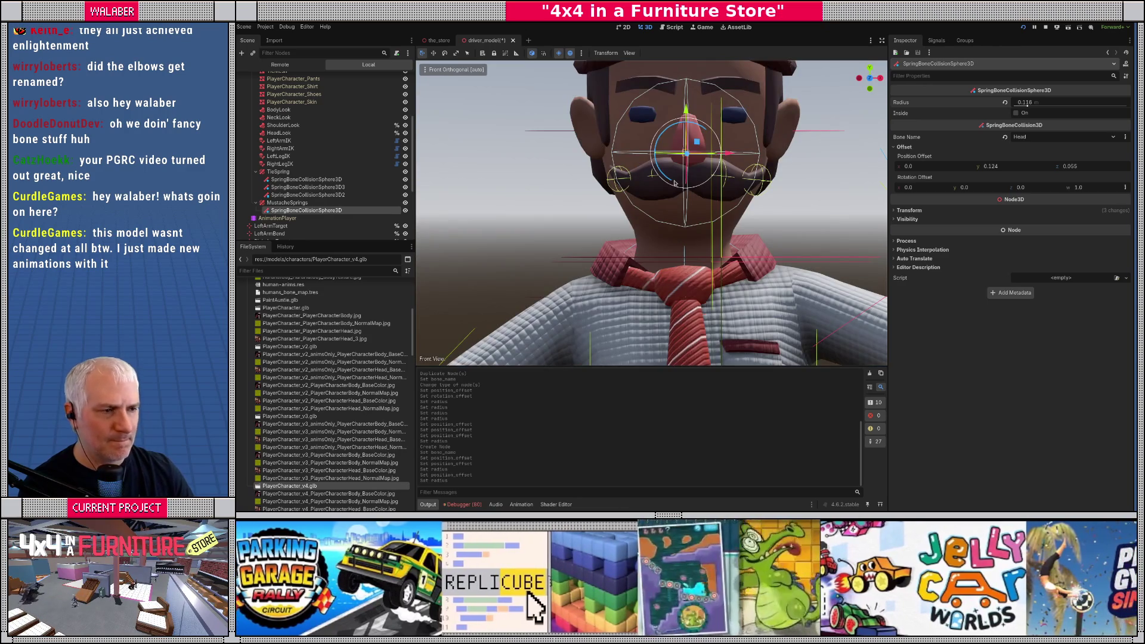
pyautogui.moveTo(674, 183)
pyautogui.mouseDown()
pyautogui.moveTo(874, 249)
pyautogui.moveTo(652, 204)
pyautogui.mouseUp()
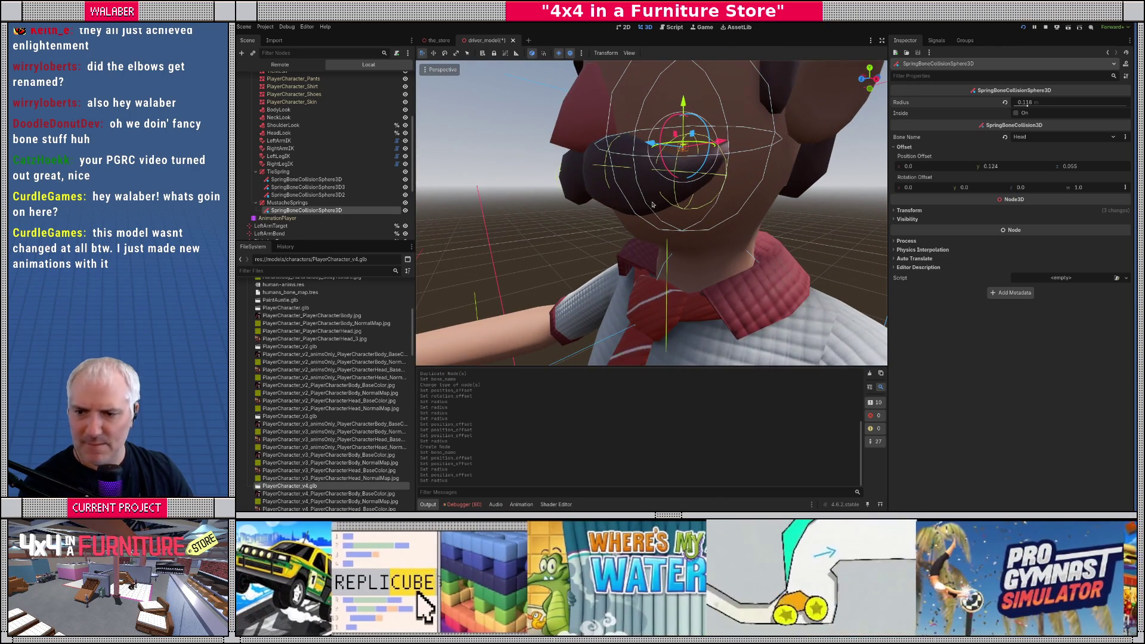
pyautogui.scroll(-6, 653, 205)
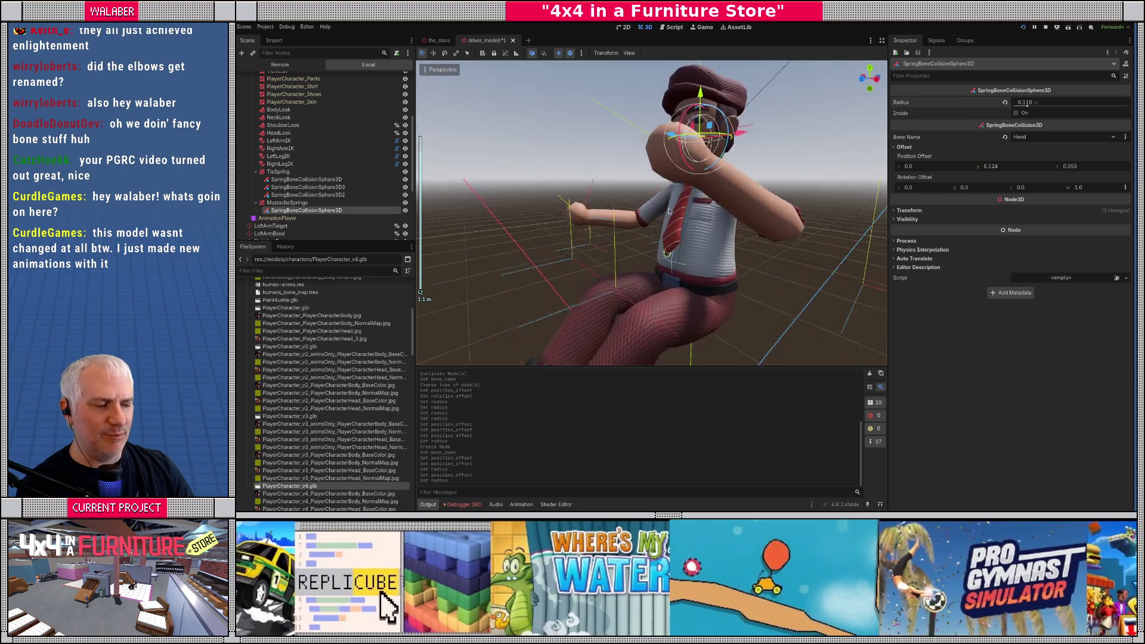
pyautogui.moveTo(669, 210); pyautogui.dragTo(676, 219)
pyautogui.scroll(5, 405, 152)
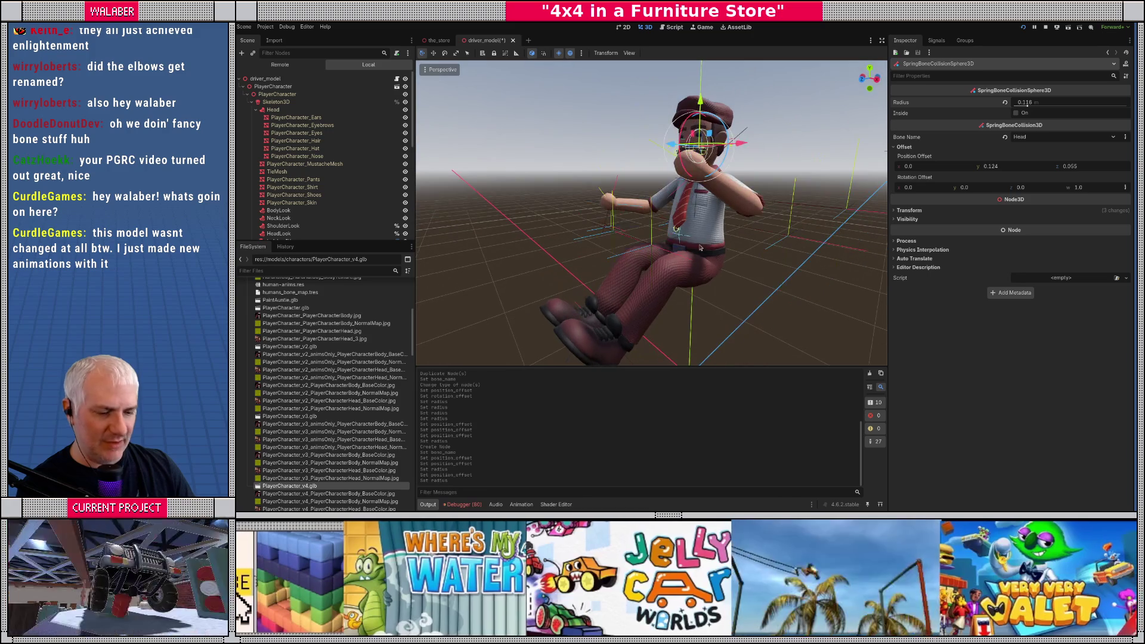
# Step: Save driver_model, playtest the game in the showroom, then stop it
pyautogui.hotkey('ctrl', 's')
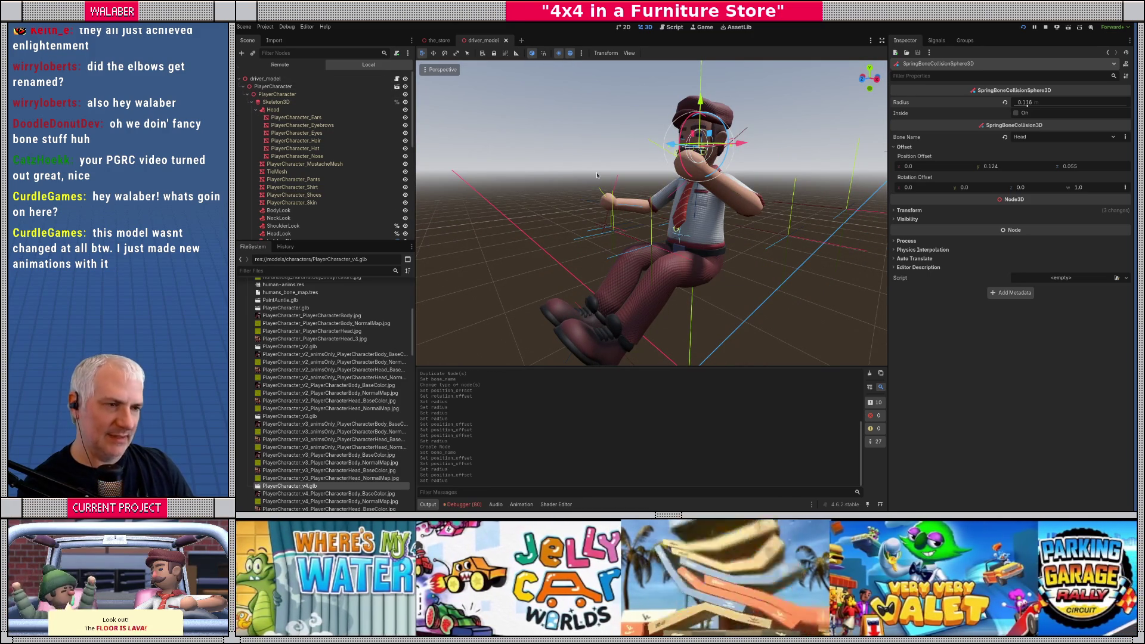
pyautogui.press('F5')
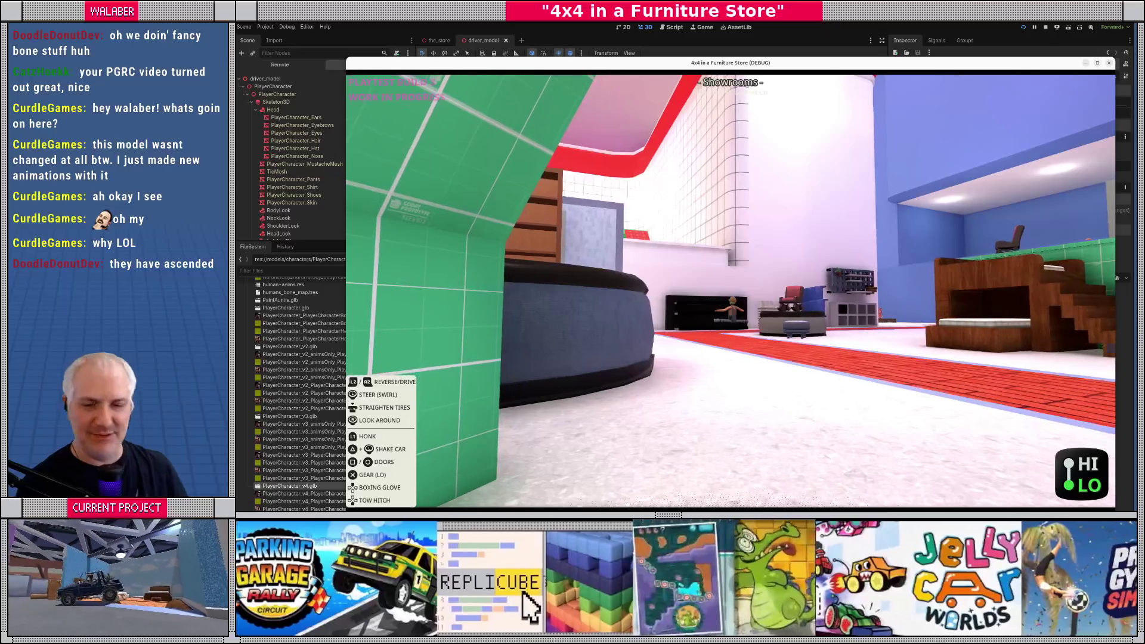
pyautogui.press('Tab')
pyautogui.press('F8')
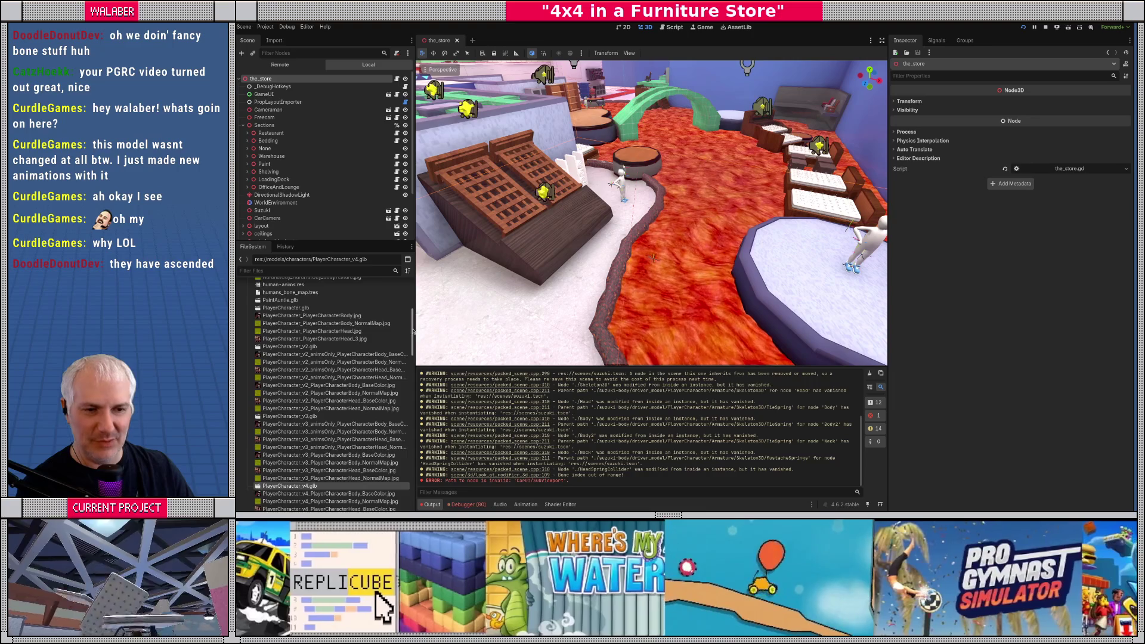
# Step: Open poofball_lady.tscn via the 'poof' file filter and select its AnimationPlayer
pyautogui.scroll(3, 405, 322)
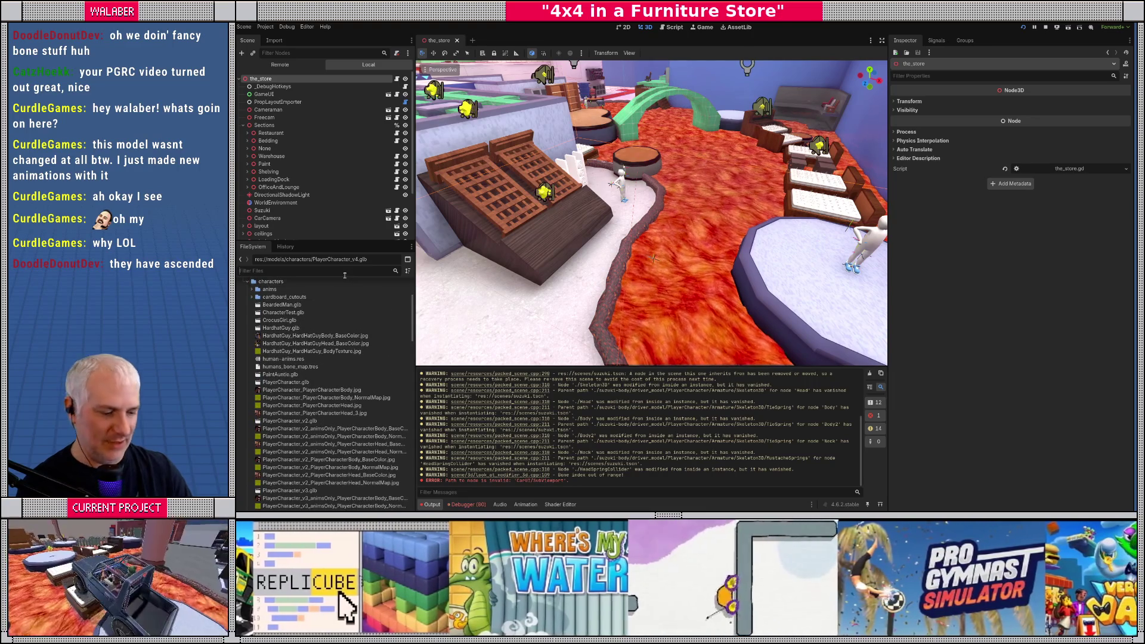
pyautogui.click(344, 272)
pyautogui.write('poof')
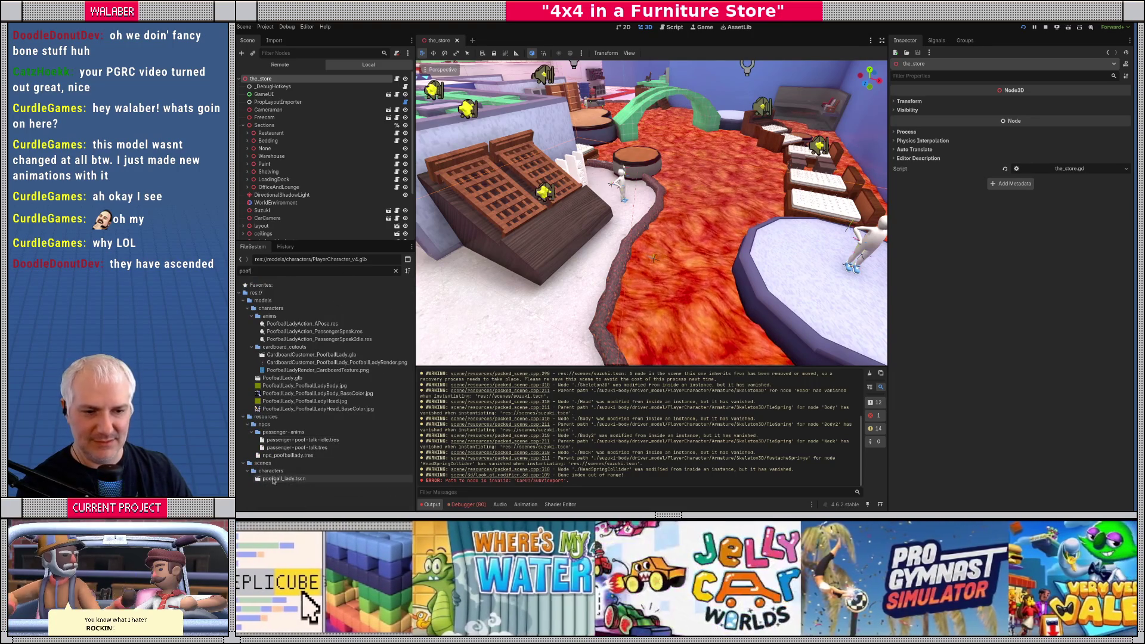
pyautogui.doubleClick(273, 480)
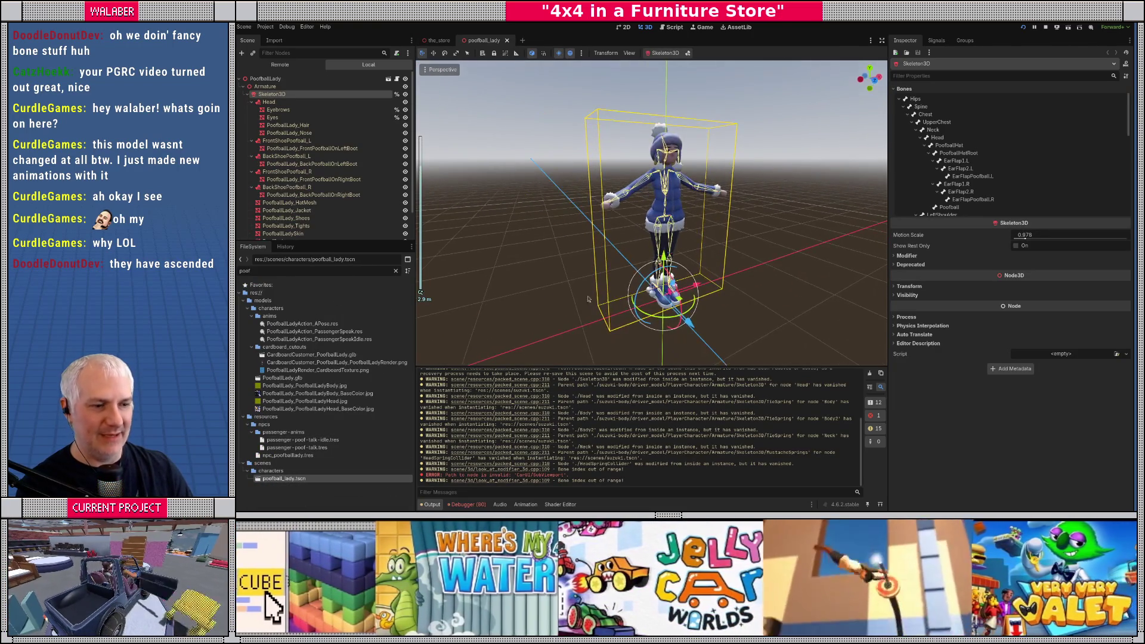
pyautogui.scroll(-2, 298, 233)
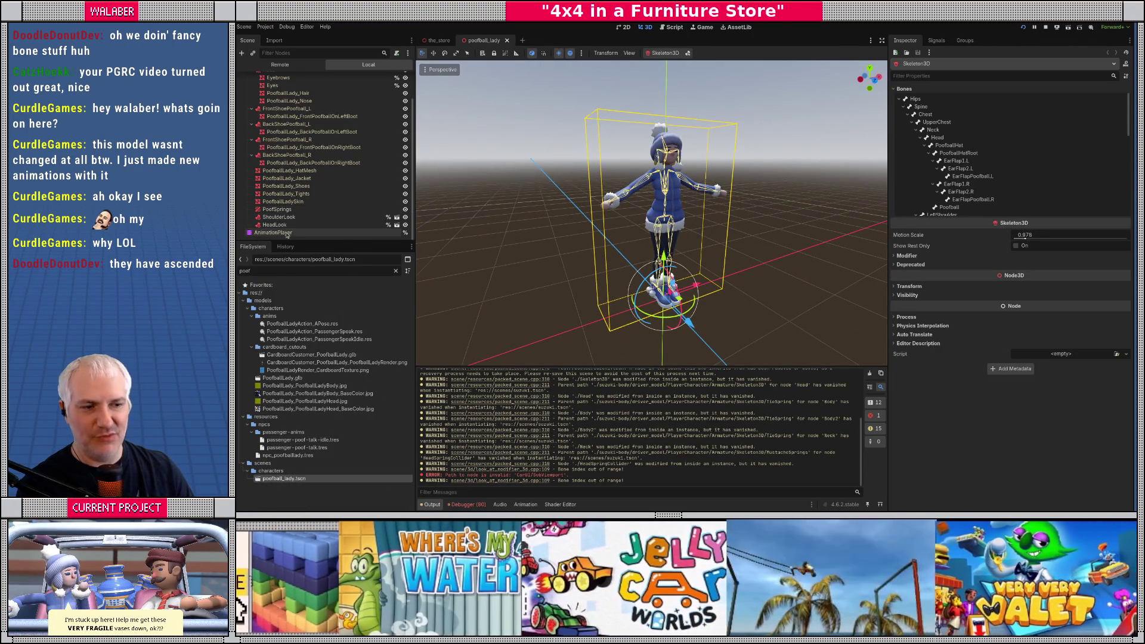
pyautogui.click(273, 233)
# Step: Preview human-anims/PlayerCharacterAction_Idle on Poofball Lady, then clear the file filter
pyautogui.moveTo(612, 369); pyautogui.dragTo(605, 287)
pyautogui.click(604, 294)
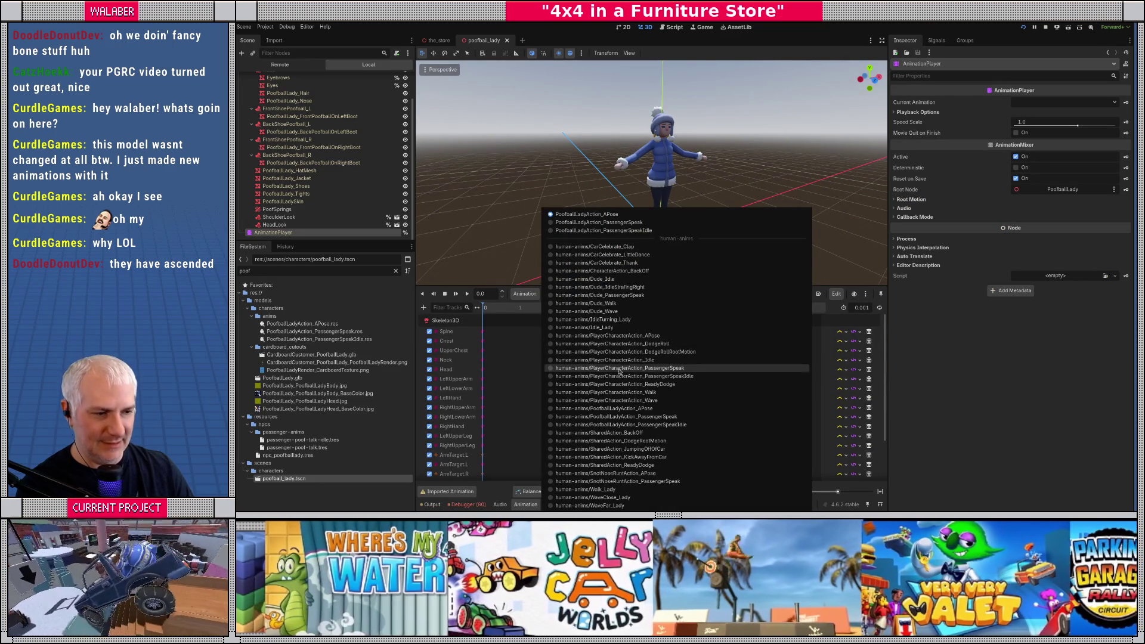
pyautogui.click(633, 360)
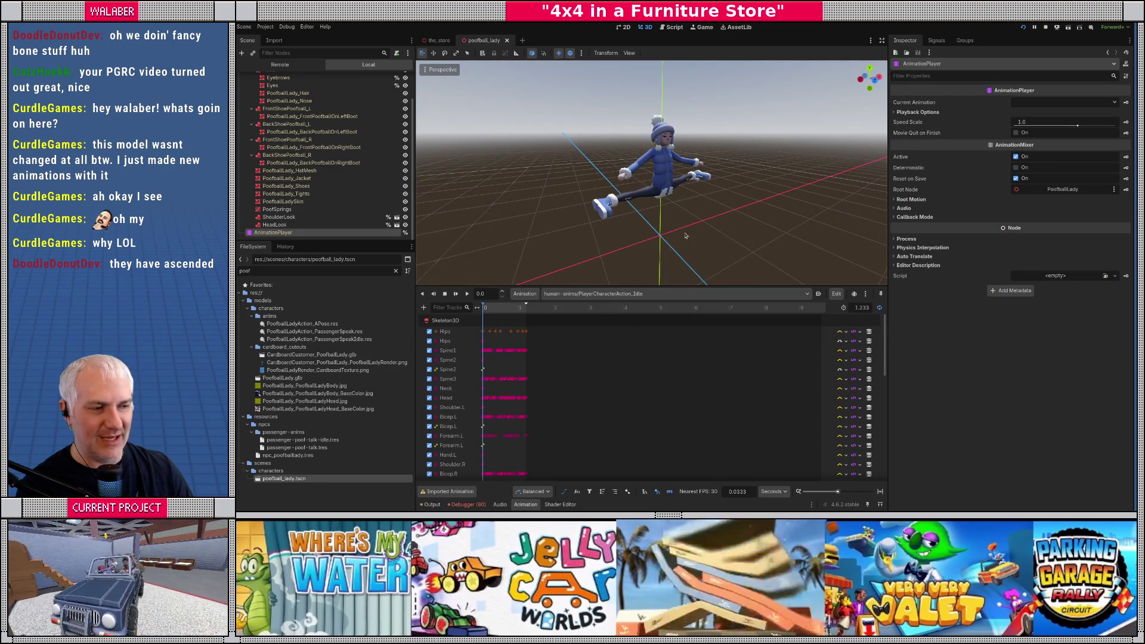
pyautogui.moveTo(596, 219)
pyautogui.mouseDown()
pyautogui.moveTo(524, 223)
pyautogui.moveTo(588, 212)
pyautogui.moveTo(787, 227)
pyautogui.moveTo(612, 227)
pyautogui.moveTo(676, 230)
pyautogui.mouseUp()
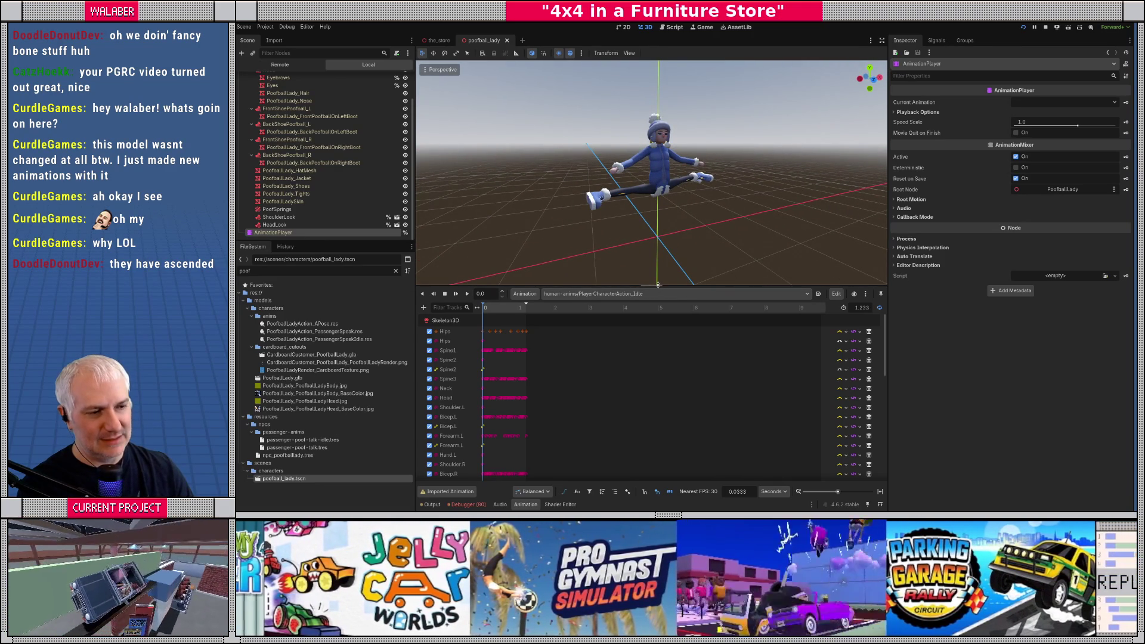
pyautogui.click(395, 271)
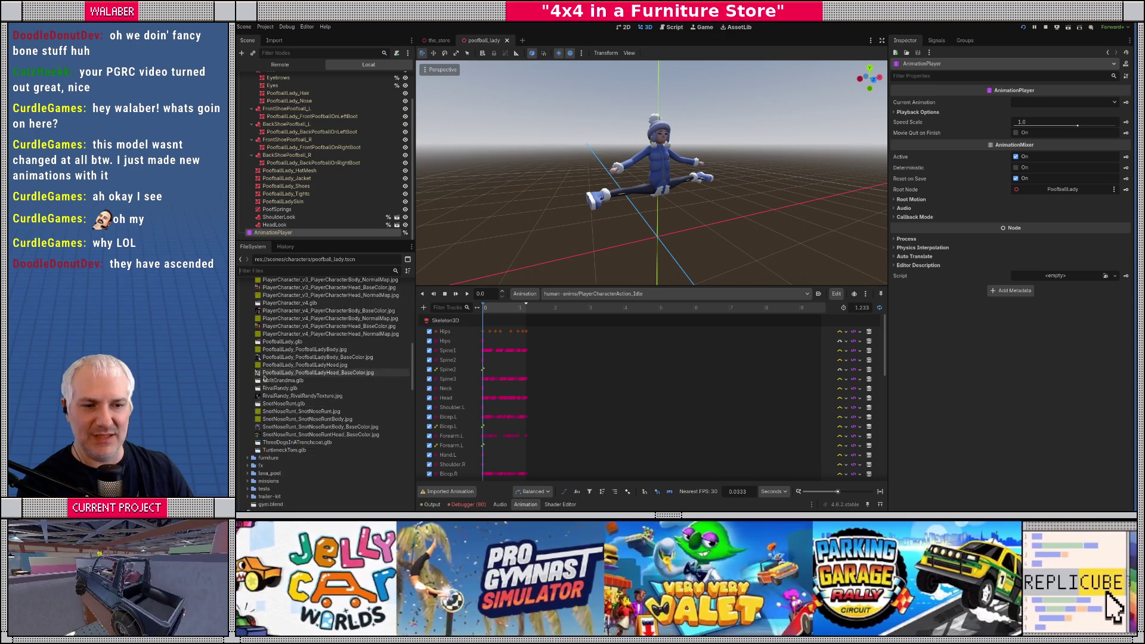
pyautogui.scroll(10, 280, 334)
# Step: Reimport PlayerCharacter.glb with bone map humans_bone_map.tres and skeleton name Skeleton3D
pyautogui.doubleClick(285, 295)
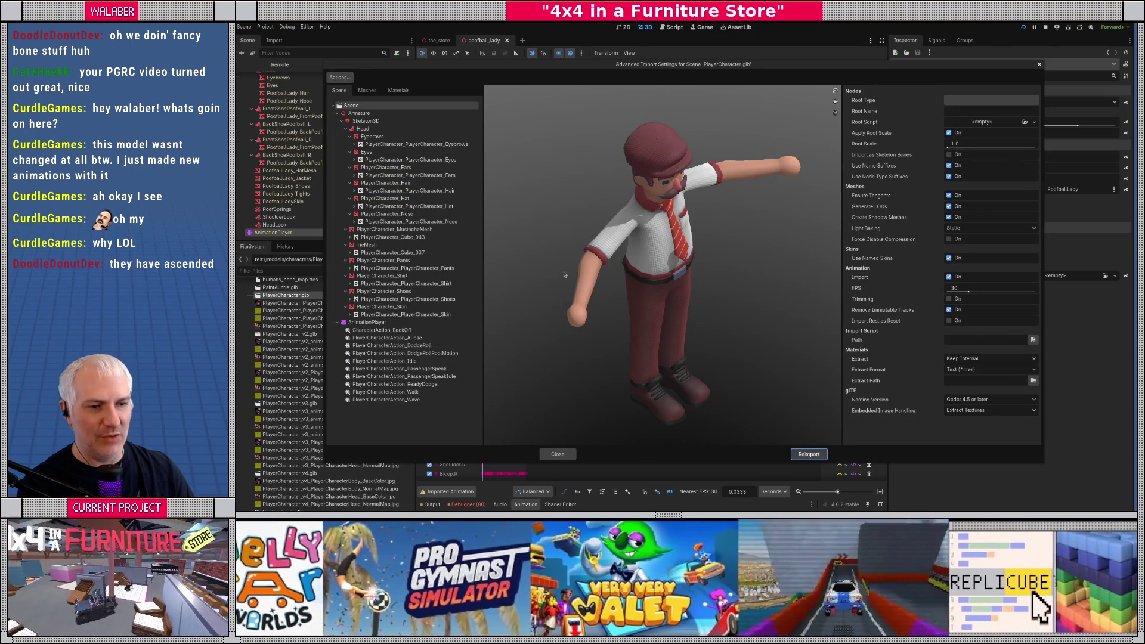
pyautogui.moveTo(637, 269); pyautogui.dragTo(590, 239)
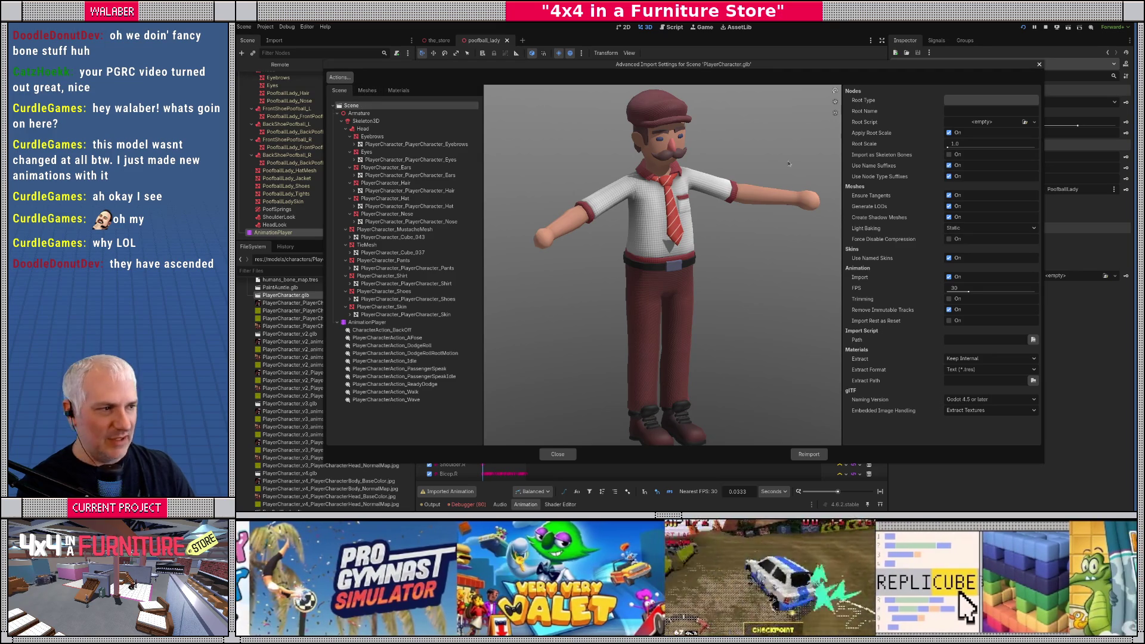
pyautogui.click(356, 121)
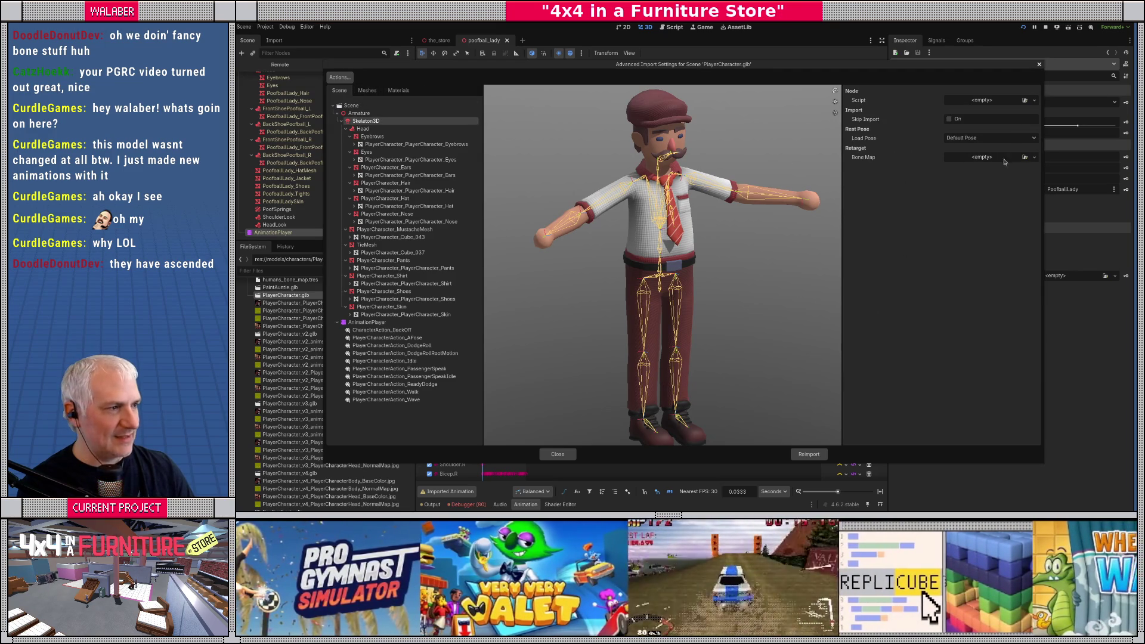
pyautogui.click(1025, 157)
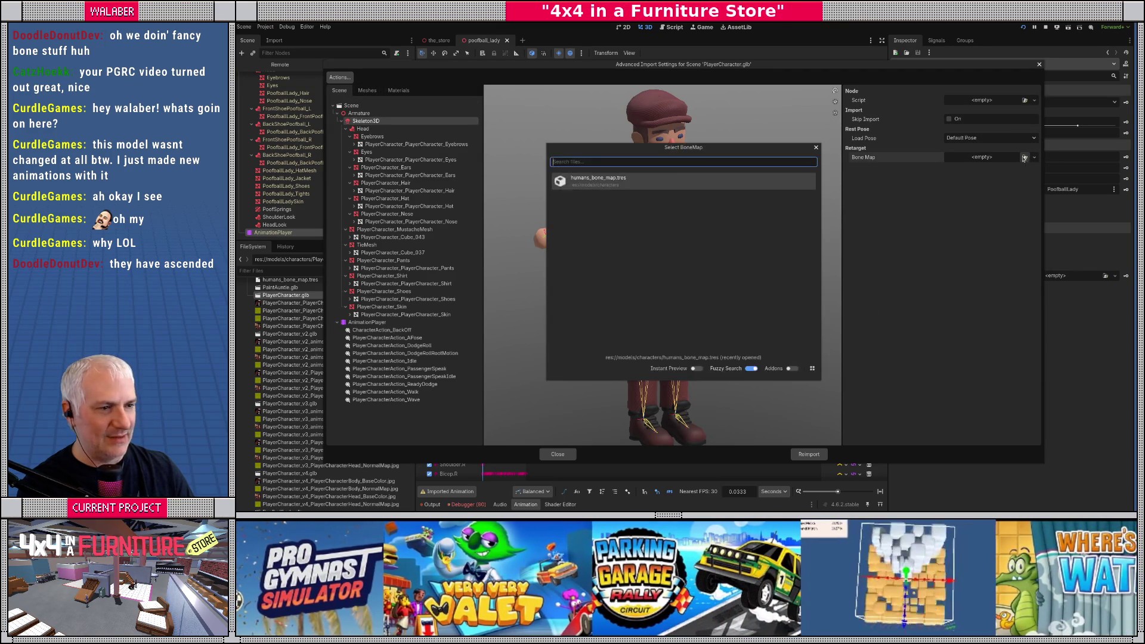
pyautogui.click(608, 177)
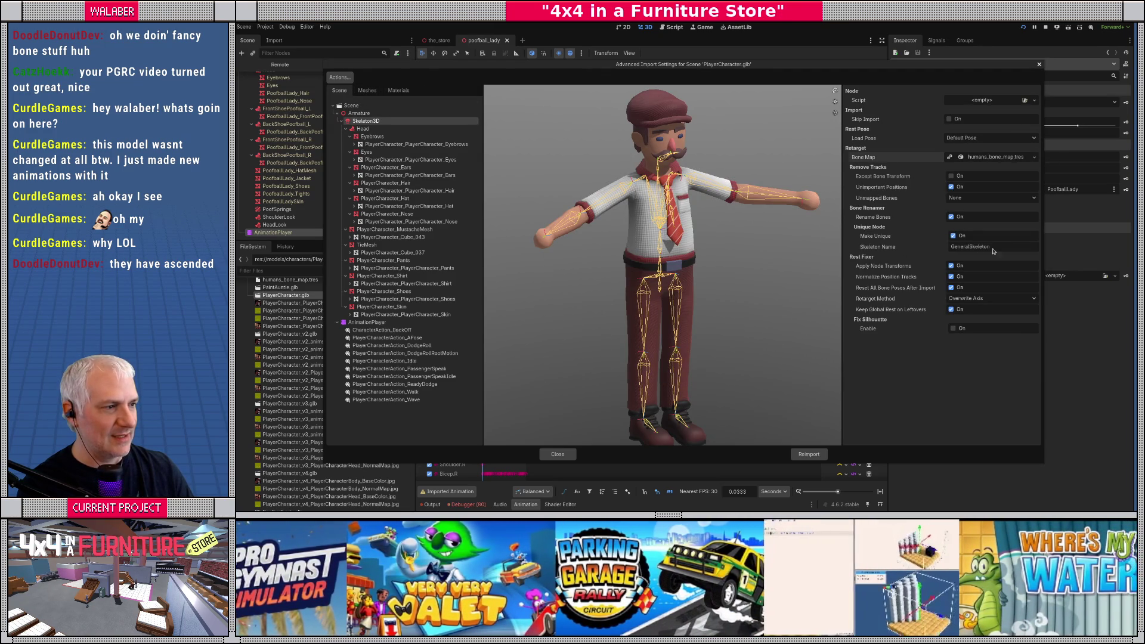
pyautogui.click(993, 249)
pyautogui.write('Skele')
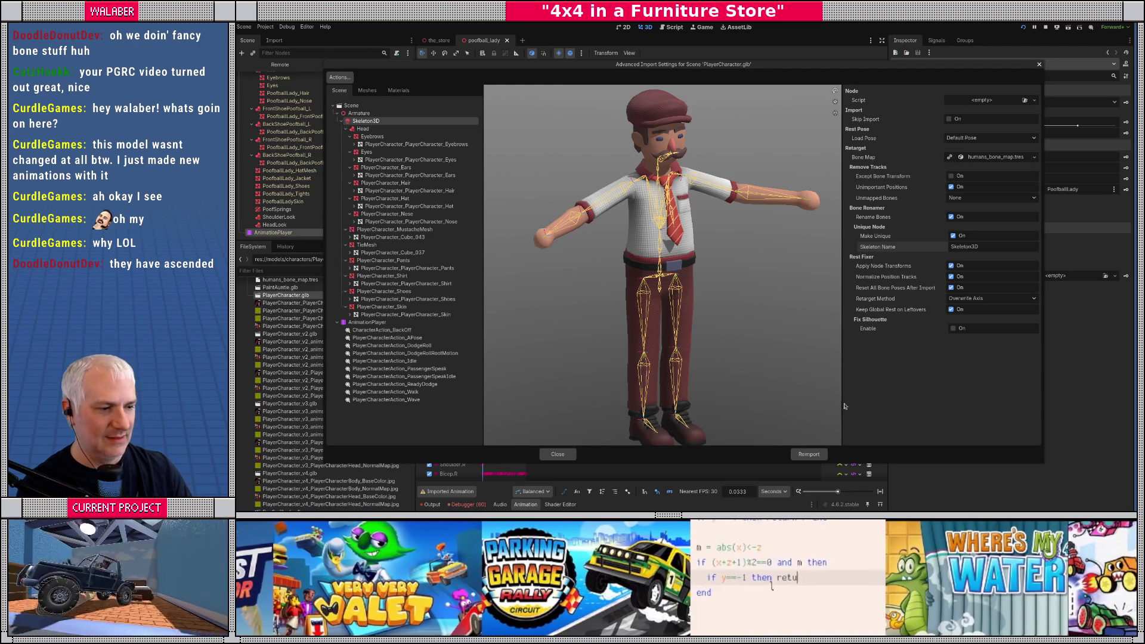
pyautogui.click(807, 454)
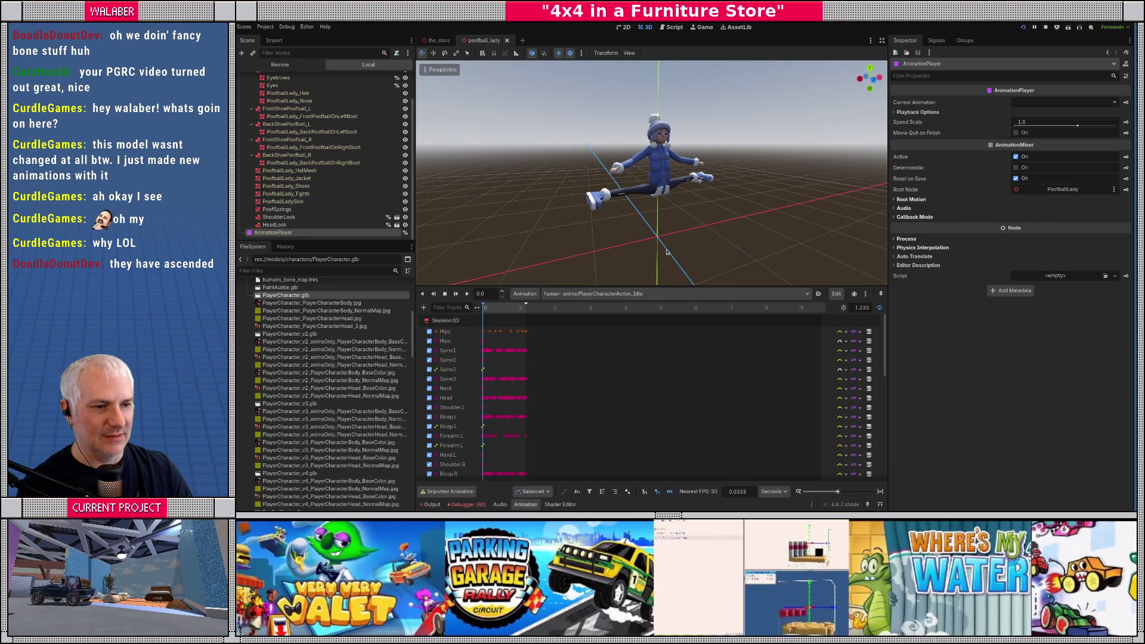
# Step: Try IdleTurning_Lady, then switch back to human-anims/PlayerCharacterAction_Idle and play it
pyautogui.click(575, 294)
pyautogui.click(574, 304)
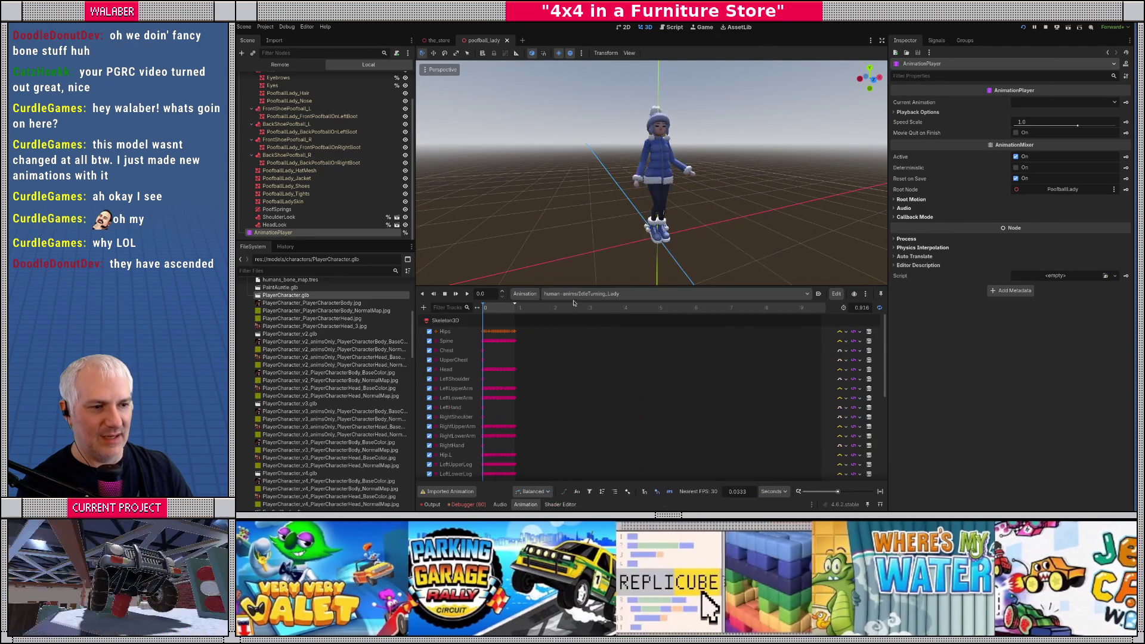
pyautogui.click(574, 295)
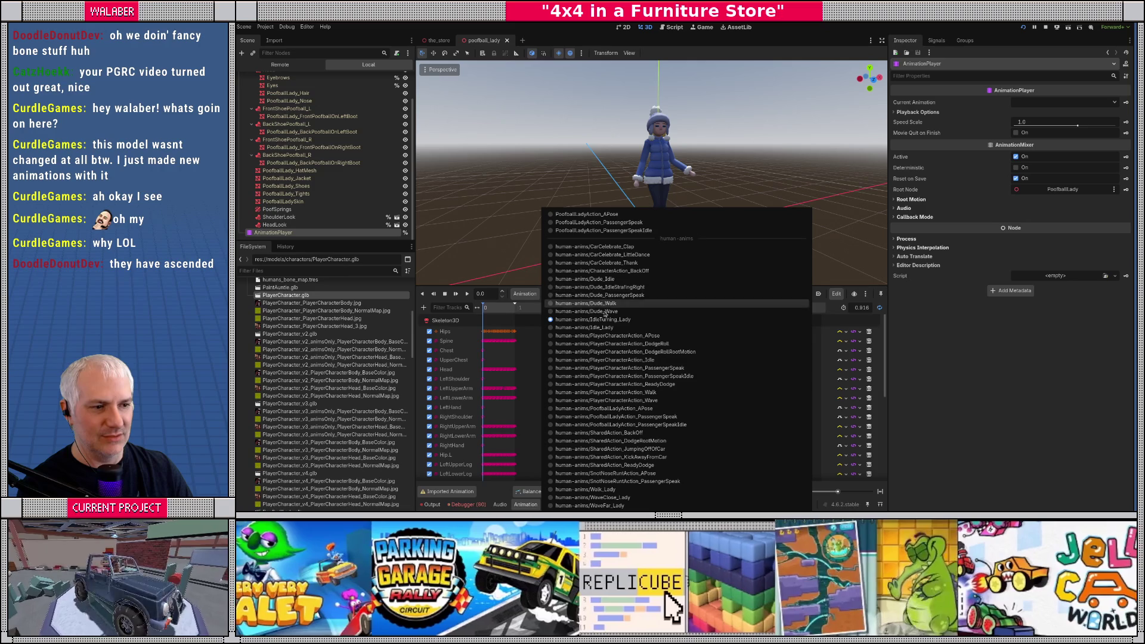
pyautogui.click(605, 360)
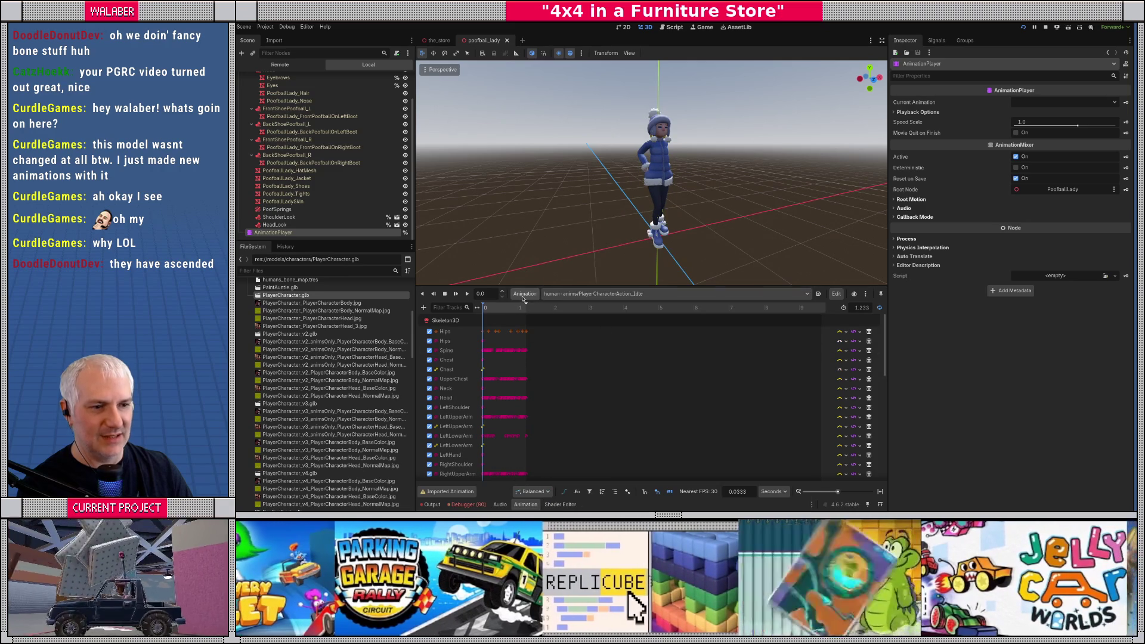
pyautogui.click(467, 293)
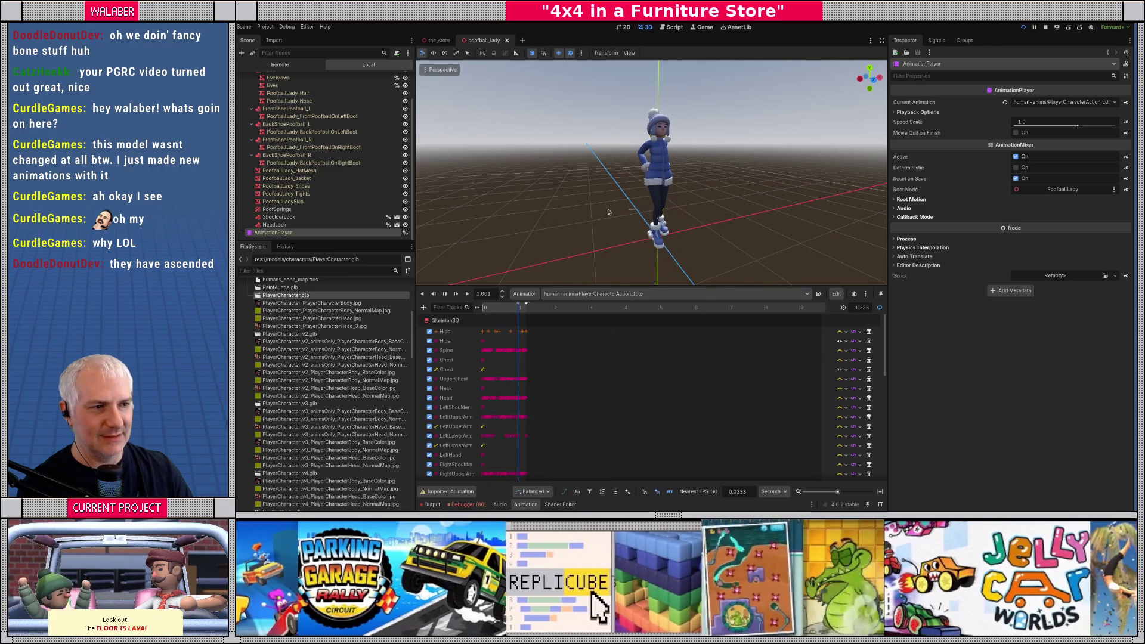
pyautogui.click(609, 212)
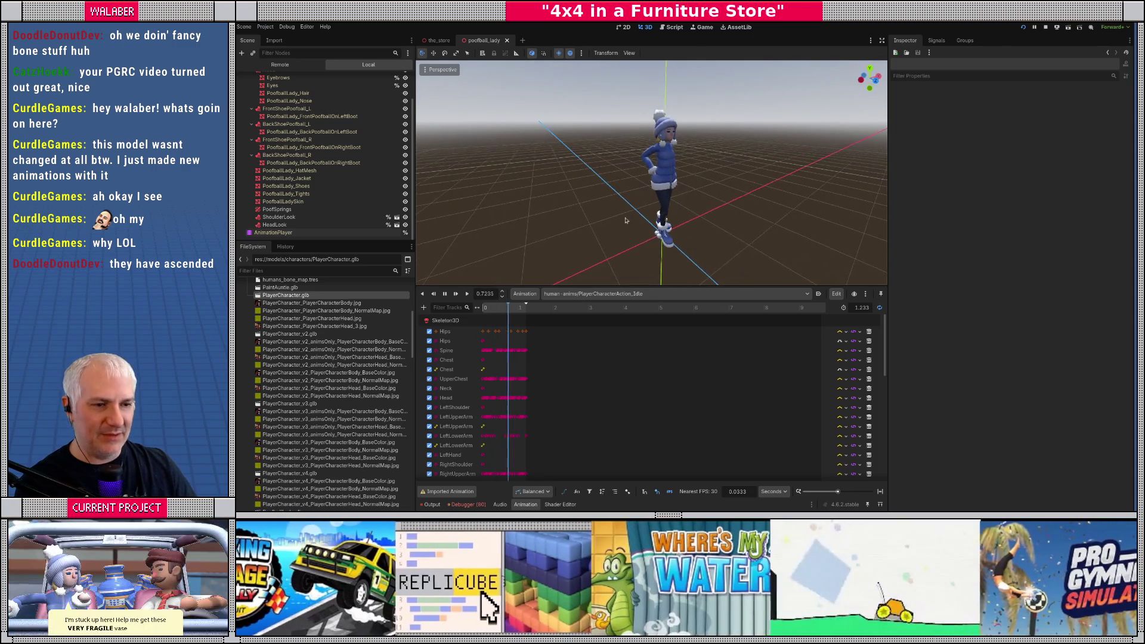
pyautogui.scroll(2, 298, 155)
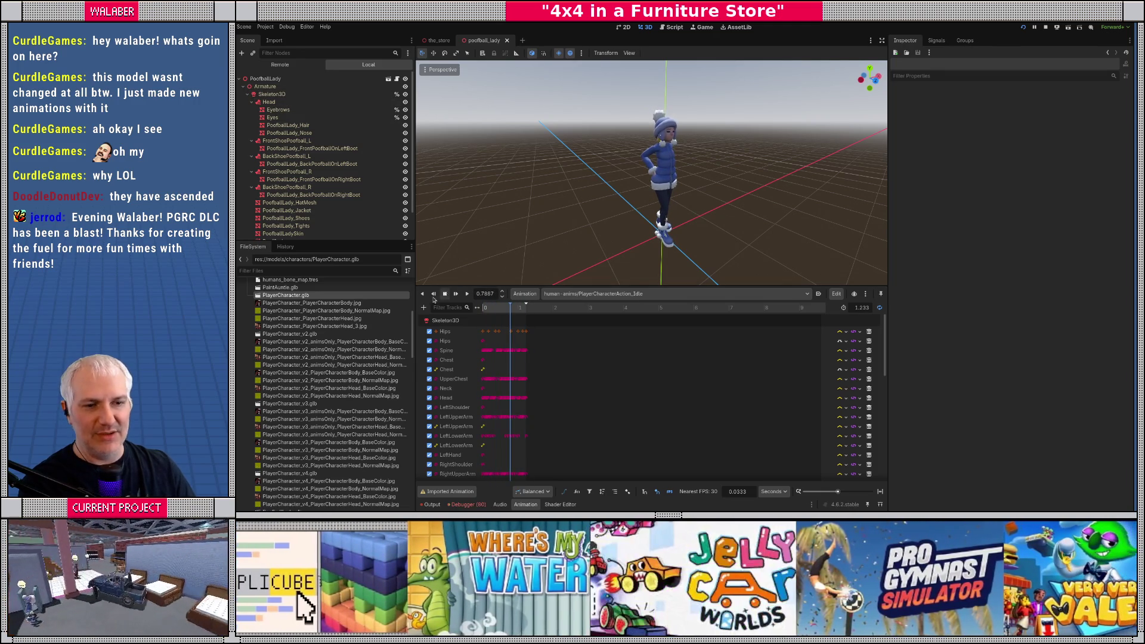
pyautogui.scroll(-6, 310, 387)
# Step: Inspect TurtleneckTom.glb's Skeleton3D import settings and its humans_bone_map.tres bone map, orbiting the preview
pyautogui.click(283, 451)
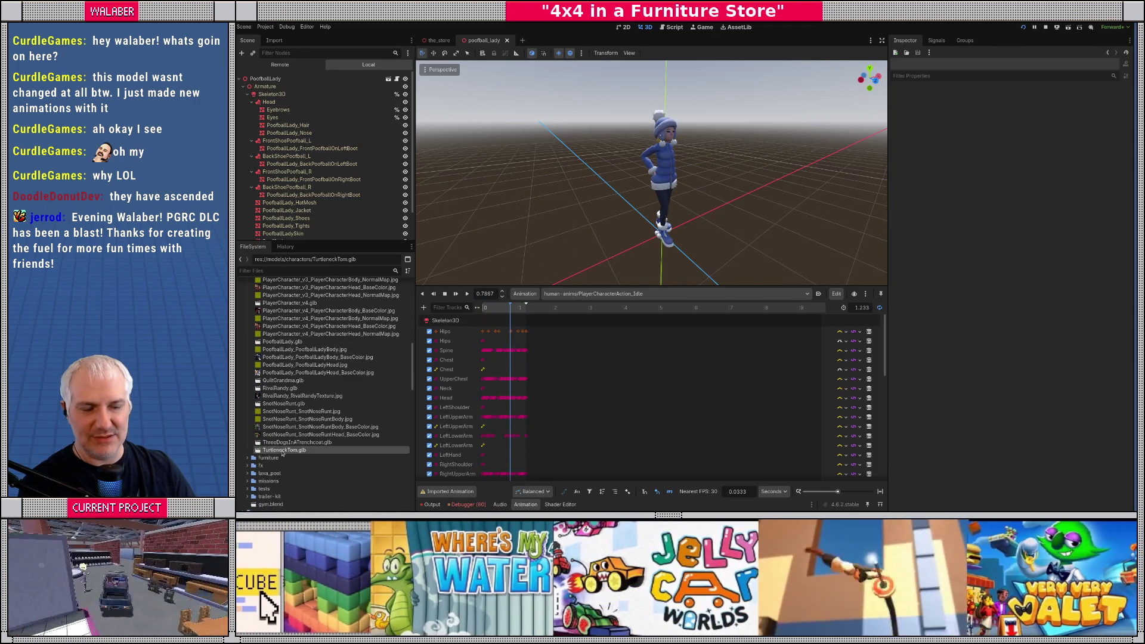
pyautogui.doubleClick(282, 451)
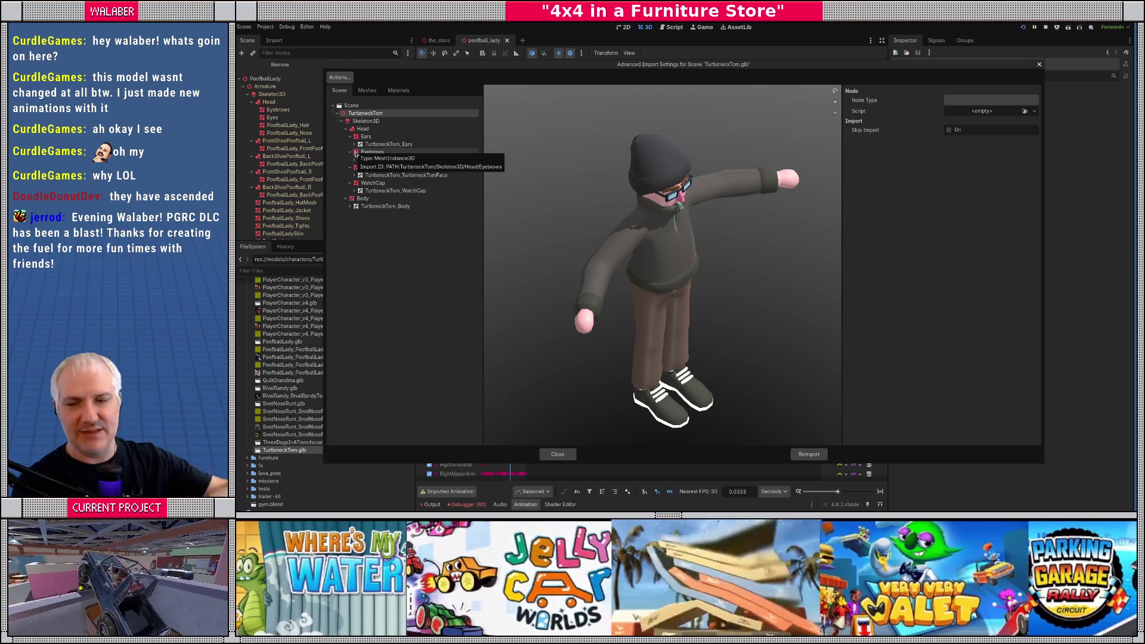
pyautogui.click(363, 121)
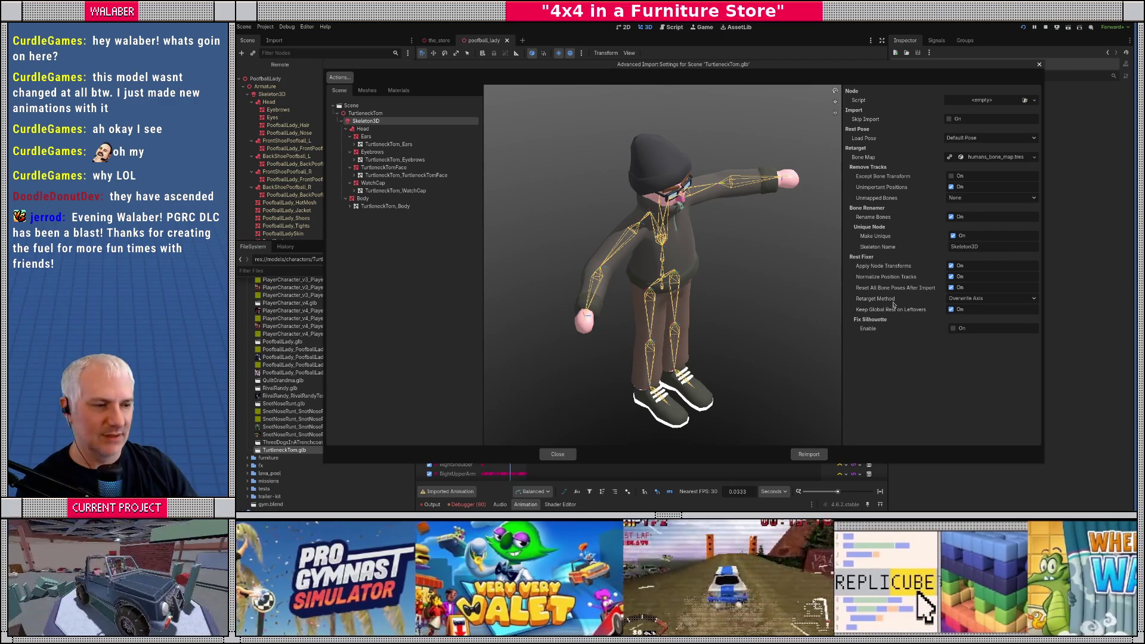
pyautogui.moveTo(649, 284)
pyautogui.mouseDown()
pyautogui.moveTo(672, 227)
pyautogui.moveTo(631, 232)
pyautogui.mouseUp()
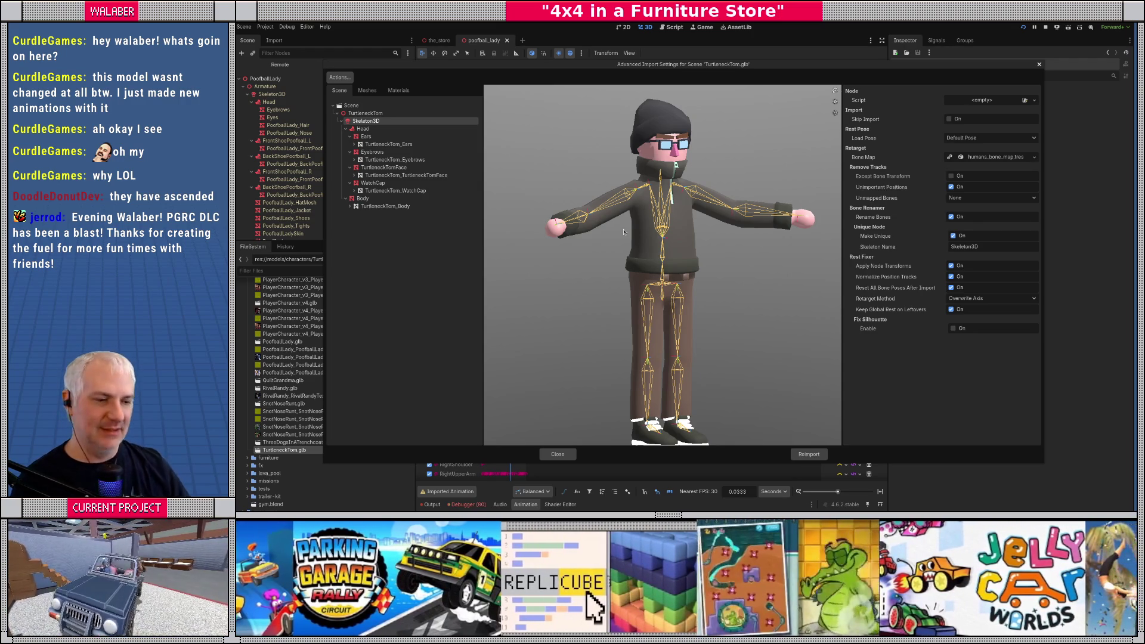
# Step: Close the TurtleneckTom import settings and enlarge the 3D view above the animation tracks
pyautogui.click(560, 455)
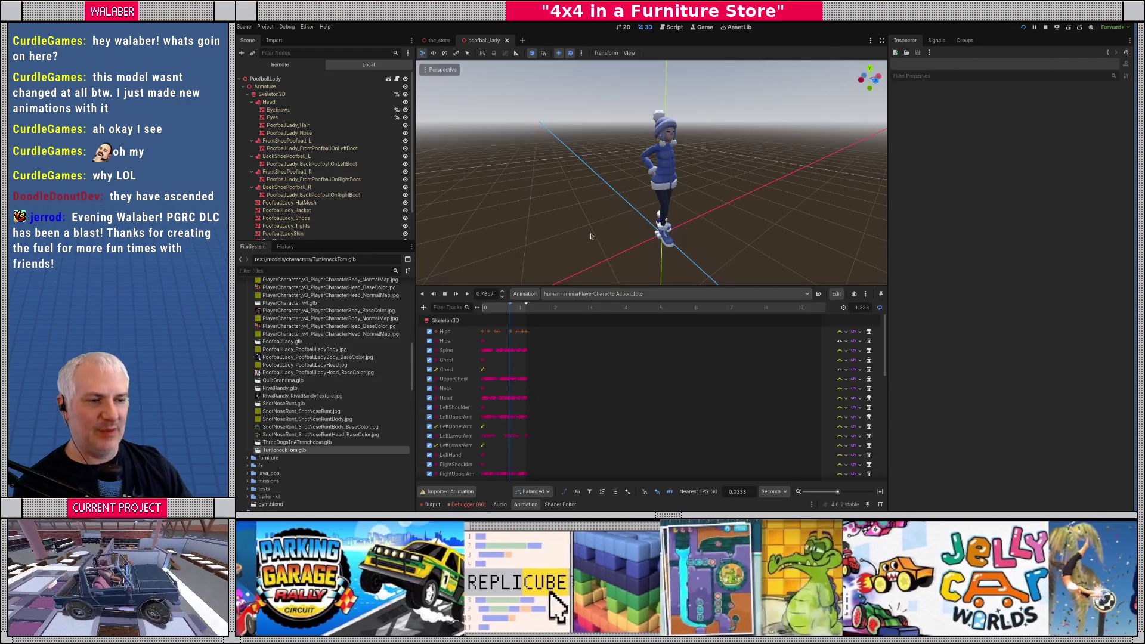
pyautogui.moveTo(630, 220); pyautogui.dragTo(648, 182)
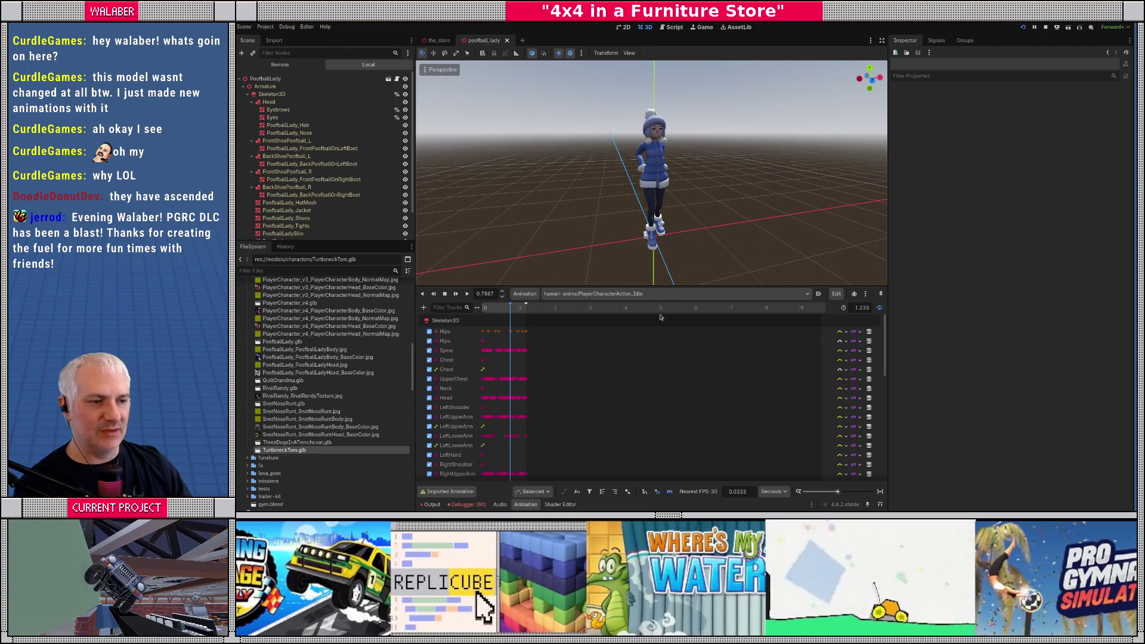
pyautogui.moveTo(672, 283); pyautogui.dragTo(672, 342)
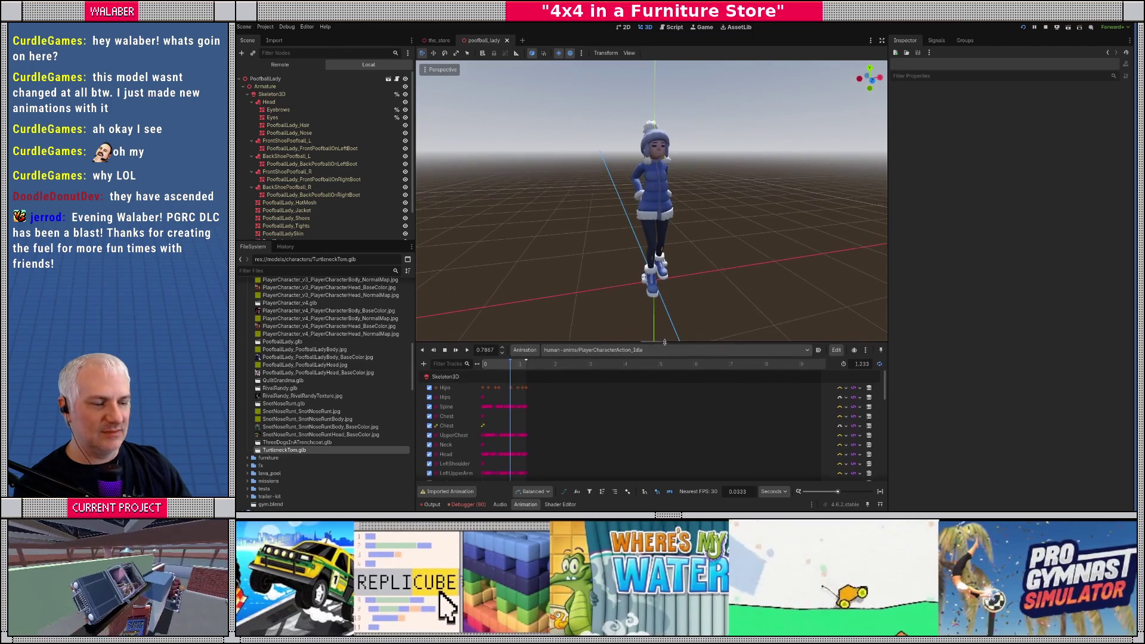
pyautogui.scroll(3, 515, 166)
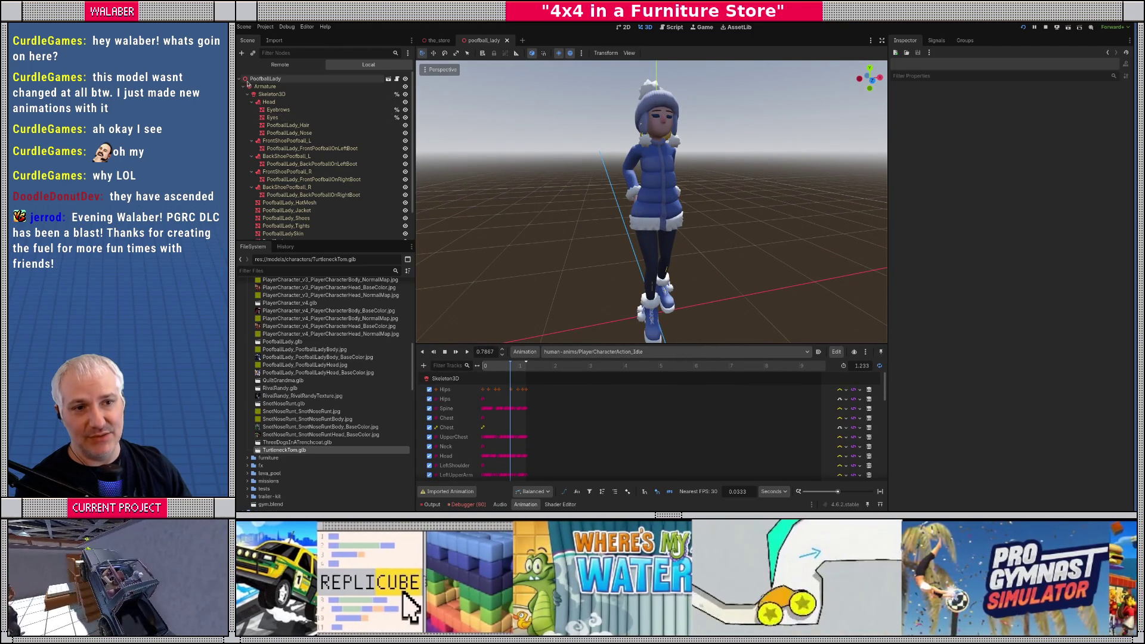
# Step: Select the PoofballLady root node and load resources/npcs/npc_poofballlady.tres into the Inspector
pyautogui.click(239, 79)
pyautogui.click(263, 80)
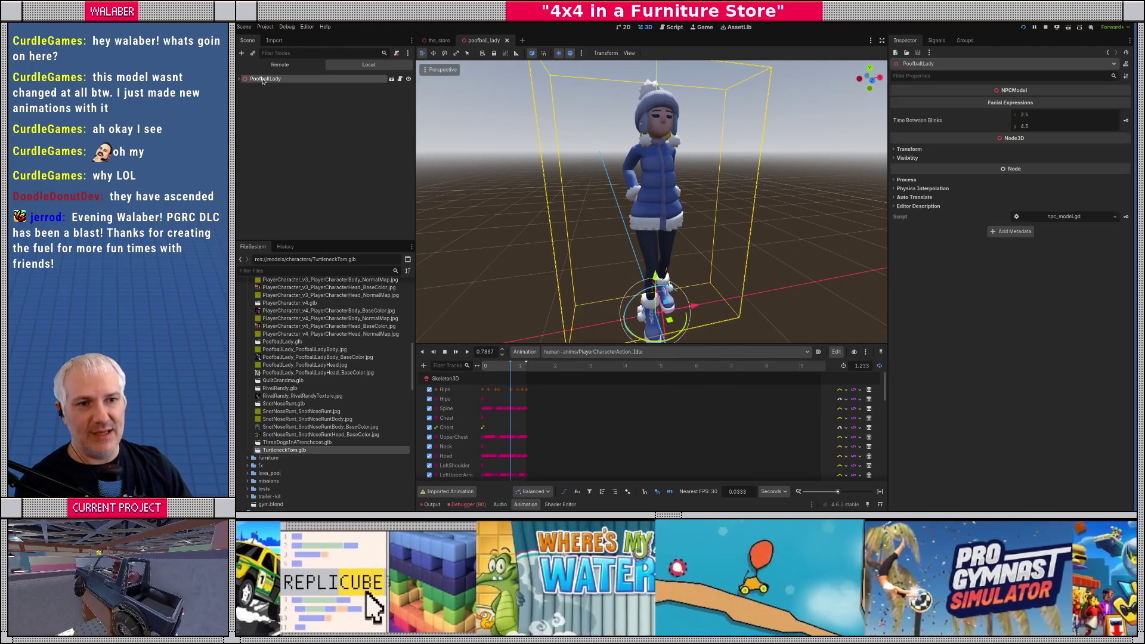
pyautogui.scroll(10, 322, 366)
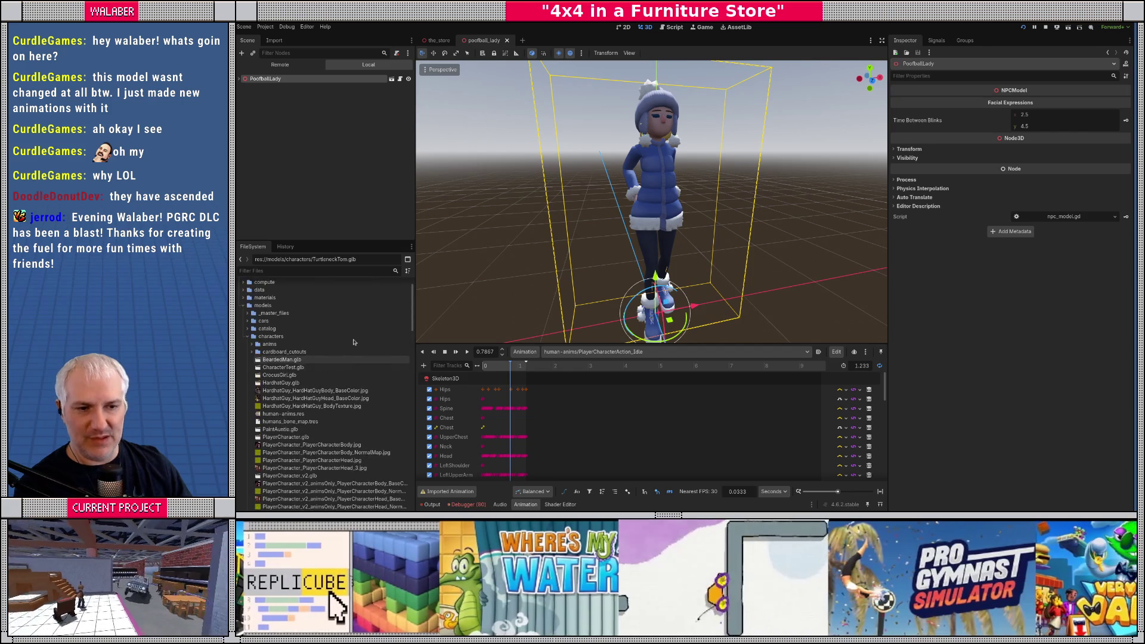
pyautogui.scroll(2, 247, 313)
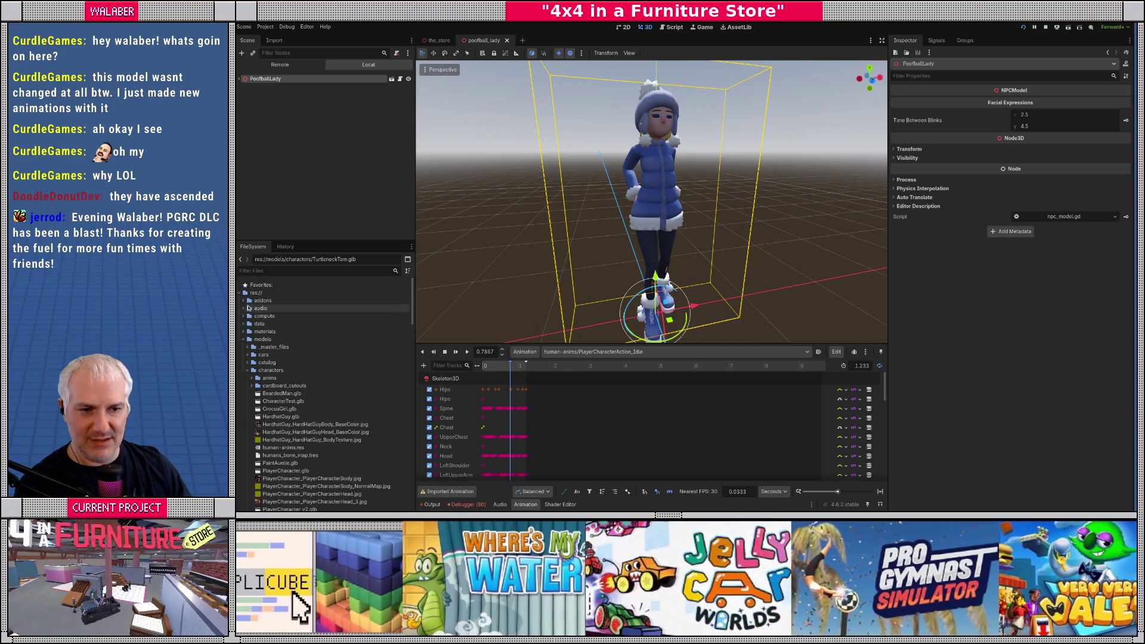
pyautogui.click(243, 339)
pyautogui.click(243, 346)
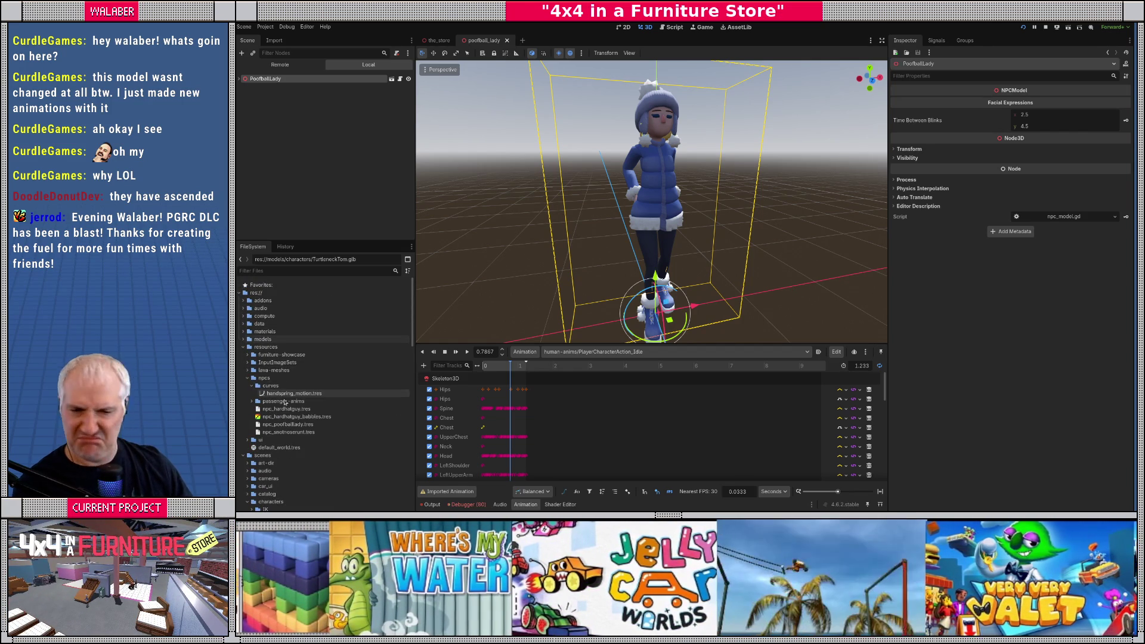
pyautogui.click(289, 424)
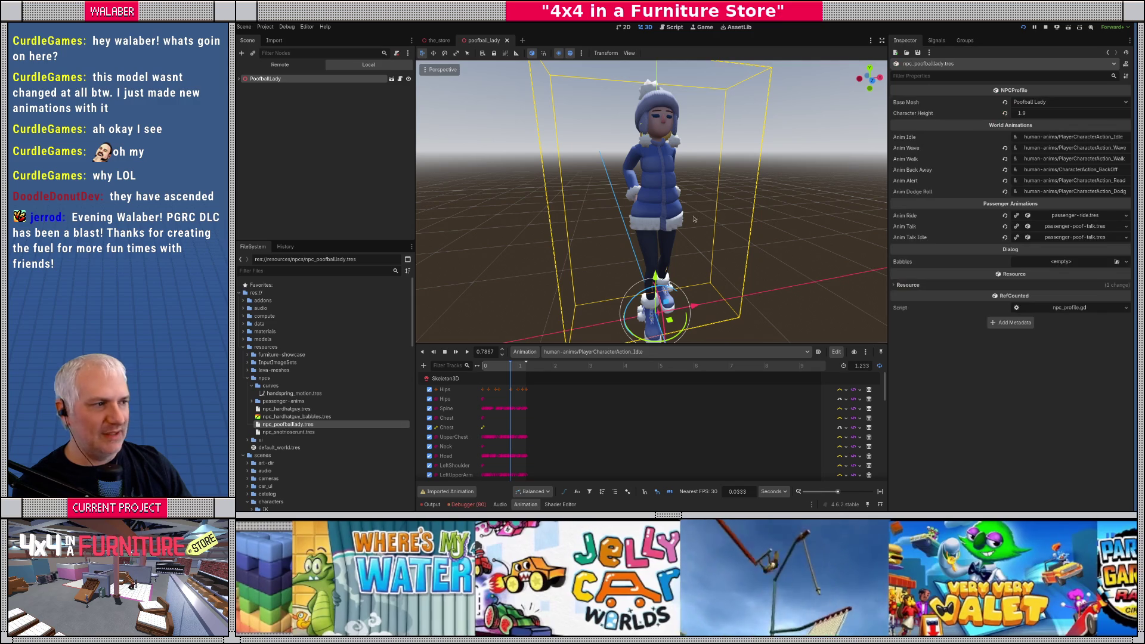
# Step: Preview the Idle_Lady animation on Poofball Lady from the animation dropdown
pyautogui.moveTo(887, 175); pyautogui.dragTo(779, 175)
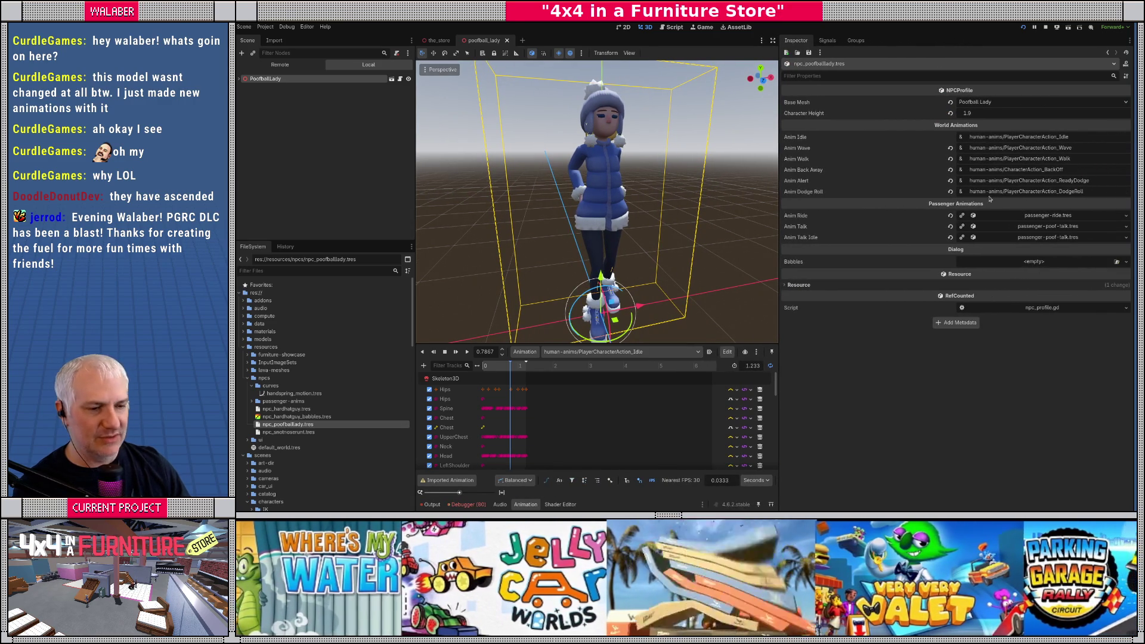
pyautogui.click(599, 353)
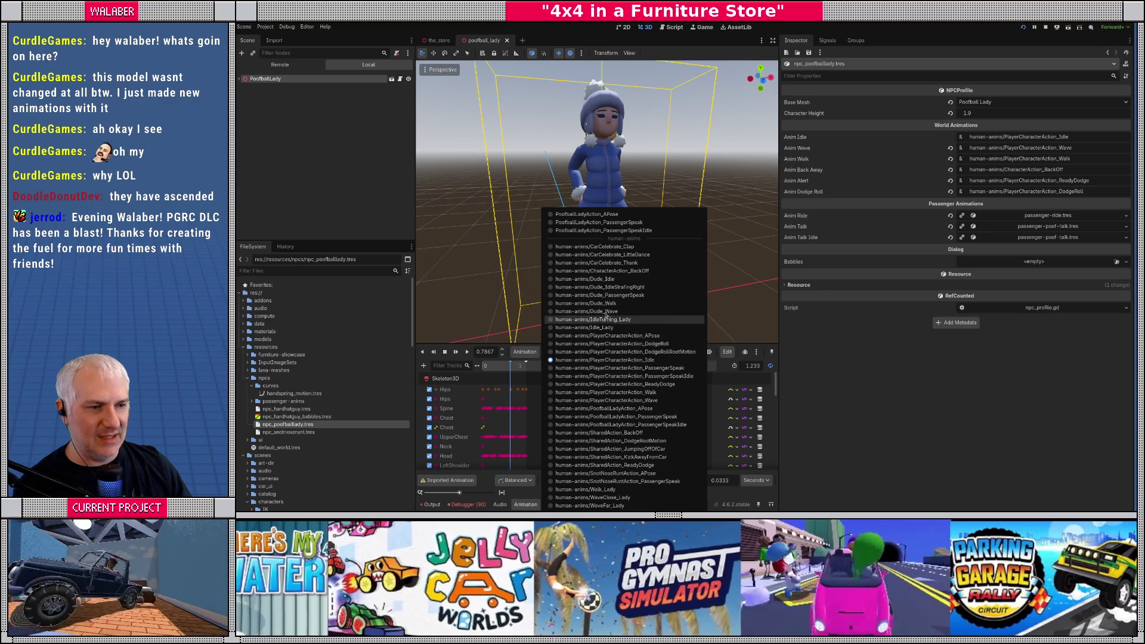
pyautogui.click(596, 328)
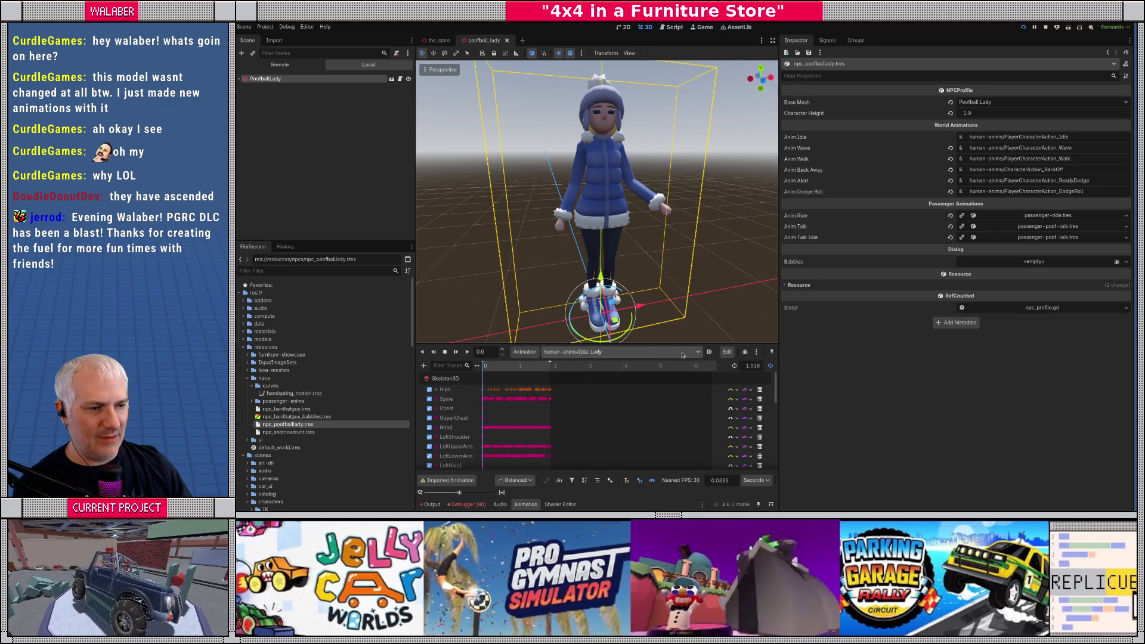
pyautogui.click(683, 354)
pyautogui.click(689, 358)
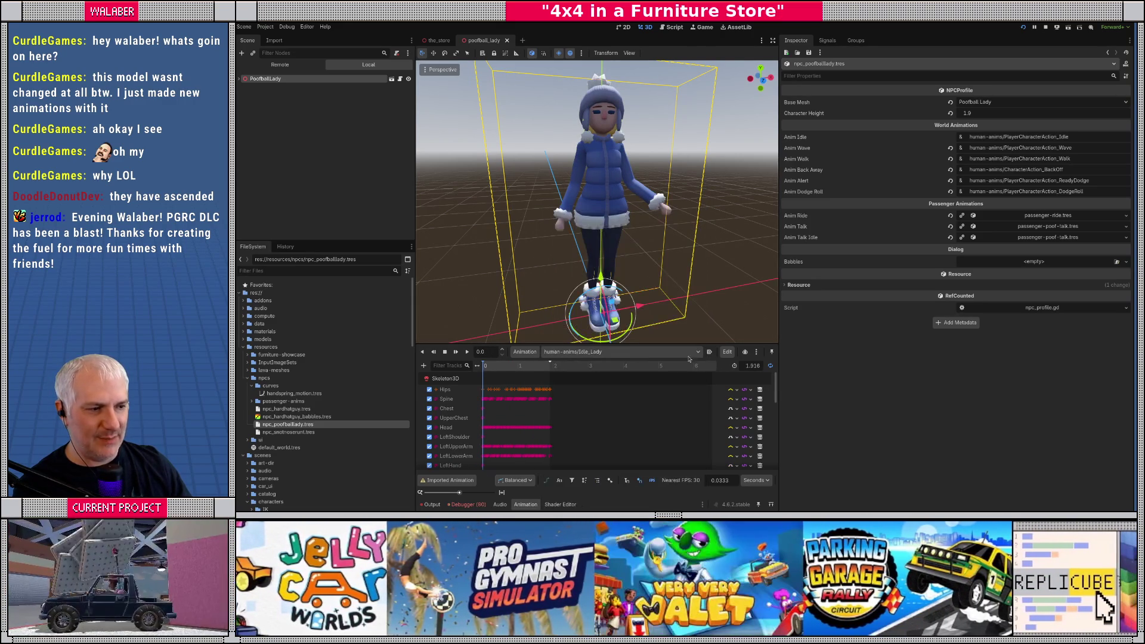
pyautogui.click(757, 353)
pyautogui.click(758, 353)
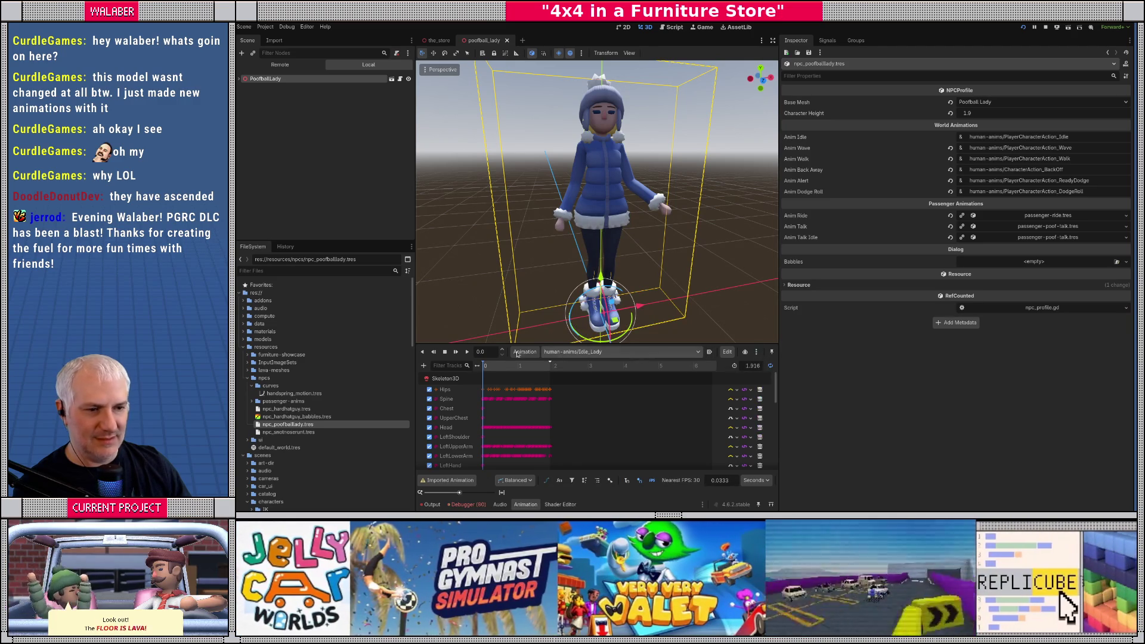
pyautogui.click(526, 352)
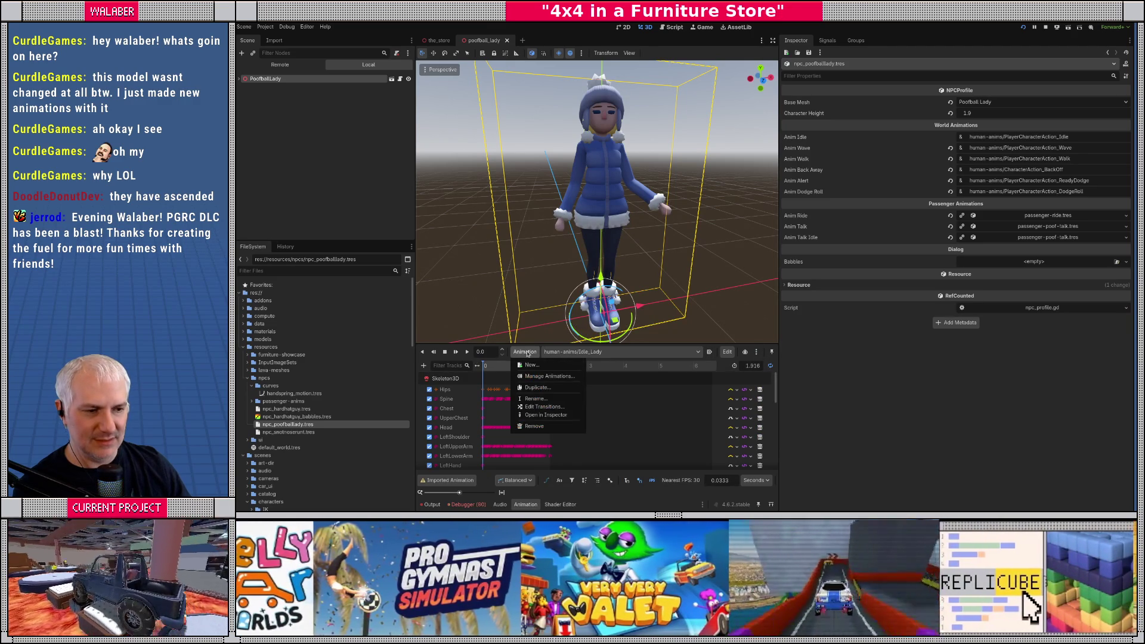
pyautogui.click(597, 352)
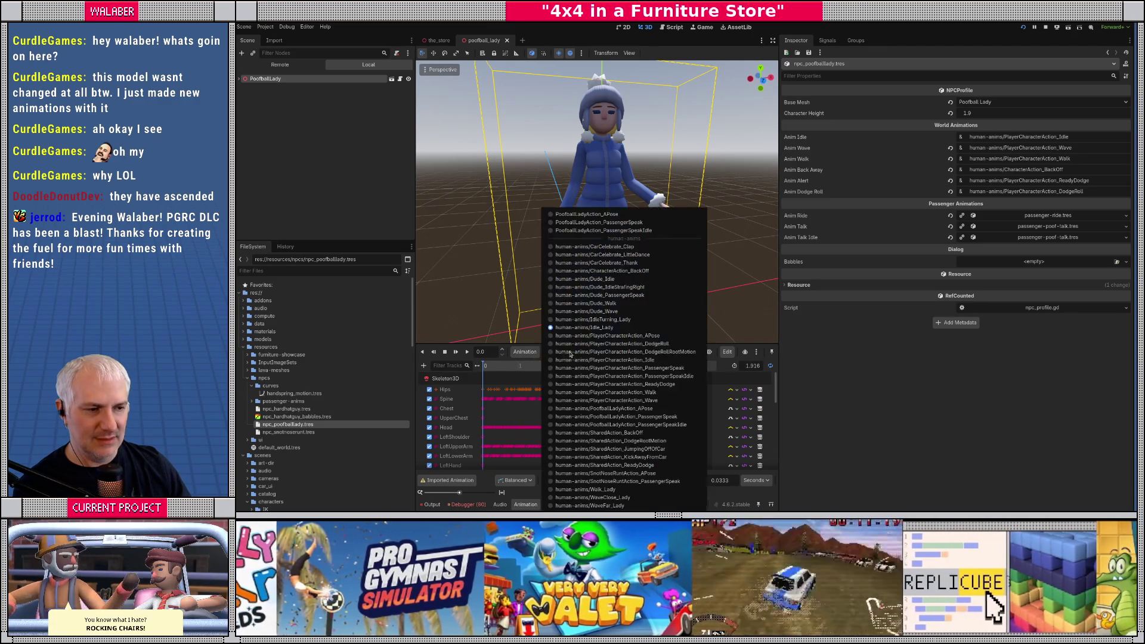
pyautogui.click(903, 220)
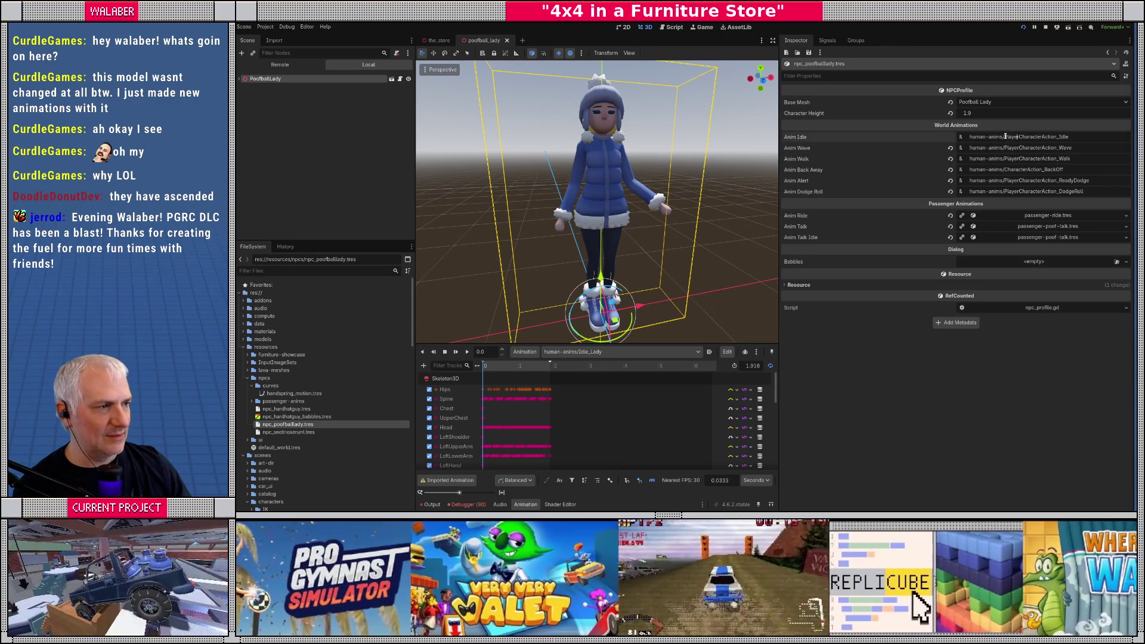
# Step: Change Anim Idle to human-anims/Idle_Lady and play it on the character
pyautogui.doubleClick(1015, 139)
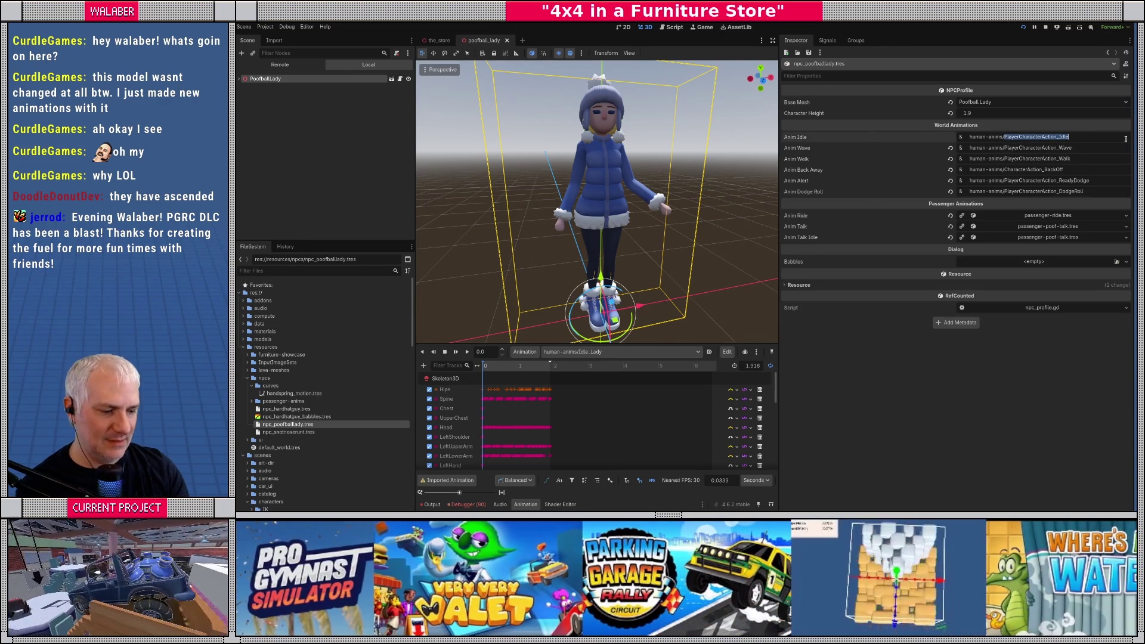
pyautogui.press('BackSpace')
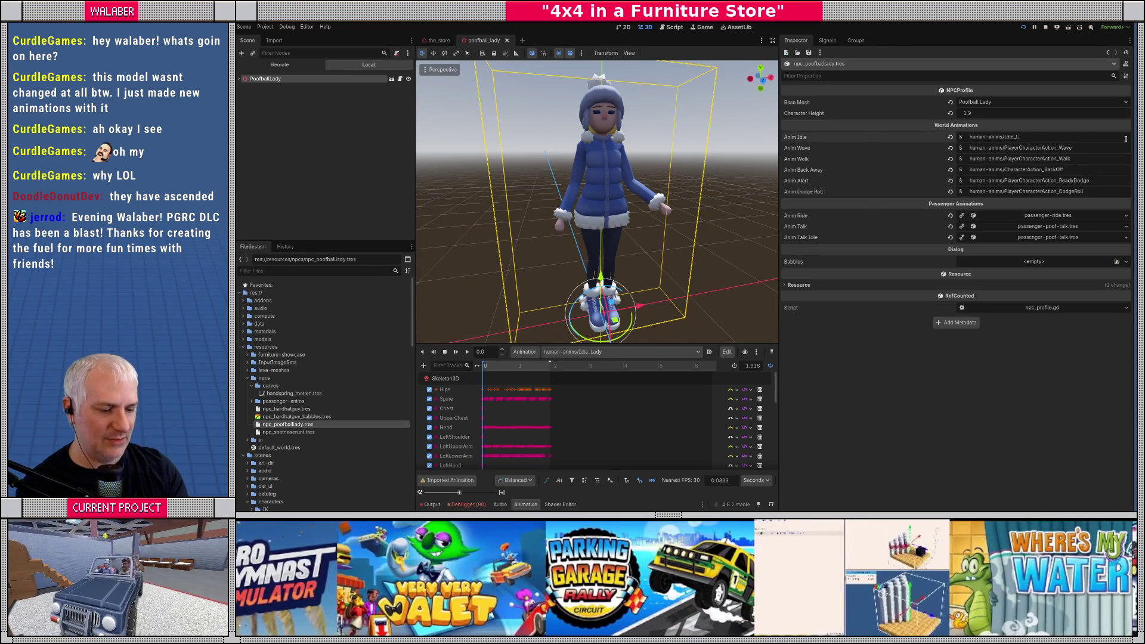
pyautogui.write('ady')
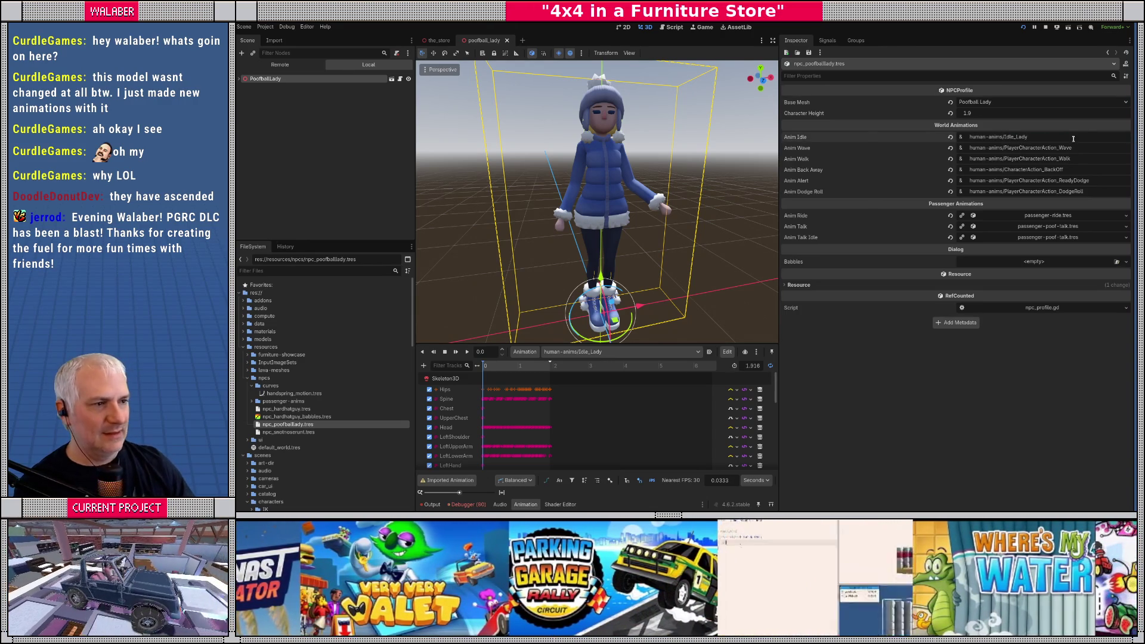
pyautogui.click(467, 351)
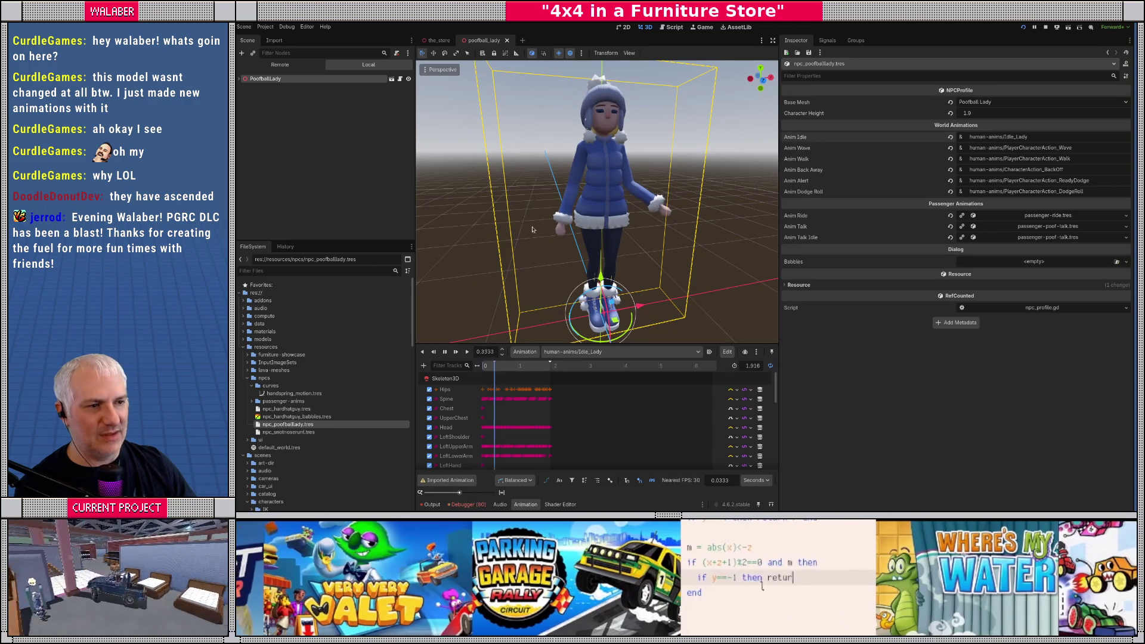
pyautogui.moveTo(639, 273); pyautogui.dragTo(559, 302)
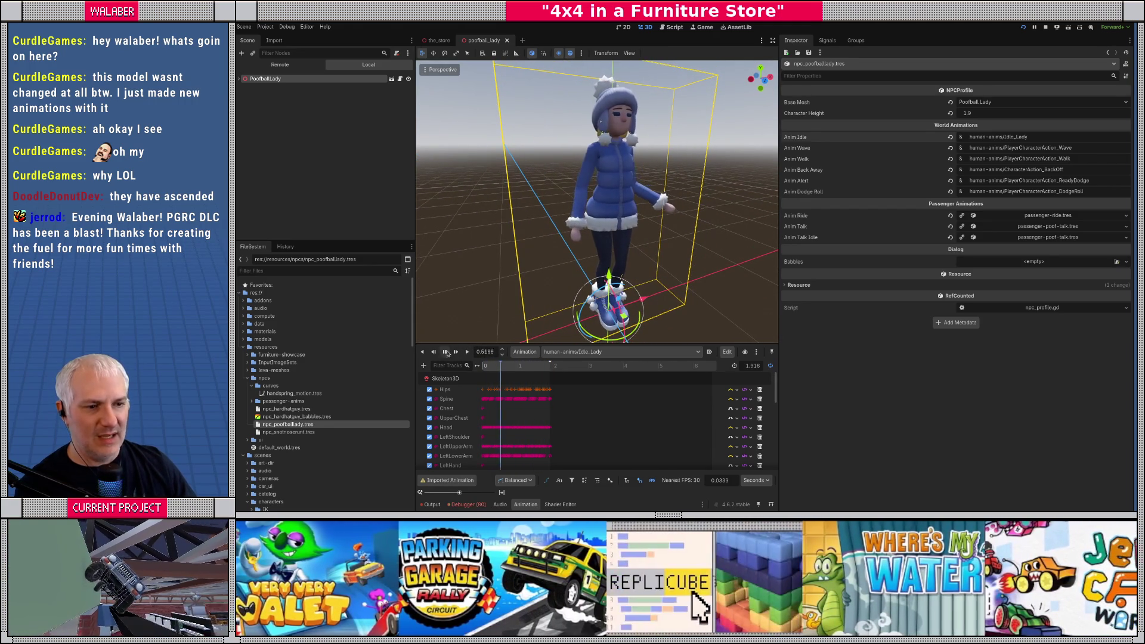
pyautogui.click(604, 355)
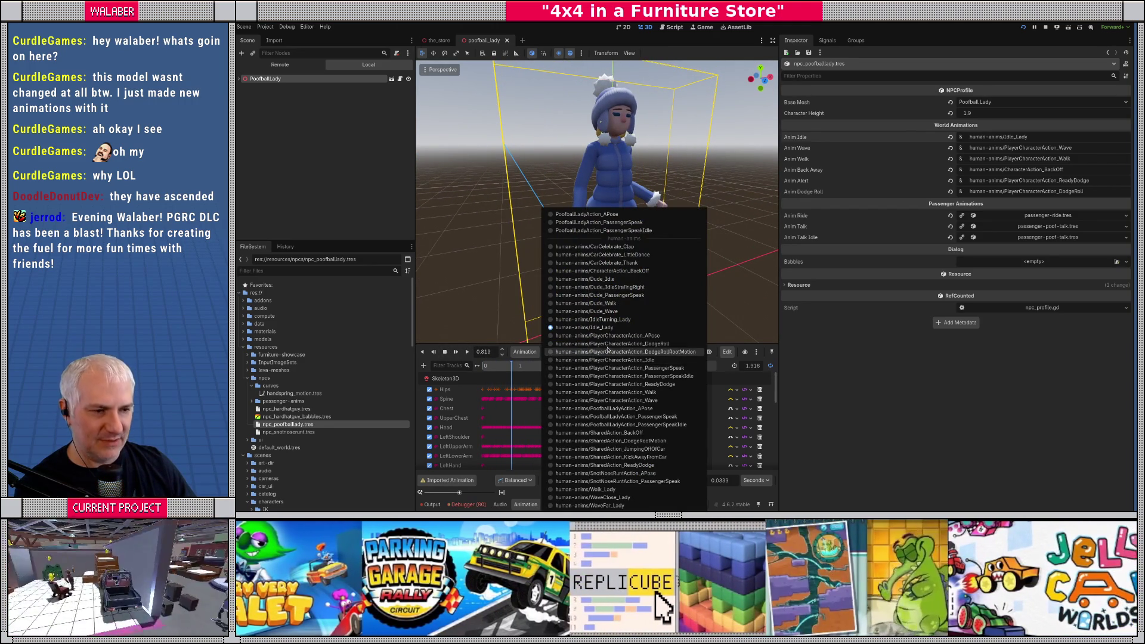
# Step: Preview WaveFar_Lady and set Anim Wave to human-anims/WaveFar_Lady
pyautogui.click(627, 506)
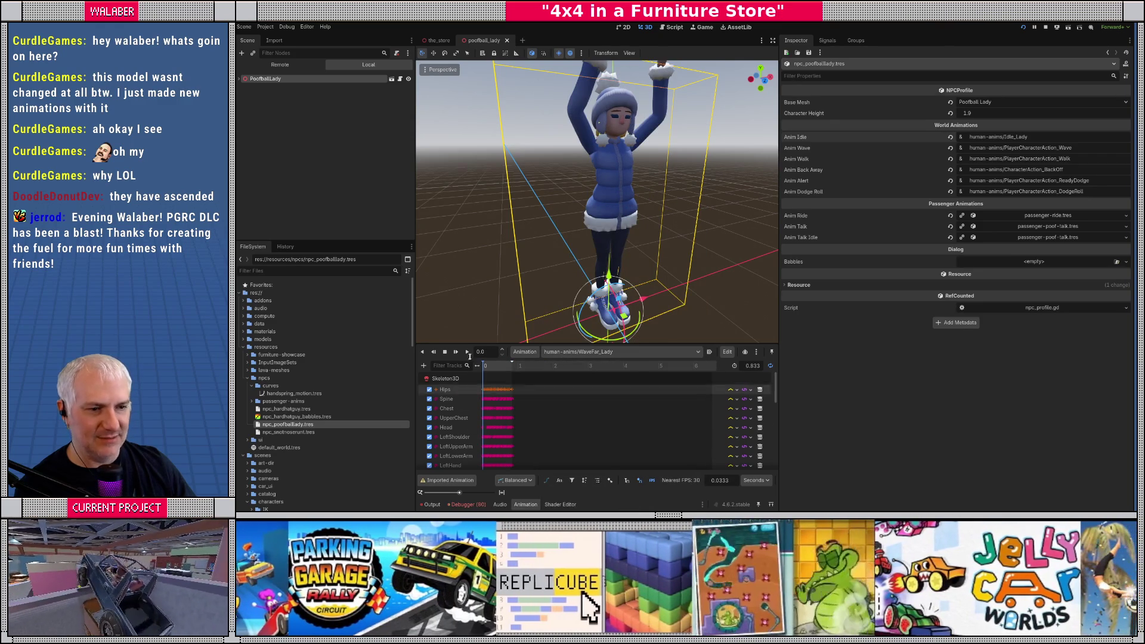
pyautogui.scroll(3, 555, 242)
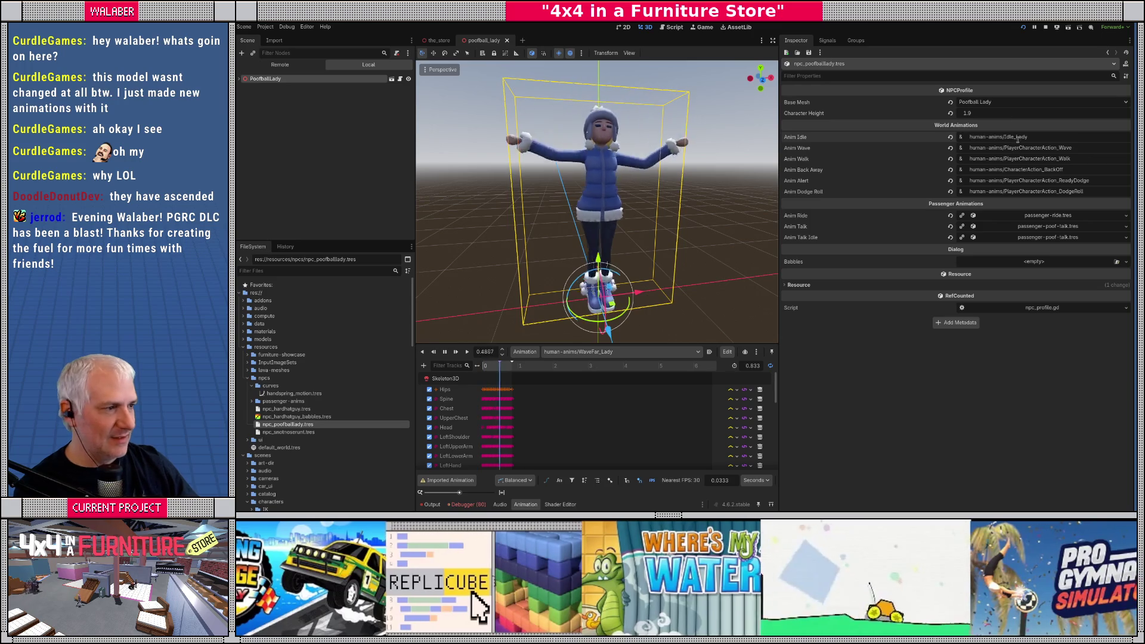
pyautogui.moveTo(1008, 148); pyautogui.dragTo(1090, 149)
pyautogui.press('BackSpace')
pyautogui.press('BackSpace')
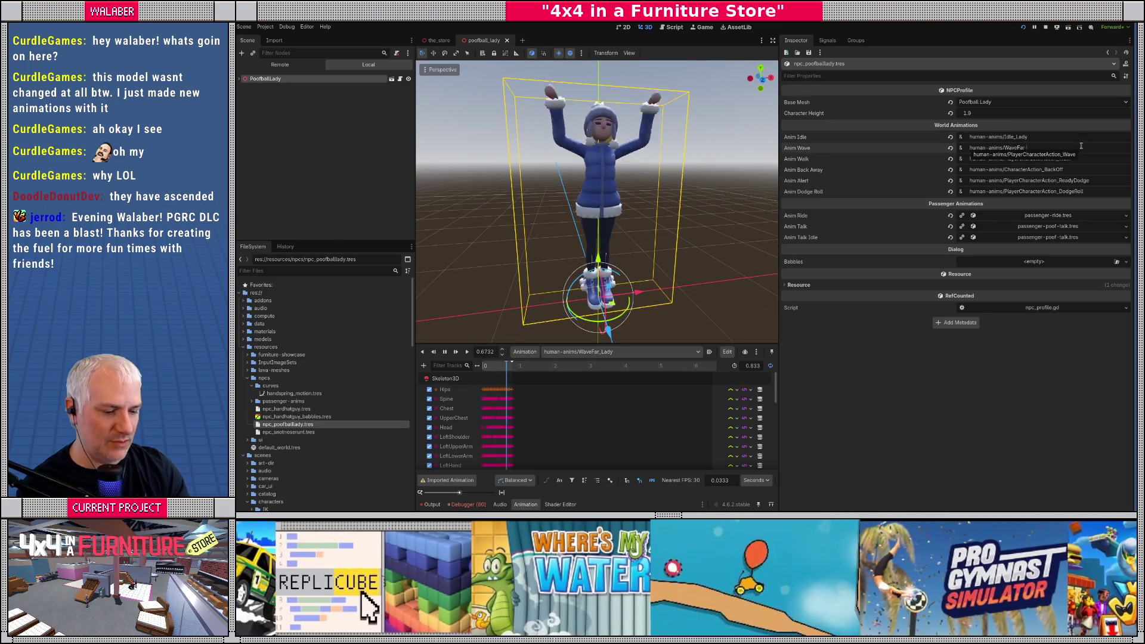
pyautogui.write('y')
pyautogui.press('Return')
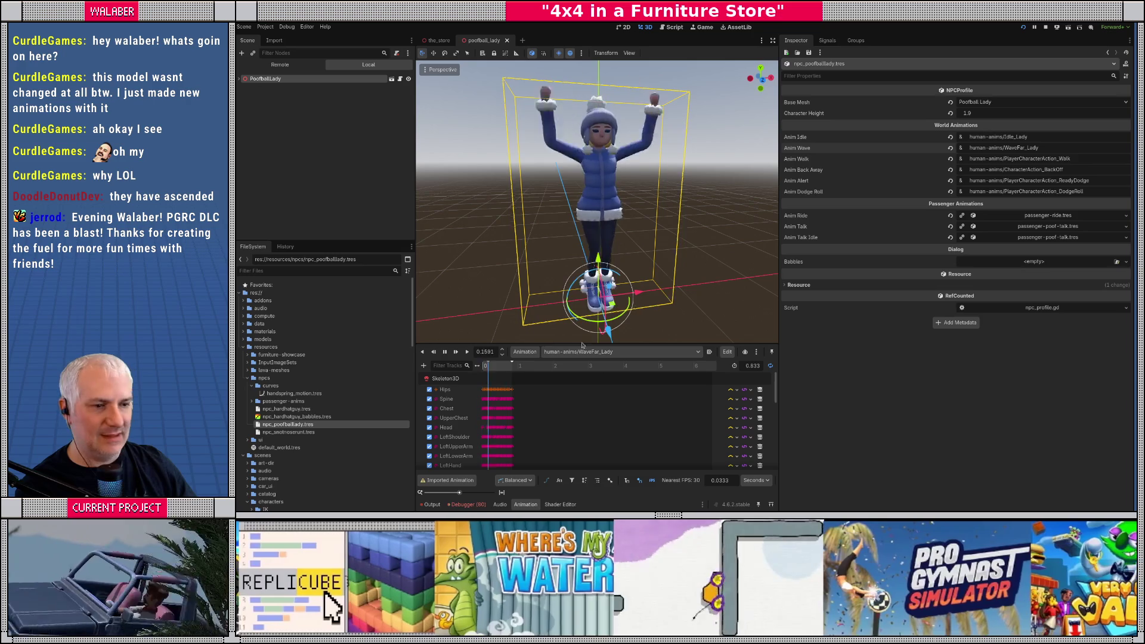
# Step: Preview Walk_Lady and change Anim Walk to human-anims/Walk_Lady
pyautogui.click(553, 353)
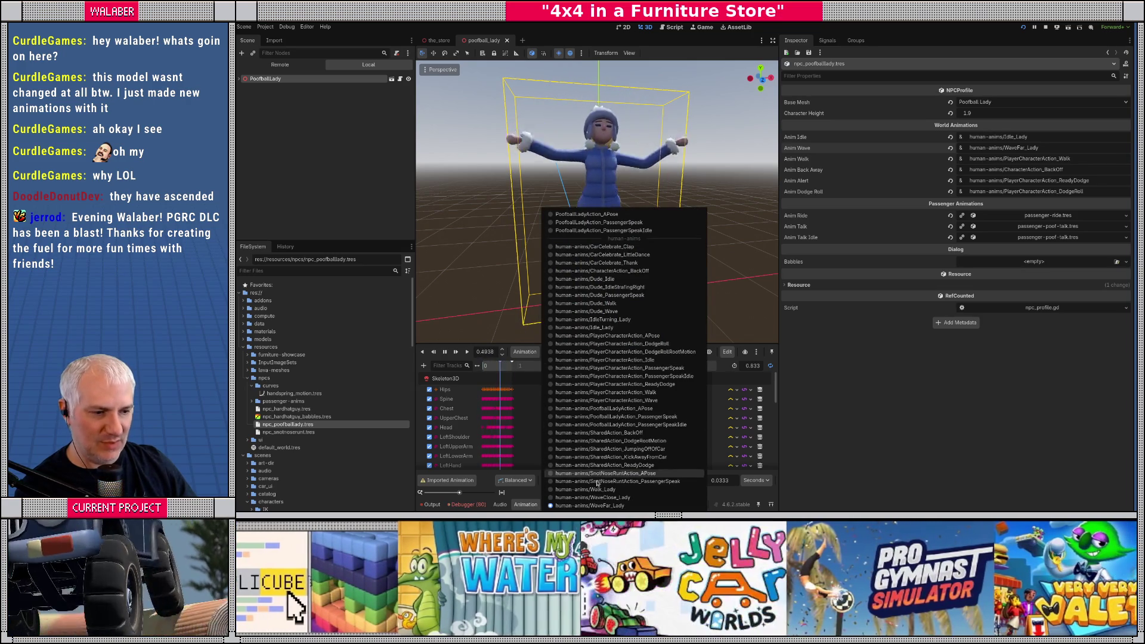
pyautogui.click(602, 490)
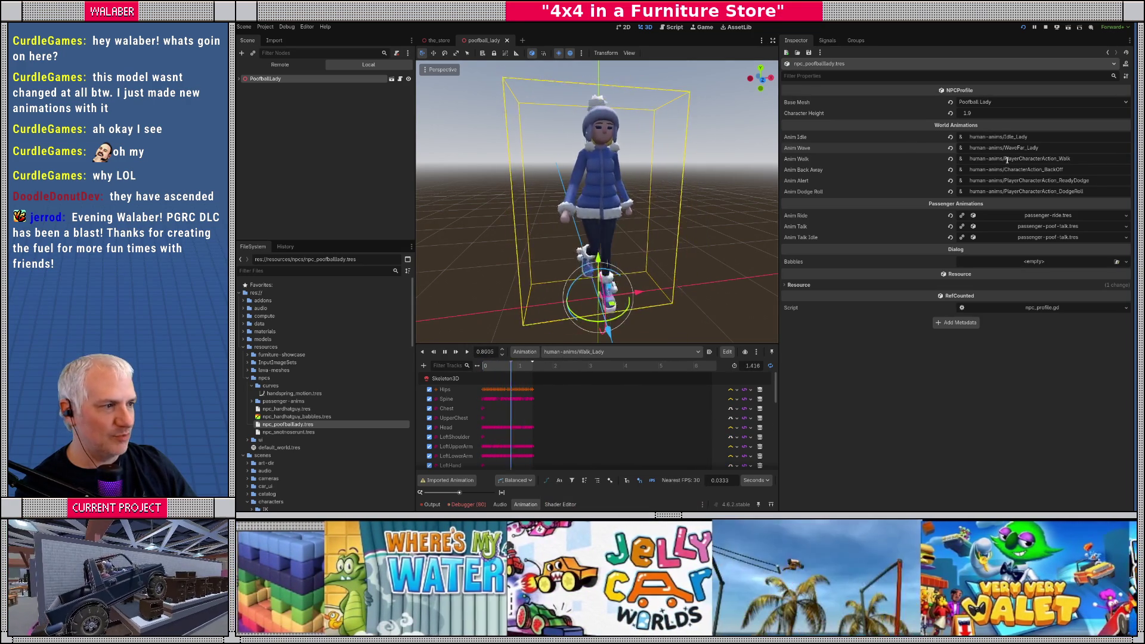
pyautogui.moveTo(1008, 160); pyautogui.dragTo(1066, 160)
pyautogui.press('BackSpace')
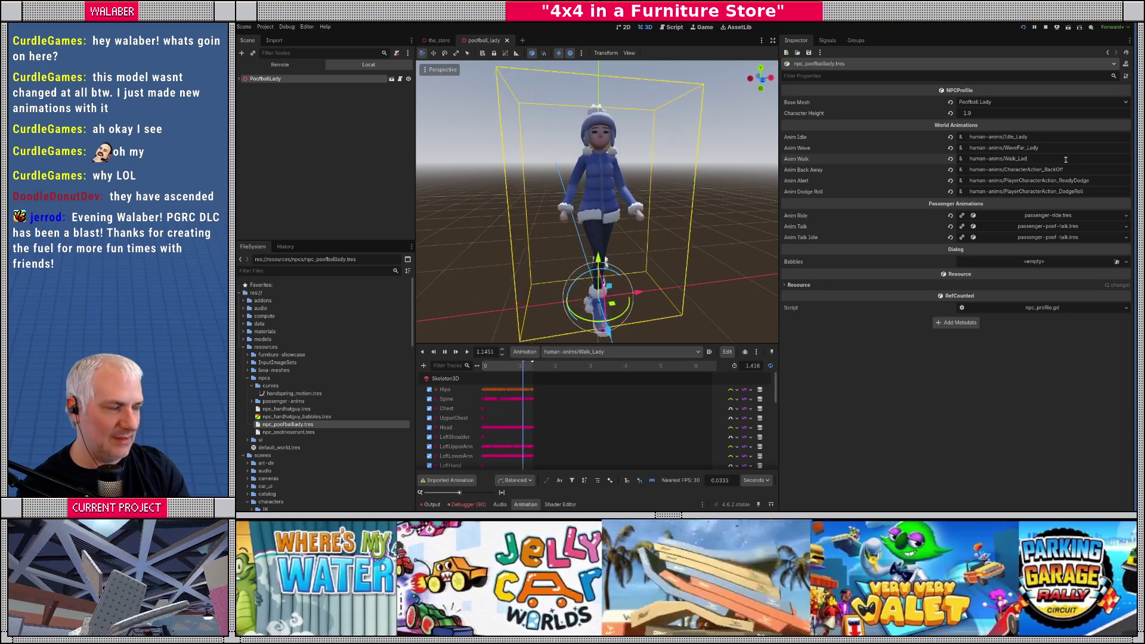
pyautogui.write('y')
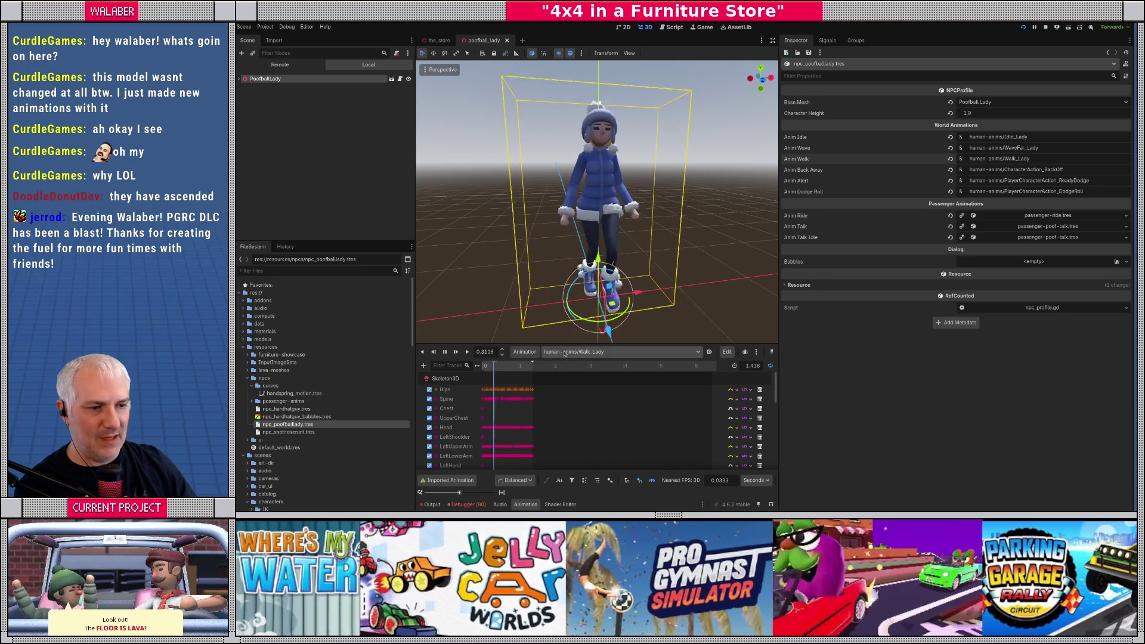
# Step: Preview and play the SharedAction_BackOff animation on Poofball Lady
pyautogui.click(680, 352)
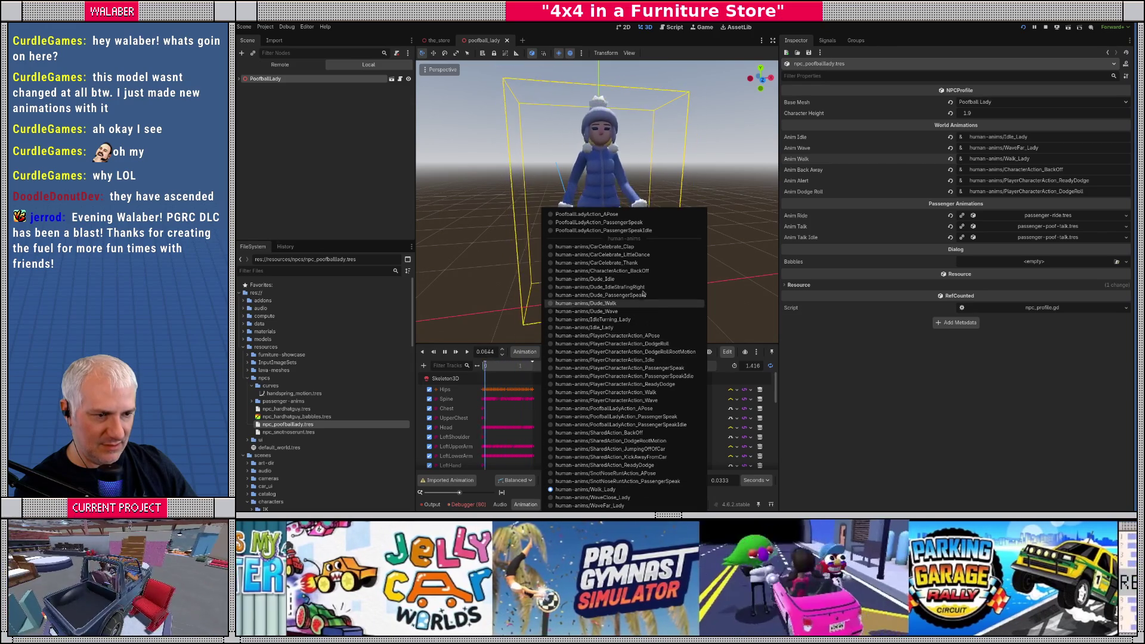
pyautogui.click(603, 433)
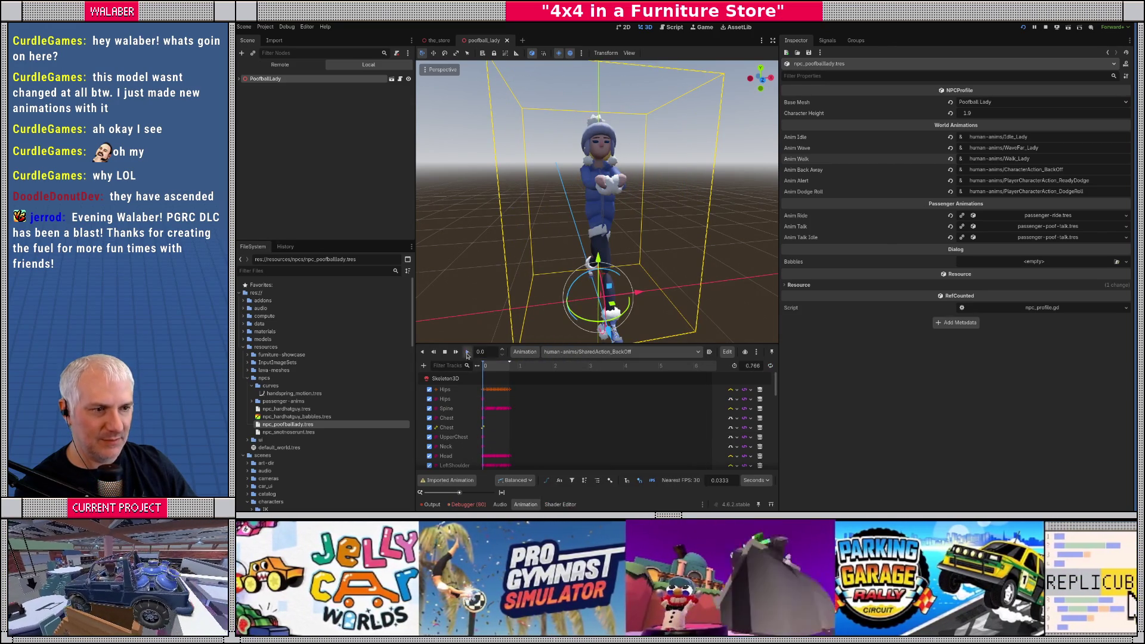
pyautogui.click(584, 281)
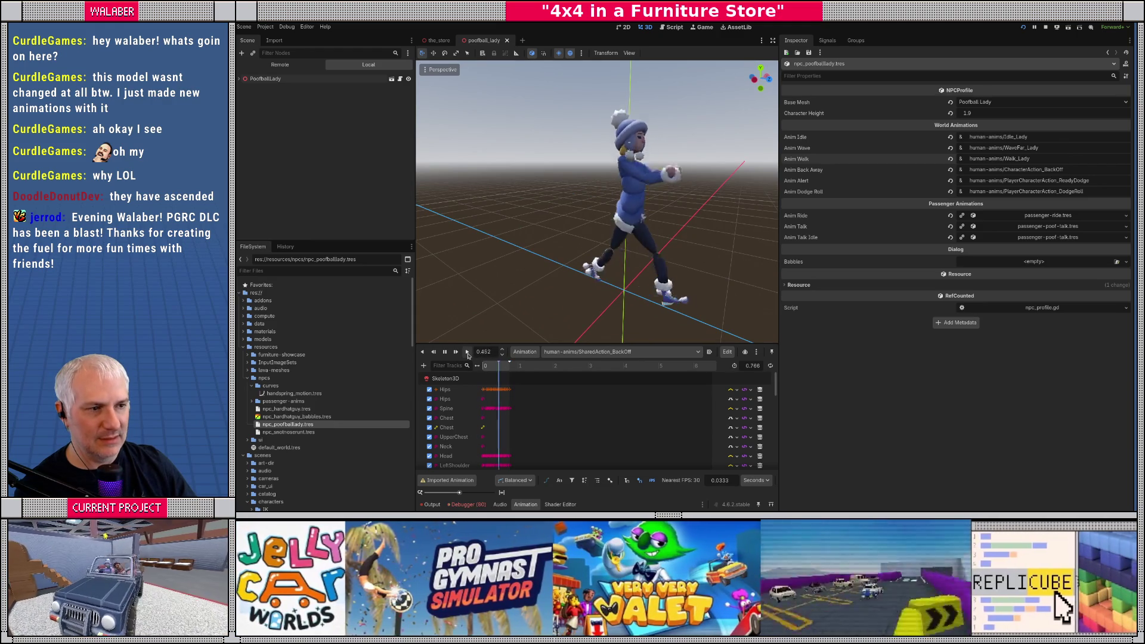
pyautogui.click(444, 354)
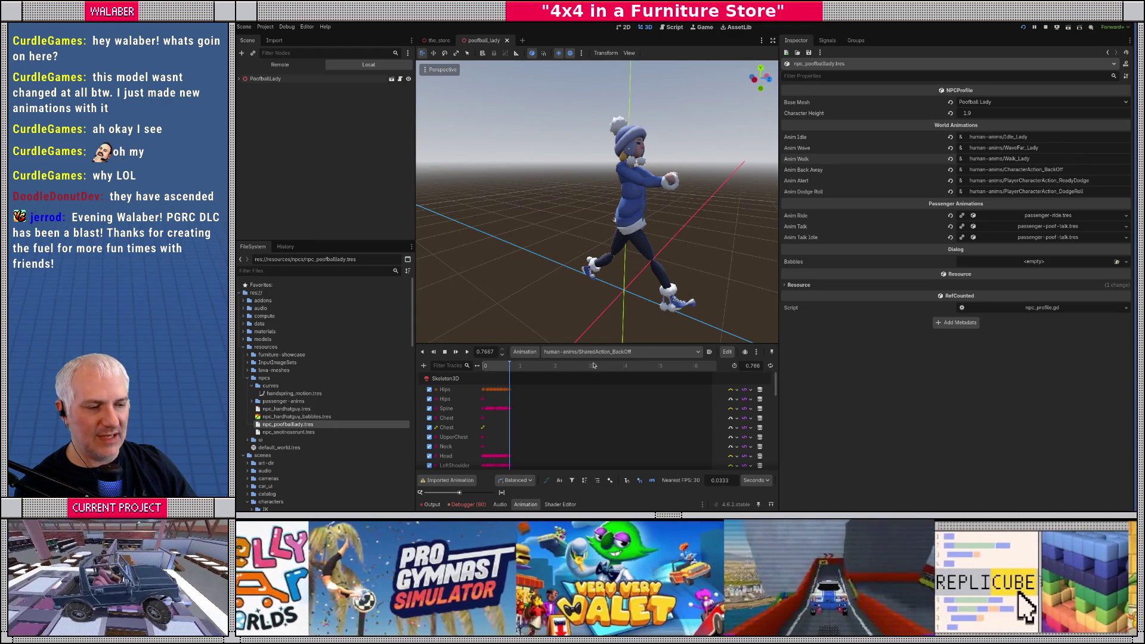
# Step: Filter FileSystem for 'player' and open PlayerCharacter_v4.glb's advanced import settings
pyautogui.click(355, 272)
pyautogui.write('pa')
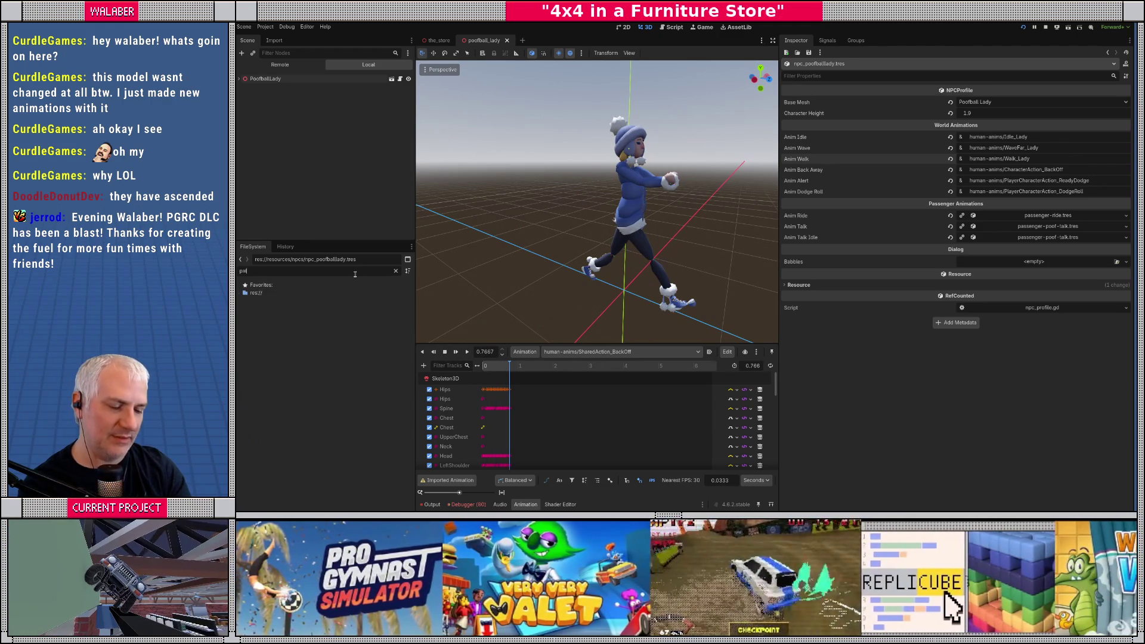
pyautogui.press('BackSpace')
pyautogui.press('BackSpace')
pyautogui.press('BackSpace')
pyautogui.write('layer')
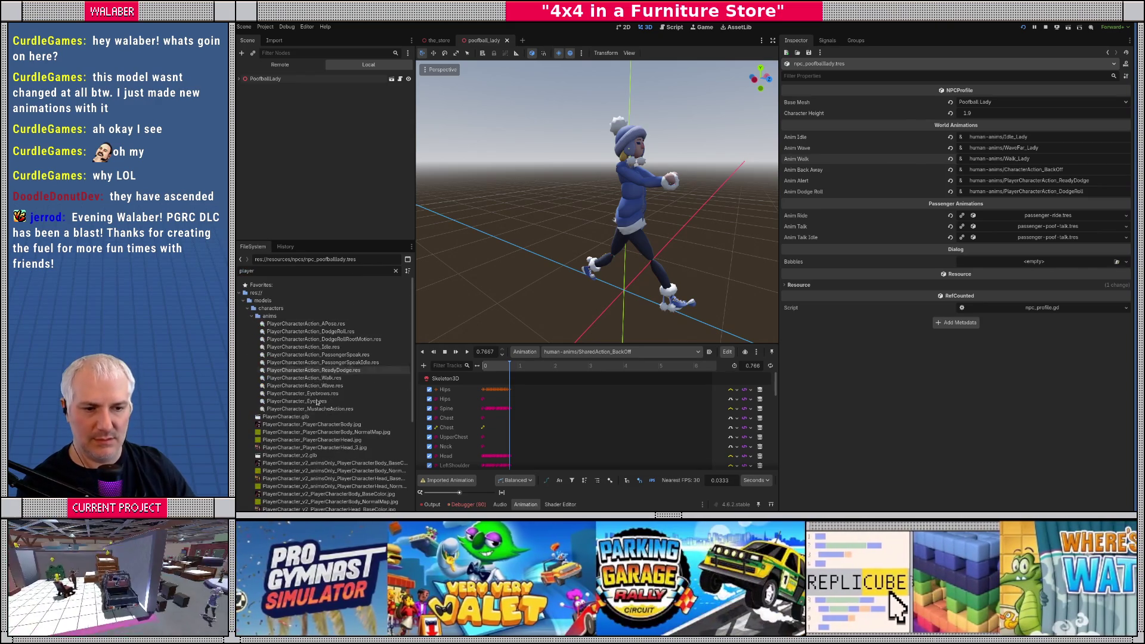
pyautogui.scroll(-4, 304, 432)
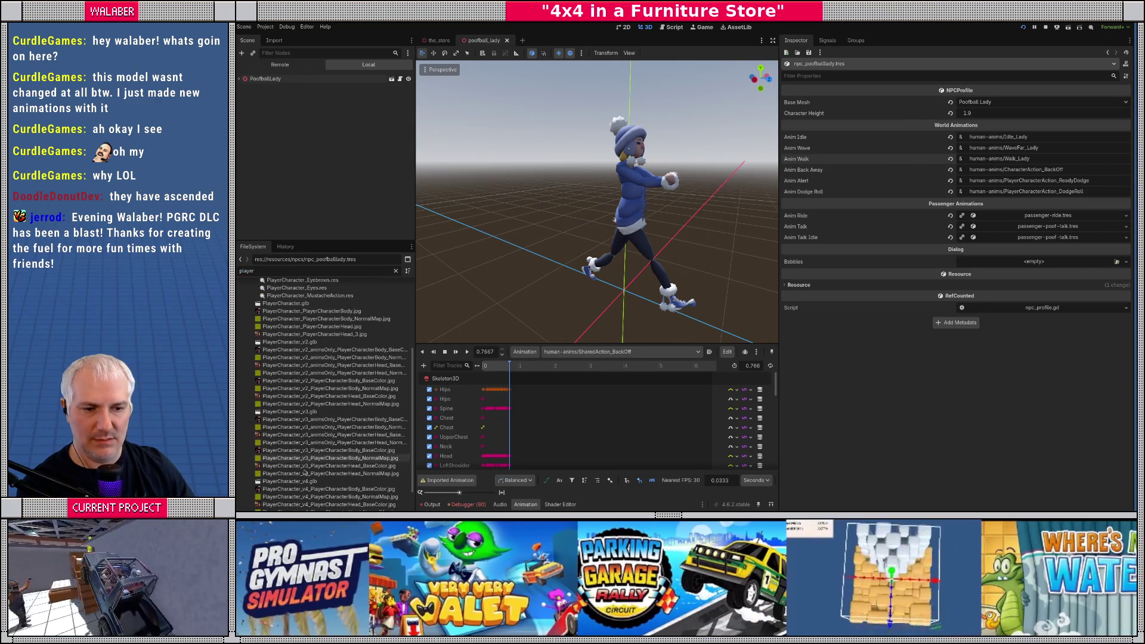
pyautogui.click(306, 481)
pyautogui.doubleClick(306, 482)
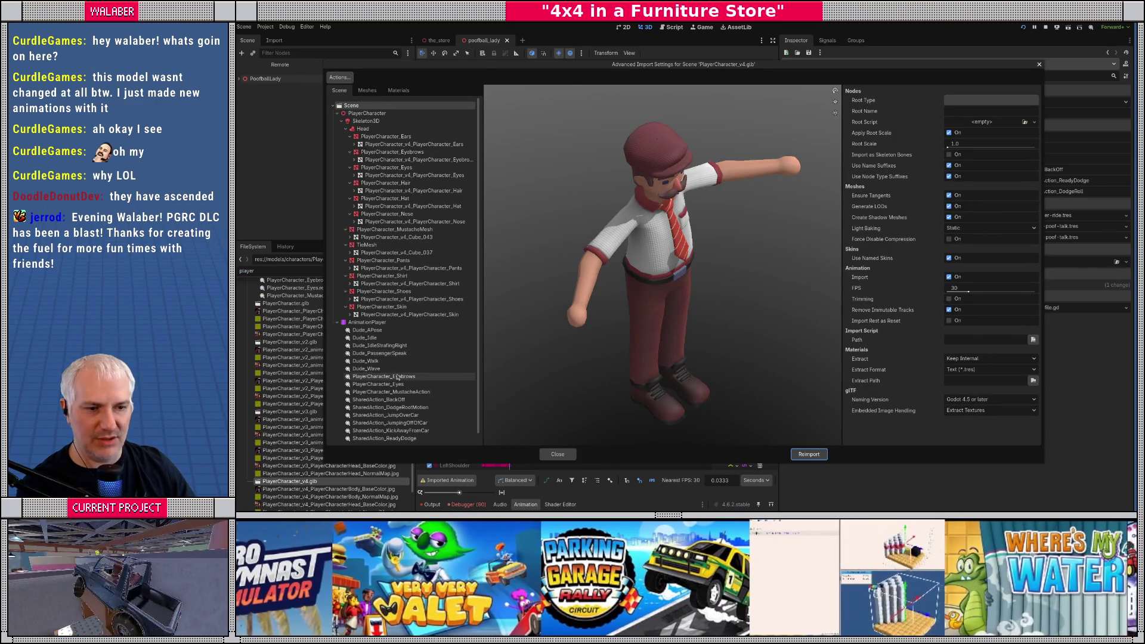
pyautogui.click(395, 400)
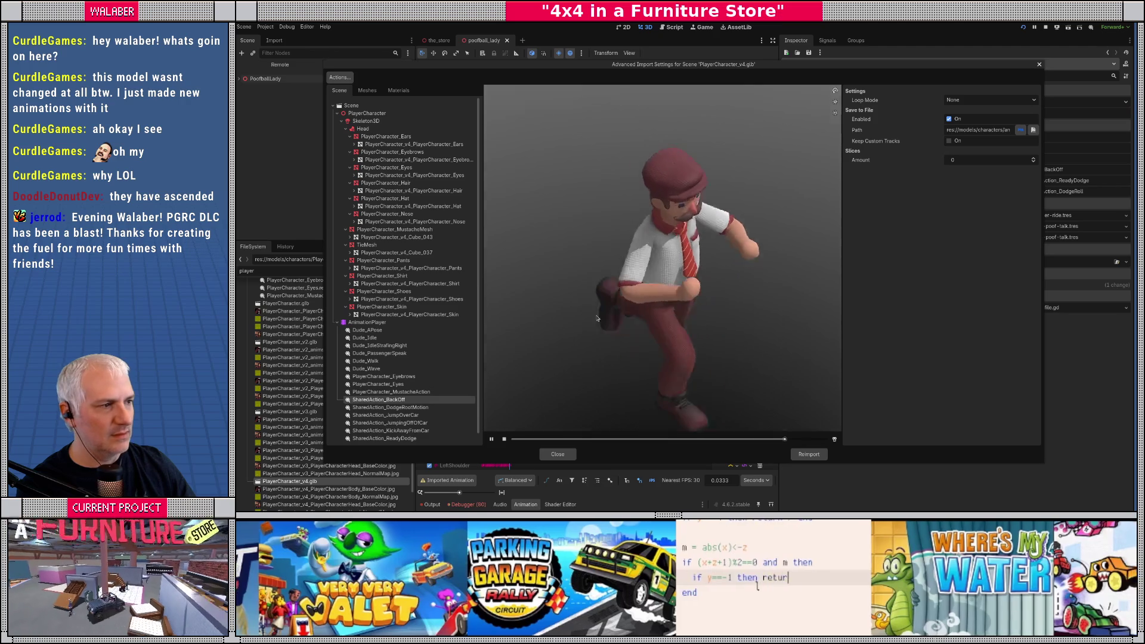
# Step: Turn off the skeleton's Normalize Position Tracks and Reset All Bone Poses After Import, then reimport
pyautogui.click(366, 120)
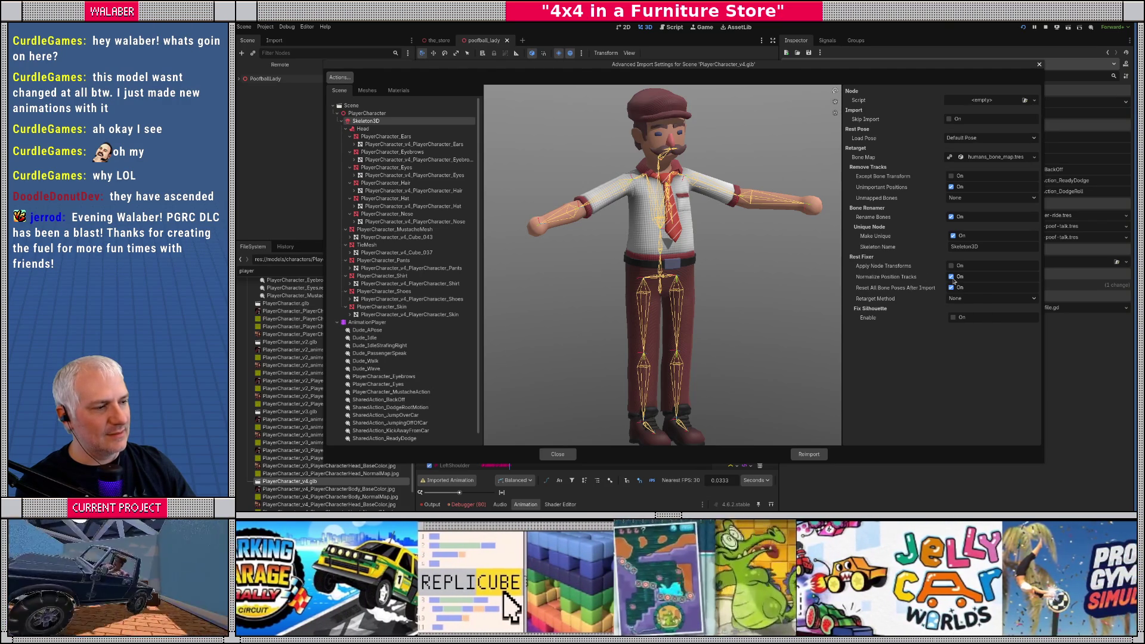
pyautogui.click(951, 276)
pyautogui.click(951, 288)
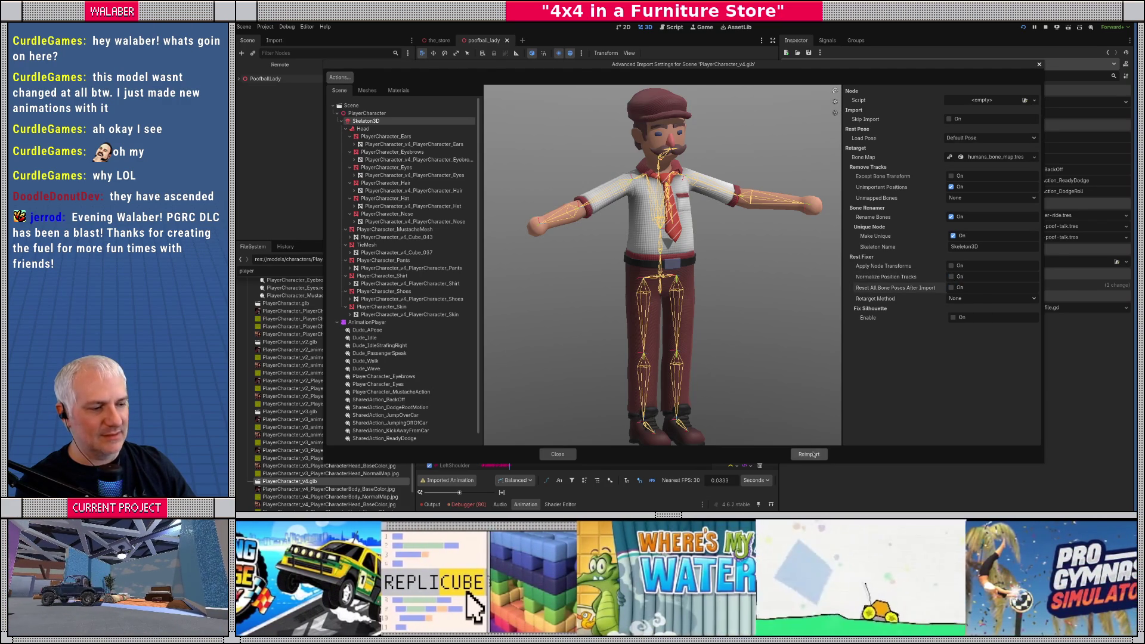
pyautogui.click(809, 454)
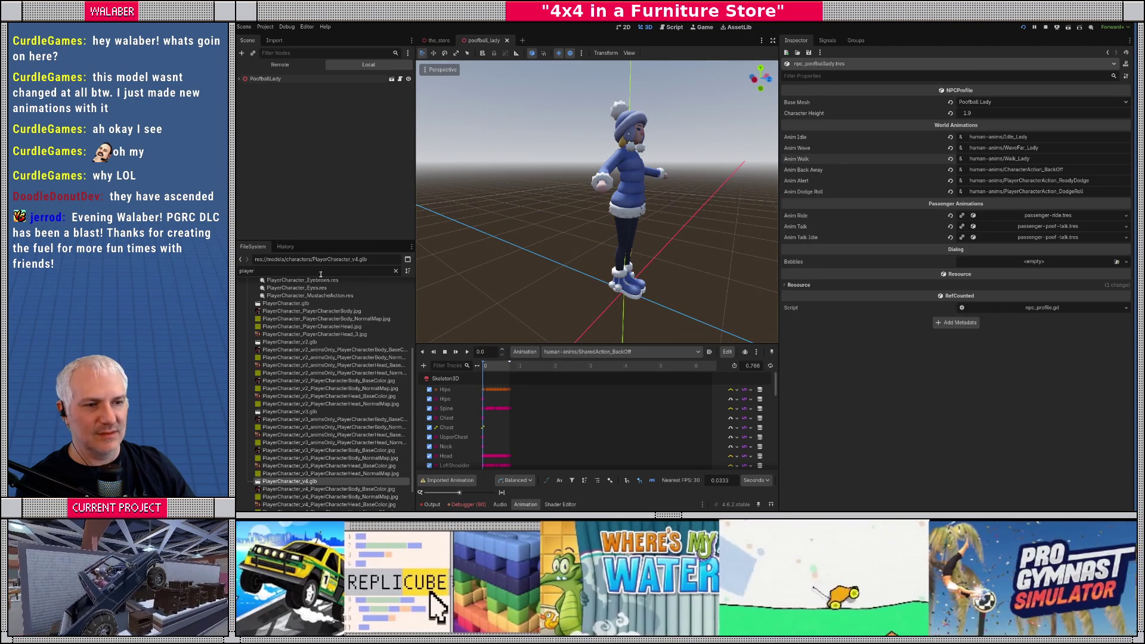
# Step: Play and stop the back-off animation, then open driver_model.tscn via a 'driver' filter
pyautogui.click(469, 353)
pyautogui.click(444, 352)
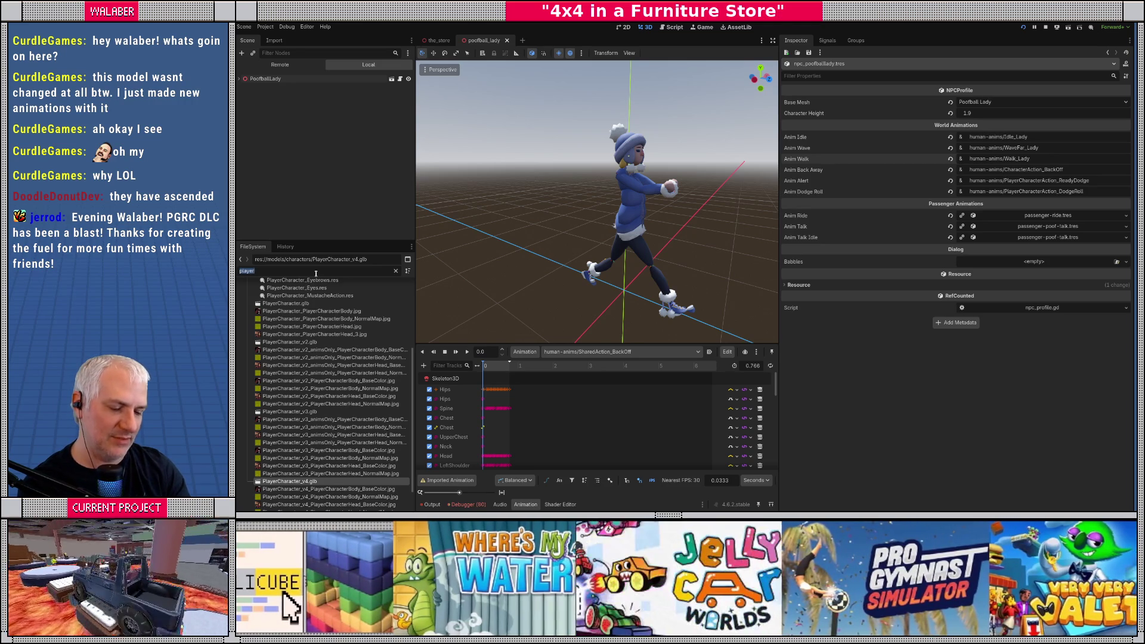
pyautogui.write('driver')
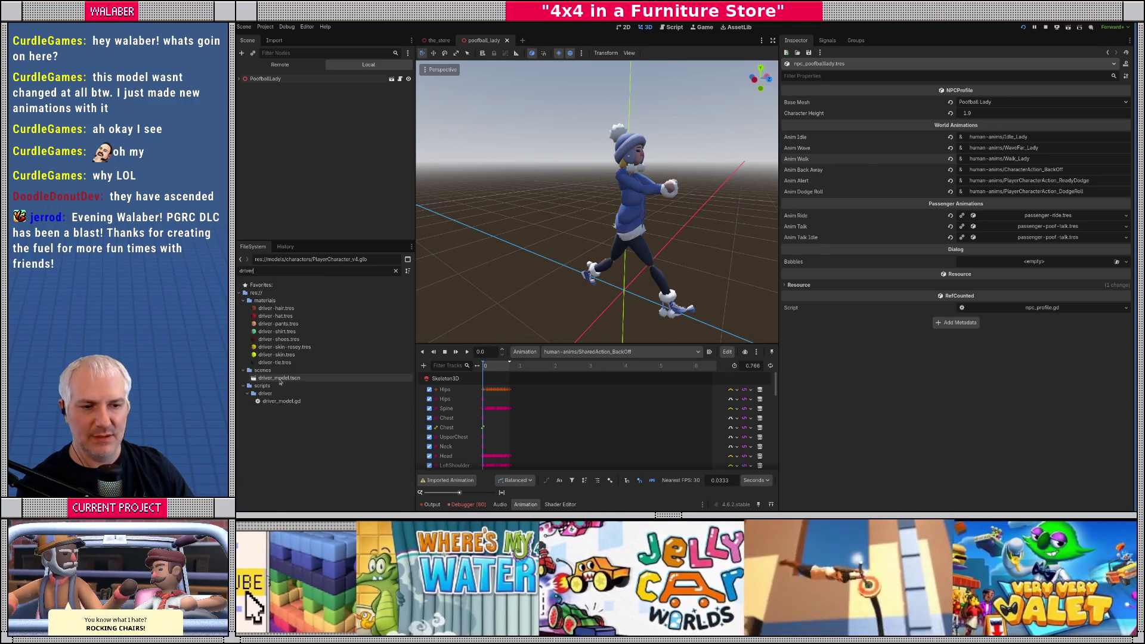
pyautogui.doubleClick(280, 380)
pyautogui.moveTo(623, 221); pyautogui.dragTo(587, 222)
pyautogui.scroll(-5, 272, 155)
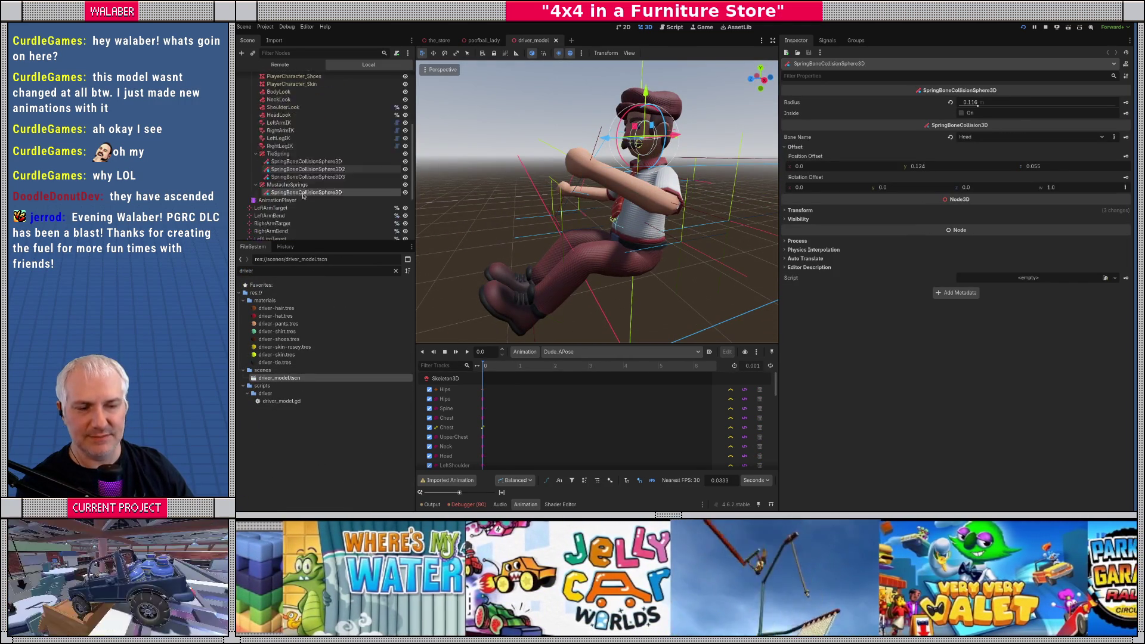
# Step: Nudge LeftArmTarget up to 0.349, 1.714, 0.473, then close the driver scene
pyautogui.click(272, 148)
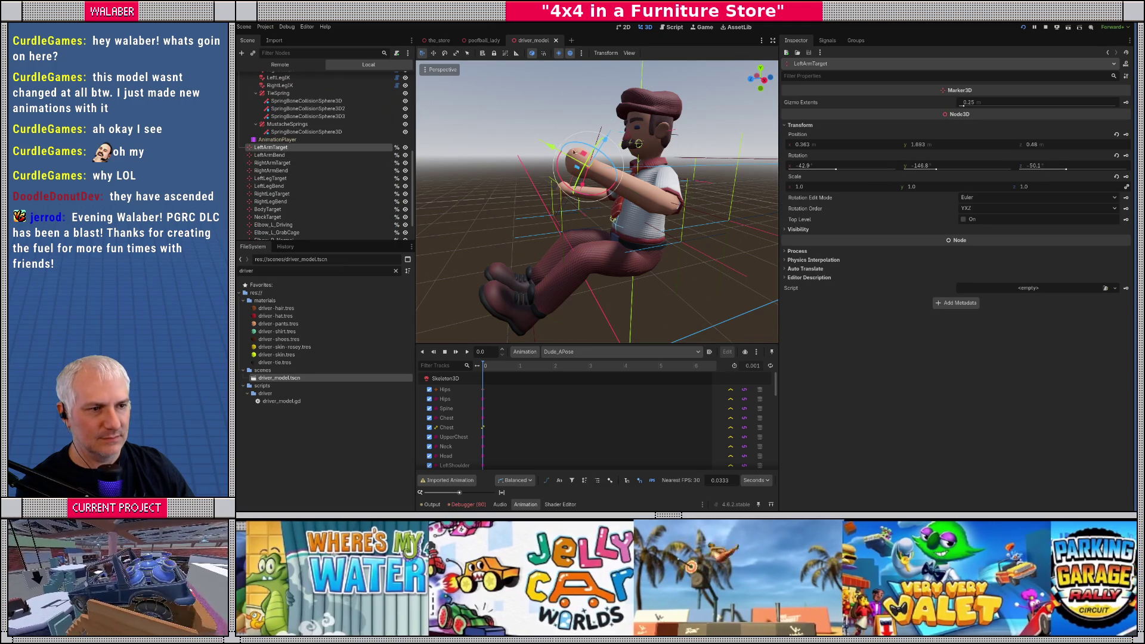
pyautogui.moveTo(595, 153); pyautogui.dragTo(595, 148)
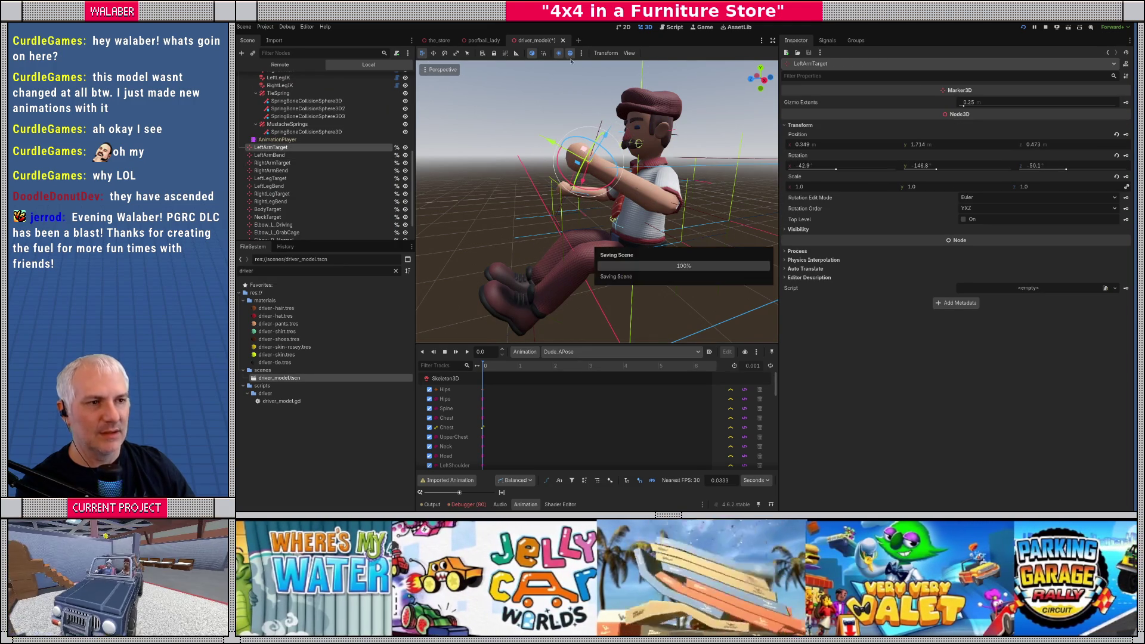
pyautogui.click(556, 41)
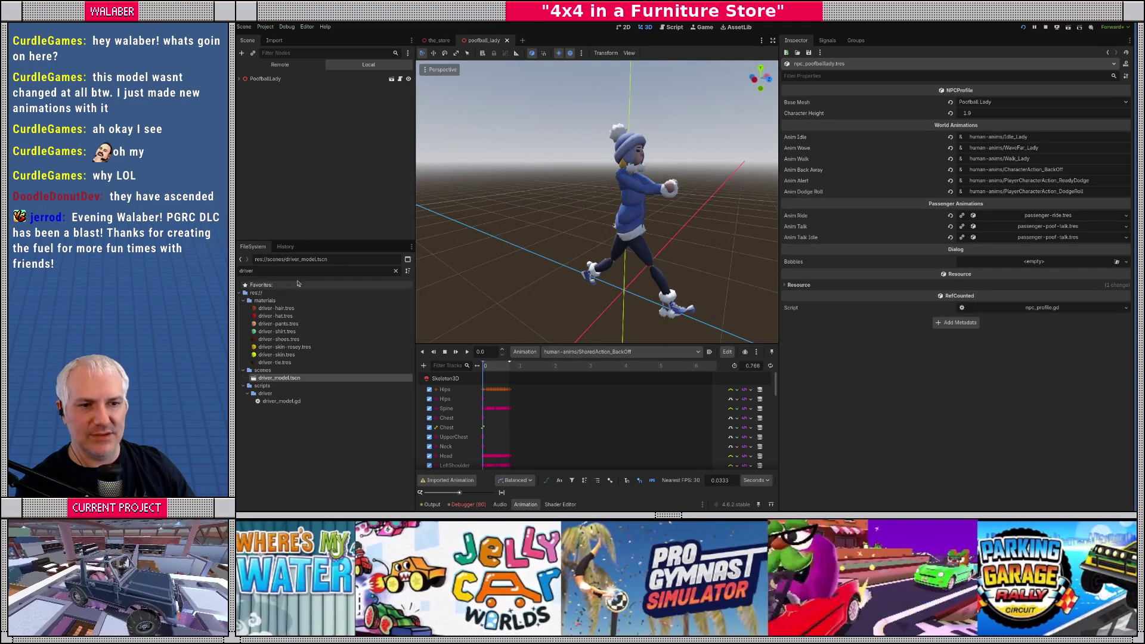
pyautogui.click(297, 271)
# Step: Turn off PoofballLady.glb's Apply Node Transforms, Normalize Position Tracks, Reset Bone Poses; set Retarget None; reimport
pyautogui.write('poof')
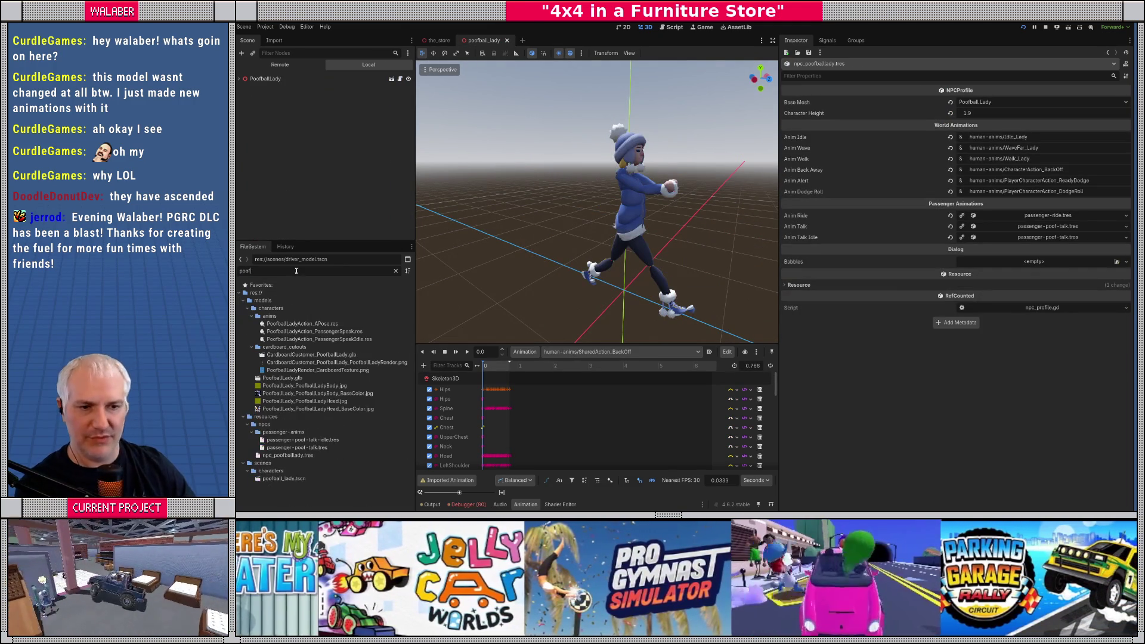
pyautogui.doubleClick(282, 378)
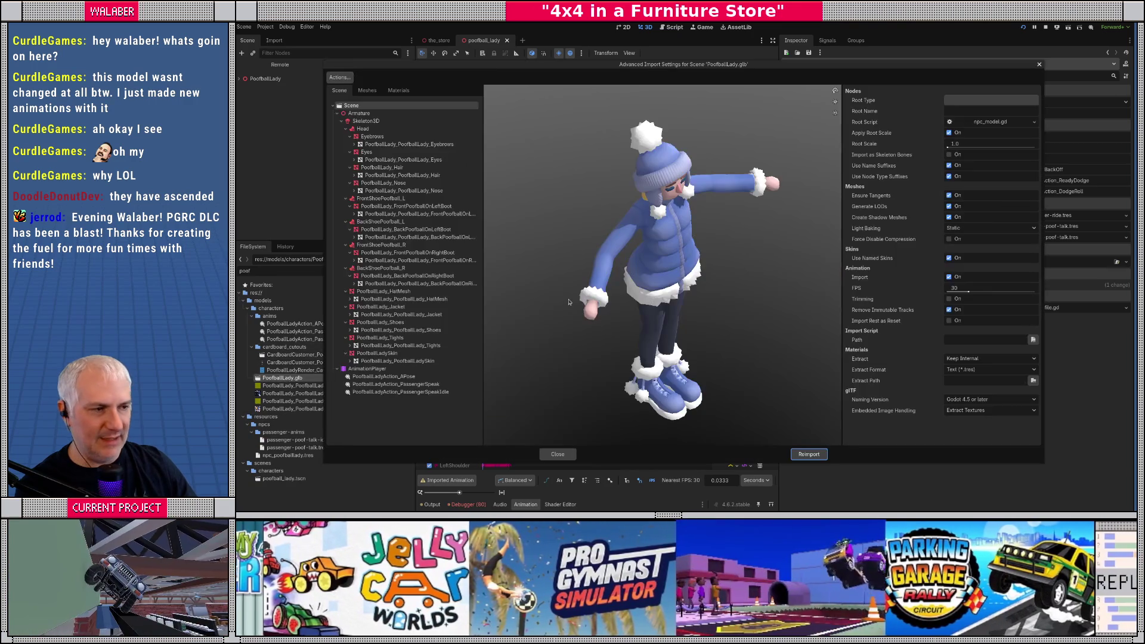
pyautogui.click(365, 121)
pyautogui.click(952, 266)
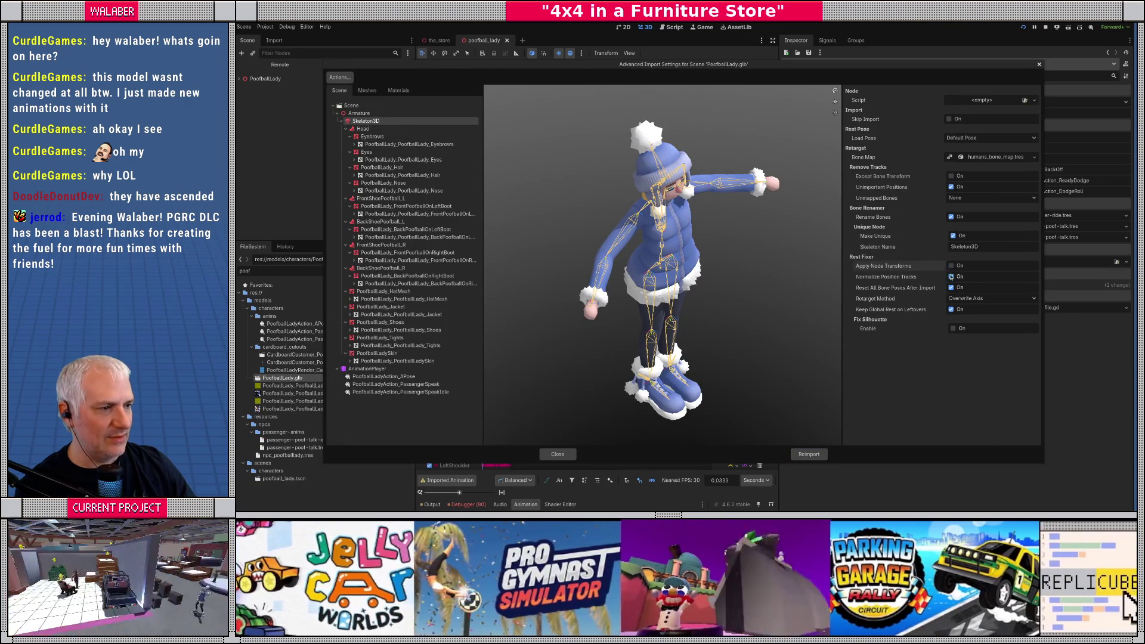
pyautogui.click(951, 277)
pyautogui.click(951, 288)
pyautogui.click(957, 298)
pyautogui.click(960, 311)
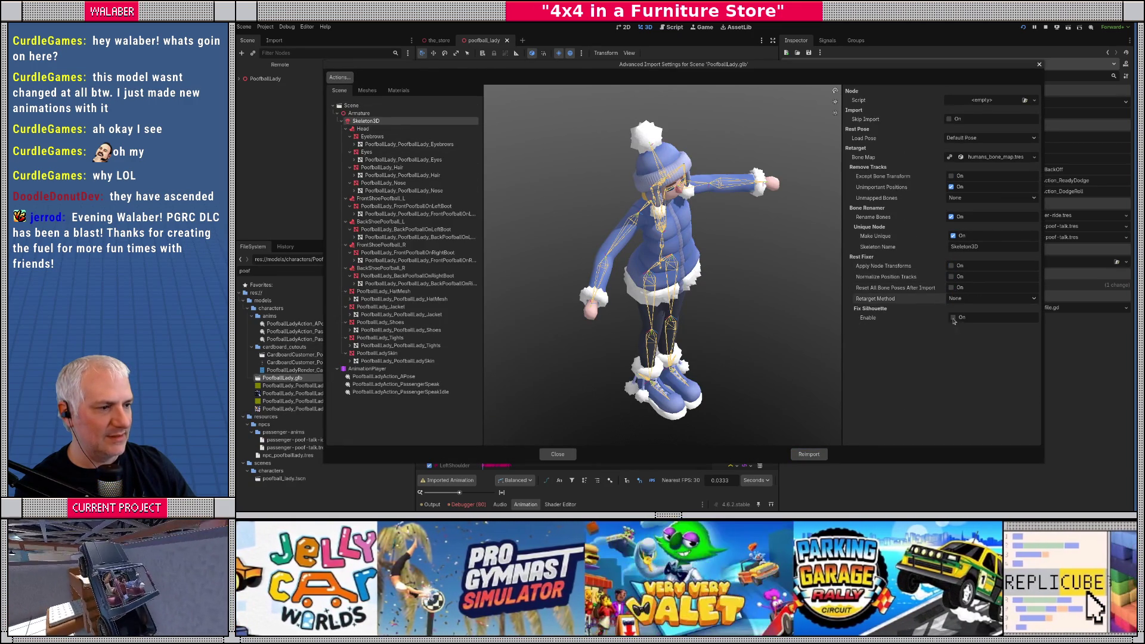
pyautogui.click(803, 454)
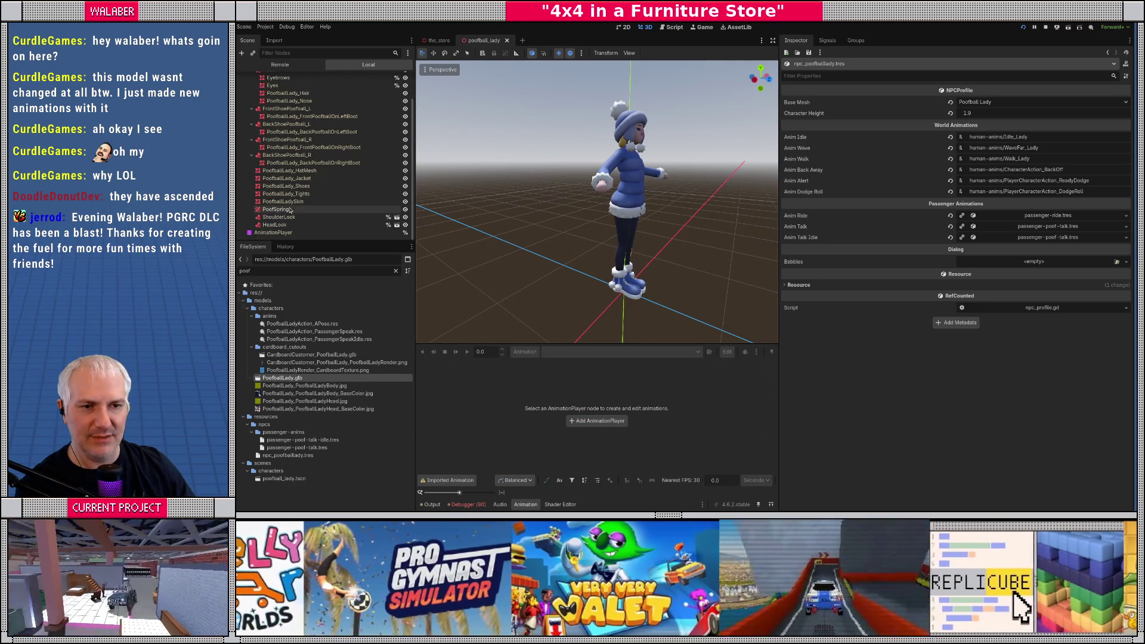
# Step: Check PoofballLady.glb's Skeleton3D and AnimationPlayer import options, then reimport it
pyautogui.click(580, 352)
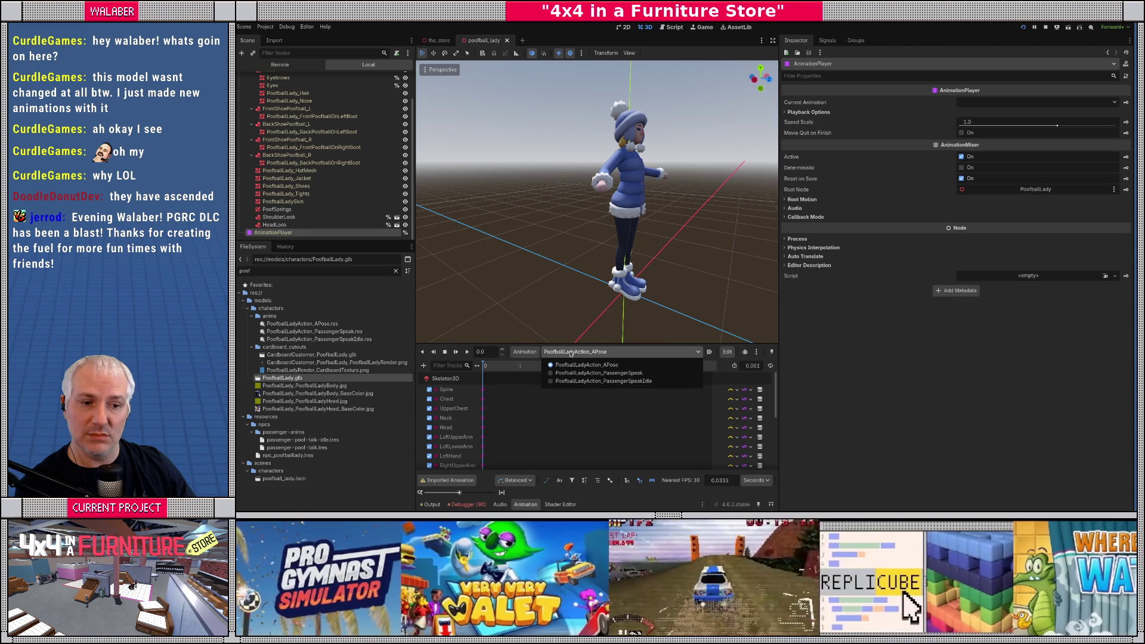
pyautogui.click(571, 354)
pyautogui.doubleClick(282, 378)
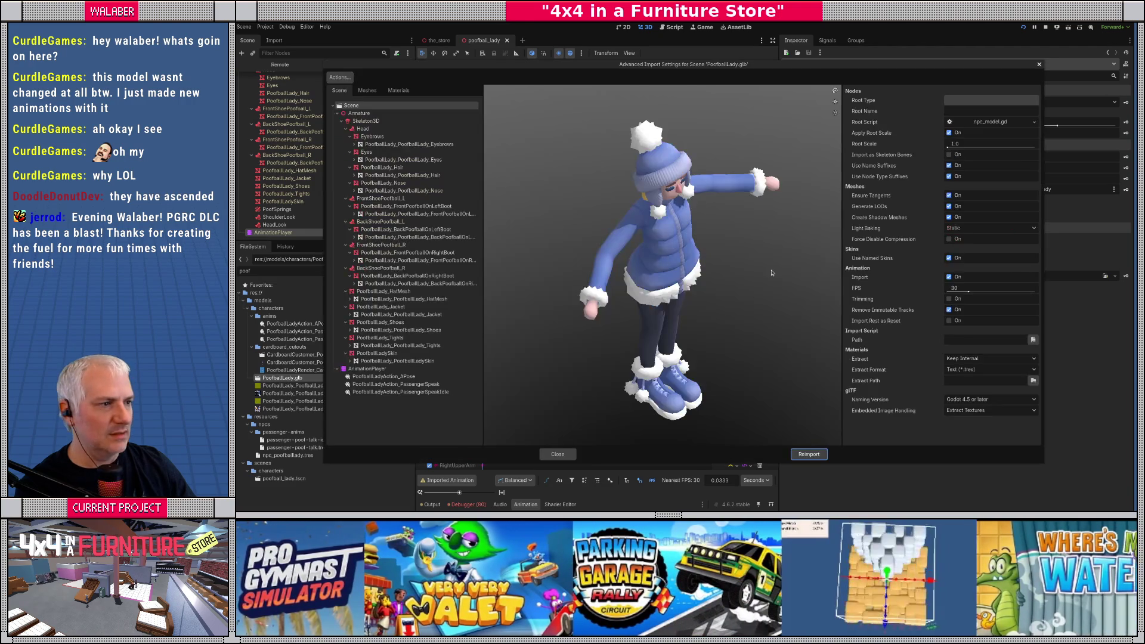
pyautogui.click(366, 121)
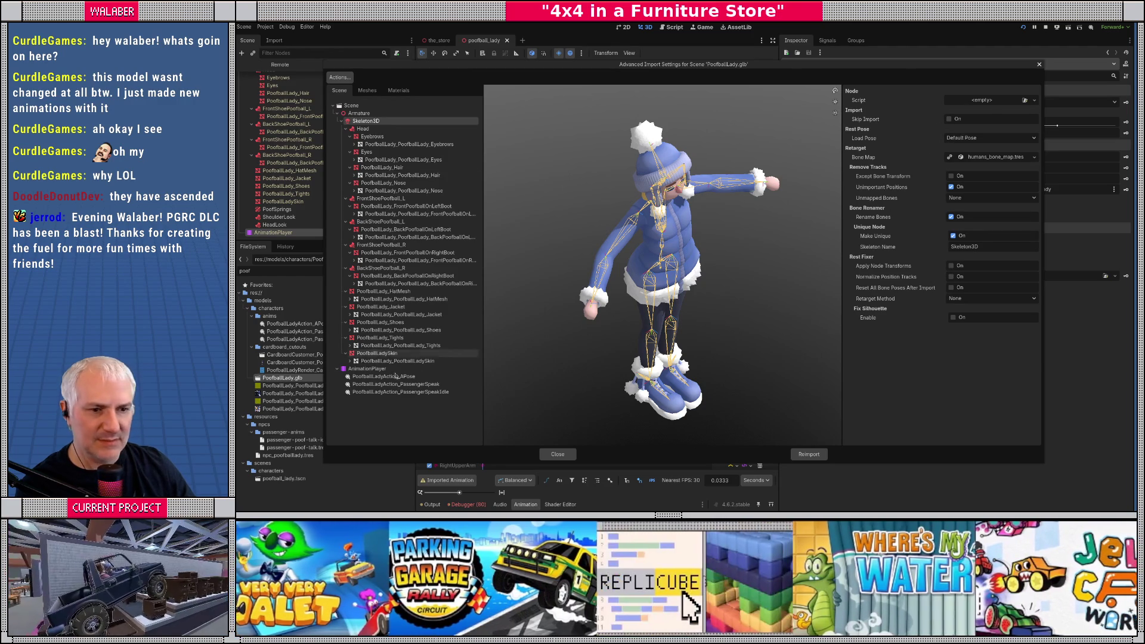
pyautogui.click(367, 369)
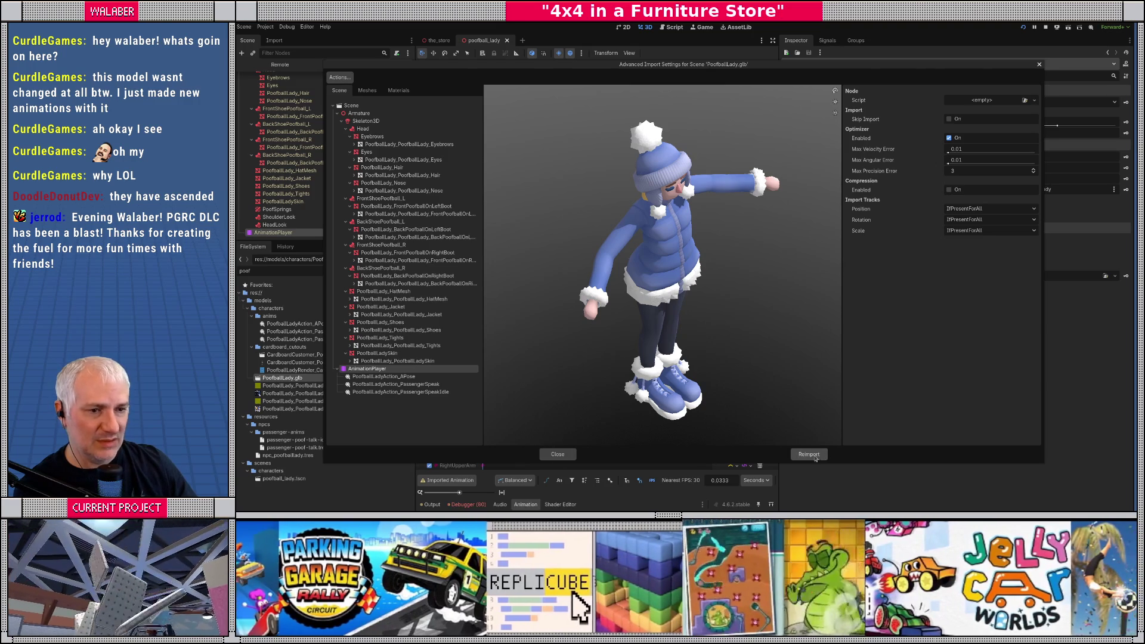
pyautogui.click(811, 457)
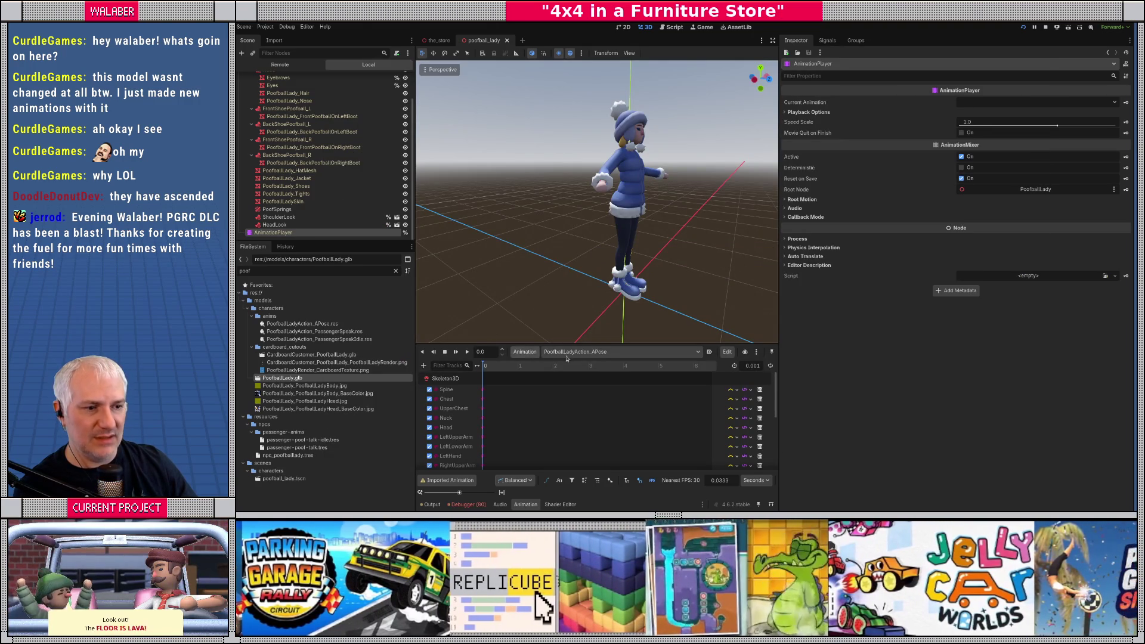
# Step: Load the human-anims.res library into Poofball Lady's animation player through Manage Animations
pyautogui.click(526, 352)
pyautogui.click(540, 377)
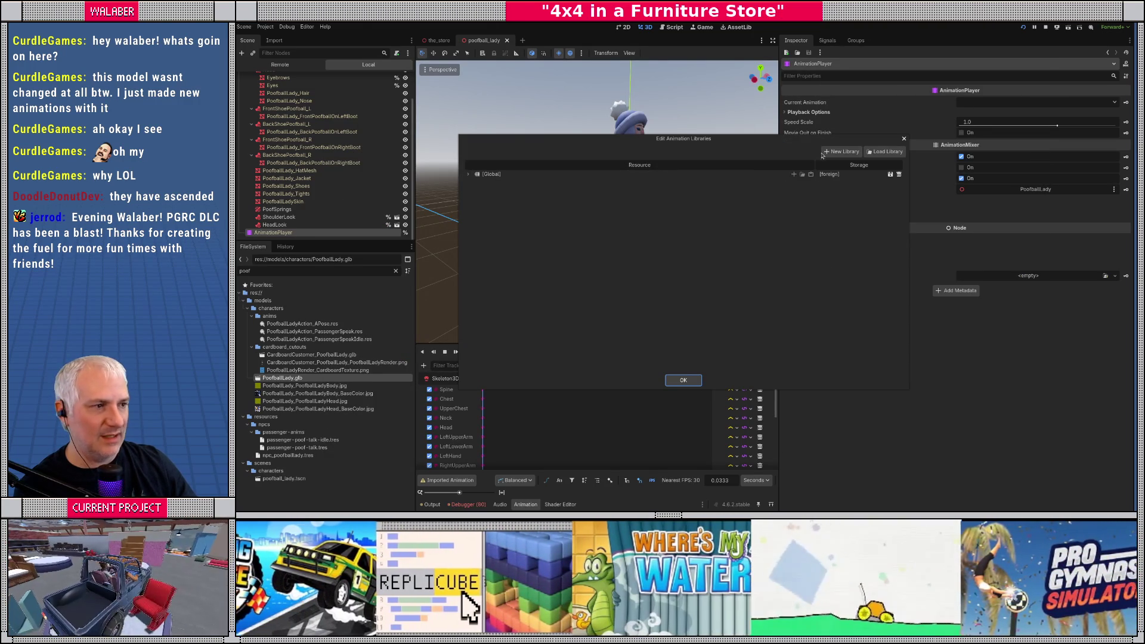
pyautogui.click(885, 152)
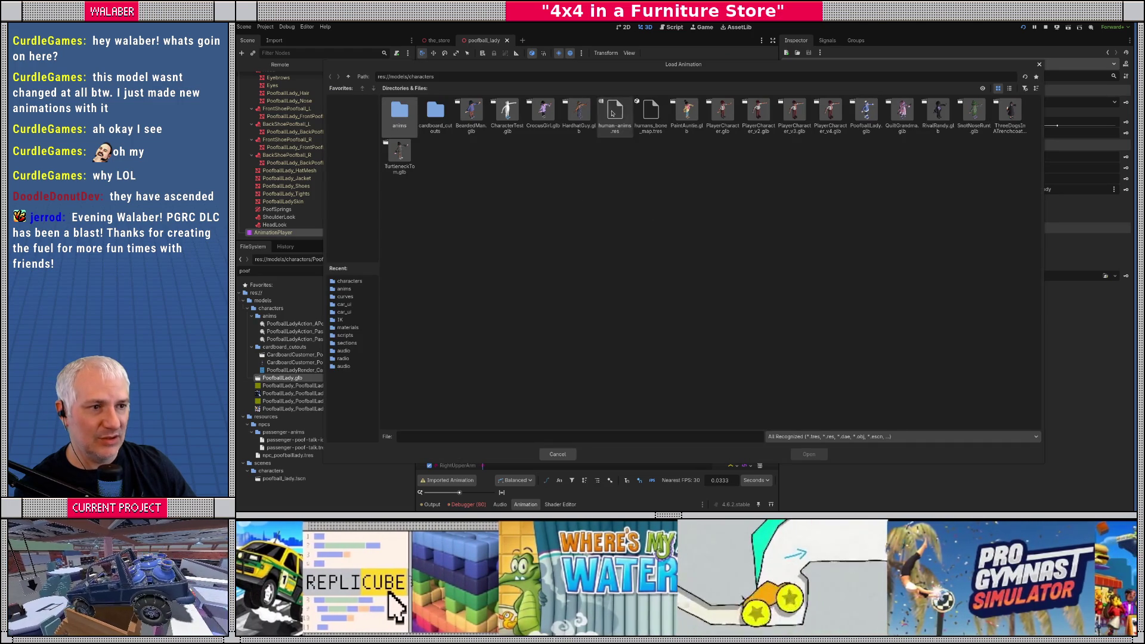
pyautogui.doubleClick(615, 113)
pyautogui.click(680, 381)
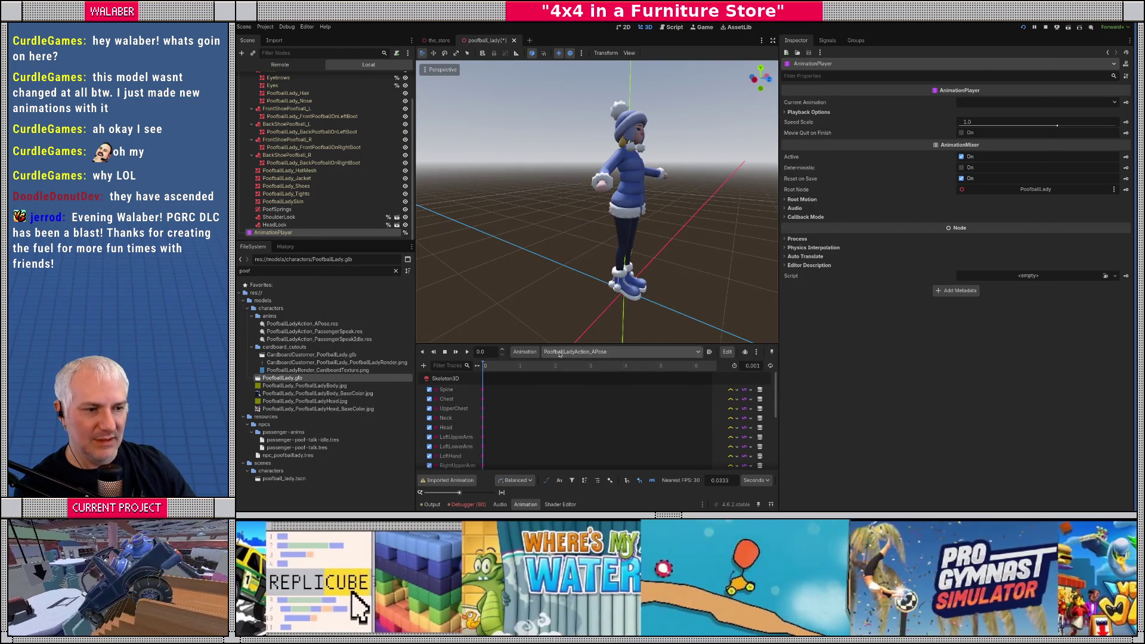
# Step: Preview and play SharedAction_BackOff, then Walk_Lady, and clear the 'poof' file filter
pyautogui.click(620, 352)
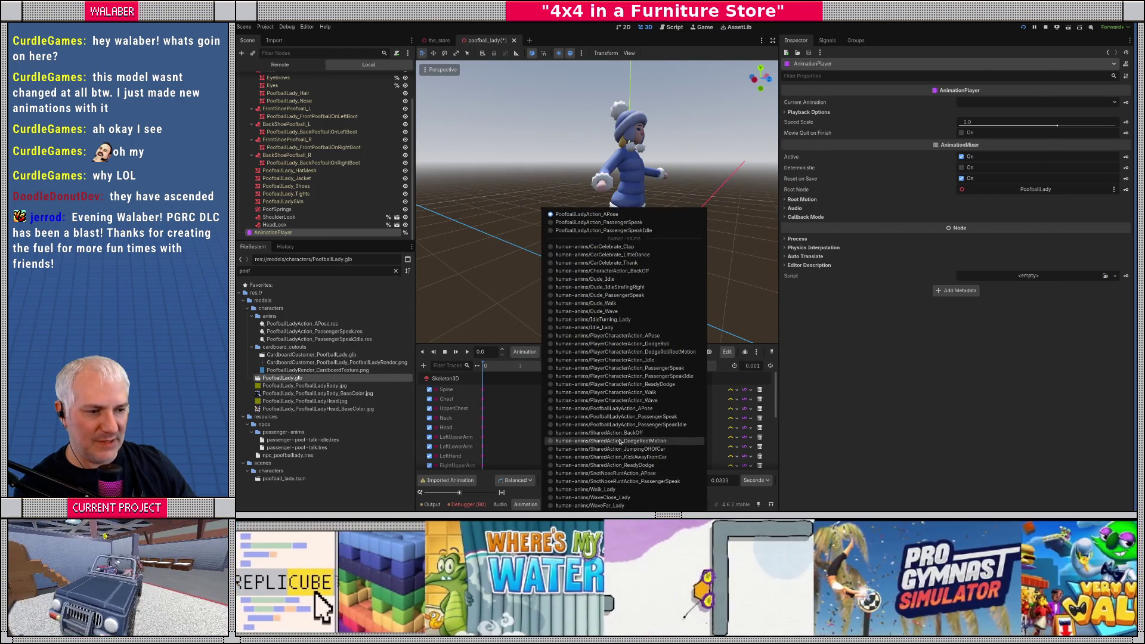
pyautogui.click(599, 432)
pyautogui.click(467, 352)
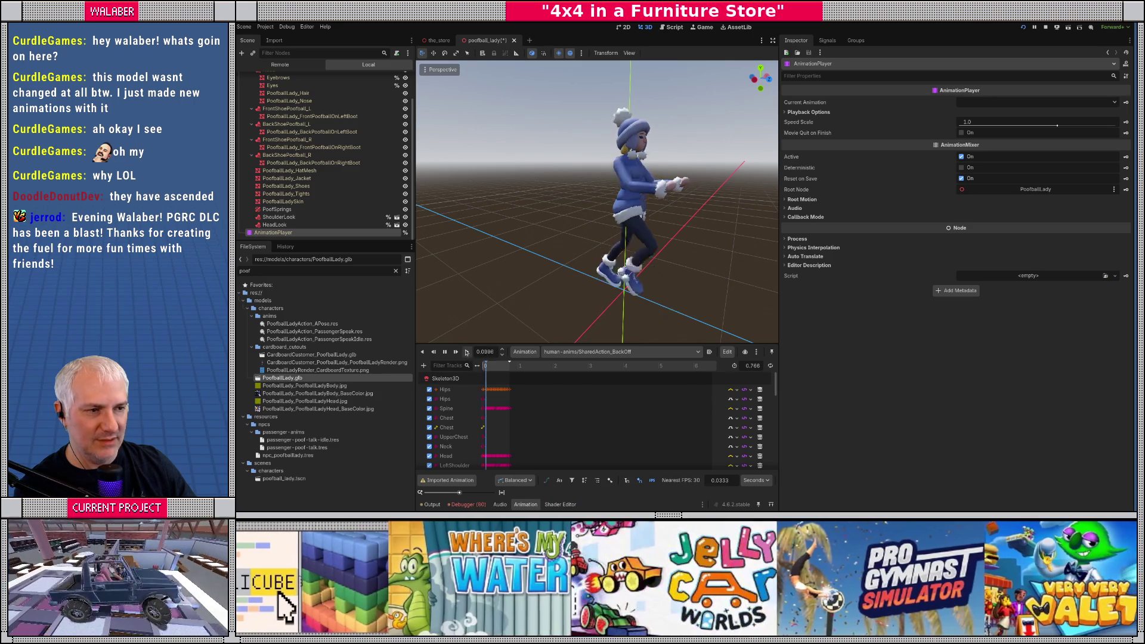
pyautogui.click(585, 352)
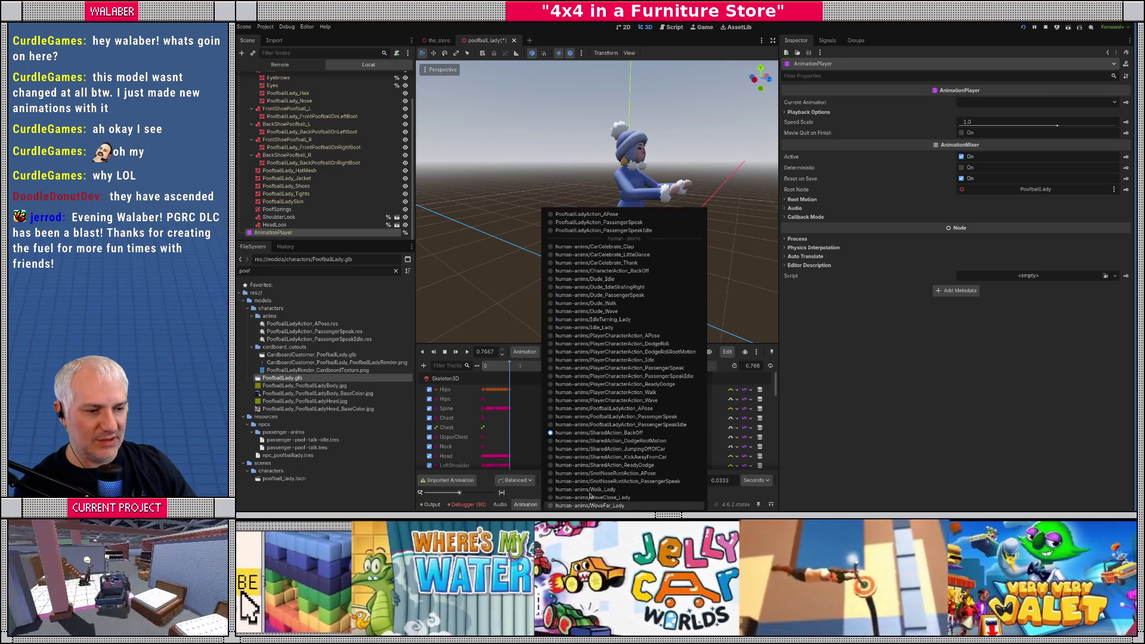
pyautogui.click(584, 489)
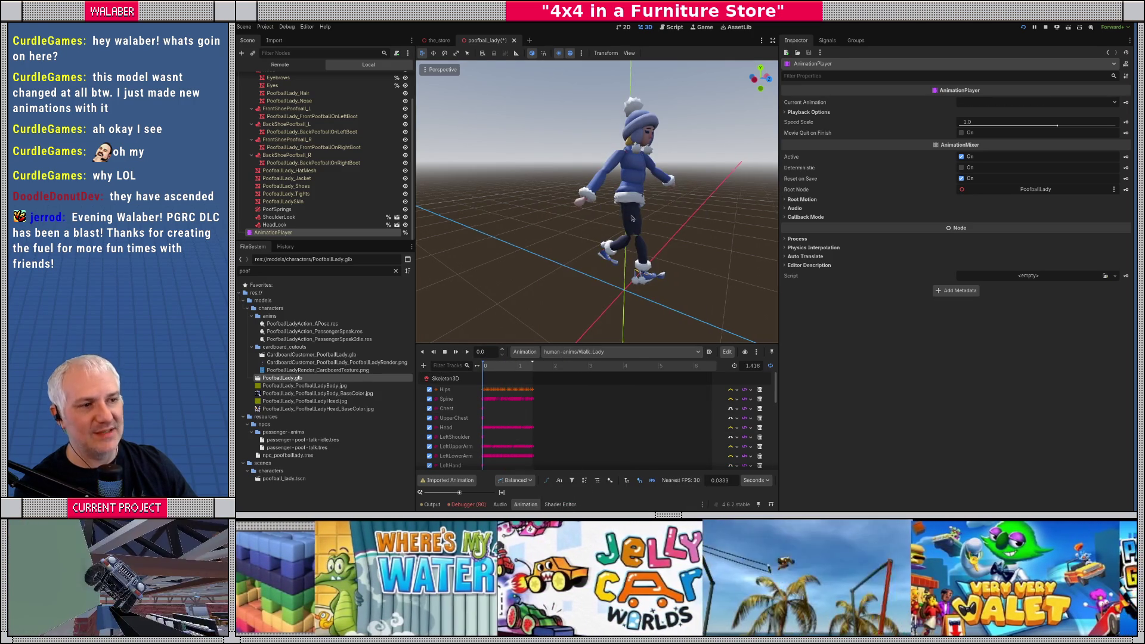
pyautogui.moveTo(629, 220); pyautogui.dragTo(592, 222)
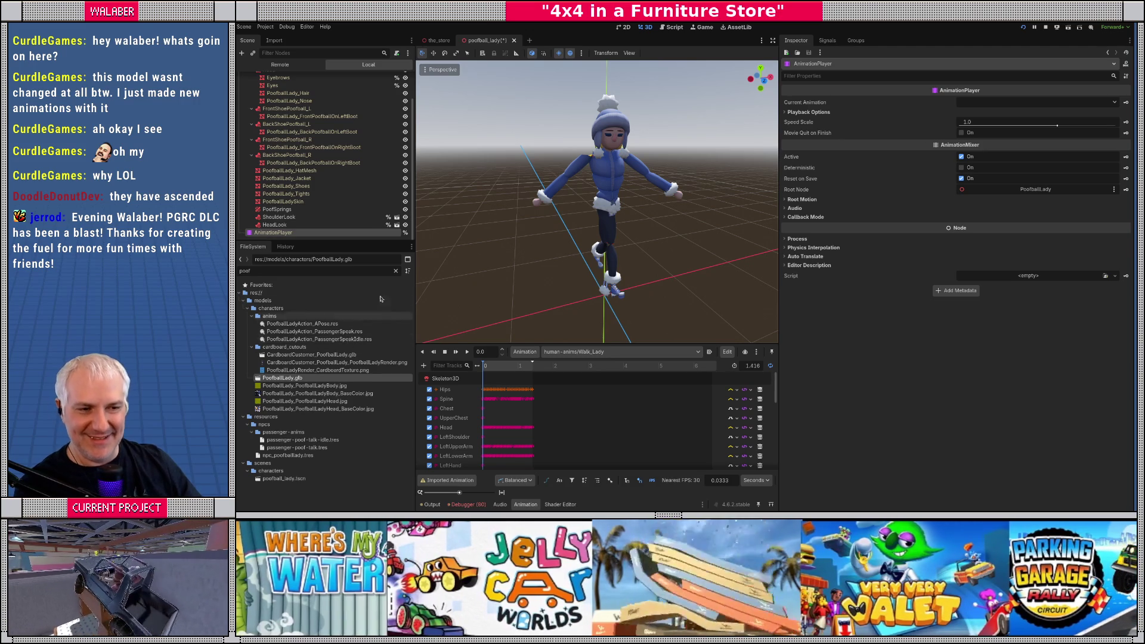
pyautogui.click(395, 271)
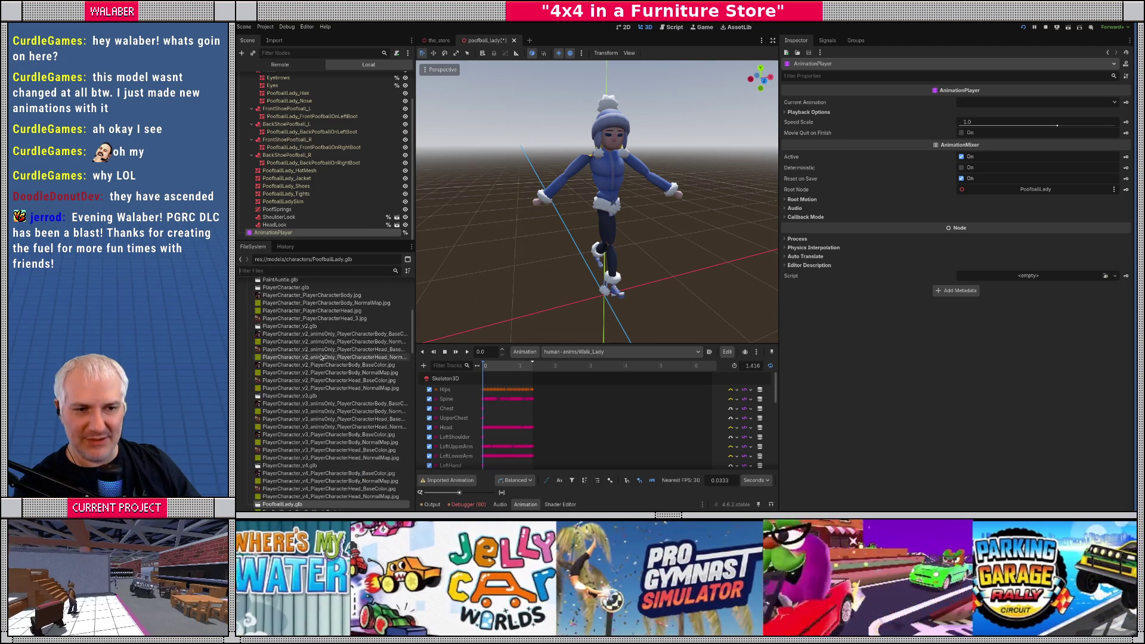
# Step: Reimport BeardedMan.glb with Apply Node Transforms, Normalize Position Tracks, Reset Bone Poses off and retargeting None
pyautogui.scroll(5, 322, 357)
pyautogui.doubleClick(284, 296)
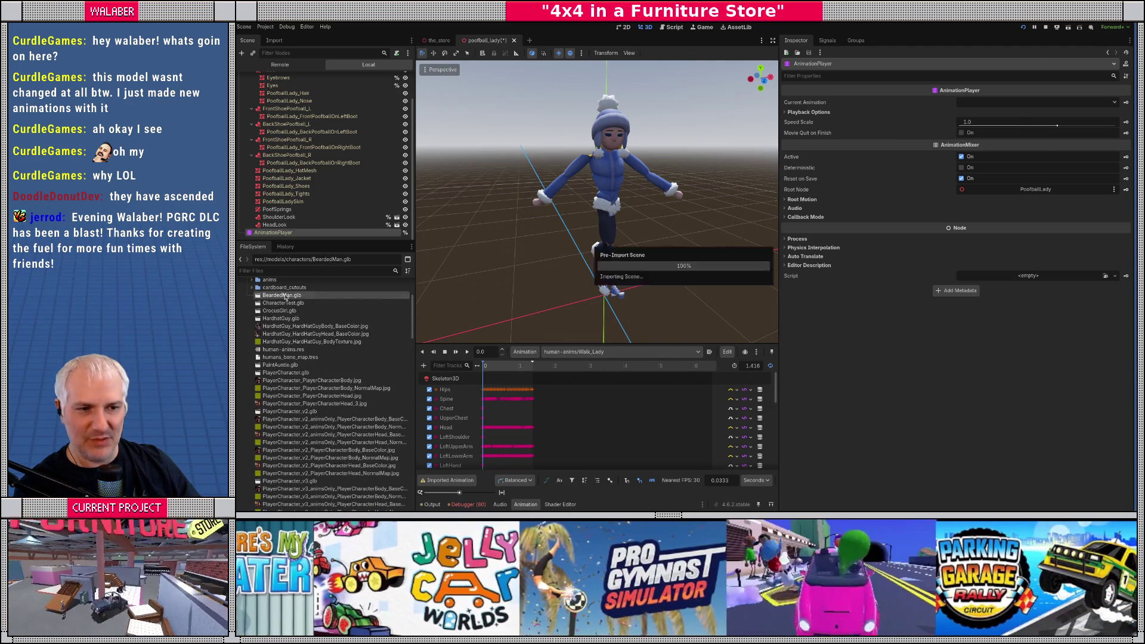
pyautogui.click(372, 122)
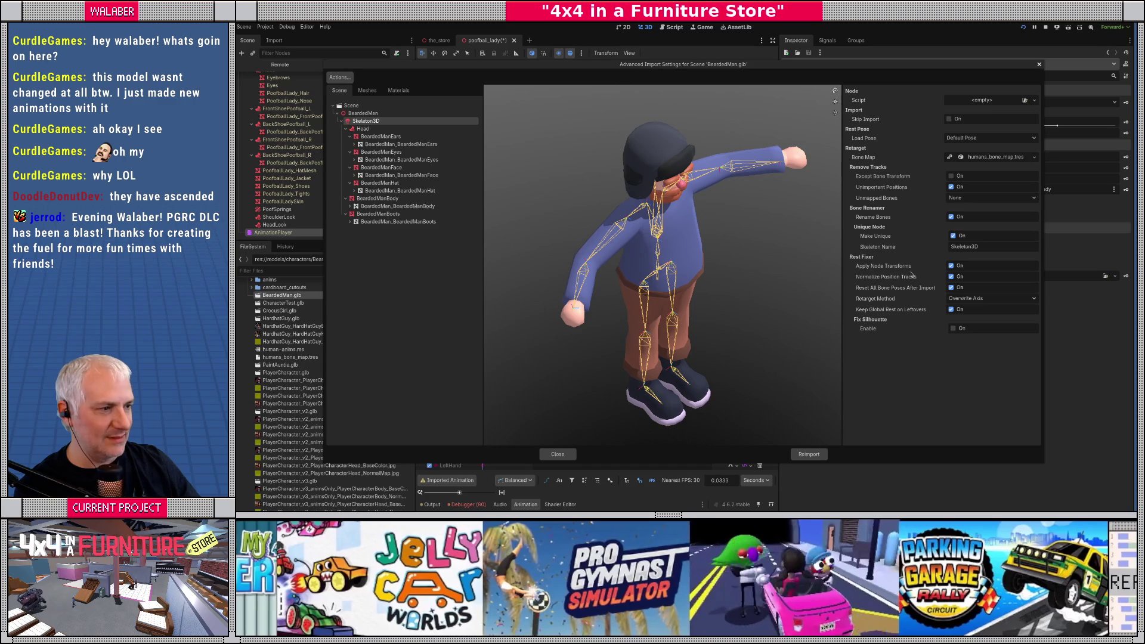
pyautogui.click(951, 266)
pyautogui.click(951, 276)
pyautogui.click(952, 288)
pyautogui.click(991, 298)
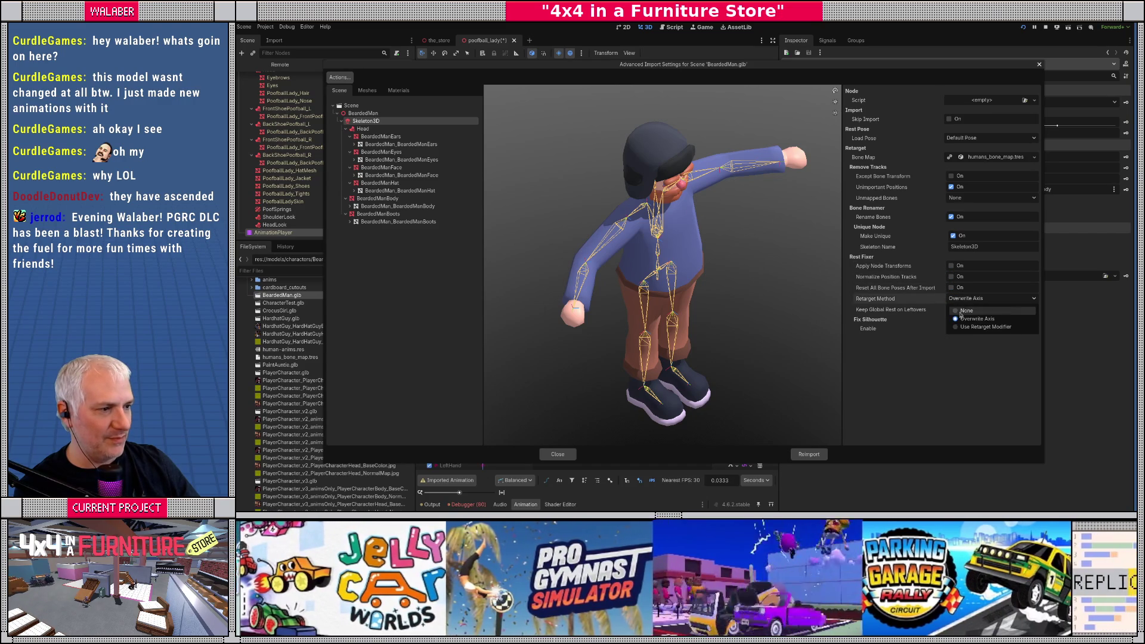
pyautogui.click(966, 311)
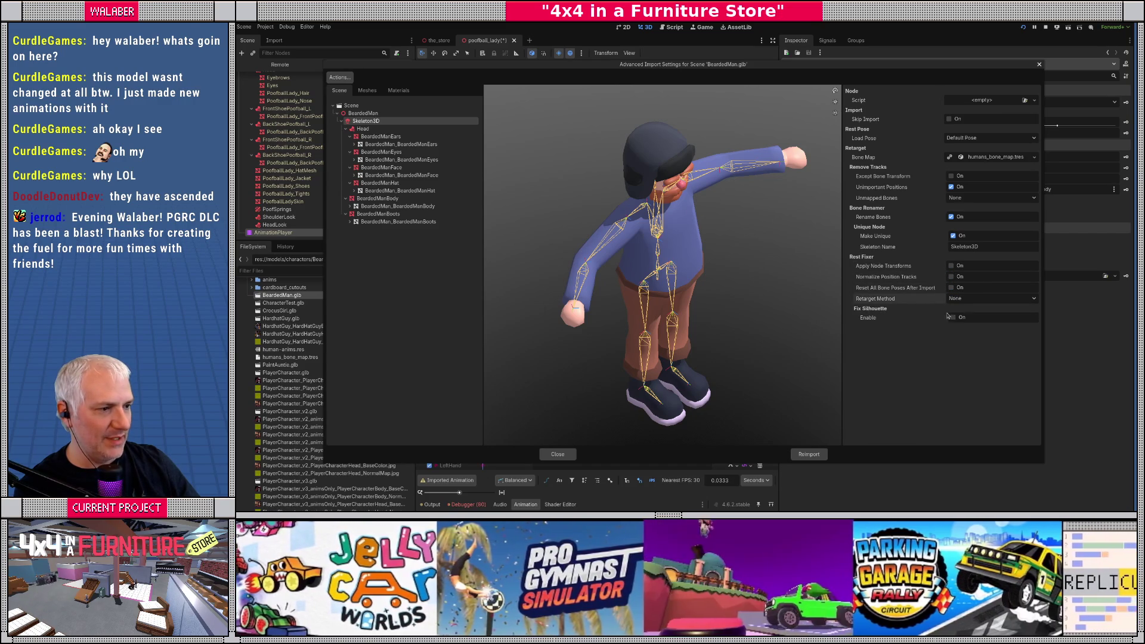
pyautogui.click(819, 455)
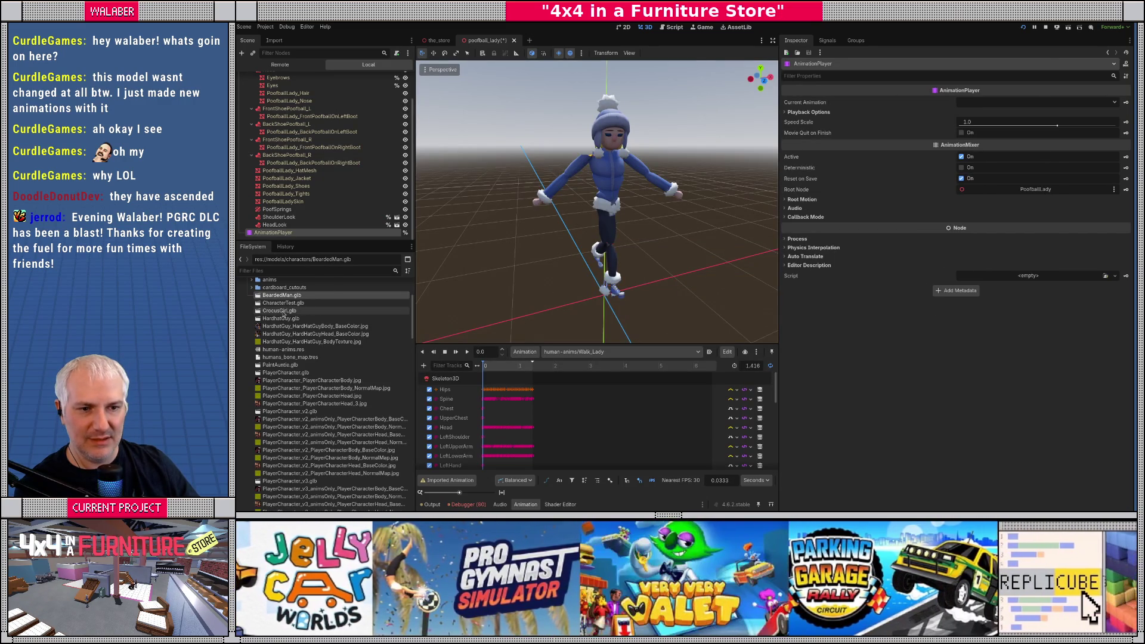
# Step: Turn off the same three skeleton options on CrocusGirl.glb and set its Retarget Method to None
pyautogui.doubleClick(281, 311)
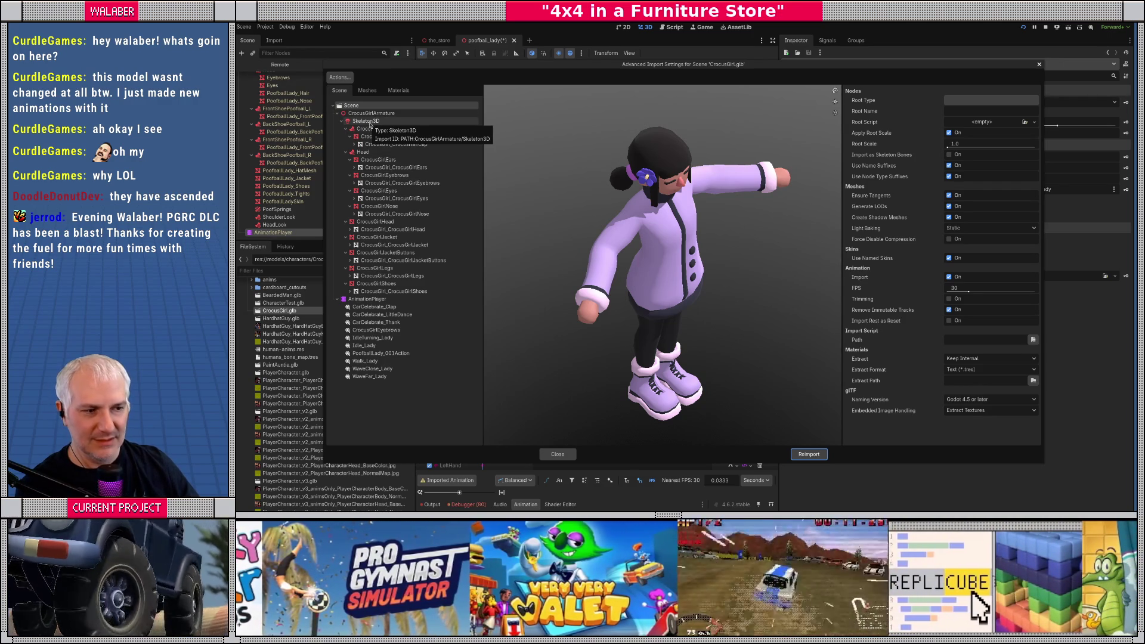
pyautogui.click(372, 121)
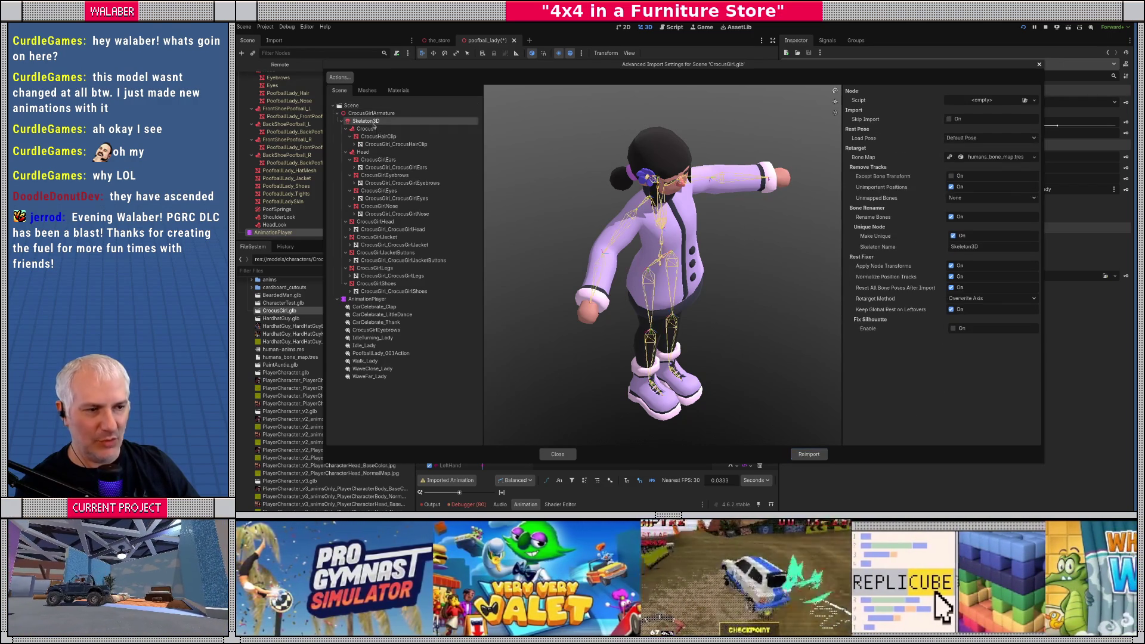
pyautogui.click(951, 265)
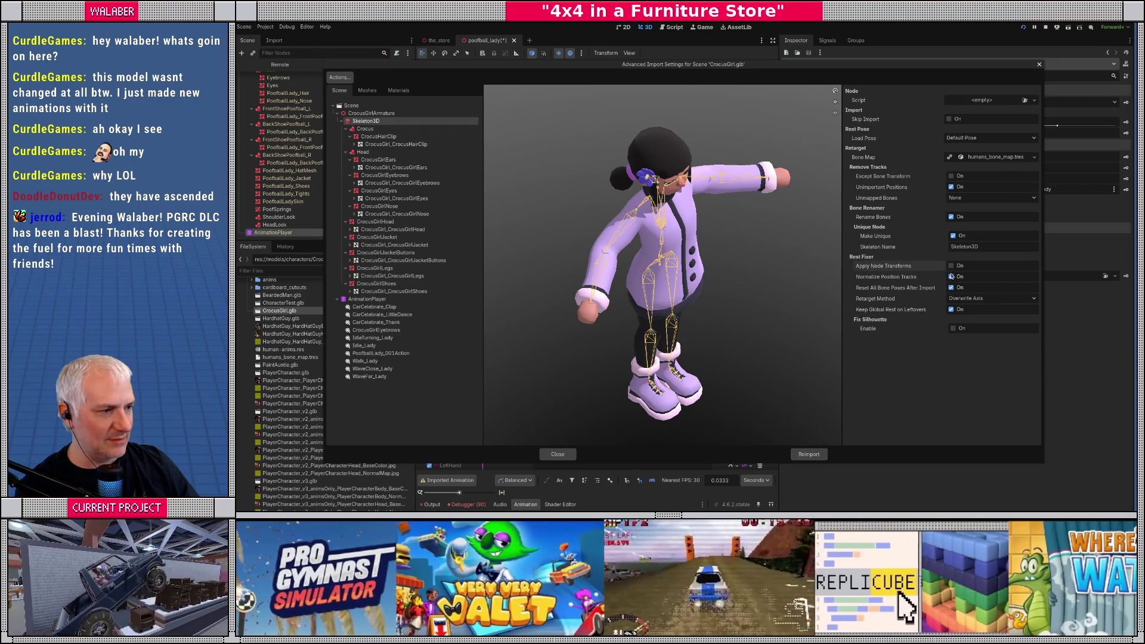
pyautogui.click(952, 277)
pyautogui.click(951, 288)
pyautogui.click(957, 299)
pyautogui.click(963, 311)
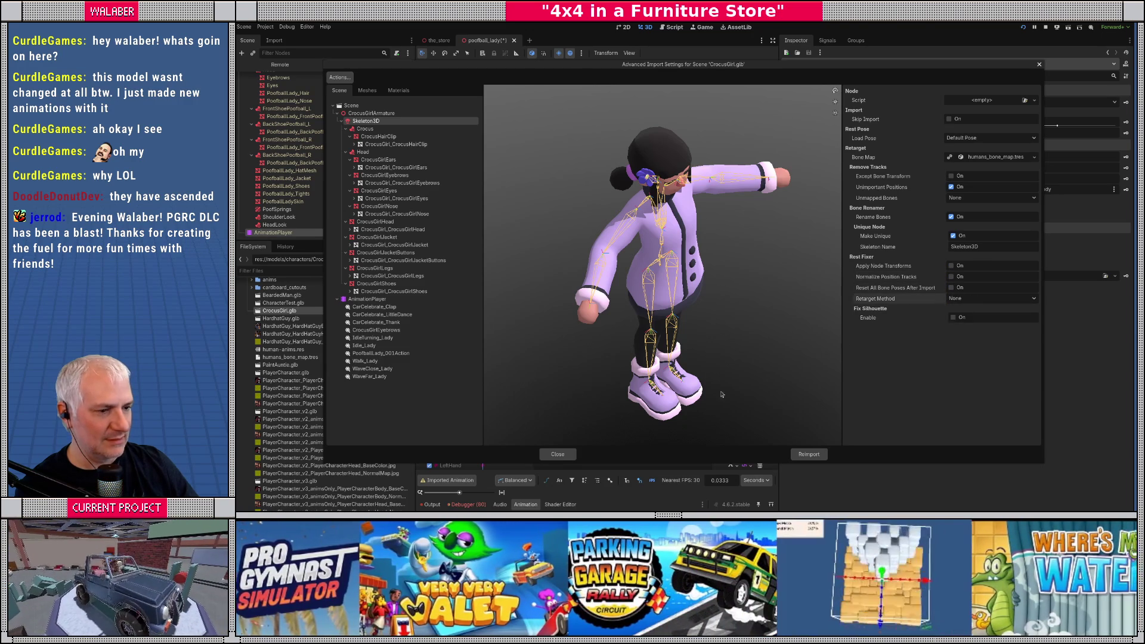
# Step: Reimport CrocusGirl and preview her WaveClose_Lady and Walk_Lady animations
pyautogui.click(809, 454)
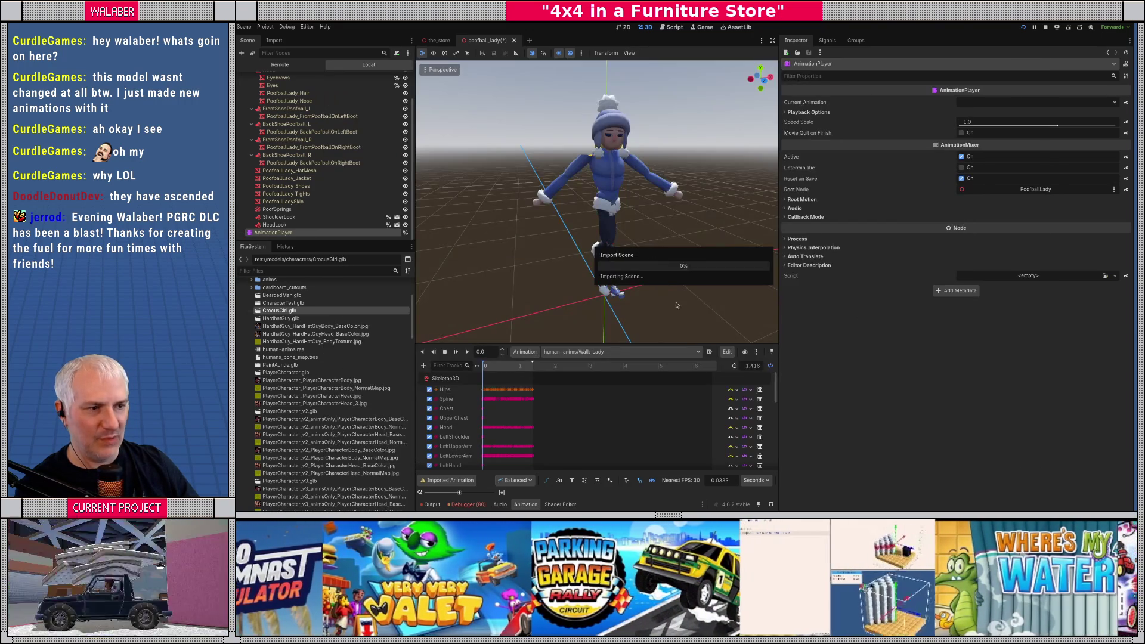
pyautogui.click(576, 352)
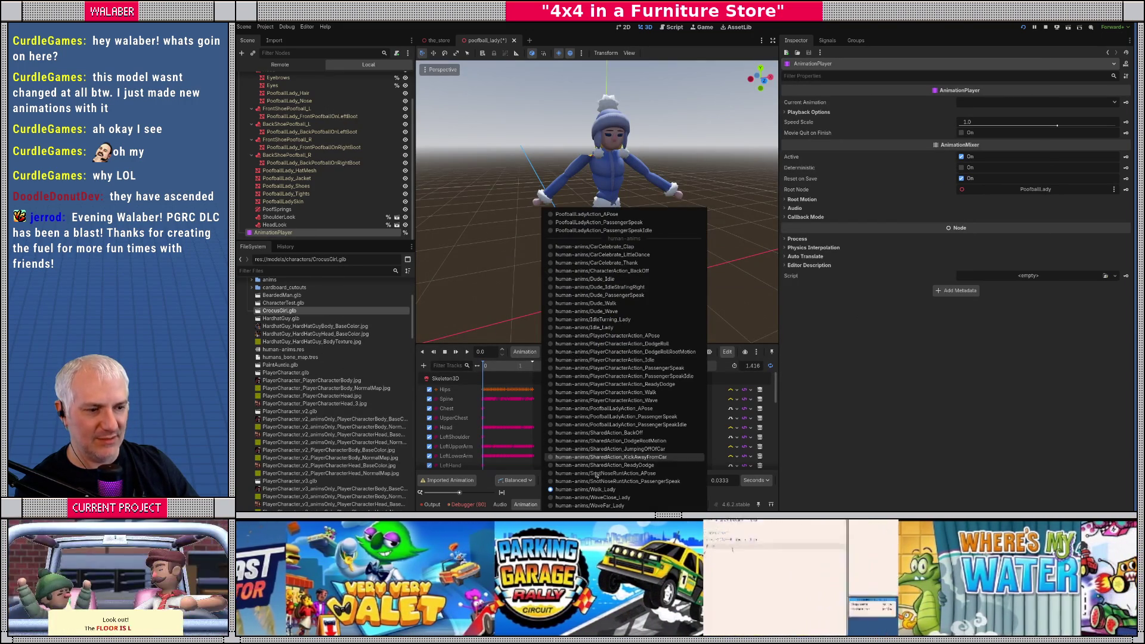
pyautogui.click(583, 365)
pyautogui.click(582, 352)
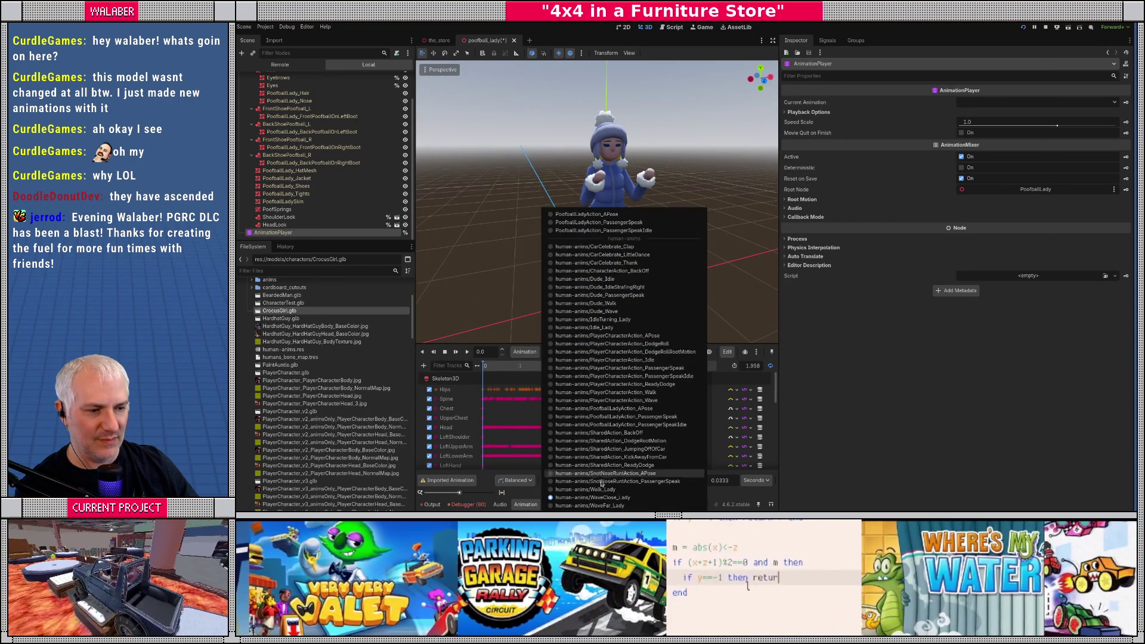
pyautogui.click(596, 483)
pyautogui.click(467, 352)
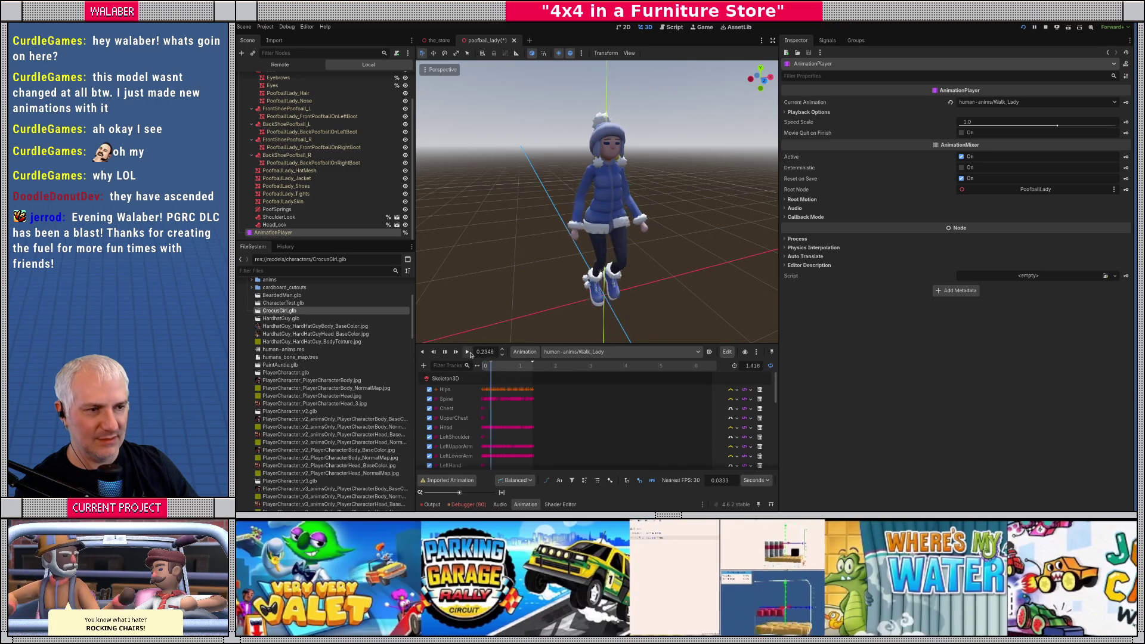
pyautogui.click(445, 354)
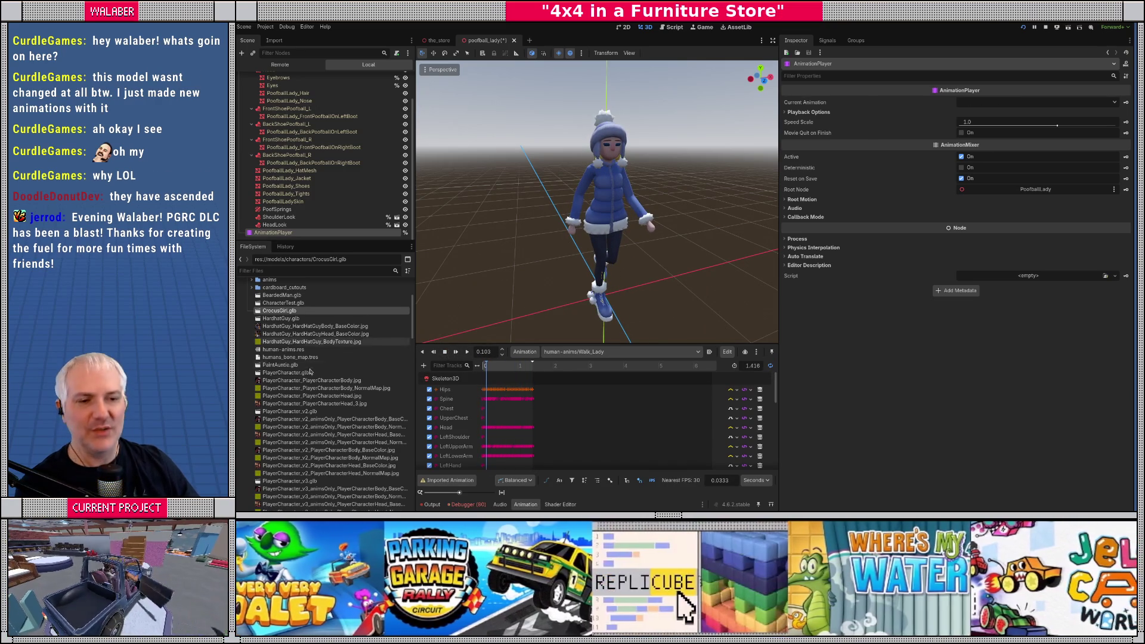
# Step: Reimport HardHatGuy.glb with the skeleton fixes off and retarget method None
pyautogui.doubleClick(279, 319)
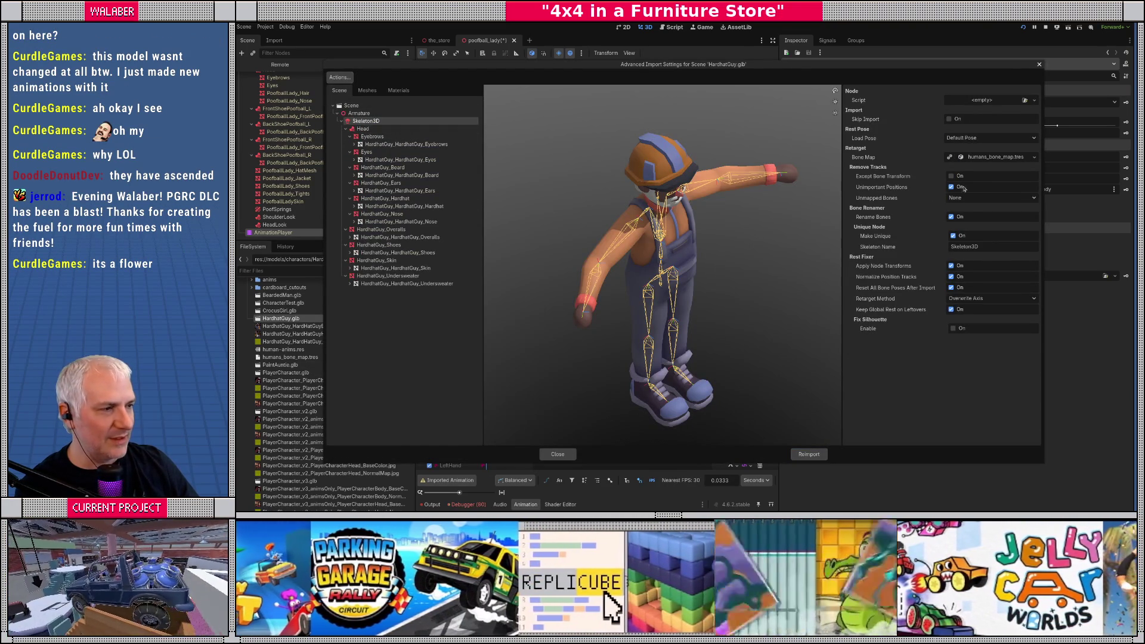
pyautogui.click(951, 266)
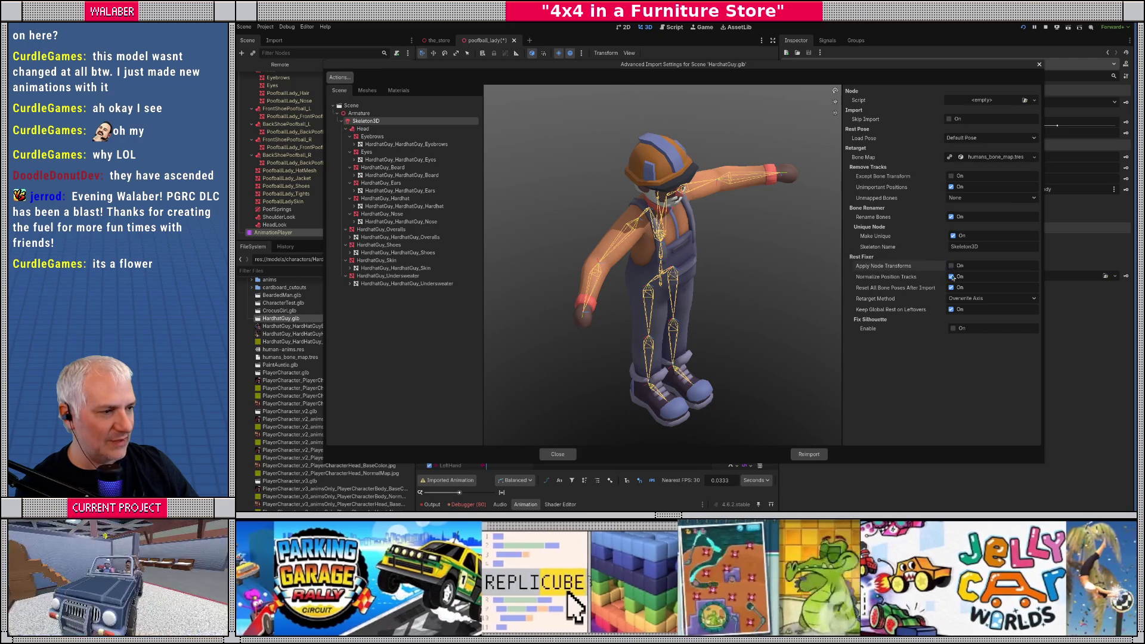
pyautogui.click(951, 277)
pyautogui.click(951, 287)
pyautogui.click(963, 298)
pyautogui.click(966, 311)
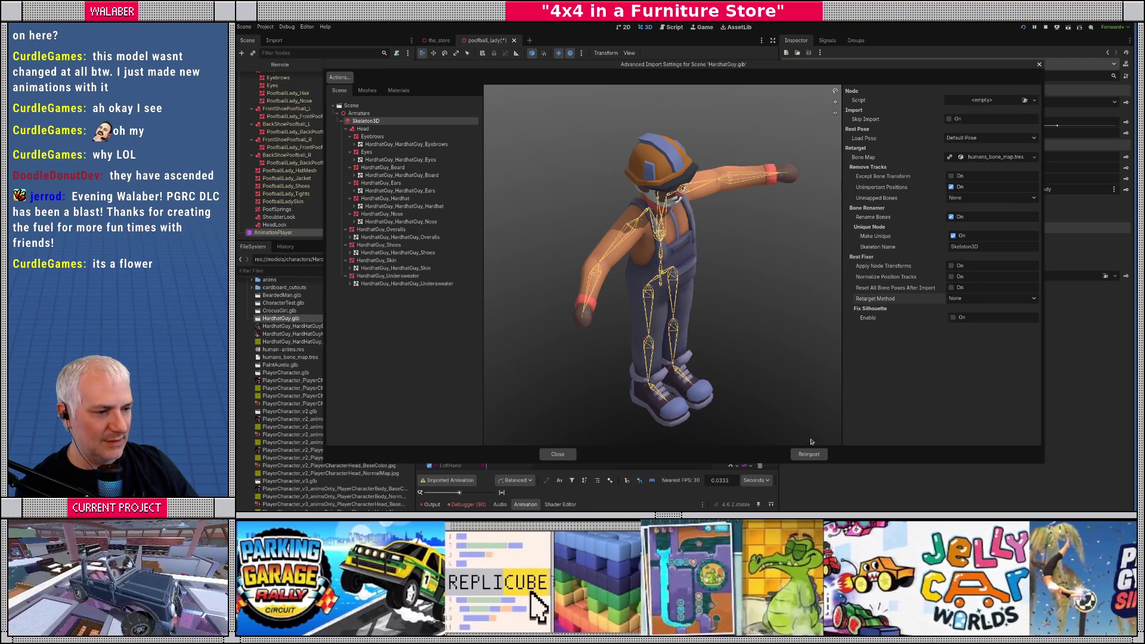
pyautogui.click(809, 454)
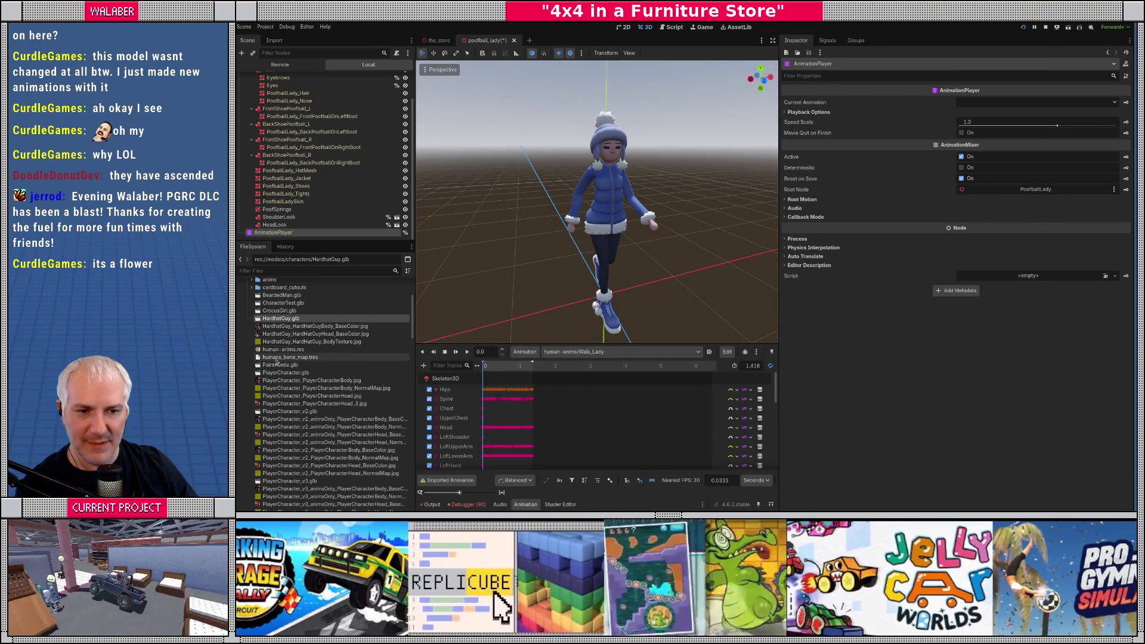
# Step: Reimport PaintAuntie.glb with its skeleton's rest fixes off and retarget method None
pyautogui.doubleClick(279, 365)
pyautogui.click(364, 121)
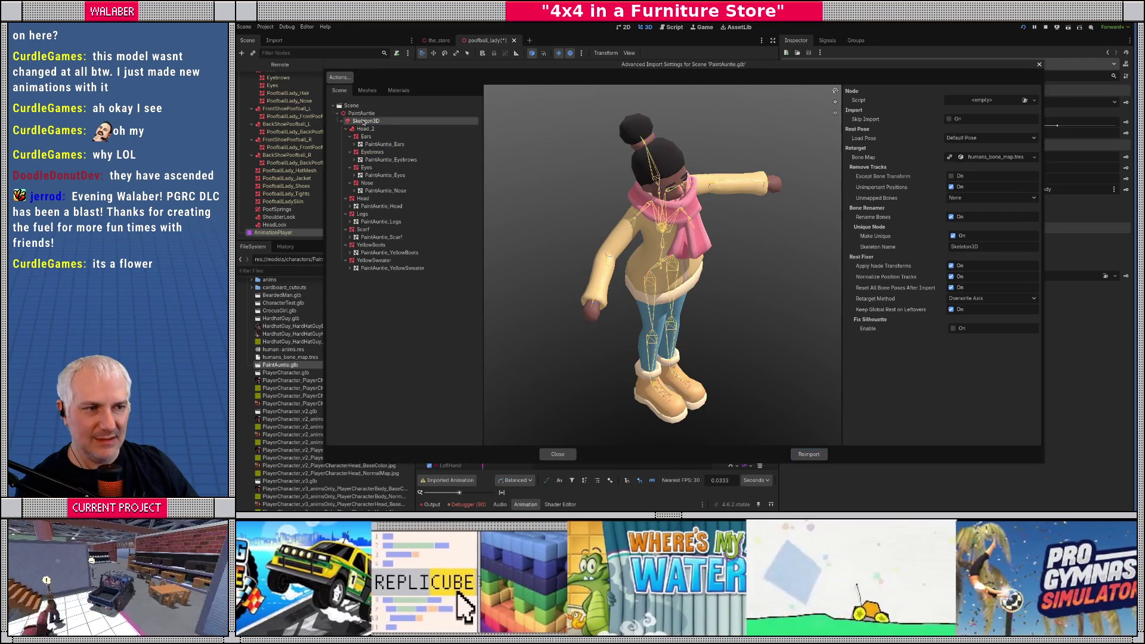
pyautogui.click(952, 266)
pyautogui.click(951, 277)
pyautogui.click(951, 287)
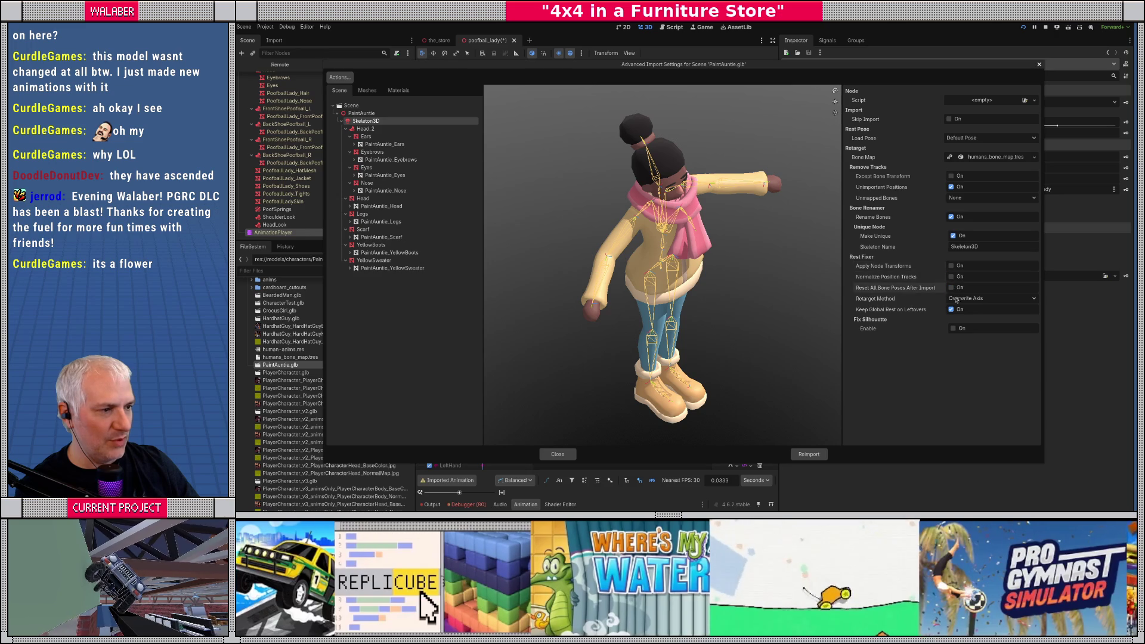
pyautogui.click(959, 298)
pyautogui.click(959, 313)
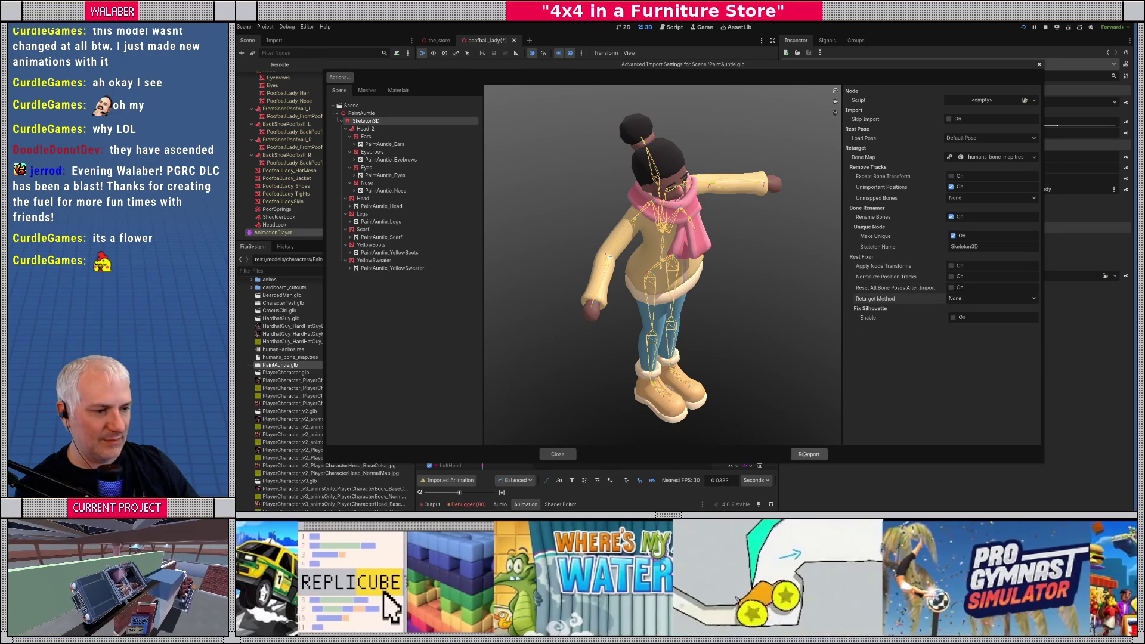
pyautogui.click(809, 454)
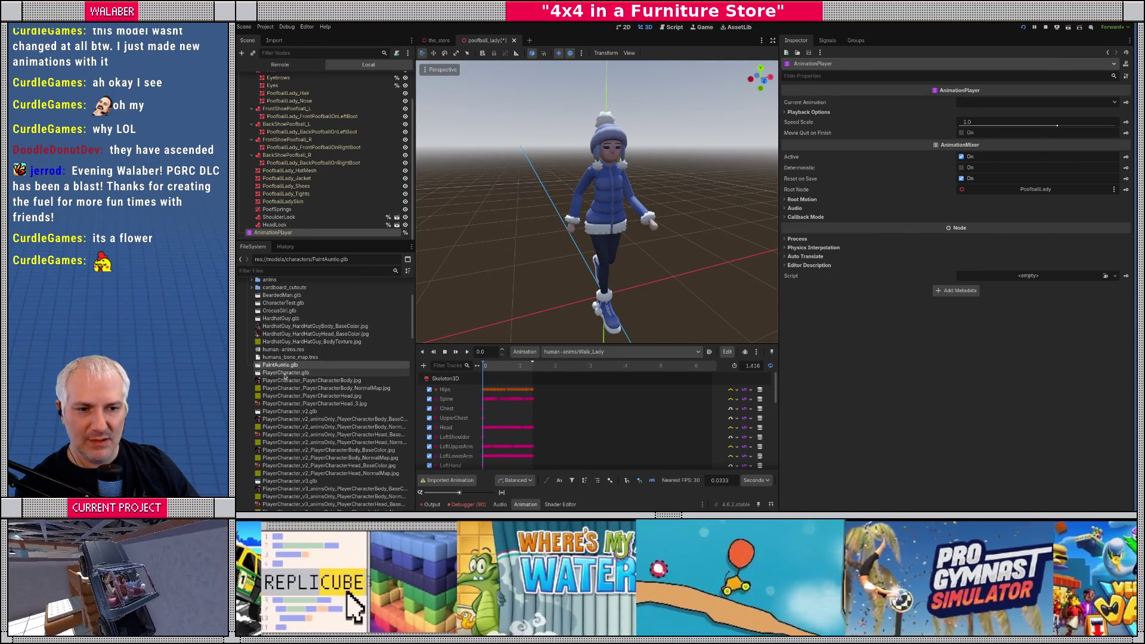
# Step: Reimport PlayerCharacter.glb with retarget method None, then open QuiltGrandma.glb's import settings
pyautogui.doubleClick(286, 373)
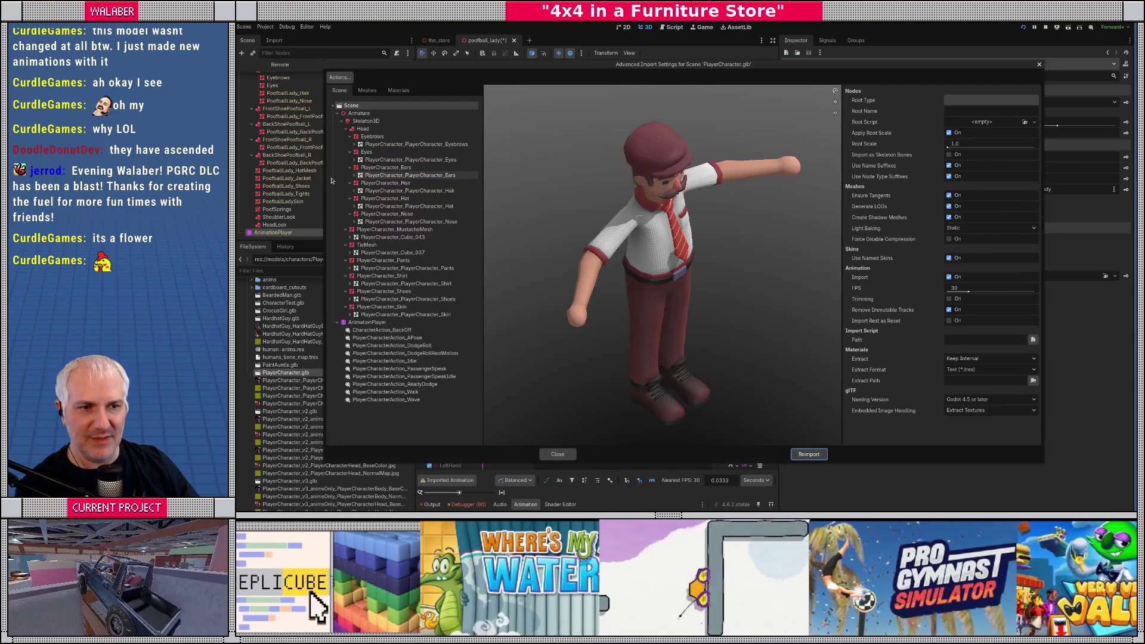
pyautogui.click(365, 123)
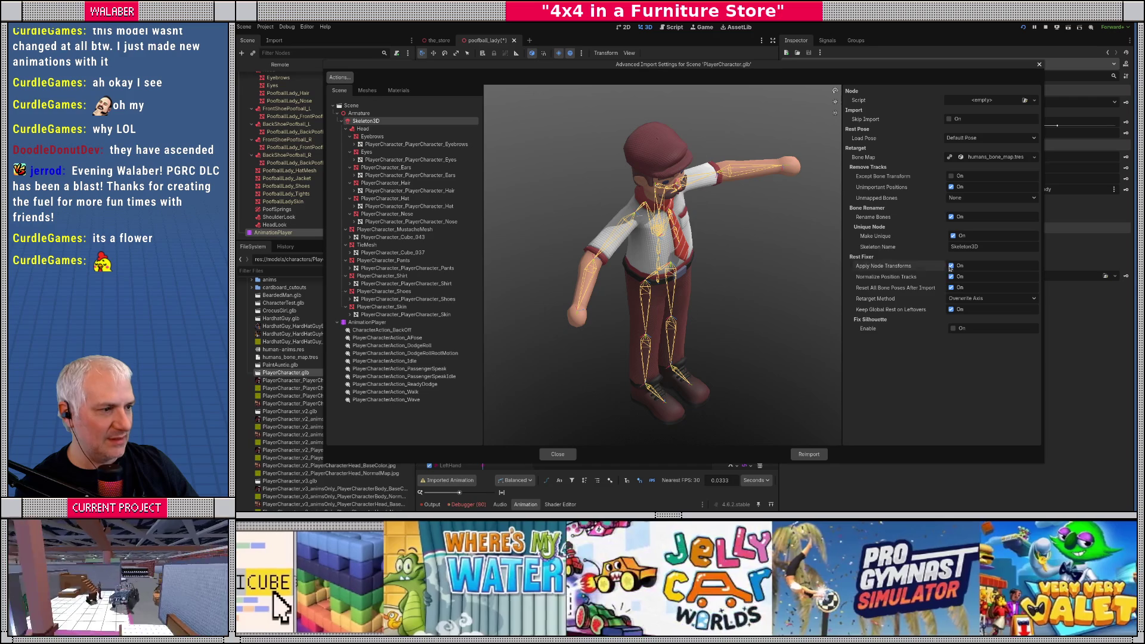
pyautogui.click(960, 300)
pyautogui.click(954, 312)
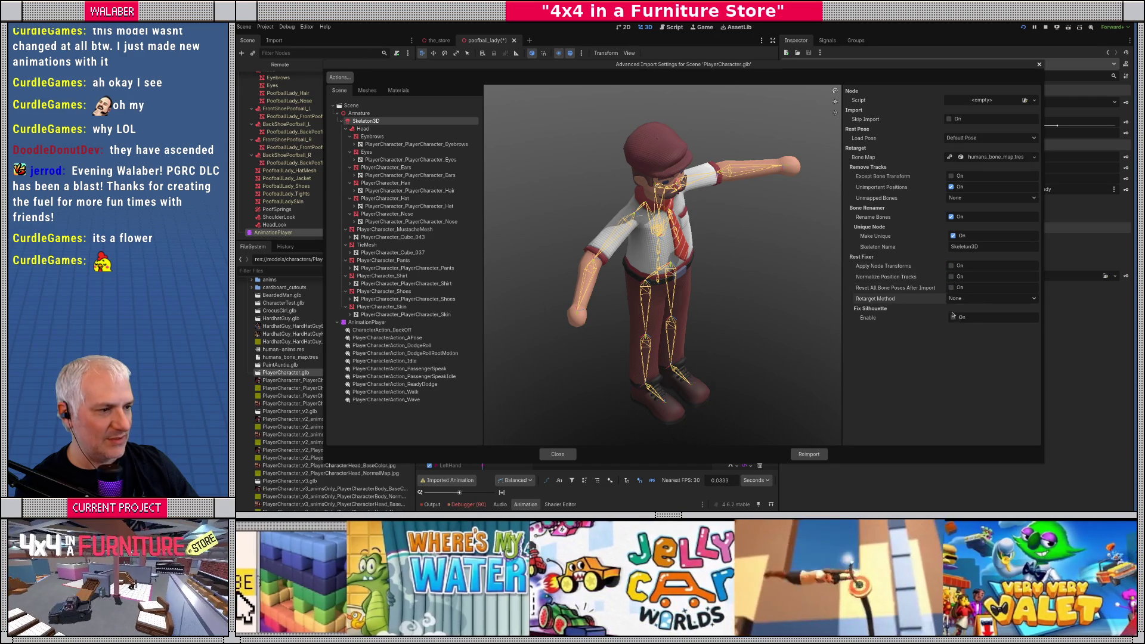
pyautogui.click(803, 455)
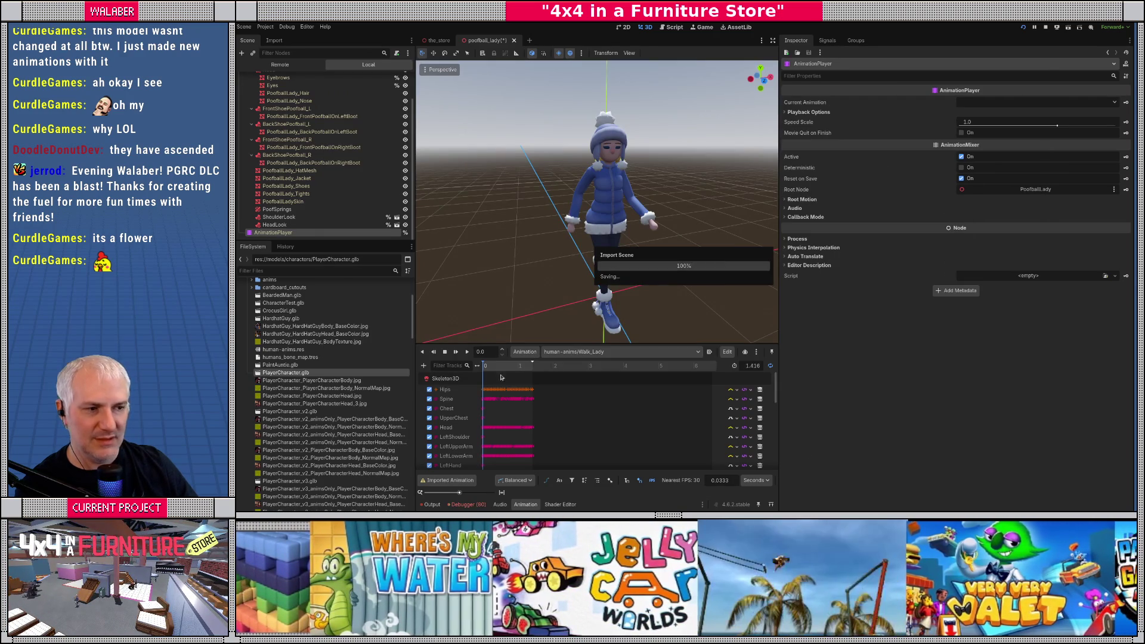
pyautogui.scroll(-8, 291, 377)
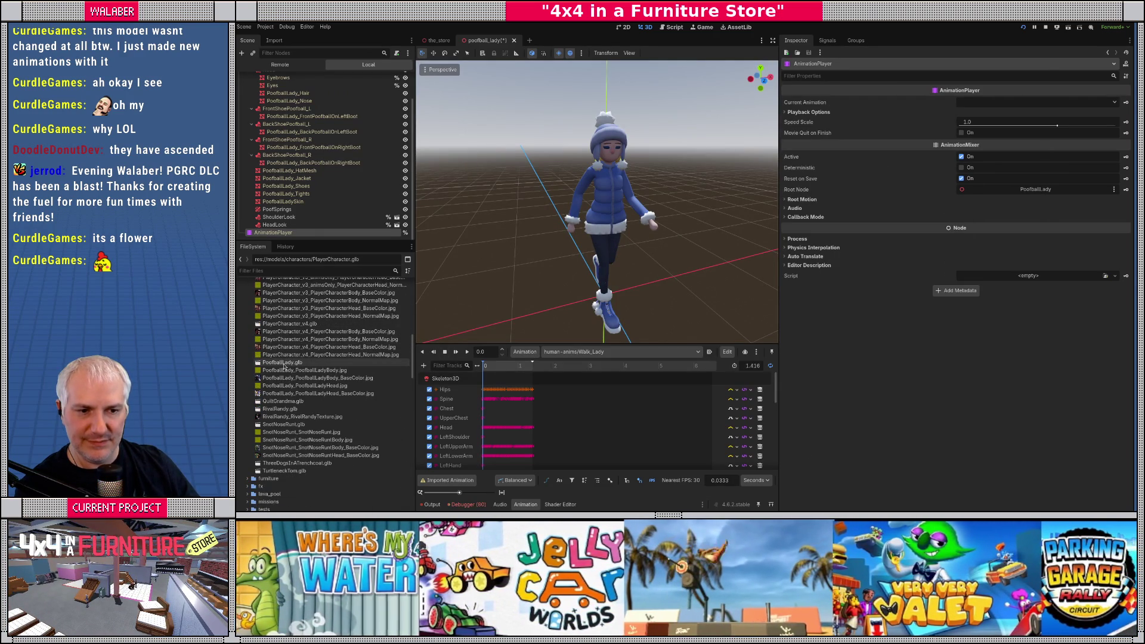
pyautogui.doubleClick(283, 401)
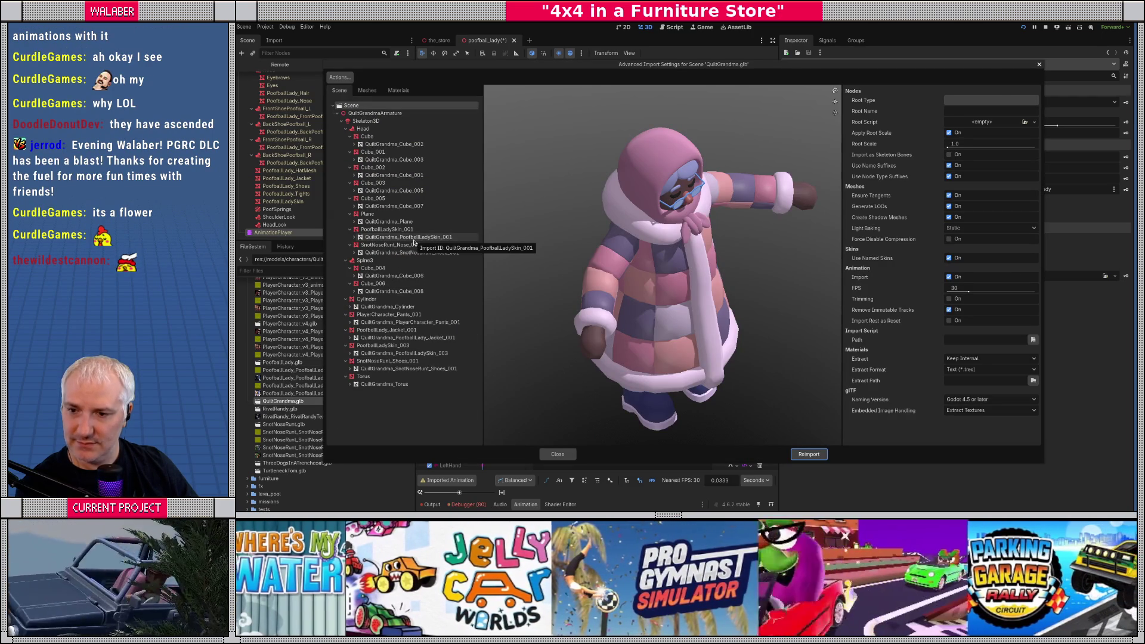
# Step: Reimport QuiltGrandma with position normalizing and bone pose reset off, retarget None
pyautogui.click(373, 121)
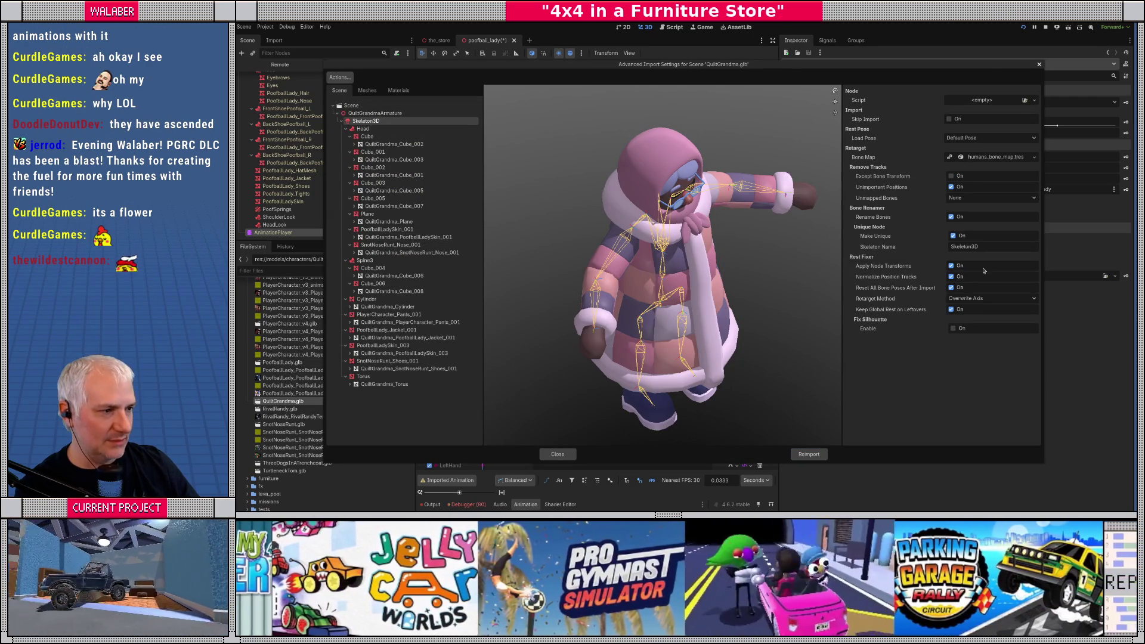
pyautogui.click(952, 277)
pyautogui.click(952, 288)
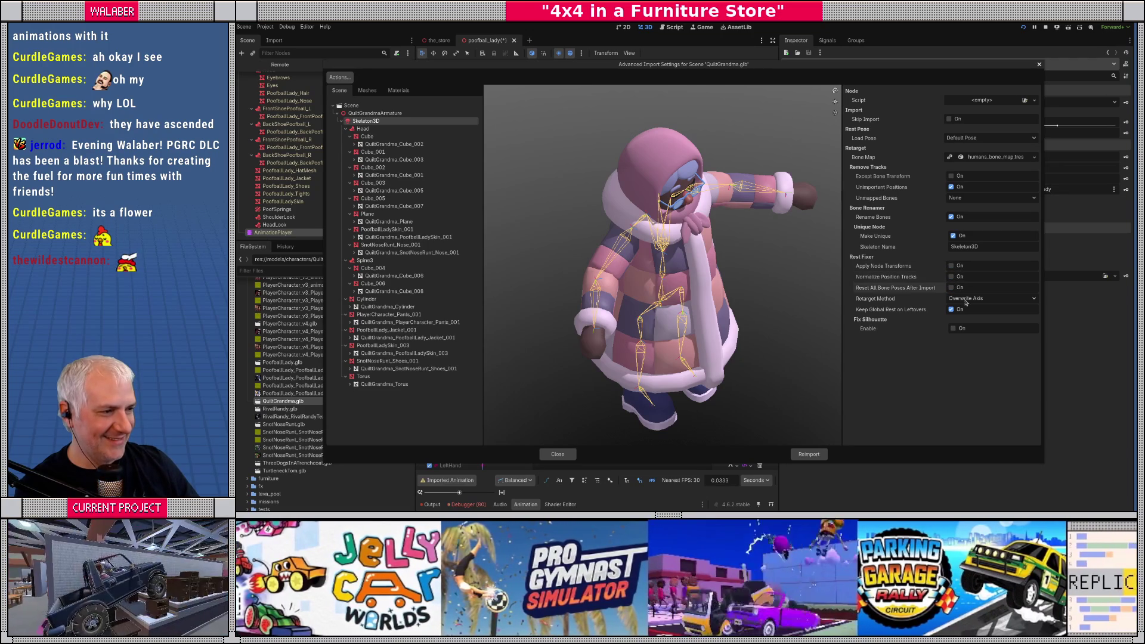
pyautogui.click(991, 298)
pyautogui.click(992, 310)
pyautogui.click(809, 454)
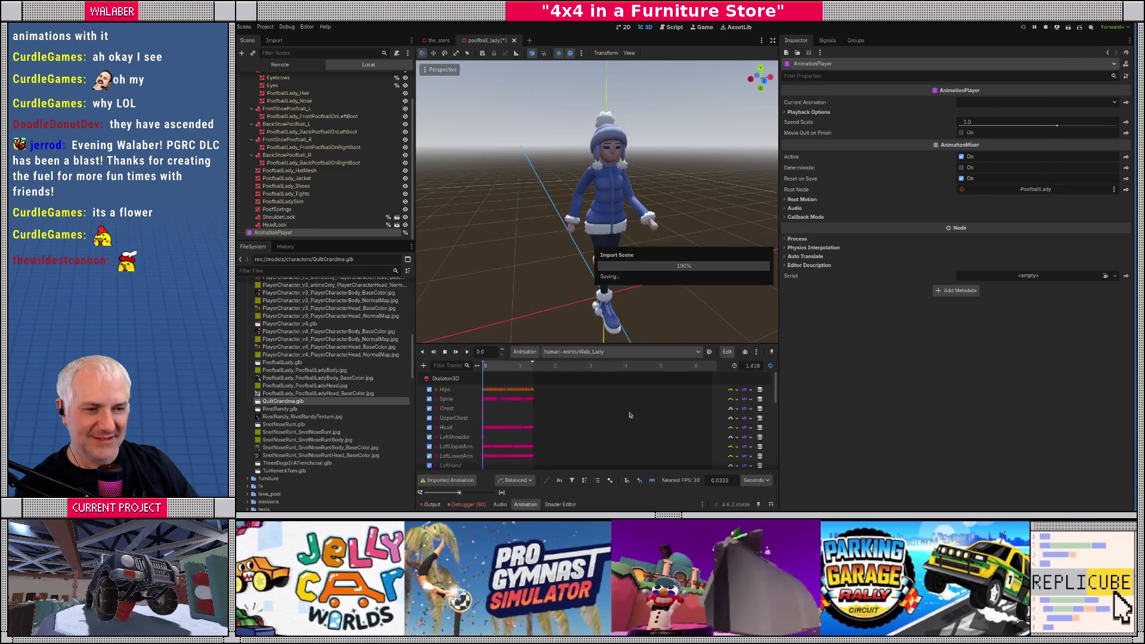
# Step: Reimport RivalRandy.glb with node transforms and position normalizing off, retarget None
pyautogui.doubleClick(291, 410)
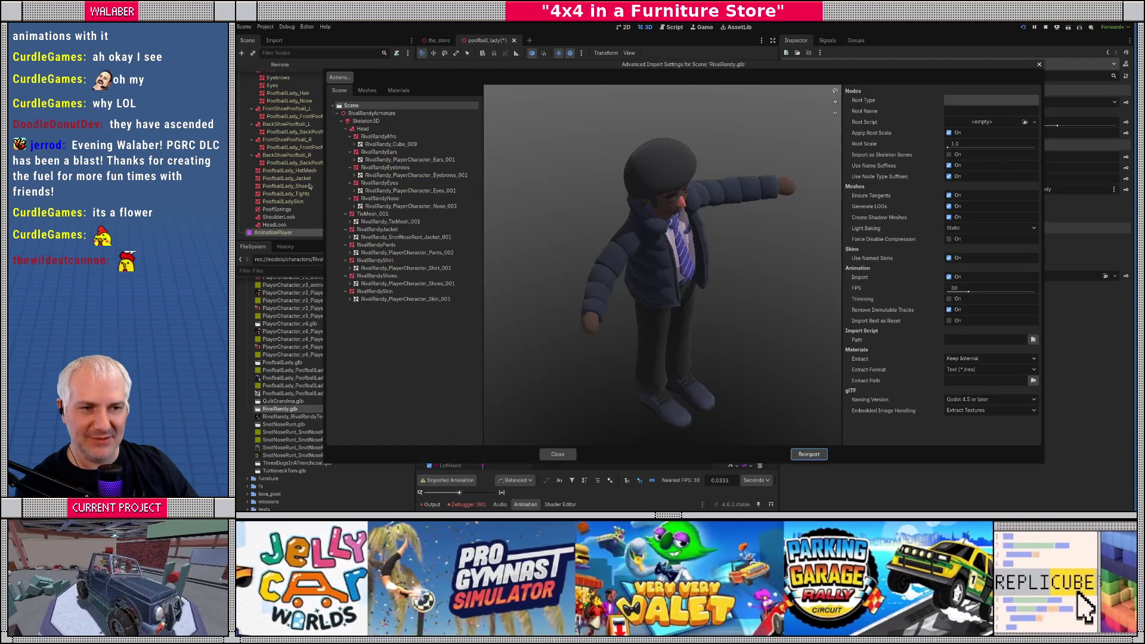
pyautogui.click(365, 120)
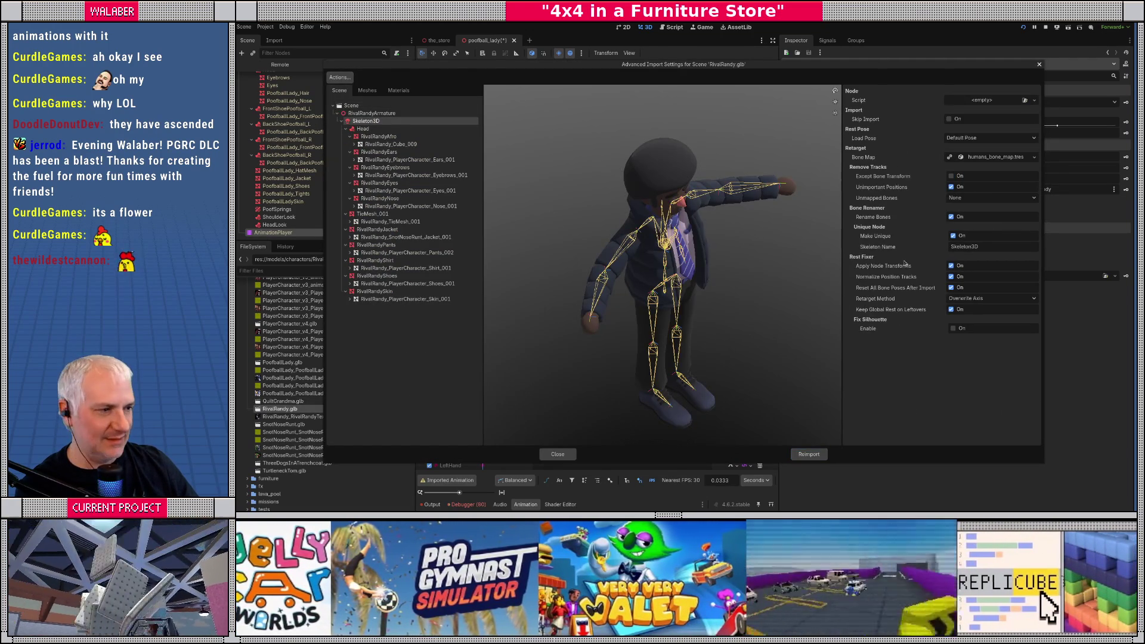
pyautogui.click(952, 266)
pyautogui.click(951, 277)
pyautogui.click(957, 301)
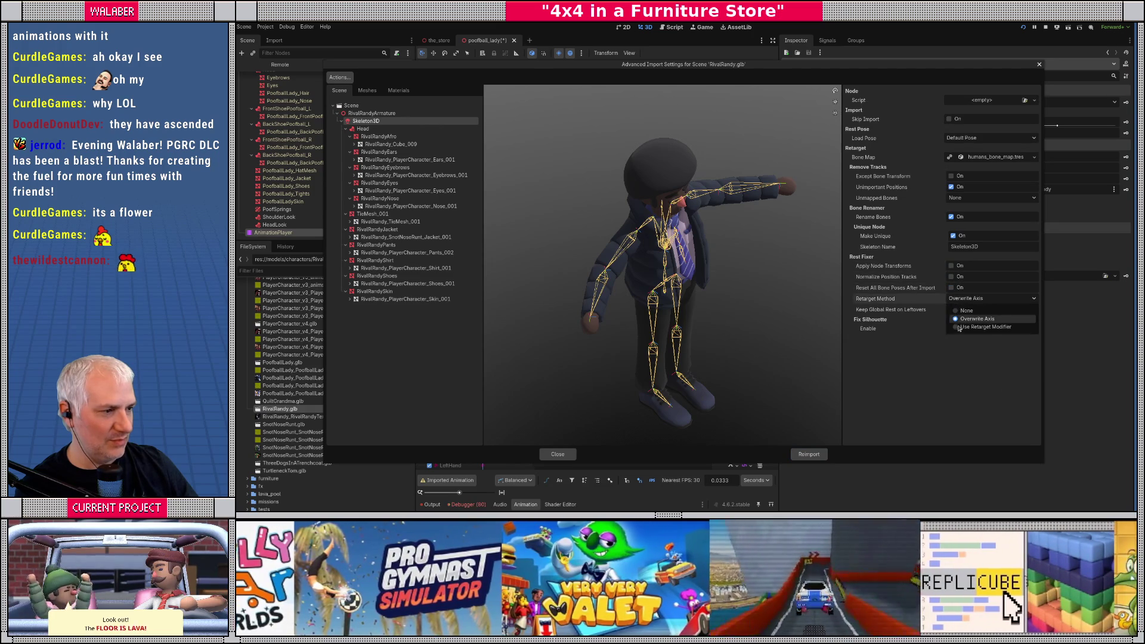
pyautogui.click(958, 317)
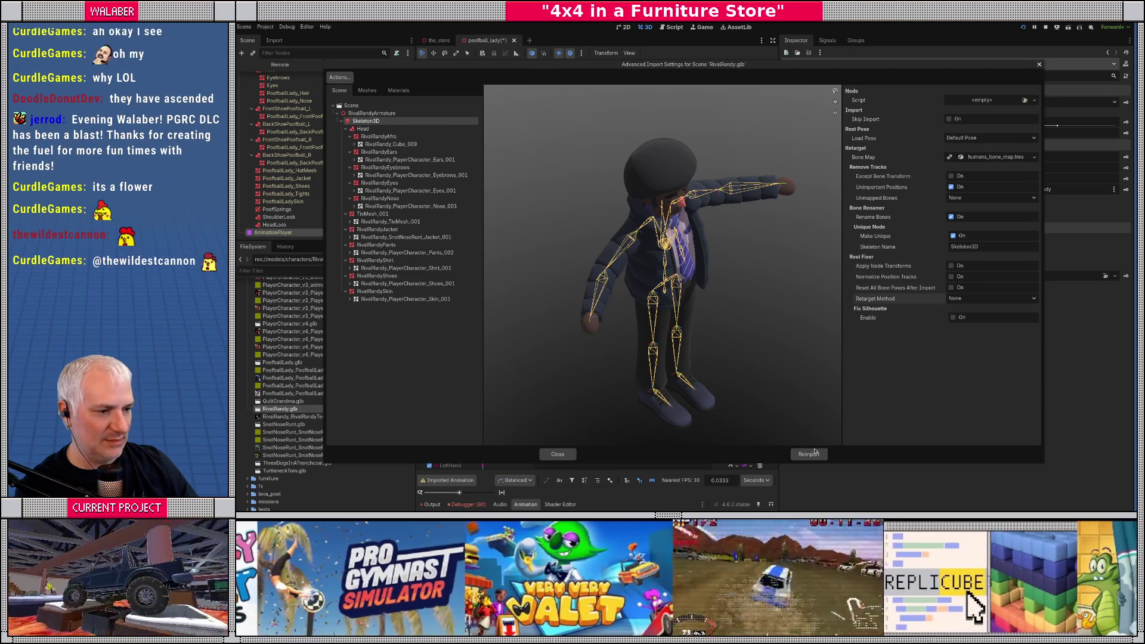
pyautogui.click(809, 454)
# Step: Recheck QuiltGrandma's skeleton import settings and close without changes
pyautogui.click(275, 401)
pyautogui.doubleClick(276, 401)
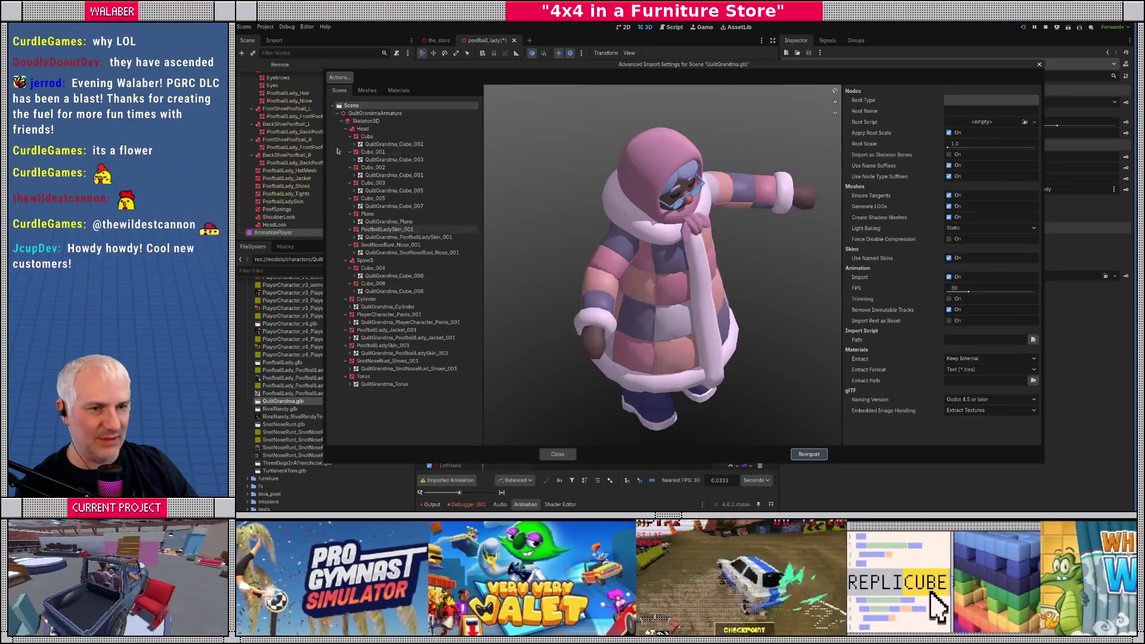
pyautogui.click(365, 120)
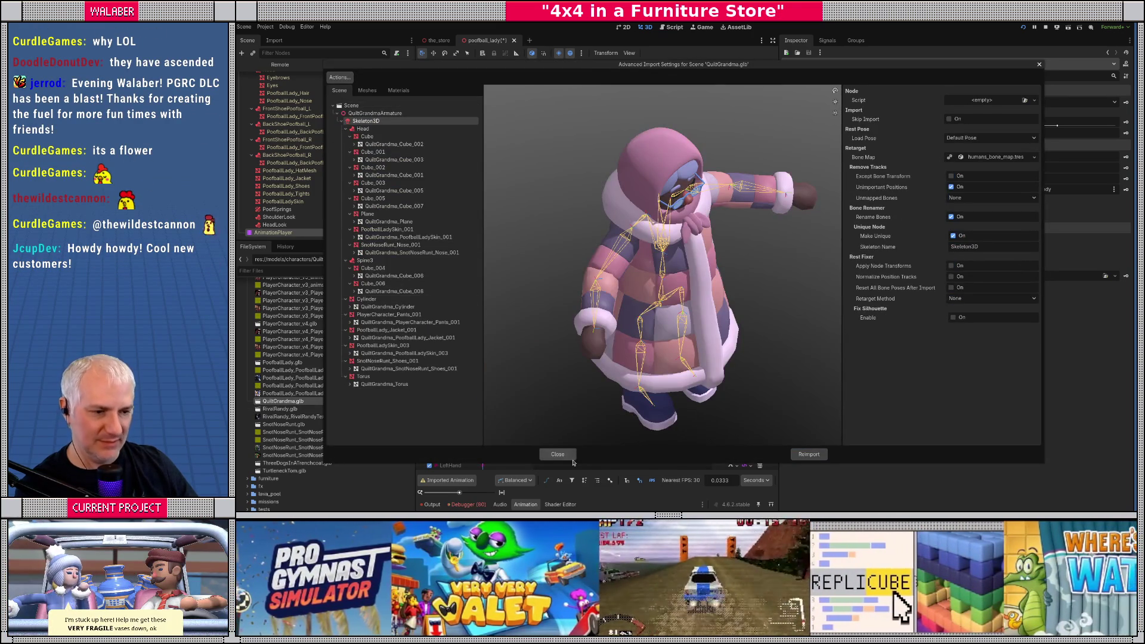
pyautogui.click(558, 454)
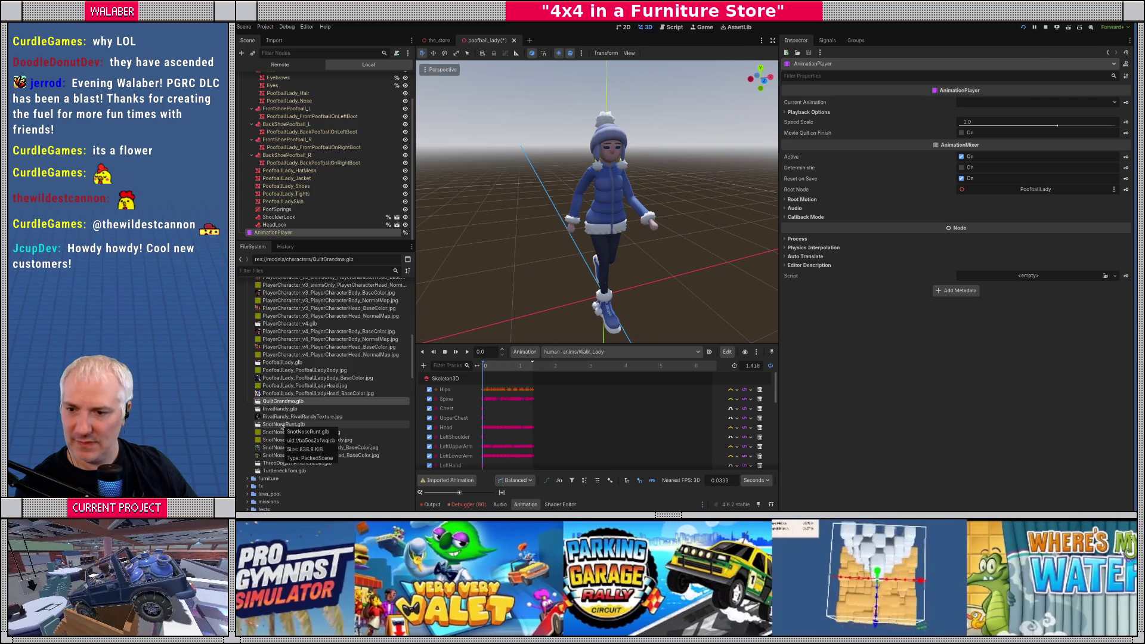
# Step: Reimport SnotNoseRunt.glb with its skeleton rest fixes off and retarget method None
pyautogui.doubleClick(282, 425)
pyautogui.click(364, 121)
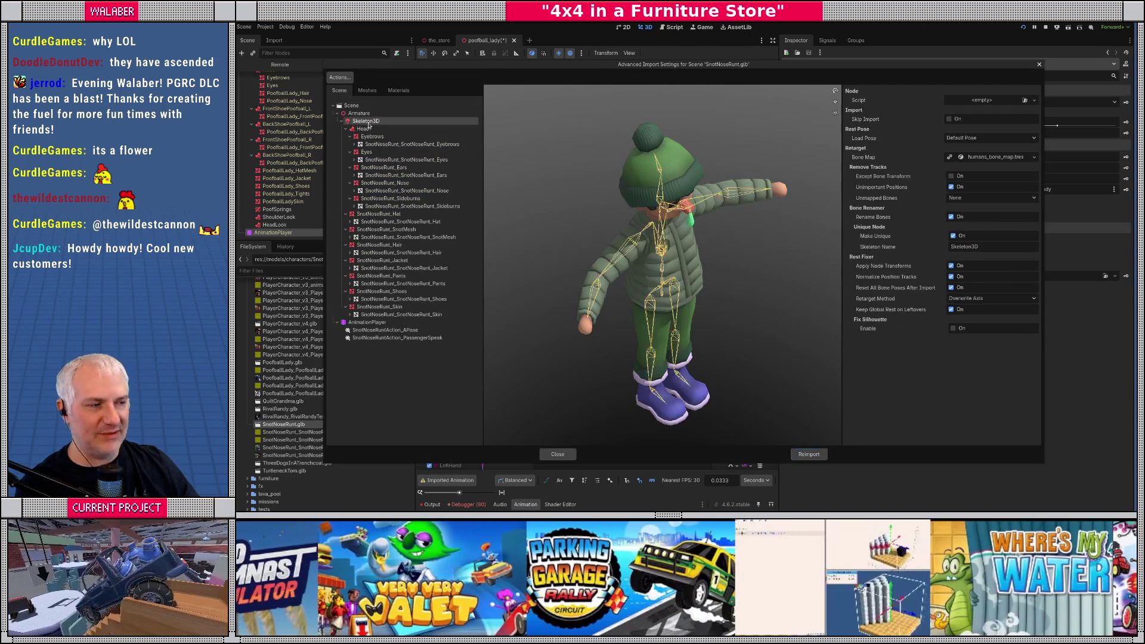
pyautogui.click(951, 277)
pyautogui.click(951, 287)
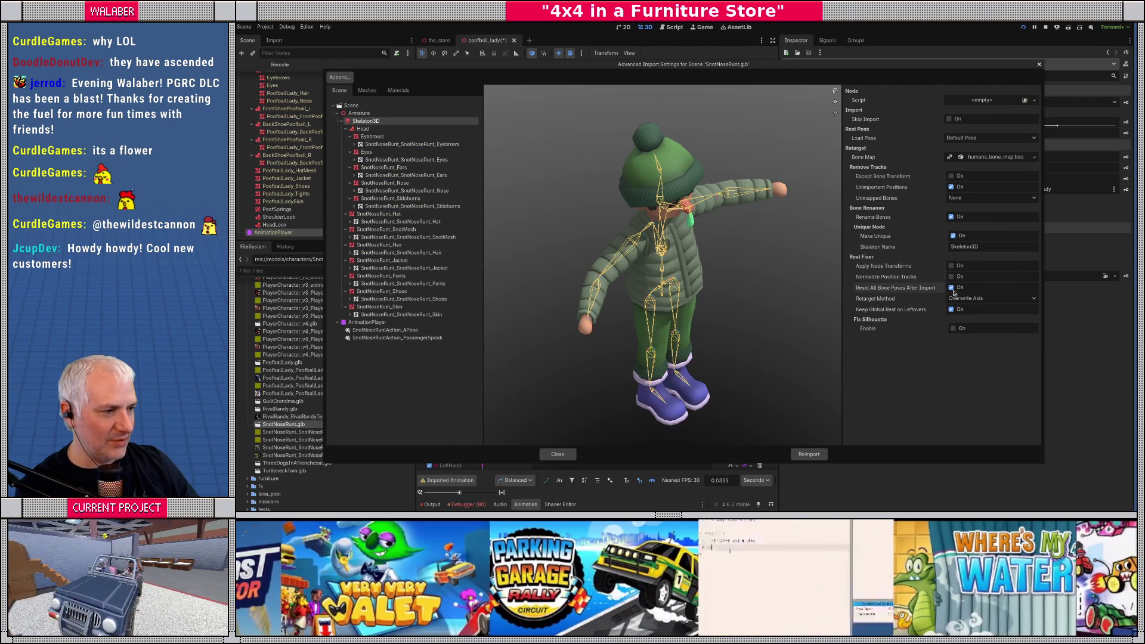
pyautogui.click(992, 298)
pyautogui.click(967, 308)
pyautogui.click(808, 455)
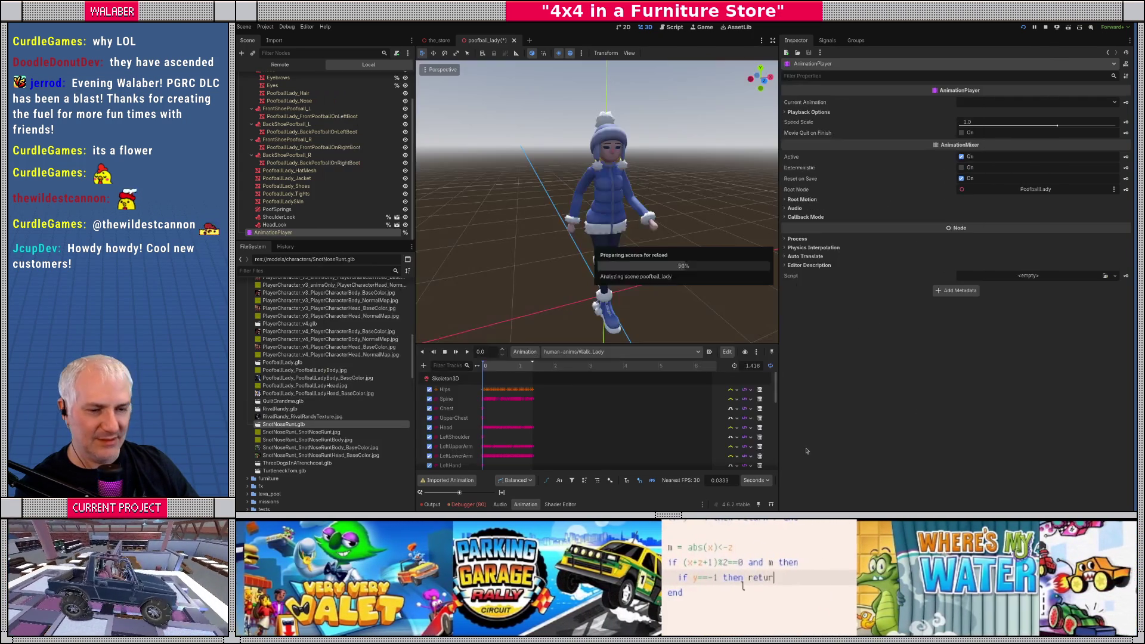
# Step: Reimport ThreeDogsInATrenchcoat.glb with all three rest fixes off and retarget None
pyautogui.doubleClick(288, 464)
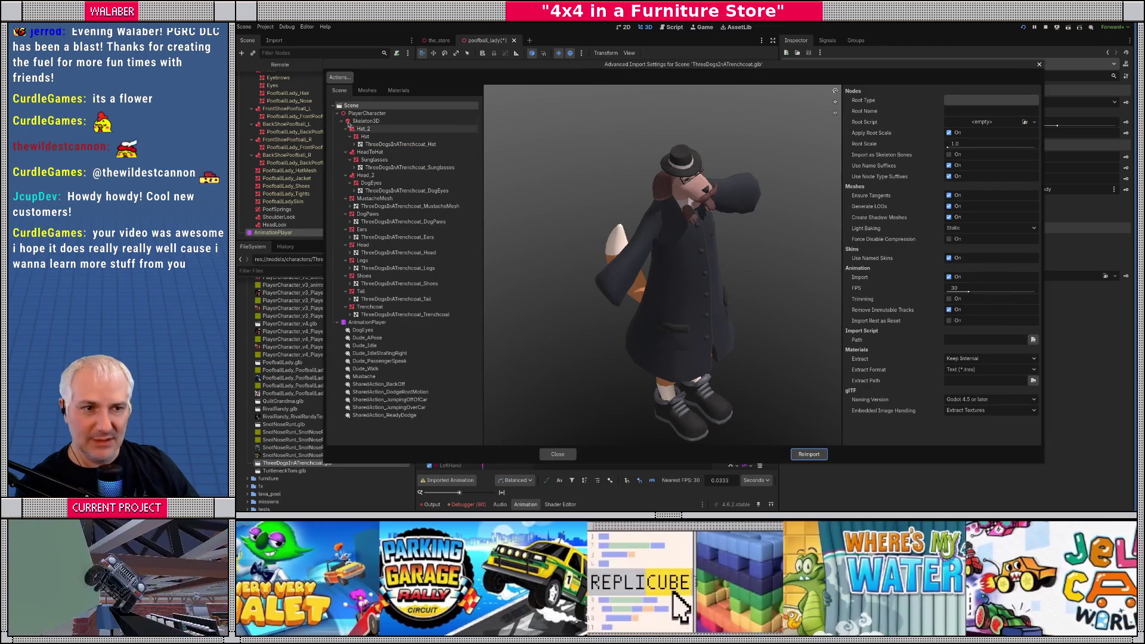
pyautogui.click(366, 121)
pyautogui.click(951, 266)
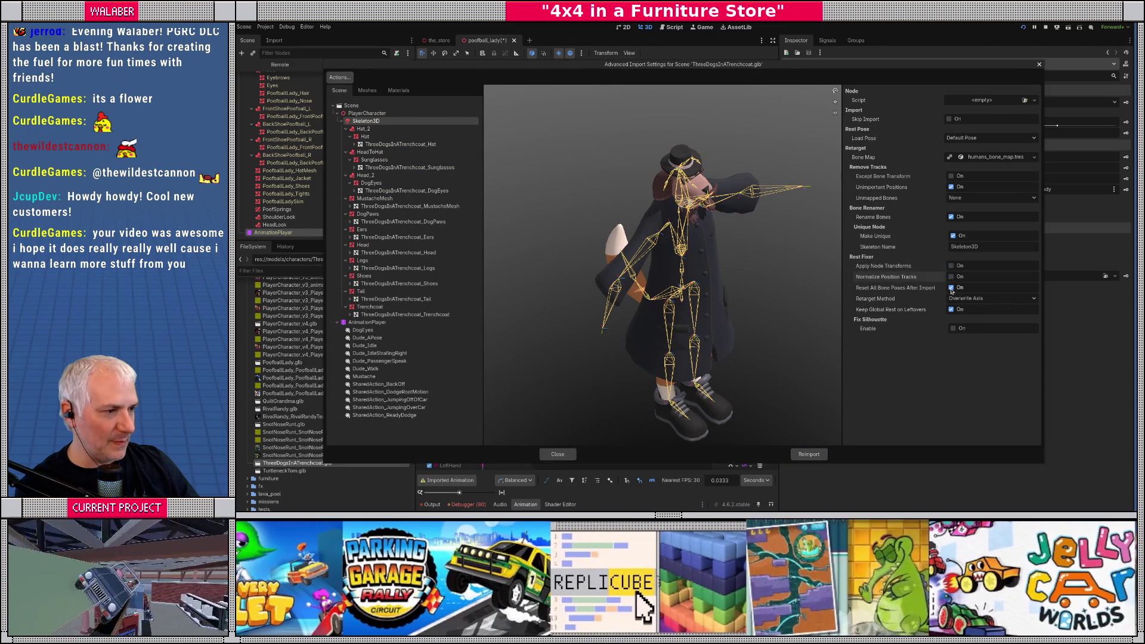
pyautogui.click(952, 276)
pyautogui.click(952, 287)
pyautogui.click(990, 298)
pyautogui.click(978, 309)
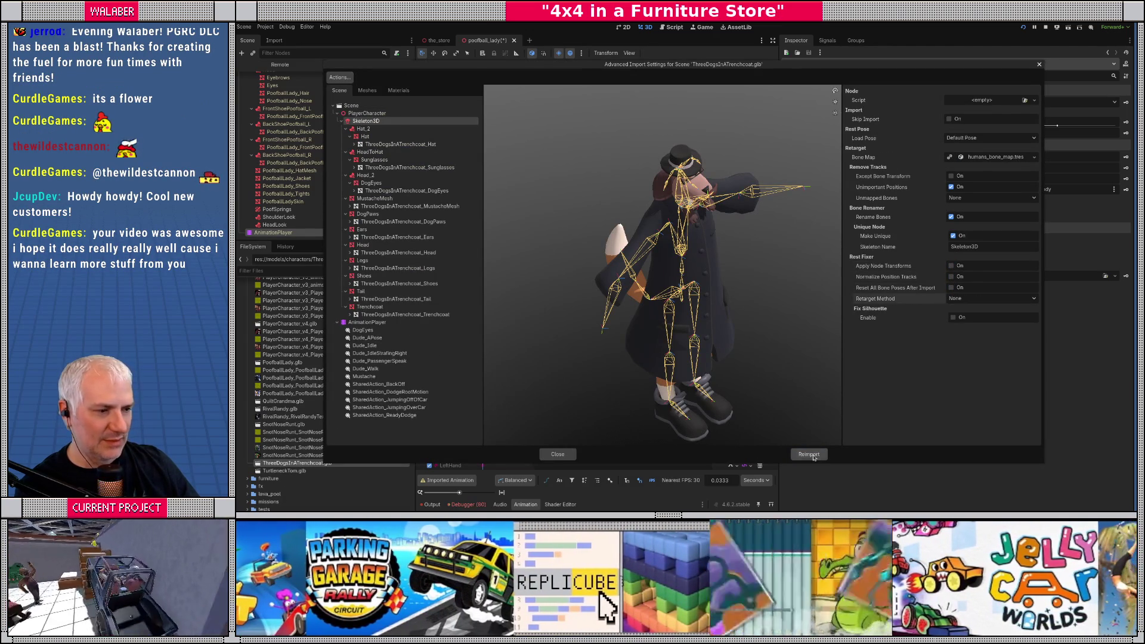
pyautogui.click(809, 454)
# Step: Reimport TurtleneckTom.glb with all three rest fixes off and retarget method None
pyautogui.doubleClick(293, 471)
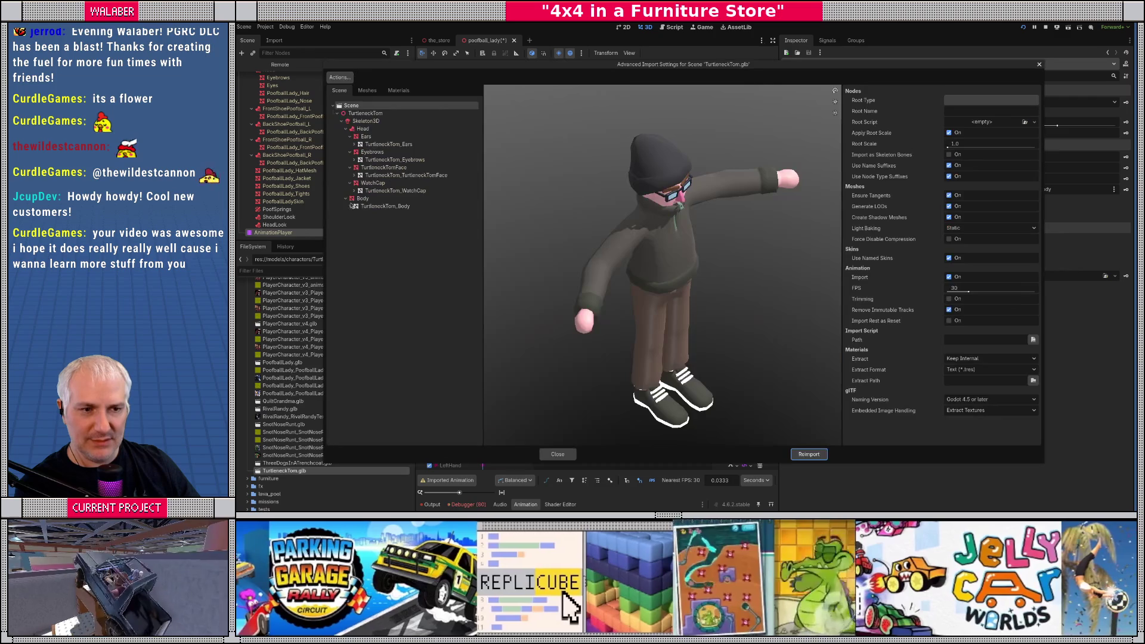
pyautogui.click(365, 121)
pyautogui.click(953, 265)
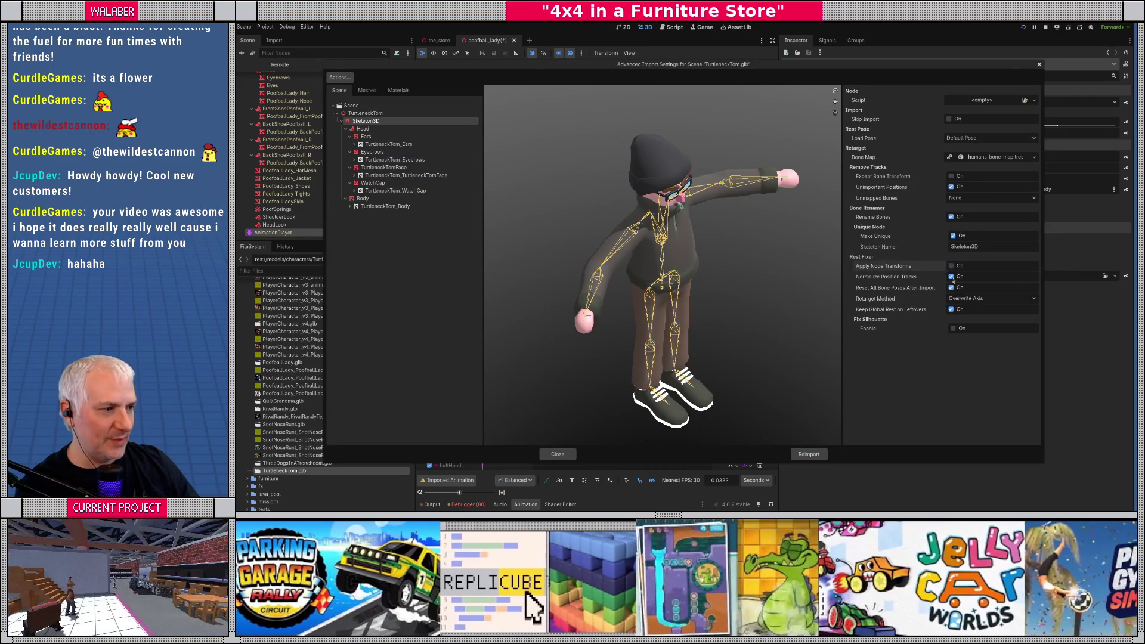
pyautogui.click(953, 277)
pyautogui.click(953, 287)
pyautogui.click(966, 298)
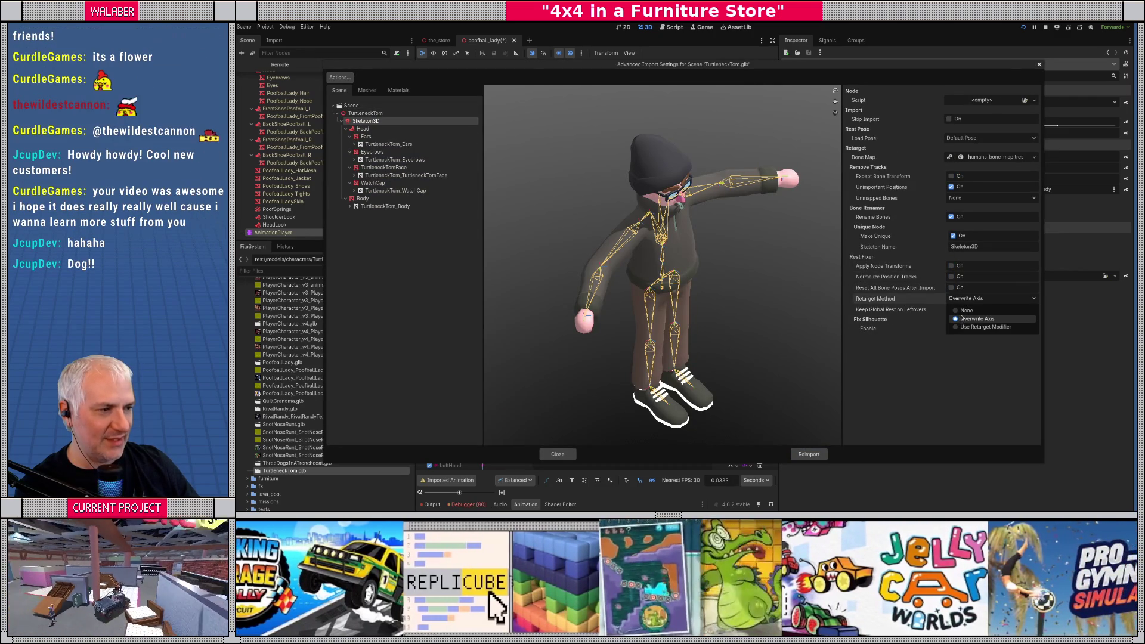
pyautogui.click(966, 310)
pyautogui.click(809, 454)
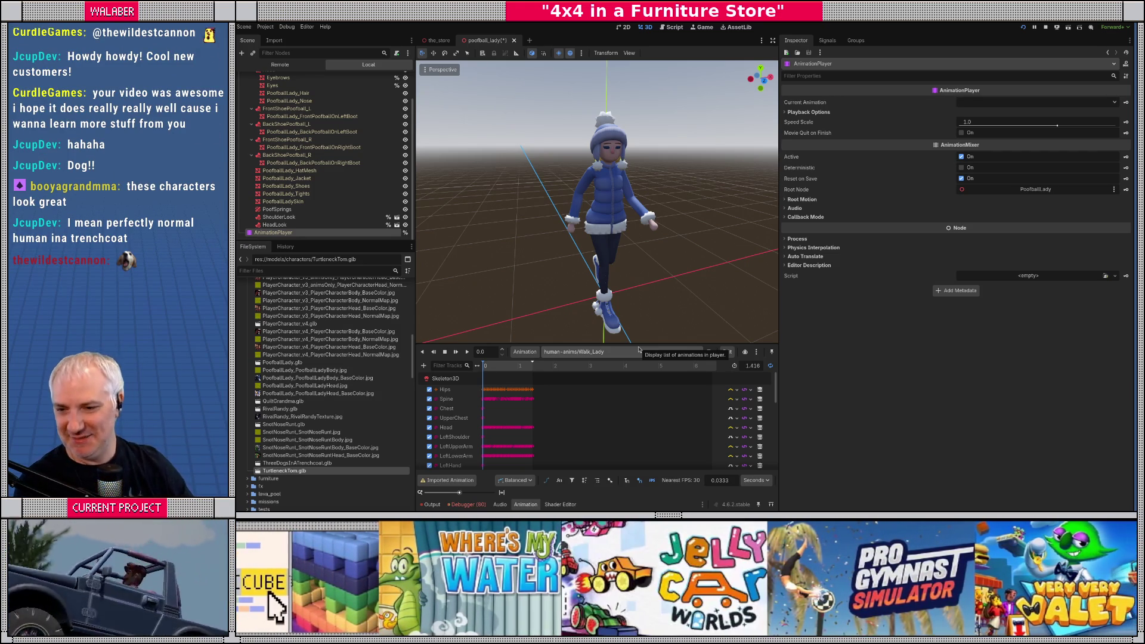
# Step: Preview BeardedMan.glb at eye level in its import settings, then close it
pyautogui.scroll(10, 401, 386)
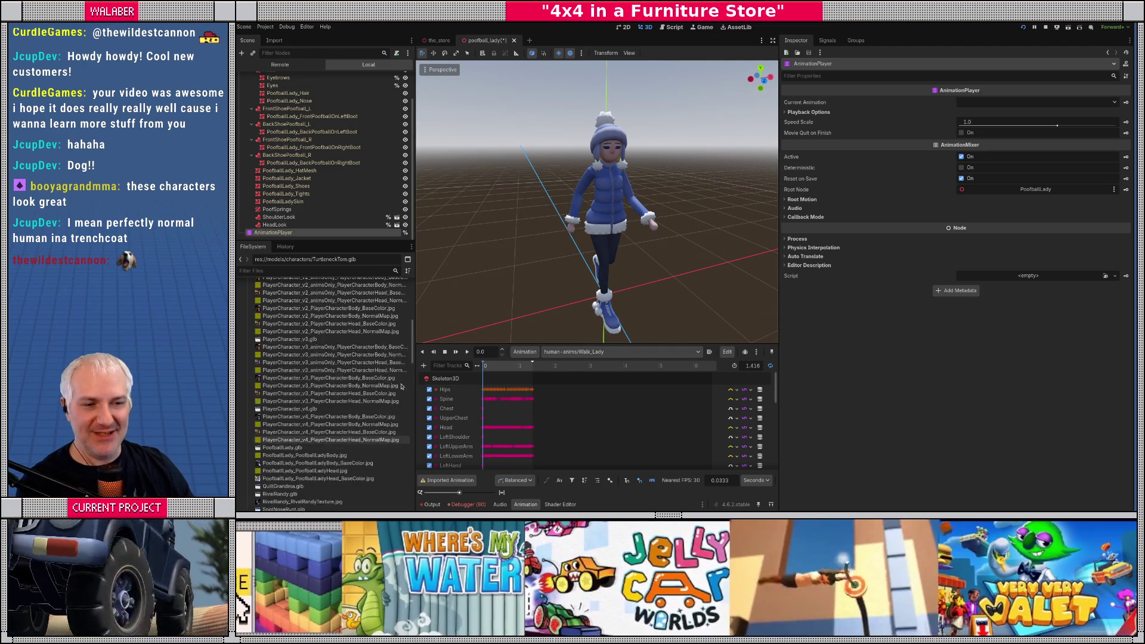
pyautogui.scroll(-3, 401, 387)
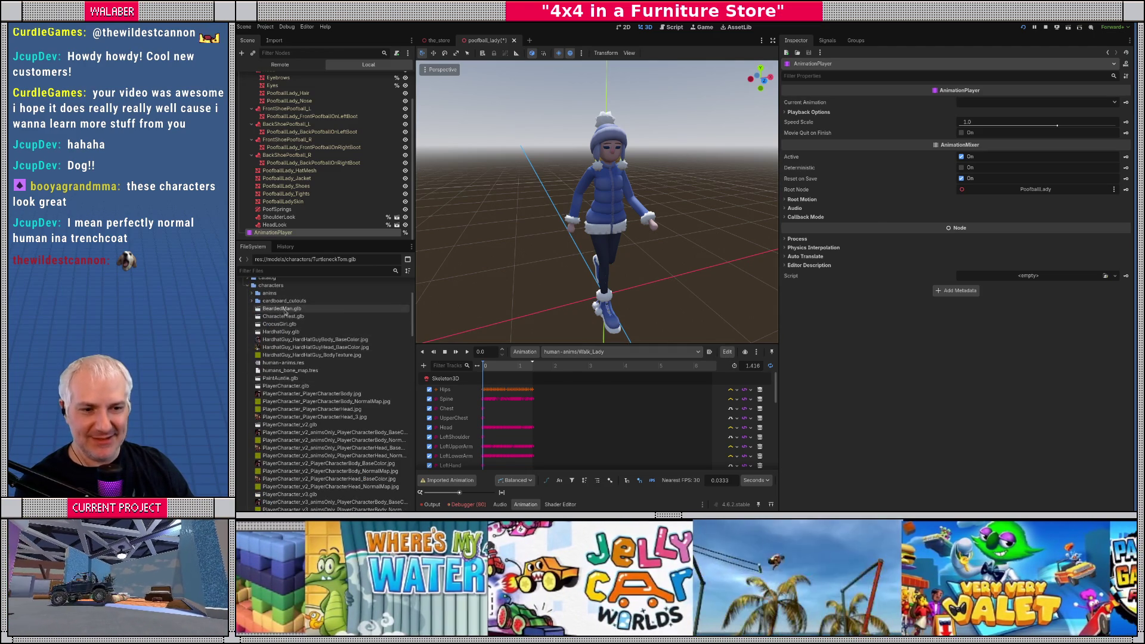
pyautogui.doubleClick(281, 308)
pyautogui.moveTo(636, 276); pyautogui.dragTo(586, 428)
pyautogui.click(555, 455)
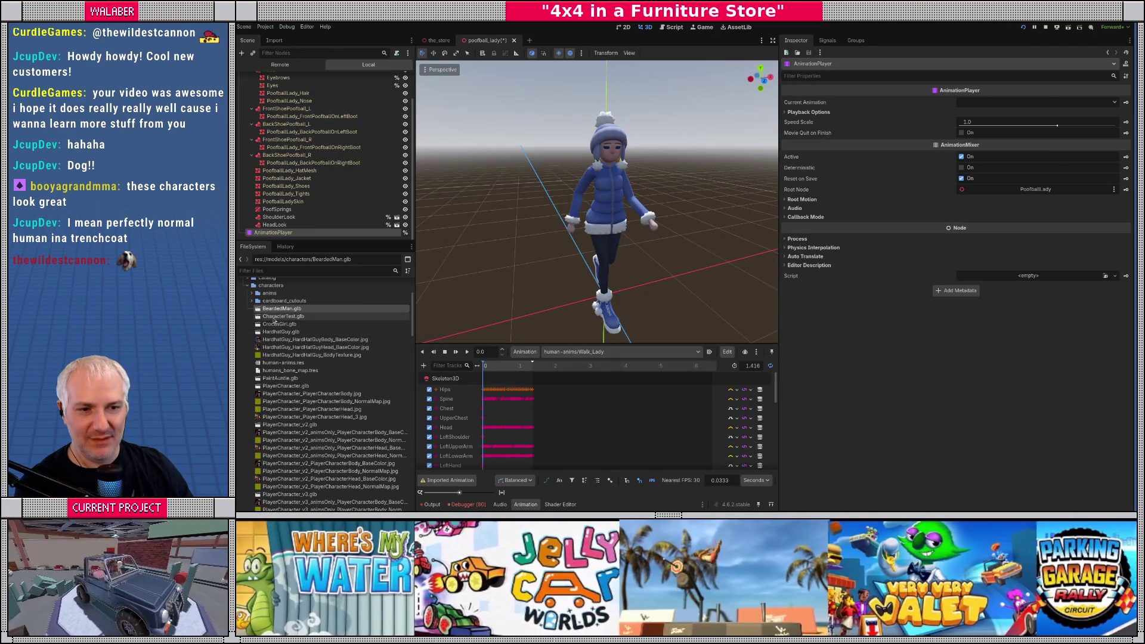
# Step: Open CrocusGirl.glb's import settings and orbit to a front three-quarter view
pyautogui.doubleClick(280, 324)
pyautogui.moveTo(661, 315)
pyautogui.mouseDown()
pyautogui.moveTo(653, 351)
pyautogui.moveTo(621, 358)
pyautogui.mouseUp()
pyautogui.moveTo(652, 141)
pyautogui.mouseDown()
pyautogui.moveTo(644, 167)
pyautogui.moveTo(555, 221)
pyautogui.moveTo(656, 246)
pyautogui.mouseUp()
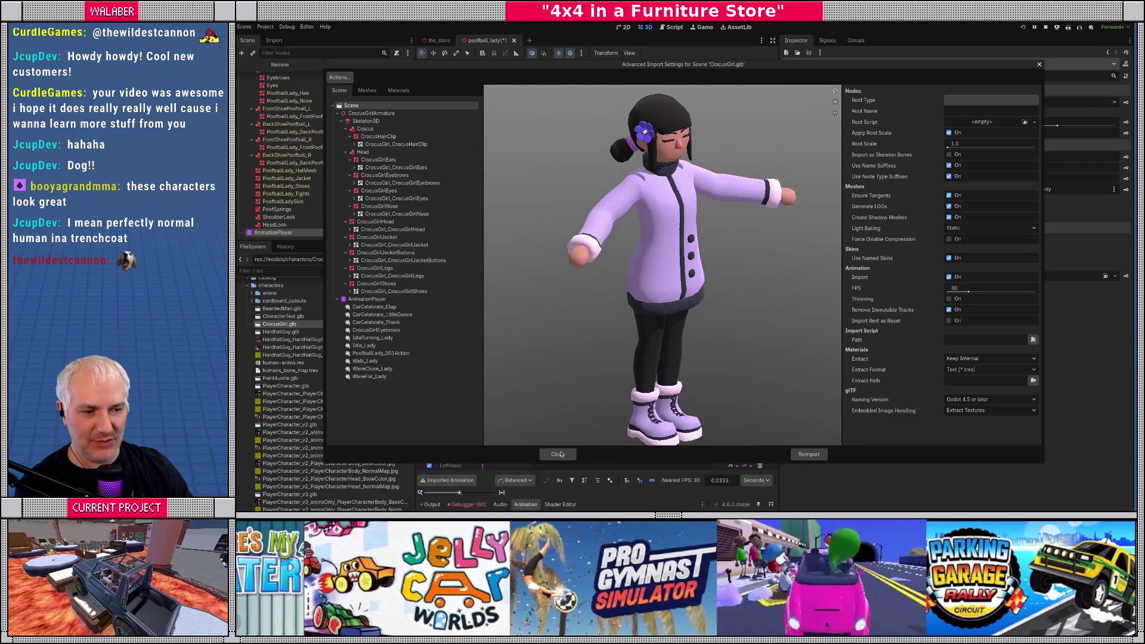
# Step: Close CrocusGirl, then review HardhatGuy and PaintAuntie's import previews
pyautogui.click(557, 454)
pyautogui.doubleClick(283, 332)
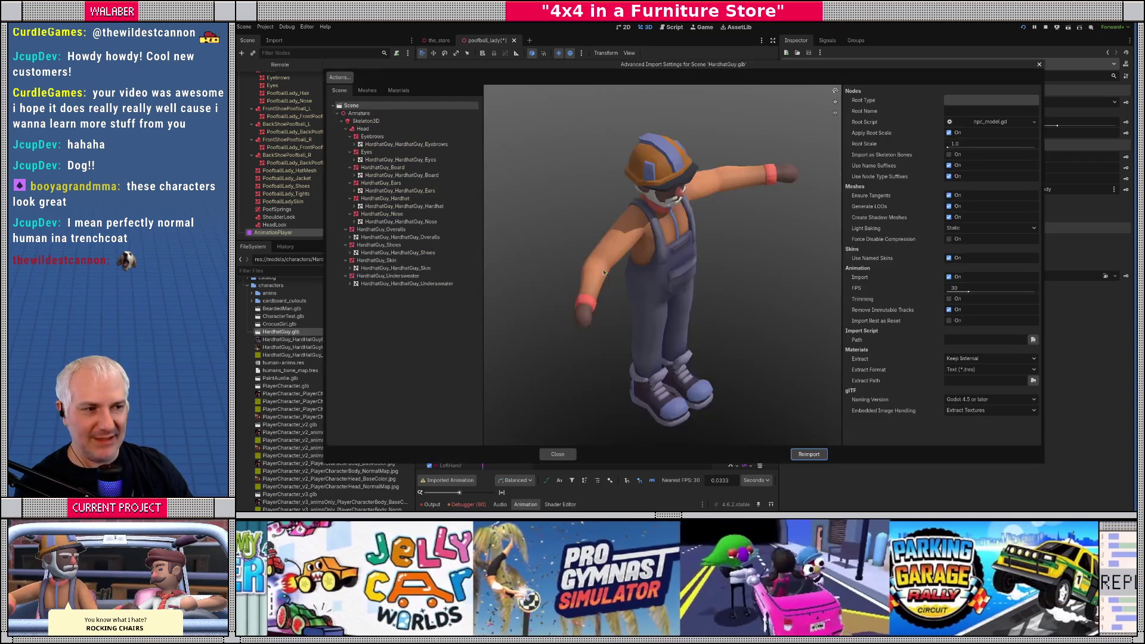
pyautogui.click(557, 455)
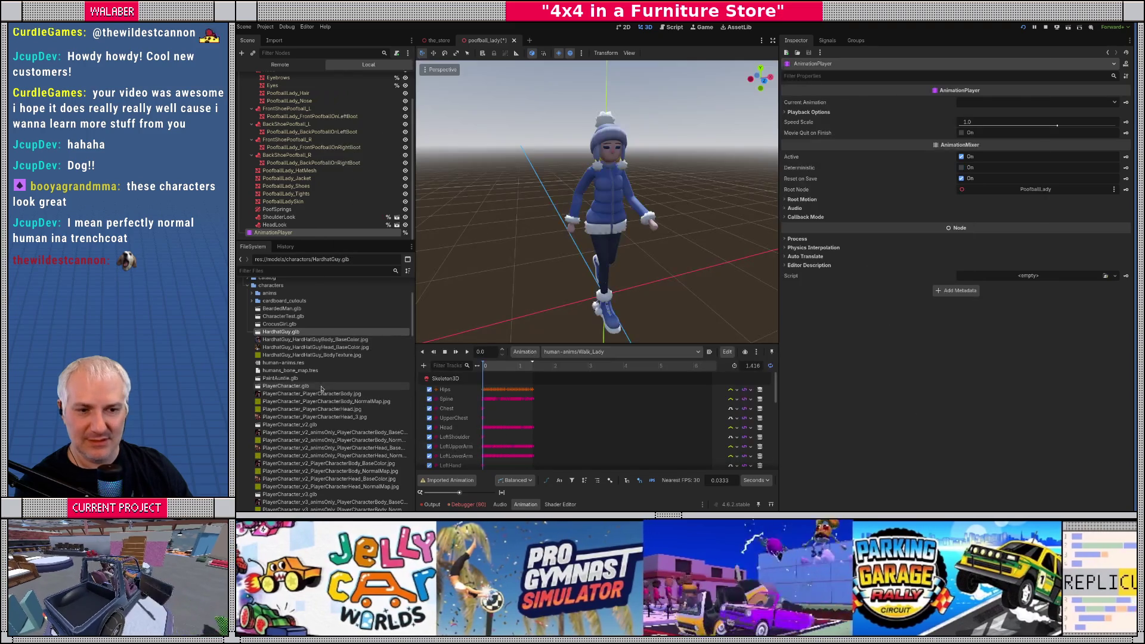
pyautogui.doubleClick(280, 378)
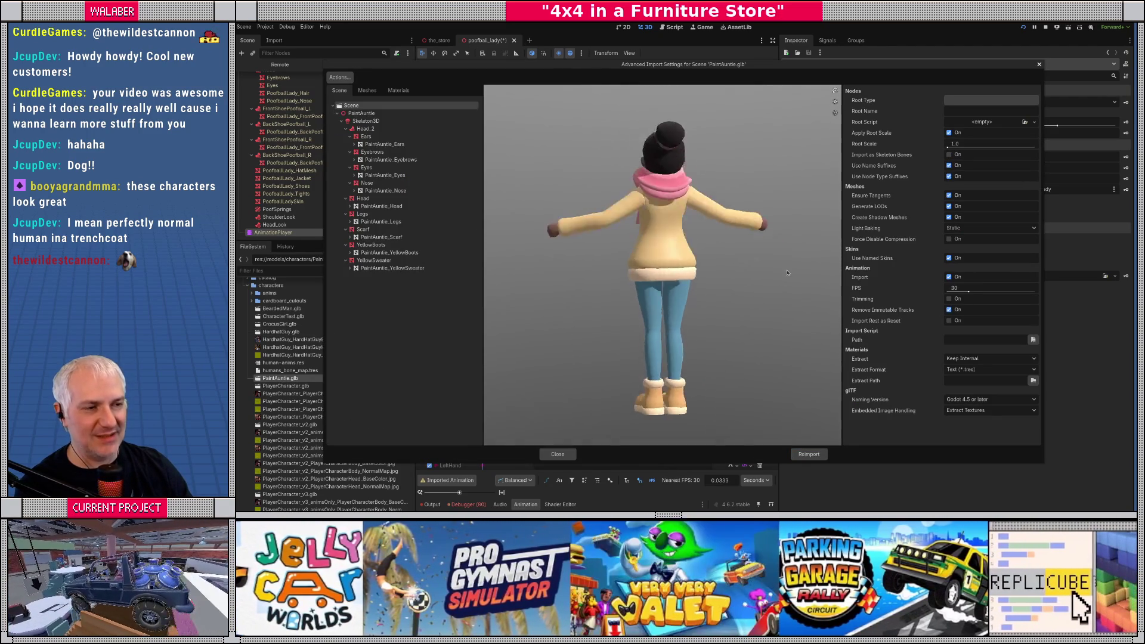
pyautogui.moveTo(690, 275)
pyautogui.mouseDown()
pyautogui.moveTo(734, 278)
pyautogui.moveTo(645, 283)
pyautogui.mouseUp()
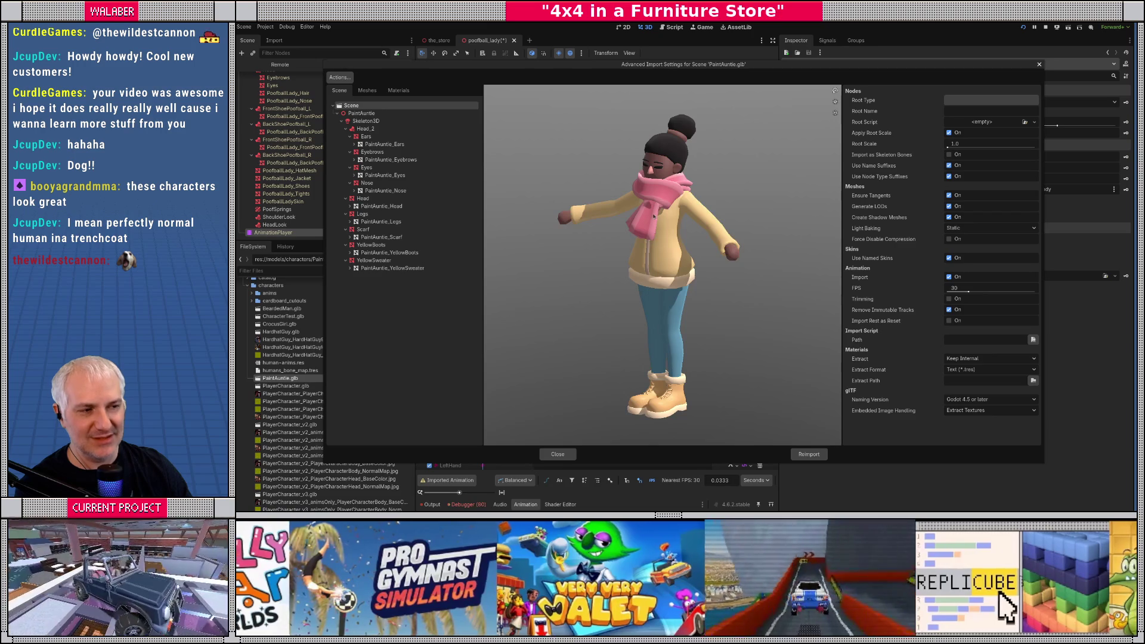
pyautogui.click(552, 456)
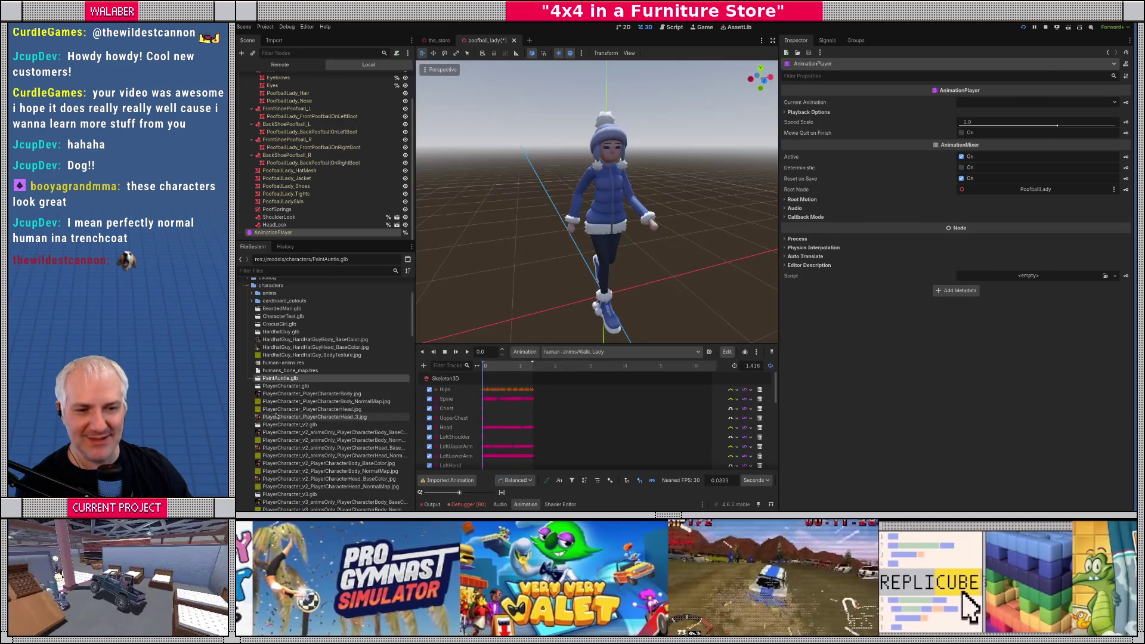
# Step: Review the PoofballLady.glb and QuiltGrandma.glb import previews
pyautogui.scroll(-4, 293, 417)
pyautogui.scroll(-3, 293, 417)
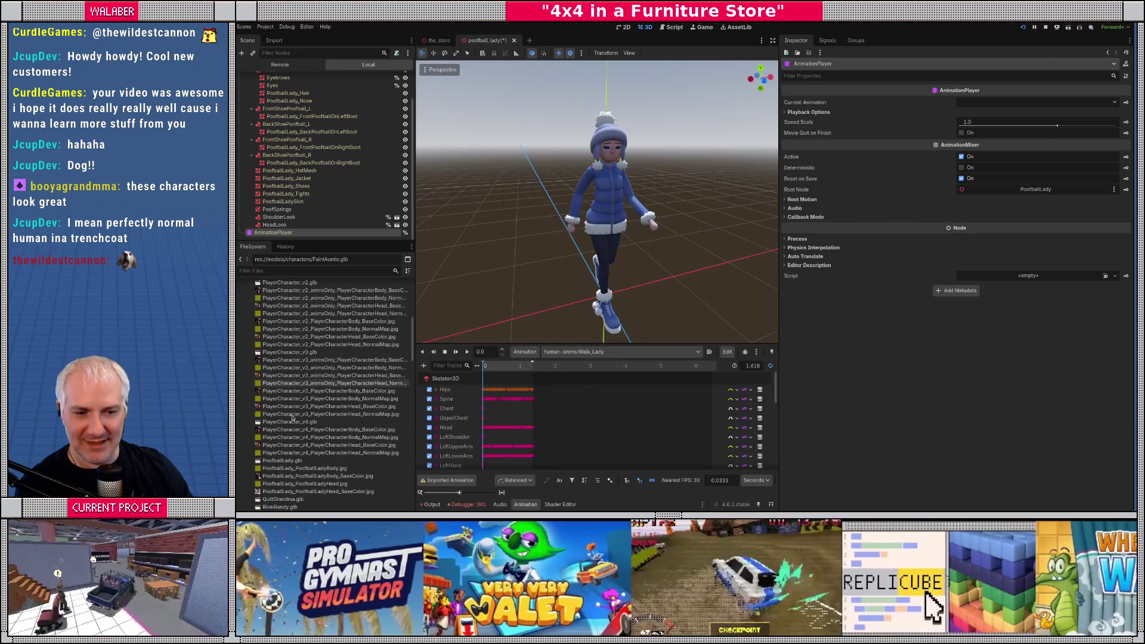
pyautogui.click(288, 461)
pyautogui.doubleClick(288, 461)
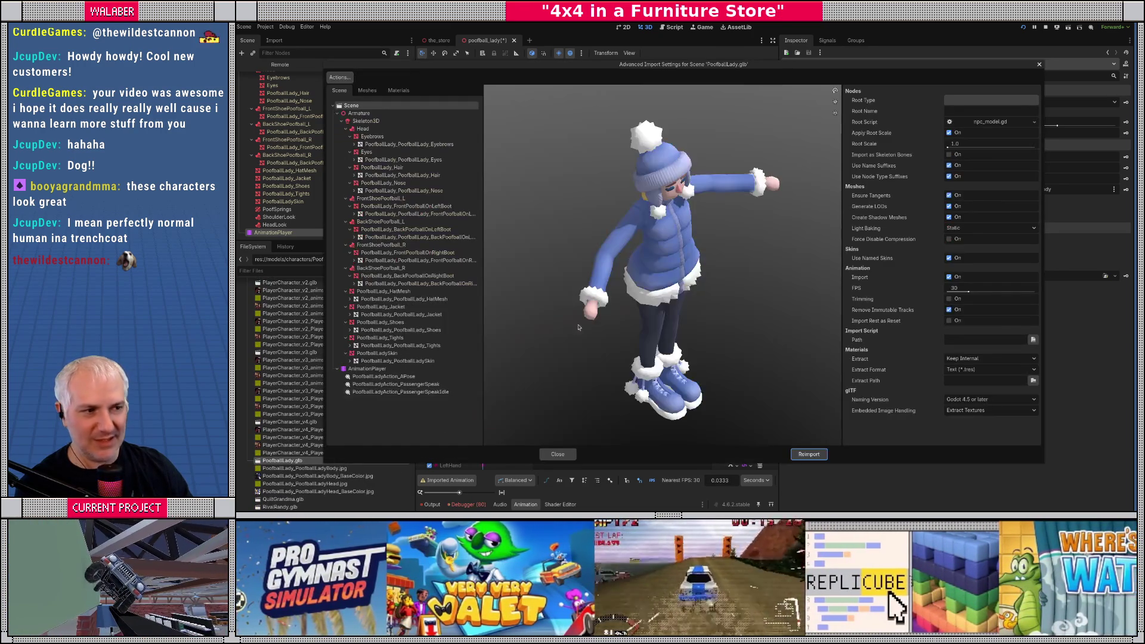
pyautogui.click(558, 455)
pyautogui.scroll(-4, 281, 419)
pyautogui.doubleClick(281, 416)
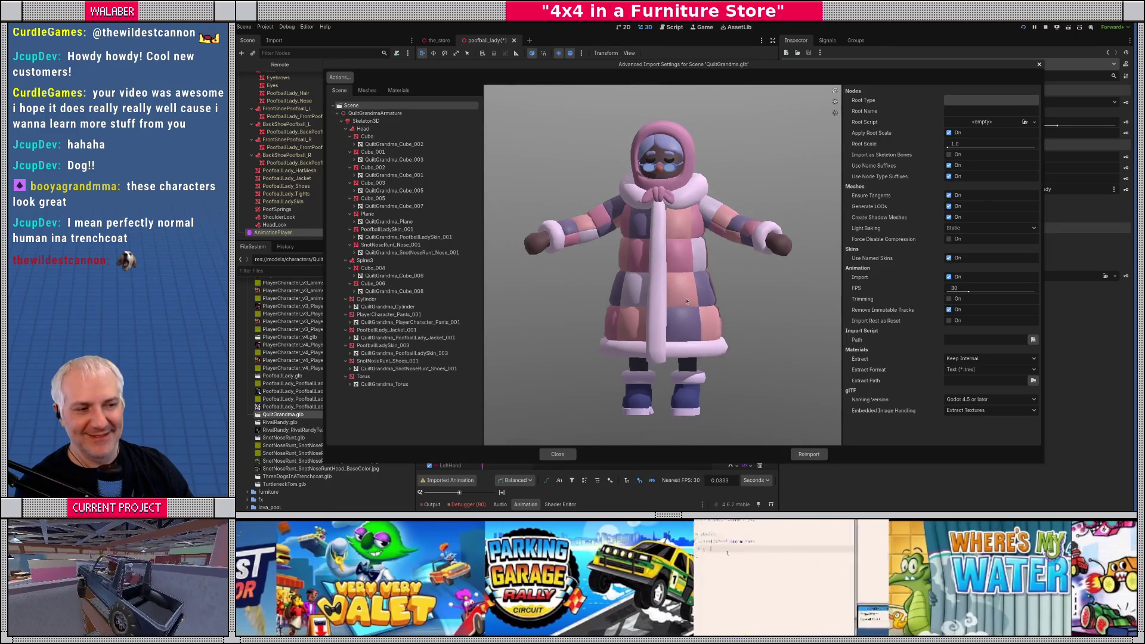
pyautogui.moveTo(636, 345)
pyautogui.mouseDown()
pyautogui.moveTo(692, 334)
pyautogui.moveTo(674, 322)
pyautogui.moveTo(716, 306)
pyautogui.moveTo(673, 307)
pyautogui.moveTo(662, 316)
pyautogui.moveTo(686, 328)
pyautogui.moveTo(610, 358)
pyautogui.mouseUp()
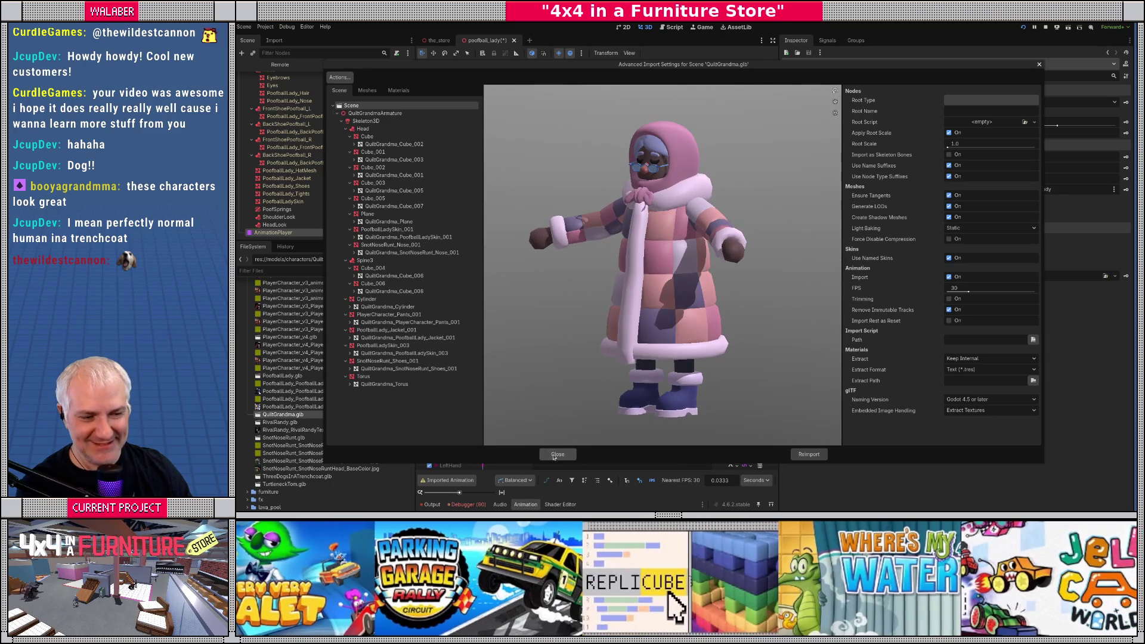
pyautogui.click(556, 455)
# Step: Review RivalRandy.glb and SnotNoseRunt.glb from a level front view
pyautogui.doubleClick(280, 423)
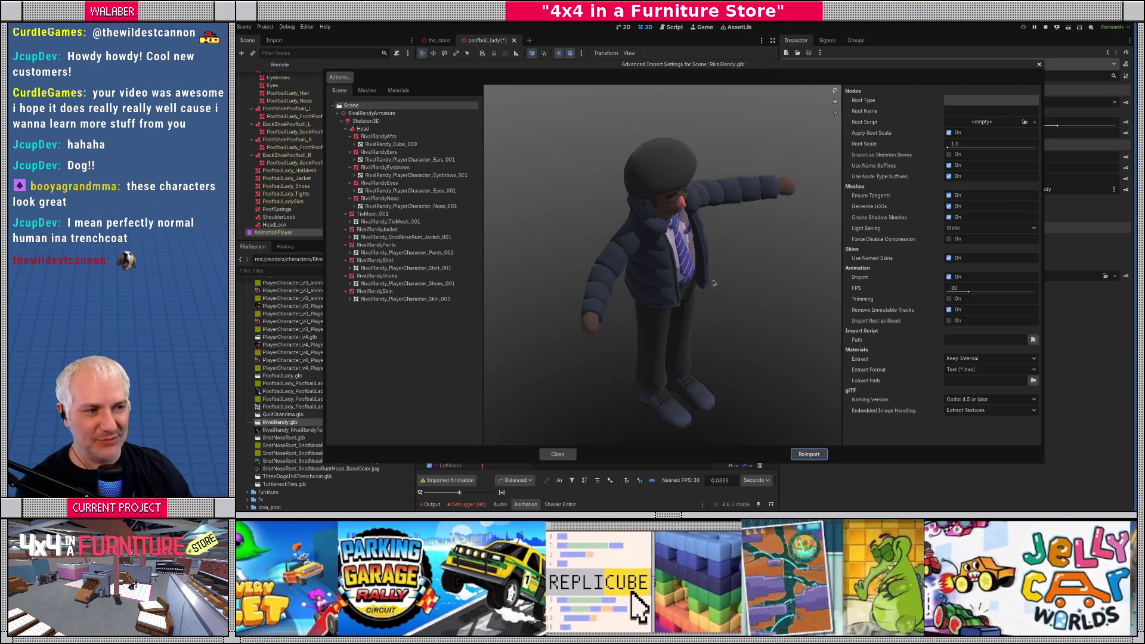
pyautogui.moveTo(714, 283); pyautogui.dragTo(676, 238)
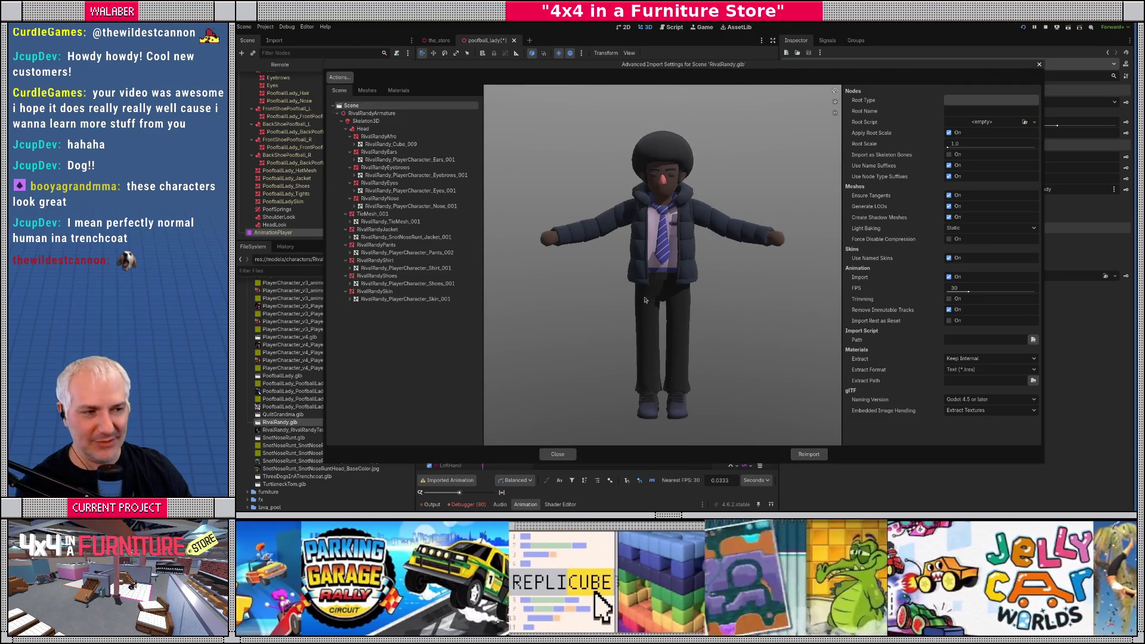
pyautogui.click(558, 454)
pyautogui.doubleClick(283, 438)
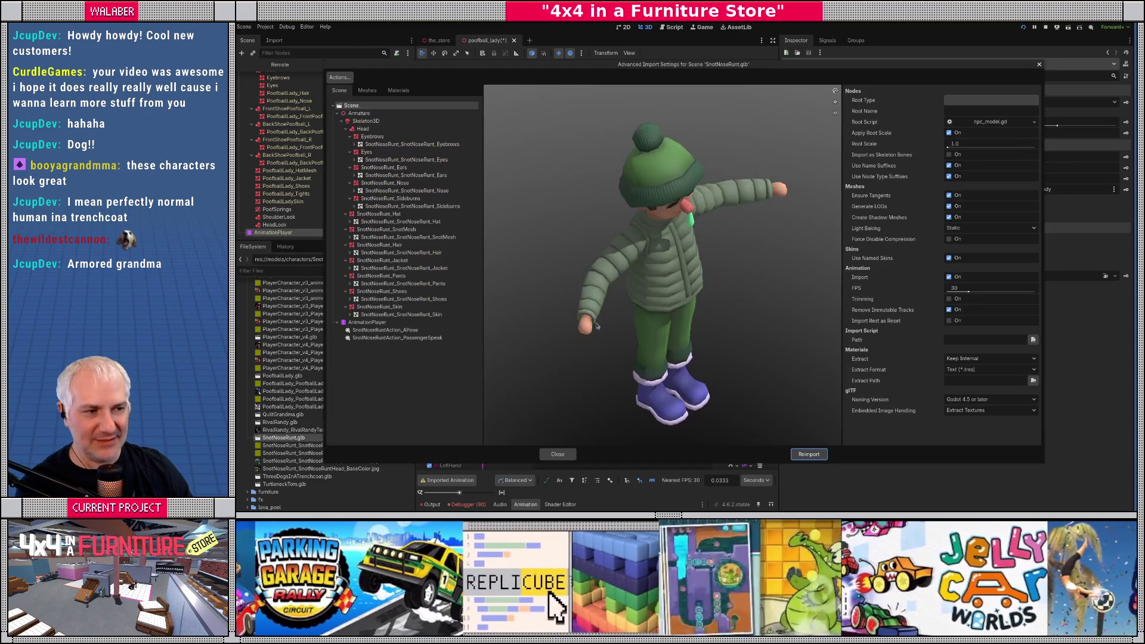
pyautogui.moveTo(597, 325); pyautogui.dragTo(553, 415)
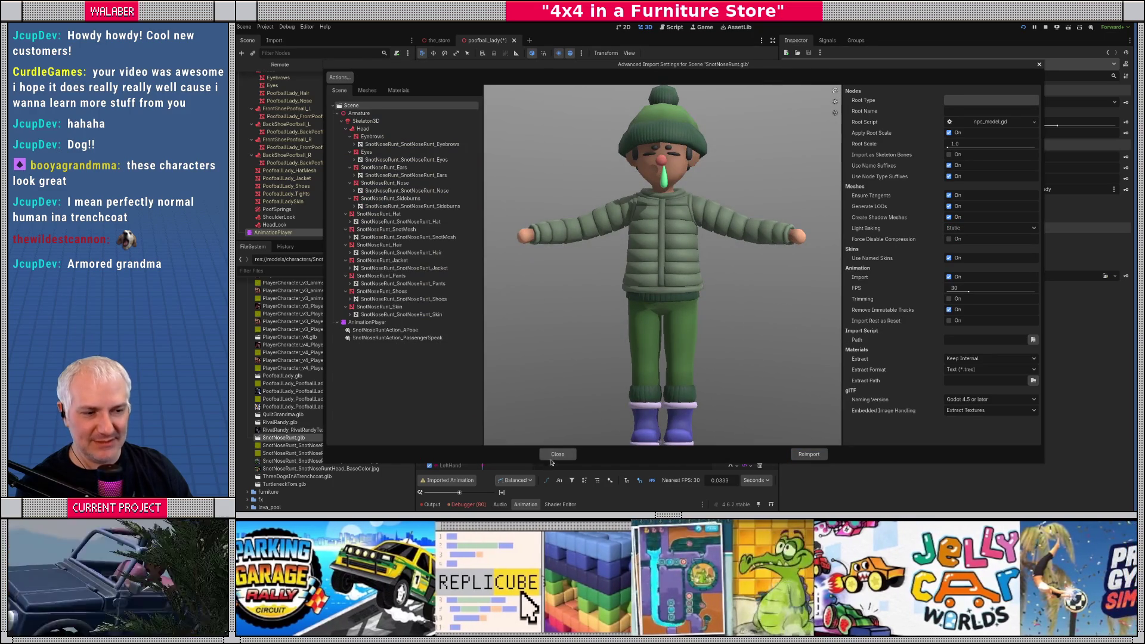
pyautogui.click(556, 454)
# Step: Inspect ThreeDogsInATrenchcoat, previewing SharedAction_JumpingOffOfCar and its skeleton retarget settings
pyautogui.doubleClick(297, 476)
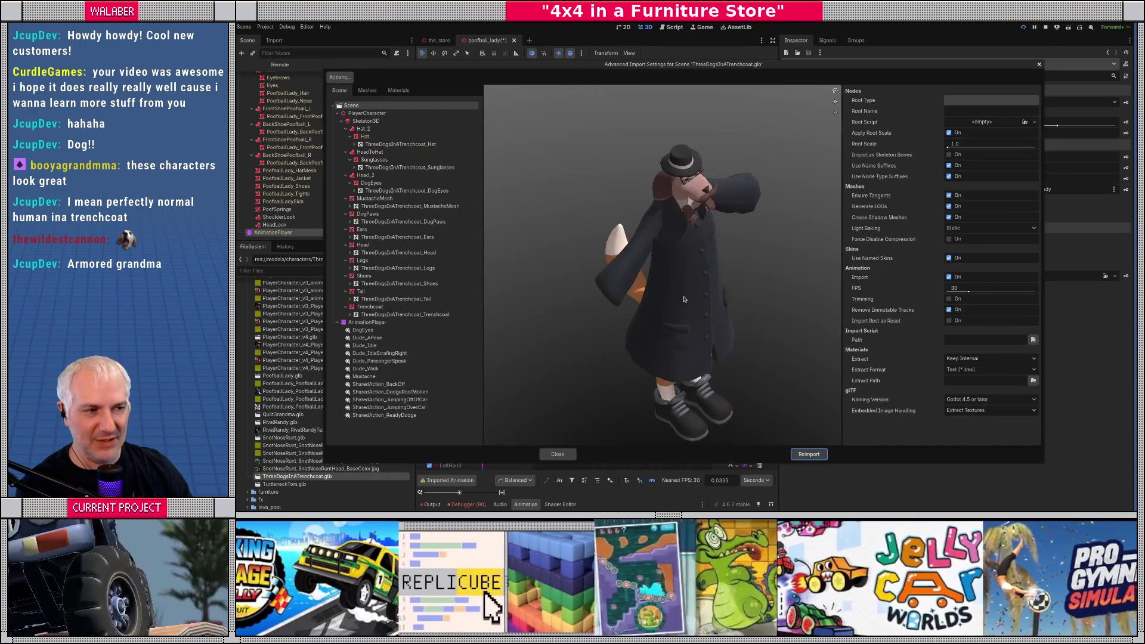
pyautogui.moveTo(642, 277); pyautogui.dragTo(682, 271)
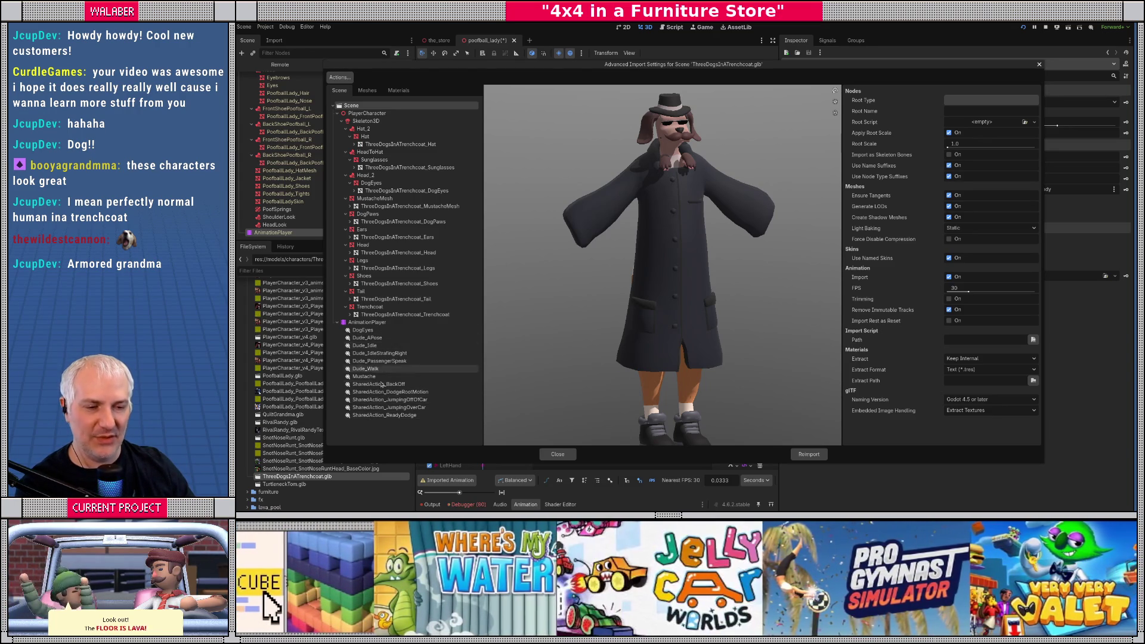
pyautogui.click(408, 400)
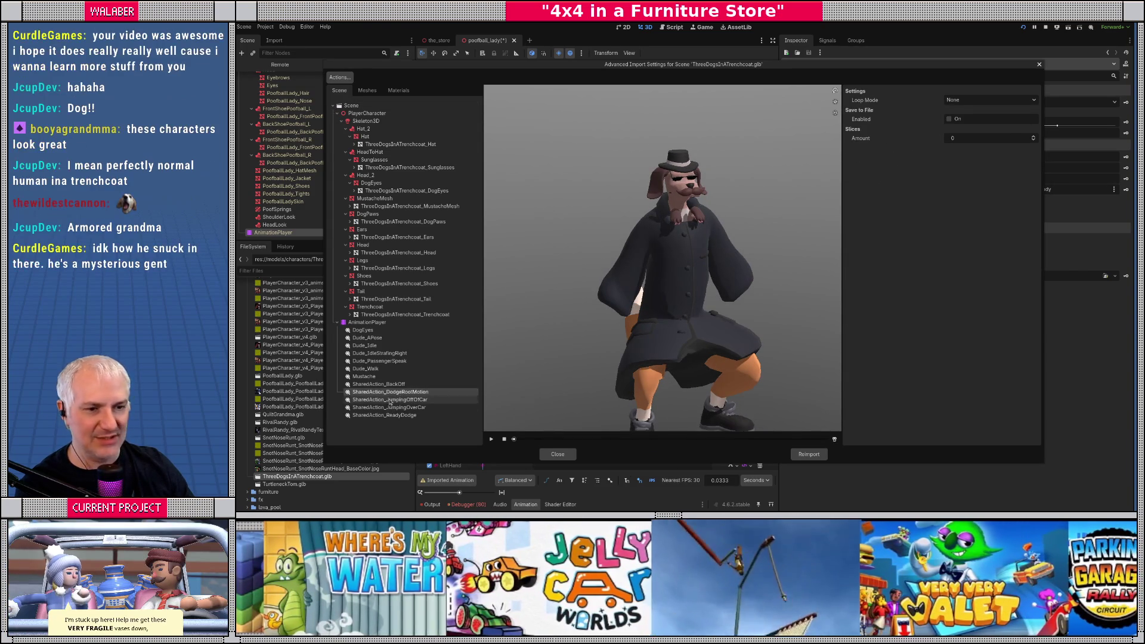
pyautogui.click(366, 120)
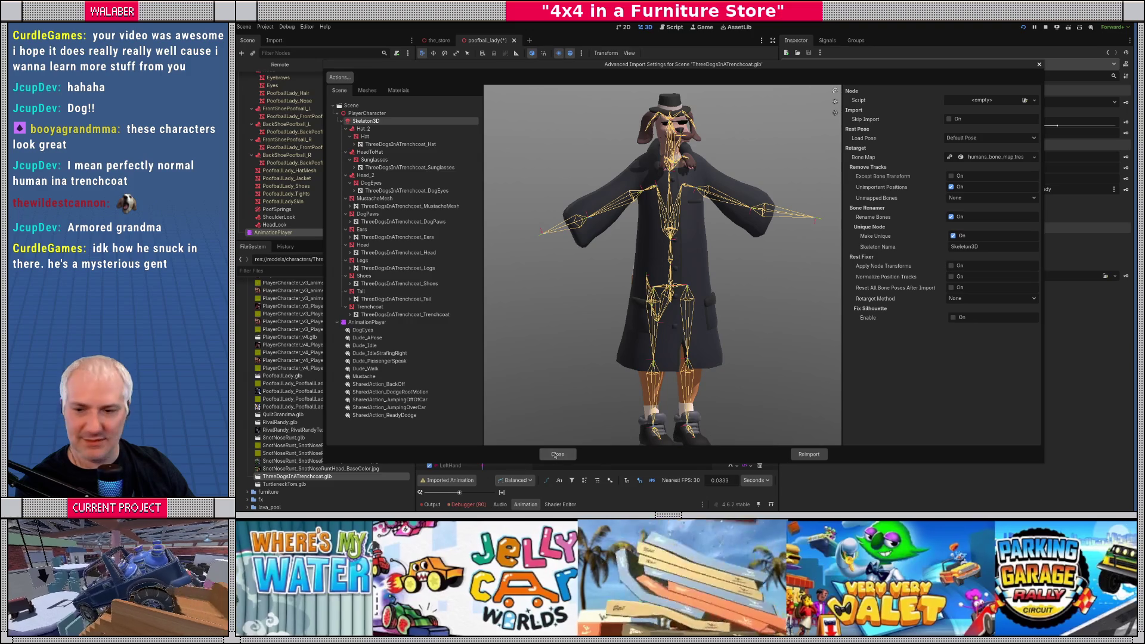
pyautogui.click(556, 455)
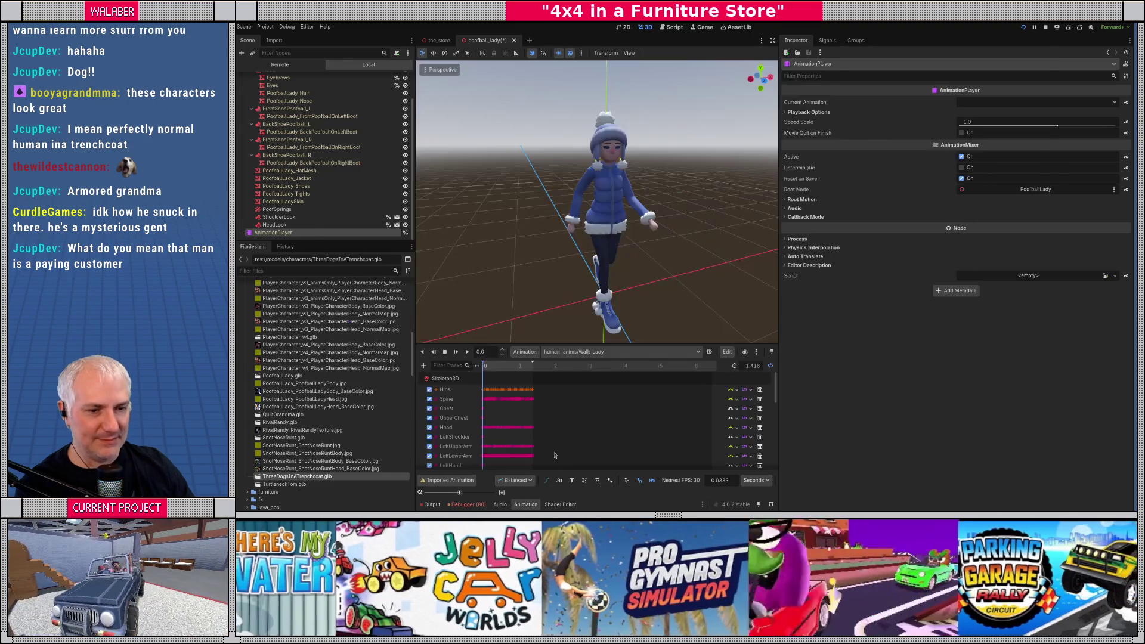
# Step: Review TurtleneckTom.glb's import preview and close it
pyautogui.doubleClick(284, 484)
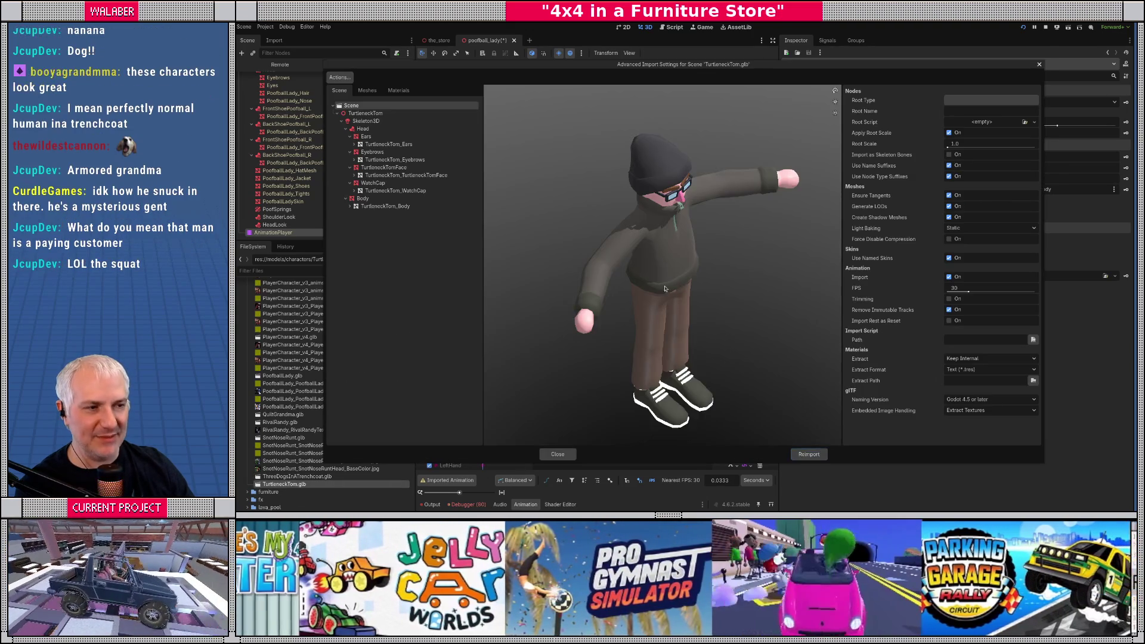
pyautogui.moveTo(680, 289); pyautogui.dragTo(683, 292)
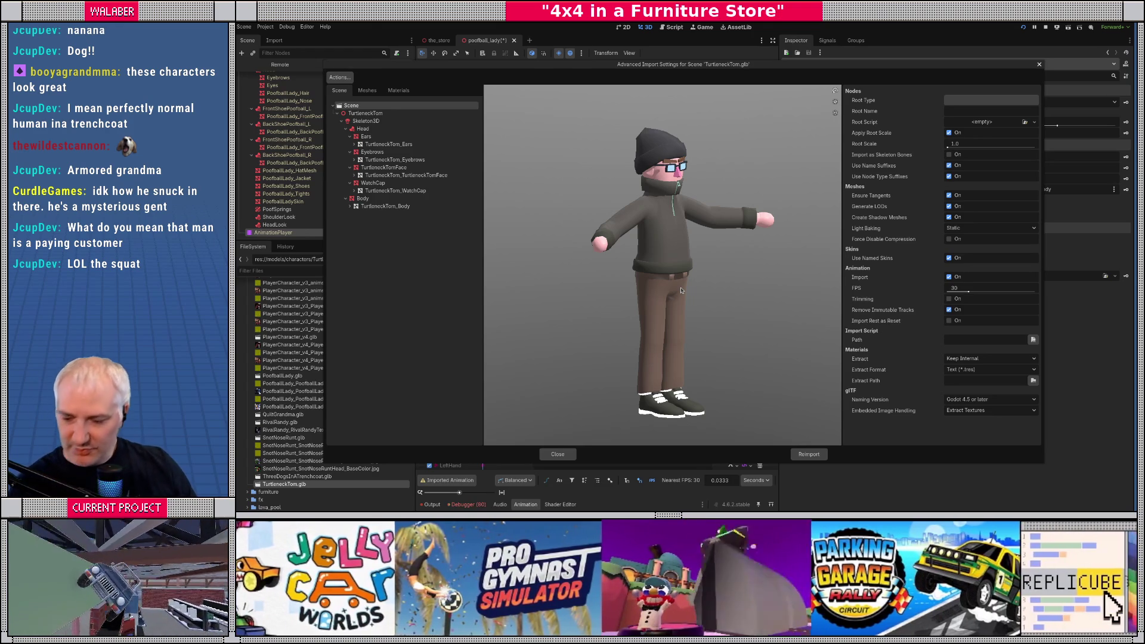
pyautogui.click(557, 454)
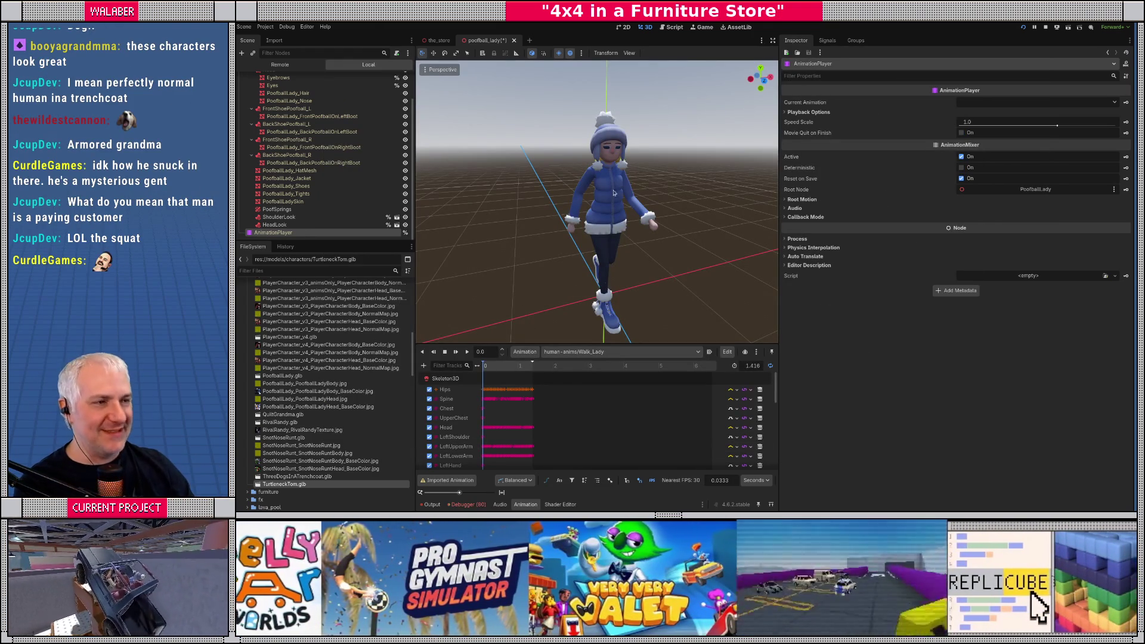
# Step: Open the Poofball Lady NPC profile from the FileSystem
pyautogui.scroll(5, 283, 397)
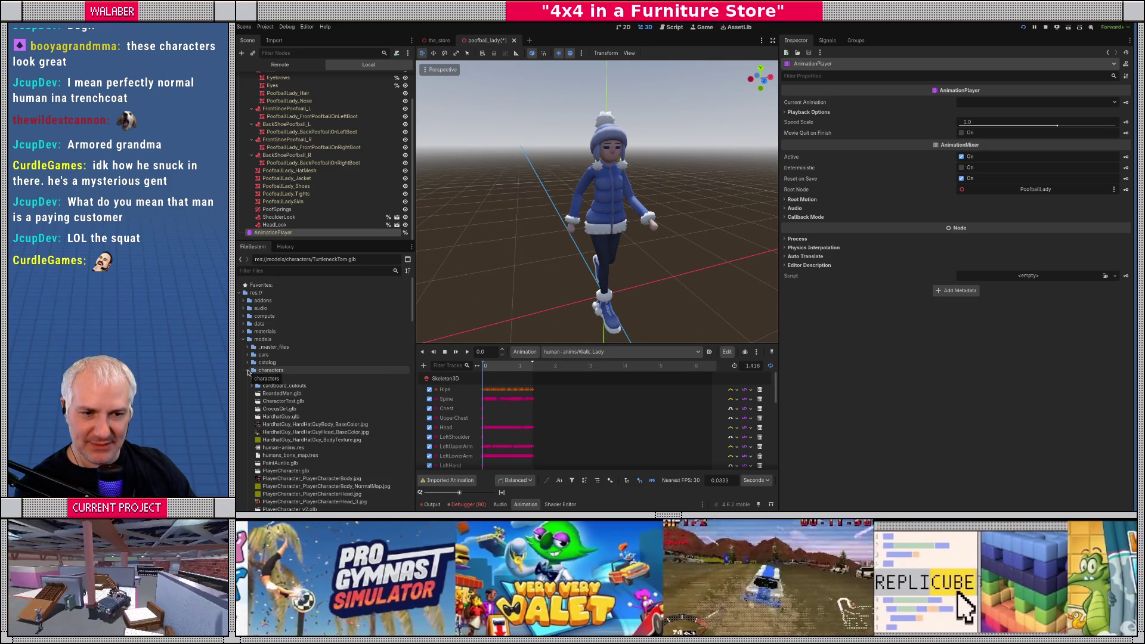
pyautogui.click(243, 340)
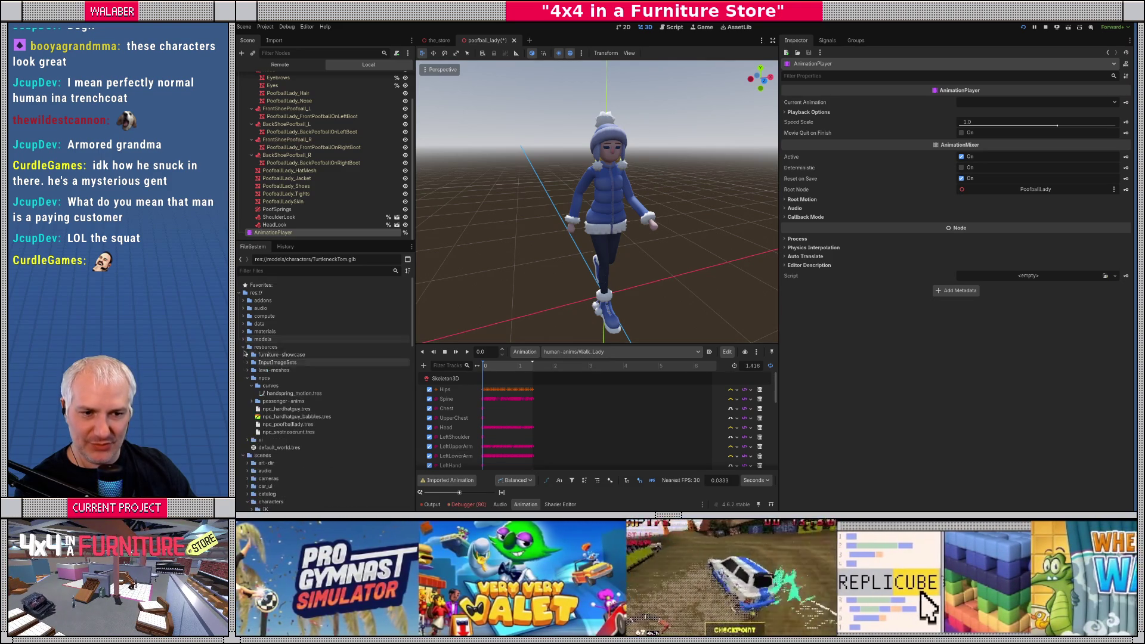
pyautogui.click(289, 424)
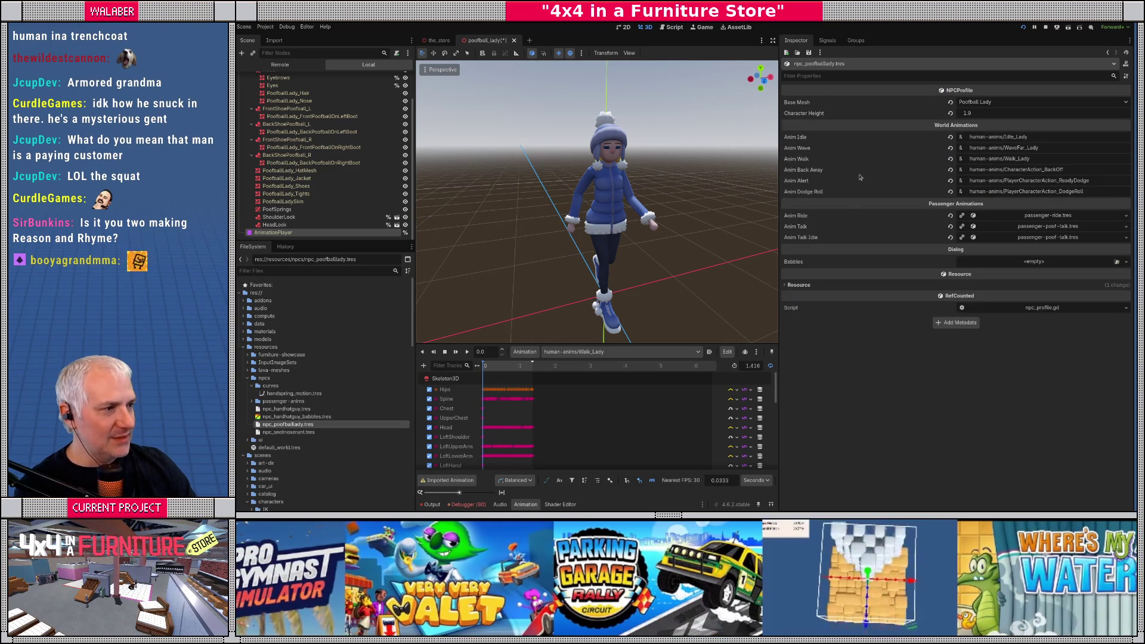
# Step: Preview SharedAction_BackOff on her and retype Anim Back Away as human-anims/SharedAction_BackOff
pyautogui.click(621, 352)
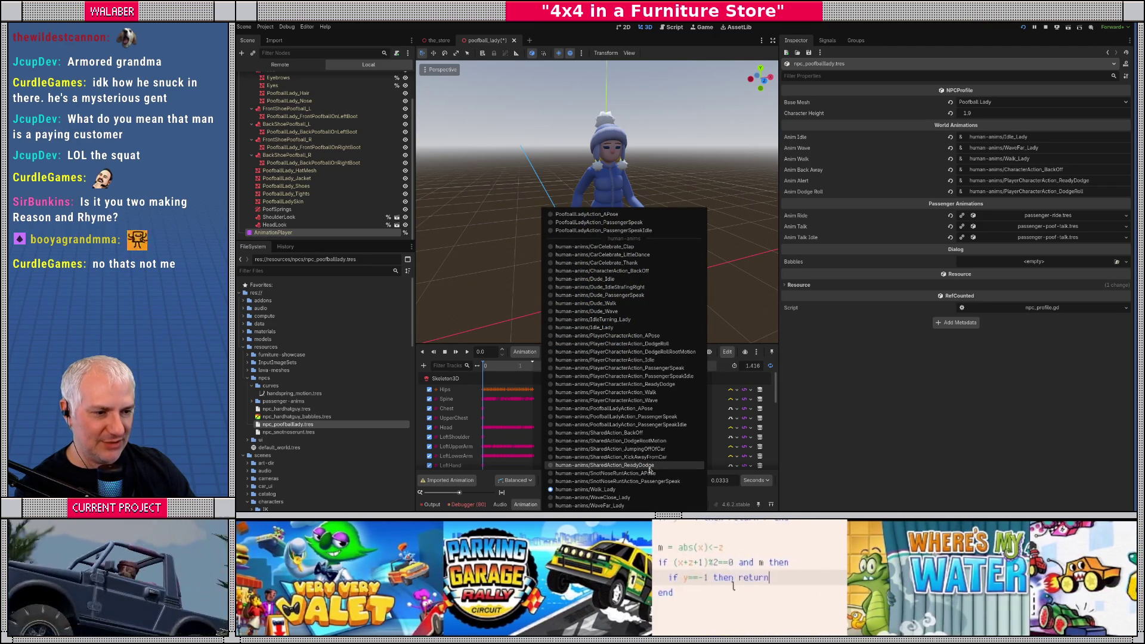
pyautogui.click(644, 432)
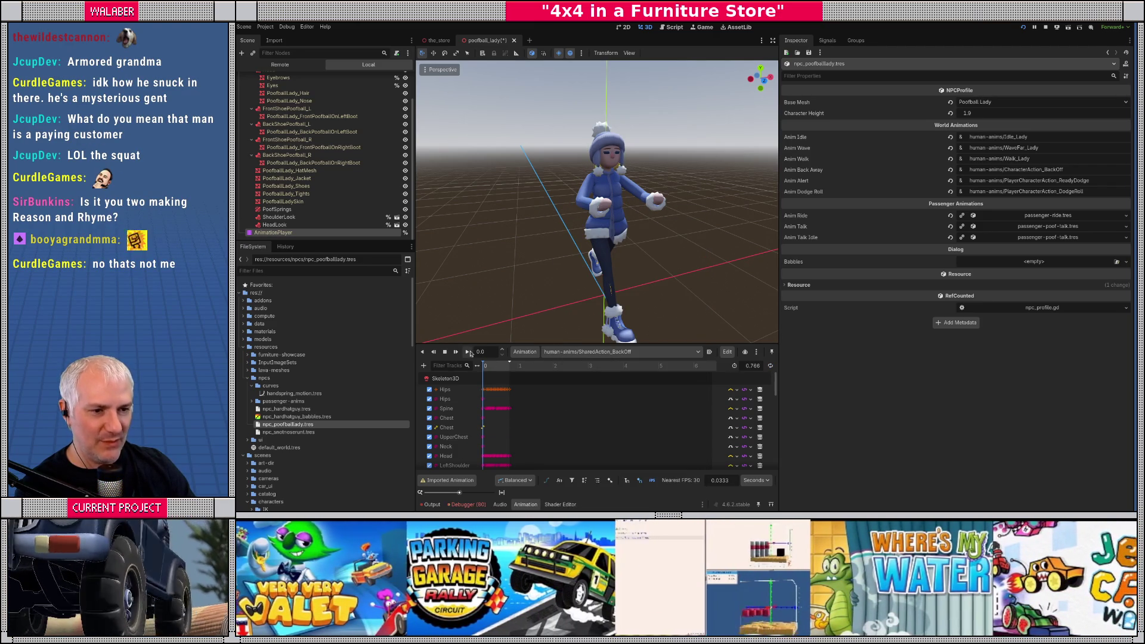
pyautogui.click(468, 352)
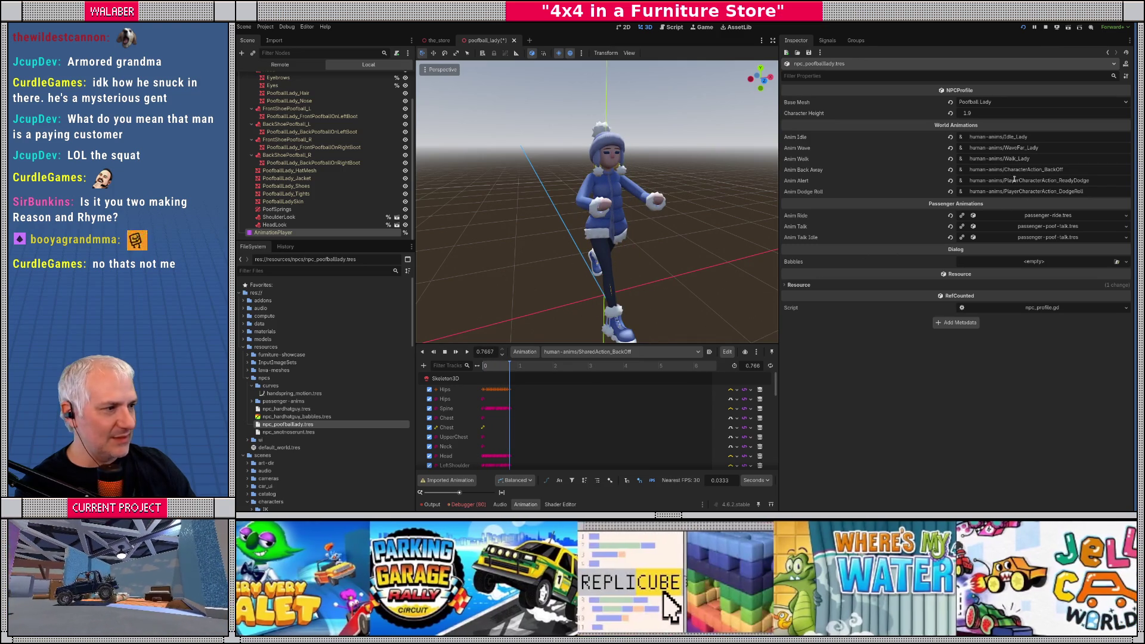
pyautogui.moveTo(1007, 171); pyautogui.dragTo(1107, 171)
pyautogui.write('S')
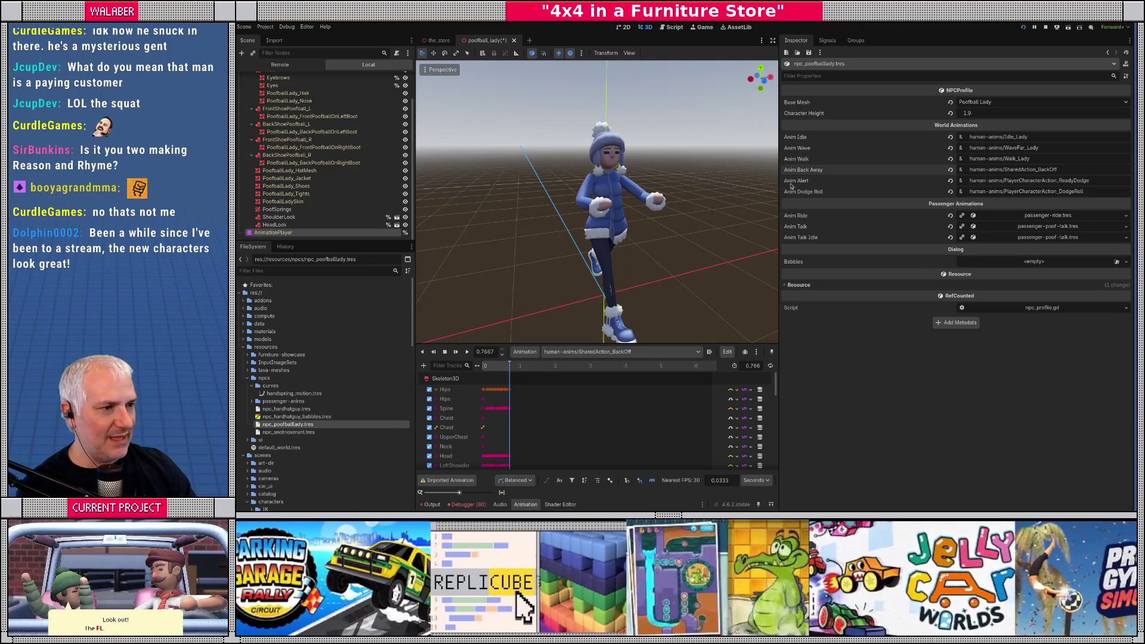
# Step: Show the AnimationPlayer's list of human-anims clips to pick the next one
pyautogui.click(620, 352)
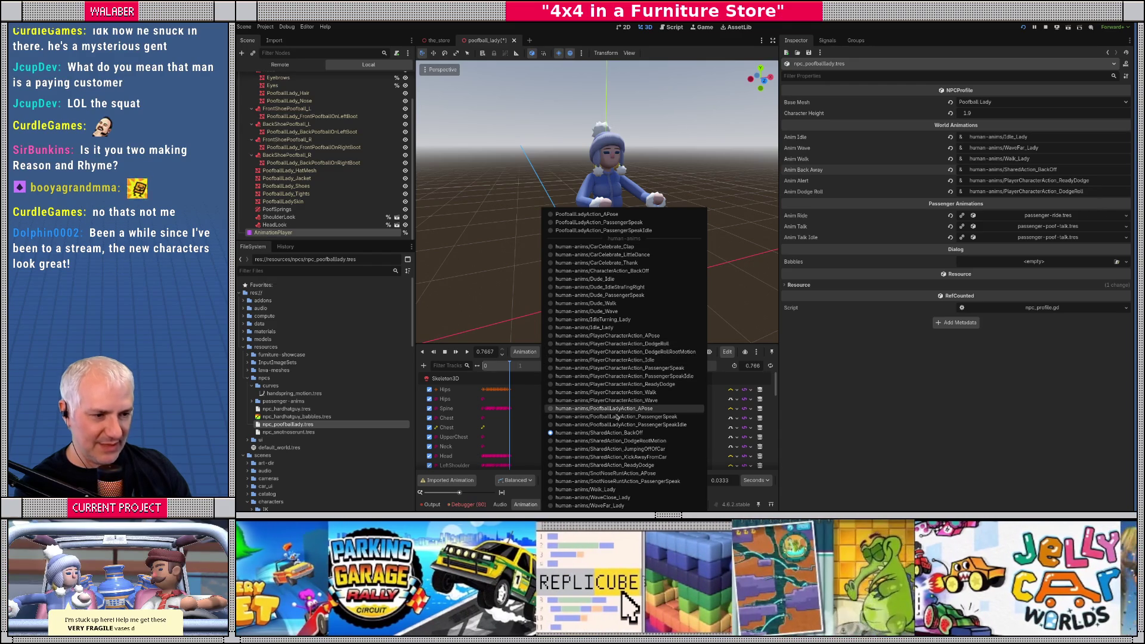
# Step: Preview SharedAction_ReadyDodge on Poofball Lady and enter it as her Anim Alert
pyautogui.click(629, 466)
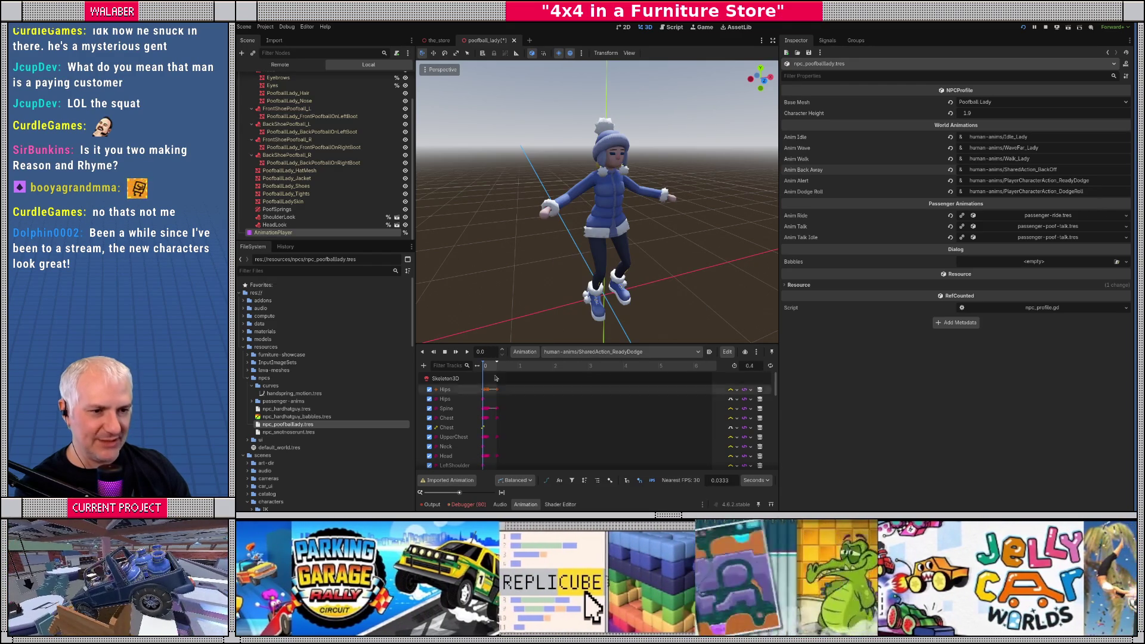
pyautogui.click(468, 352)
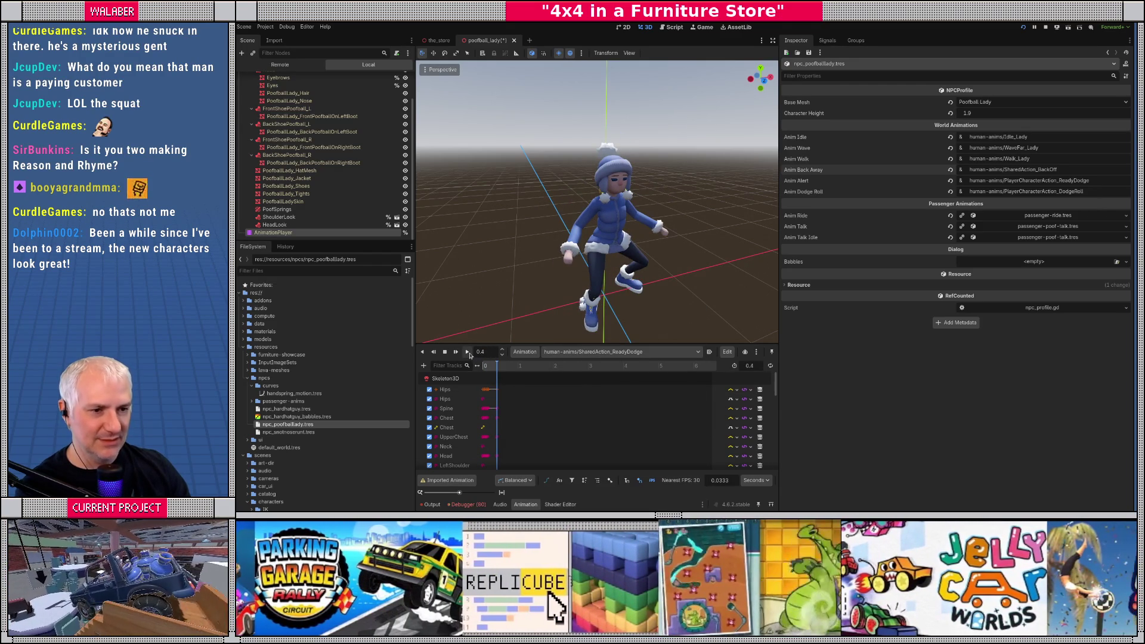
pyautogui.click(468, 354)
pyautogui.click(468, 354)
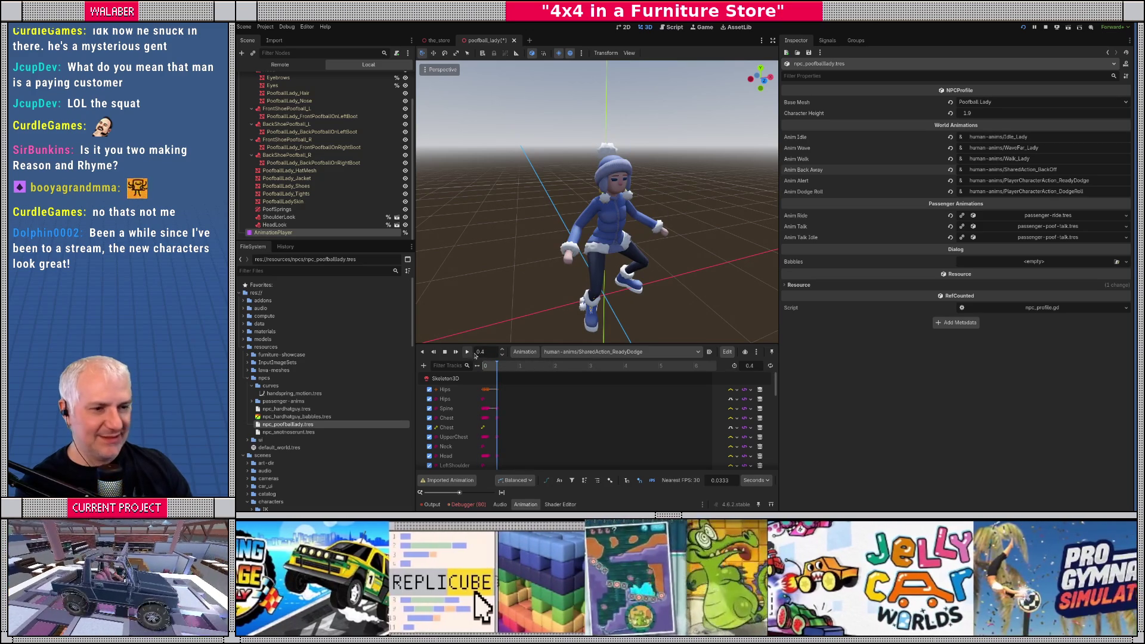
pyautogui.moveTo(1004, 181); pyautogui.dragTo(1125, 184)
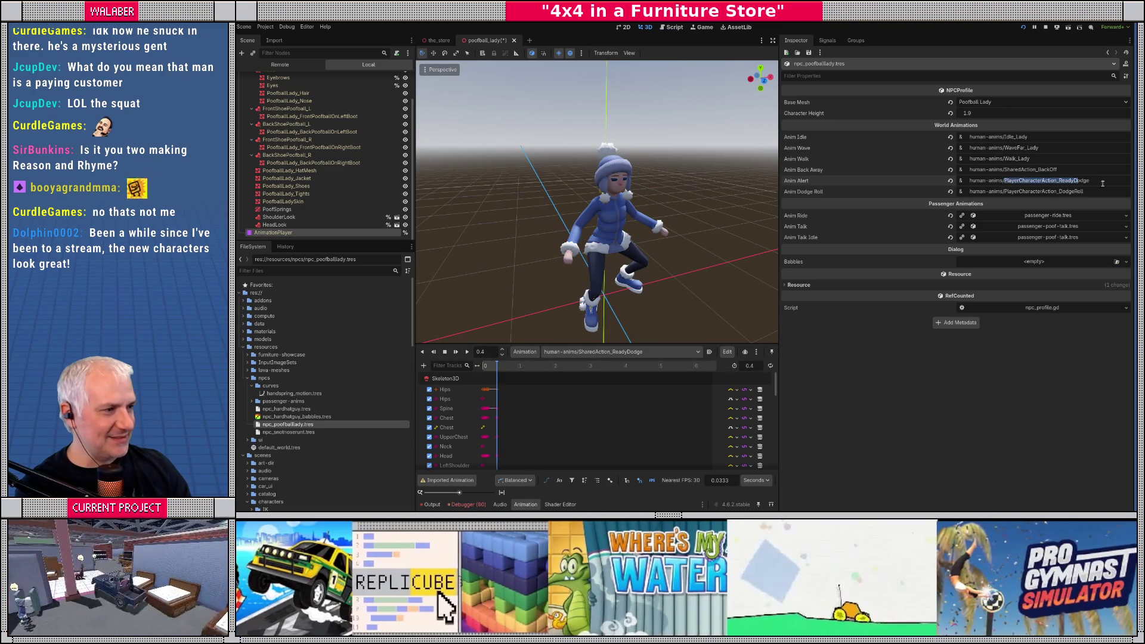
pyautogui.write('Sh')
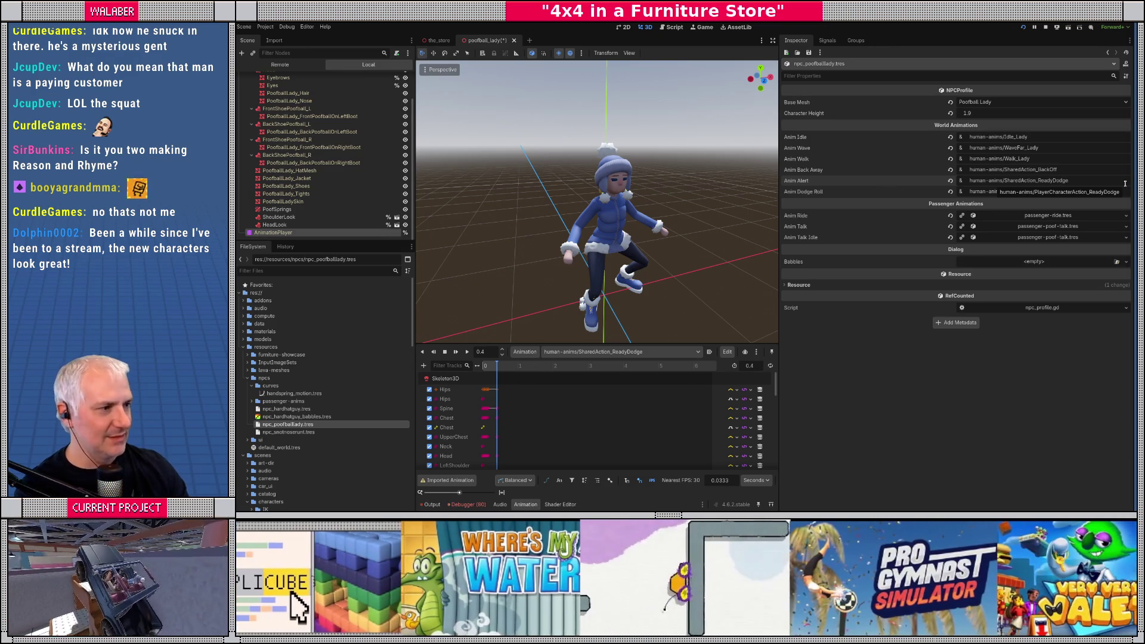
# Step: Preview SharedAction_DodgeRootMotion and SharedAction_JumpingOffOfCar on Poofball Lady
pyautogui.click(640, 353)
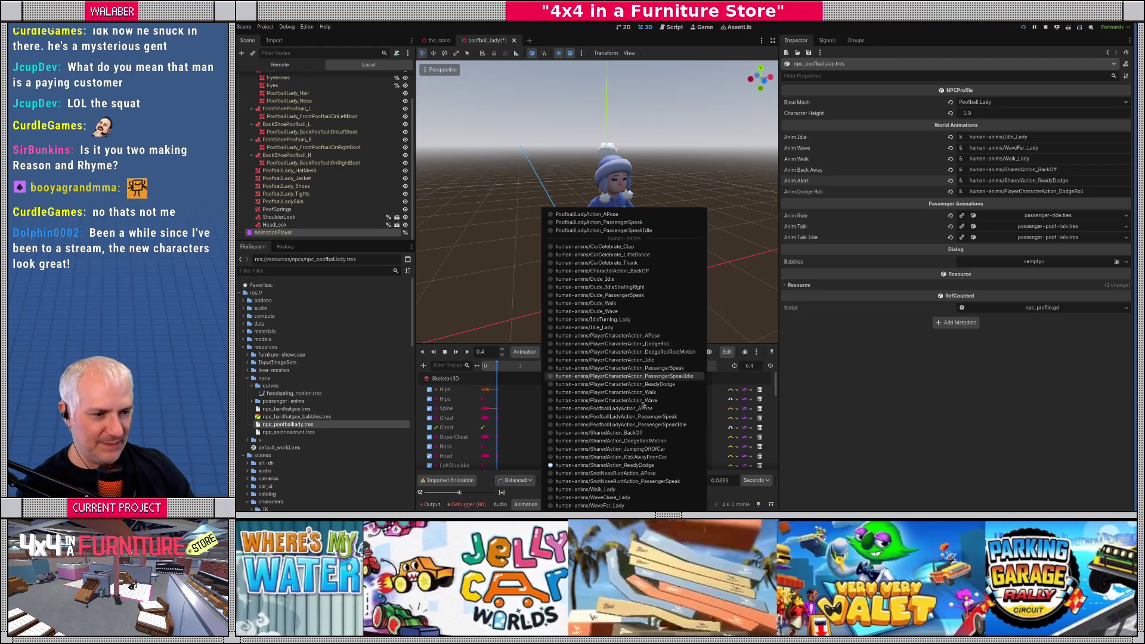
pyautogui.click(642, 441)
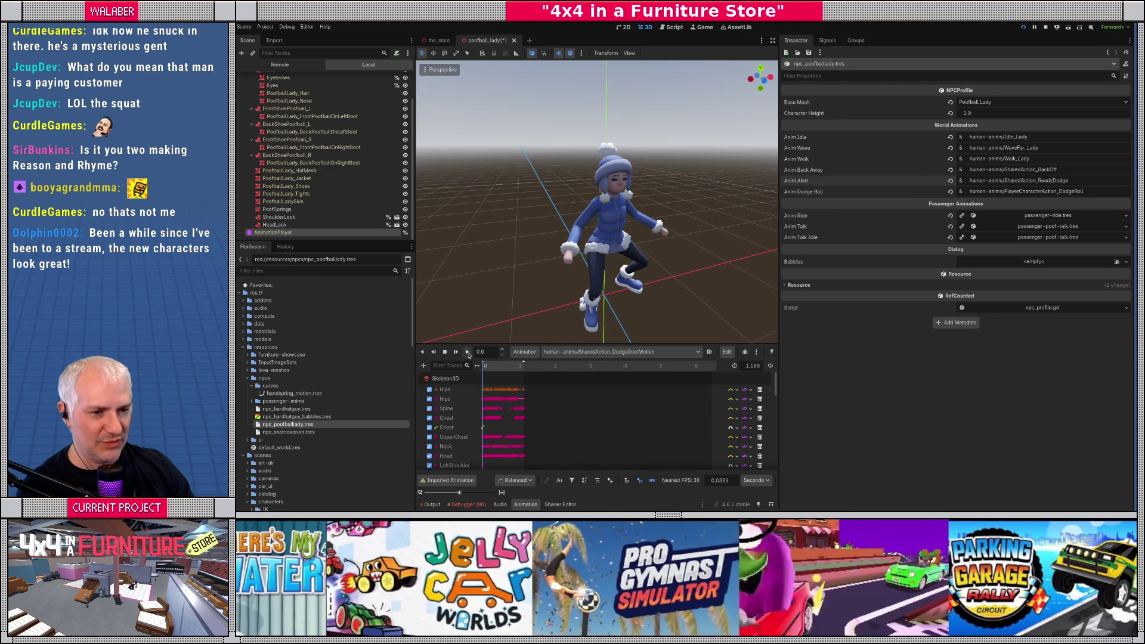
pyautogui.click(468, 352)
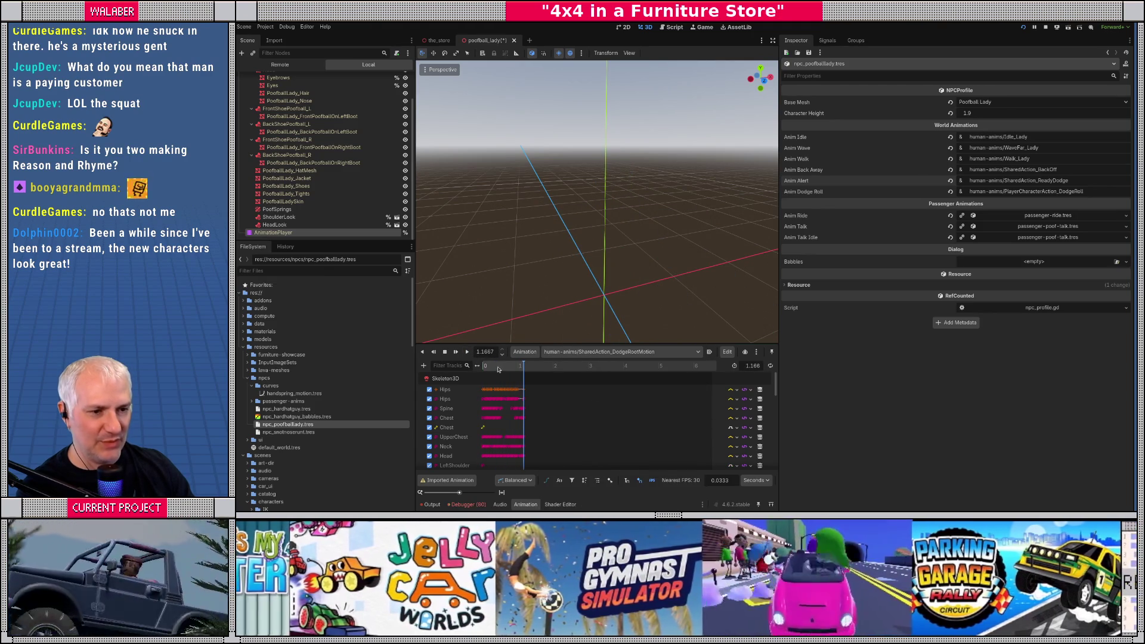
pyautogui.click(499, 367)
pyautogui.moveTo(499, 370); pyautogui.dragTo(480, 367)
pyautogui.click(643, 352)
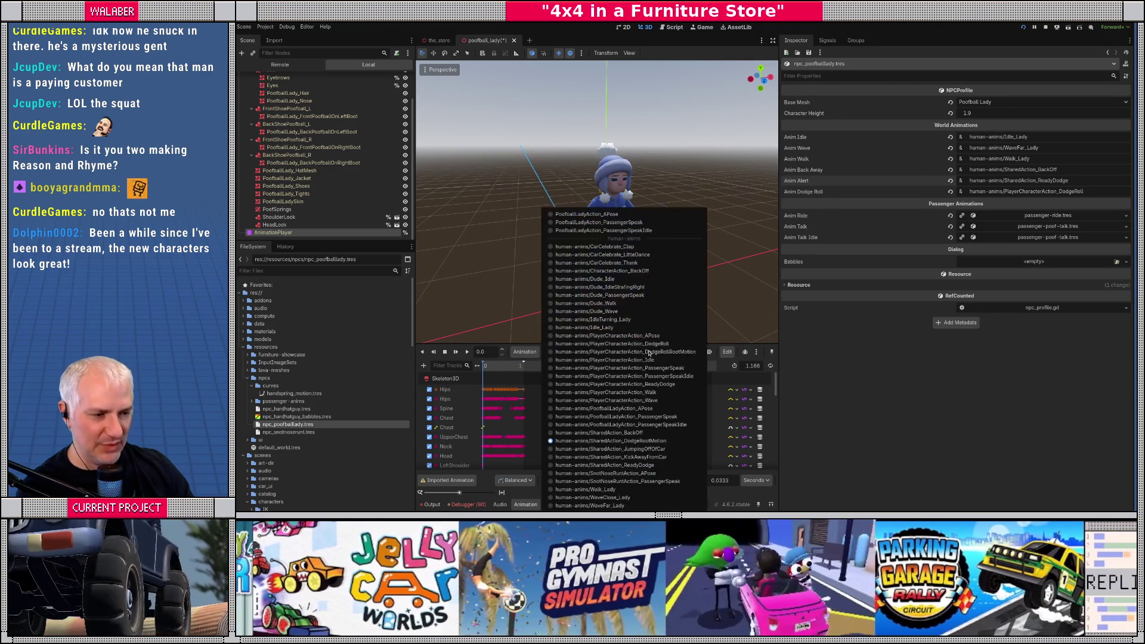
pyautogui.click(652, 449)
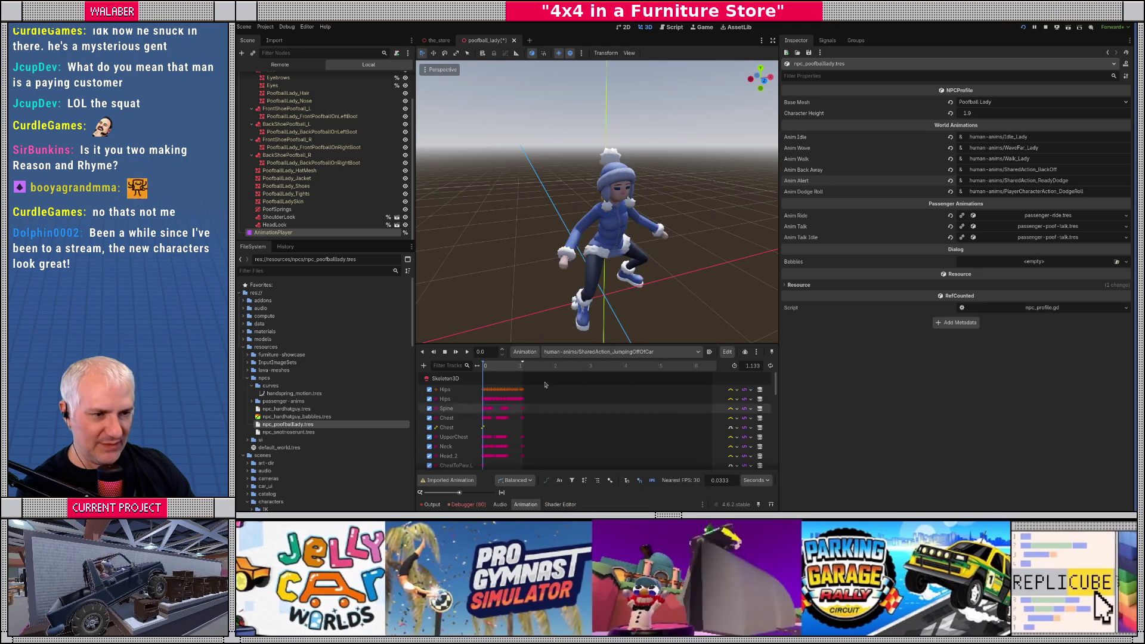
pyautogui.click(467, 352)
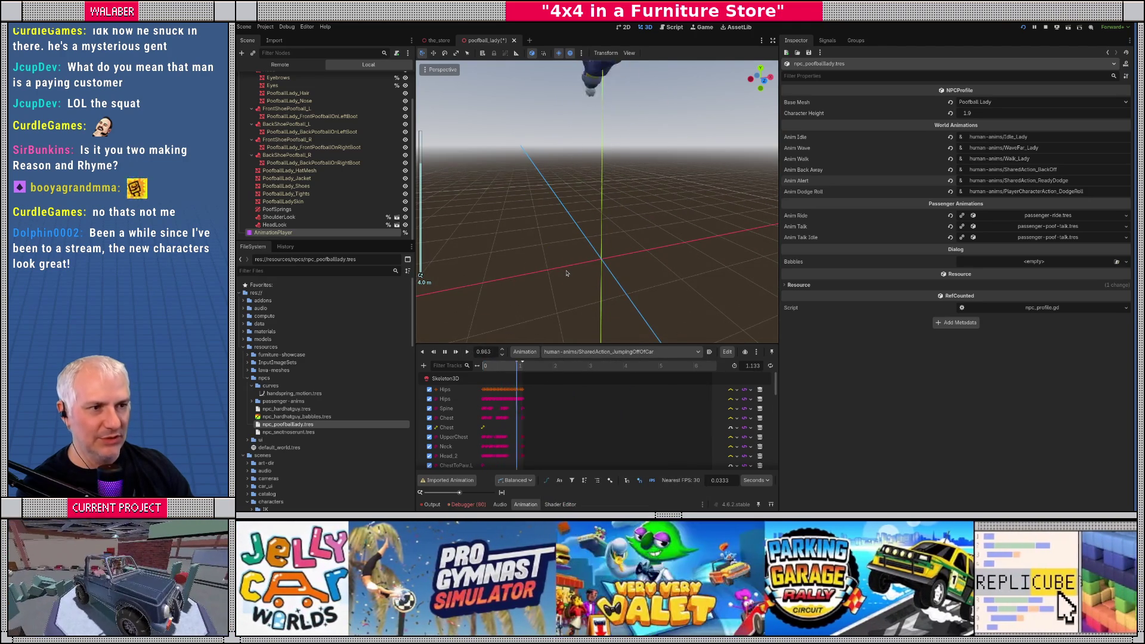
pyautogui.click(467, 352)
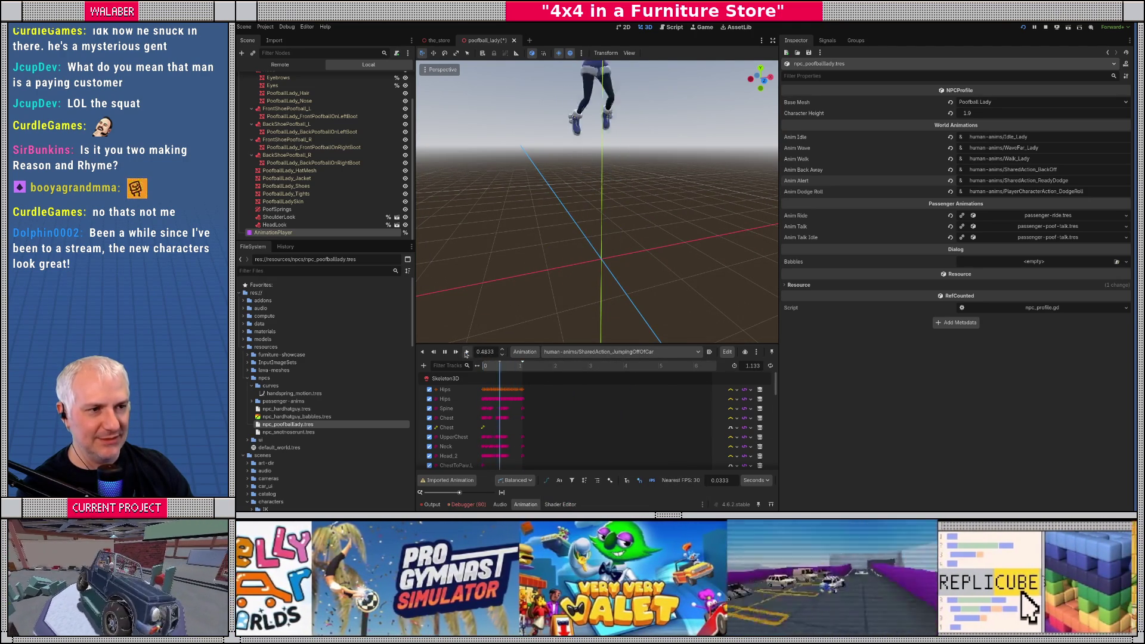
# Step: Preview SharedAction_KickAwayFromCar, then PlayerCharacterAction_DodgeRoll on Poofball Lady
pyautogui.click(596, 352)
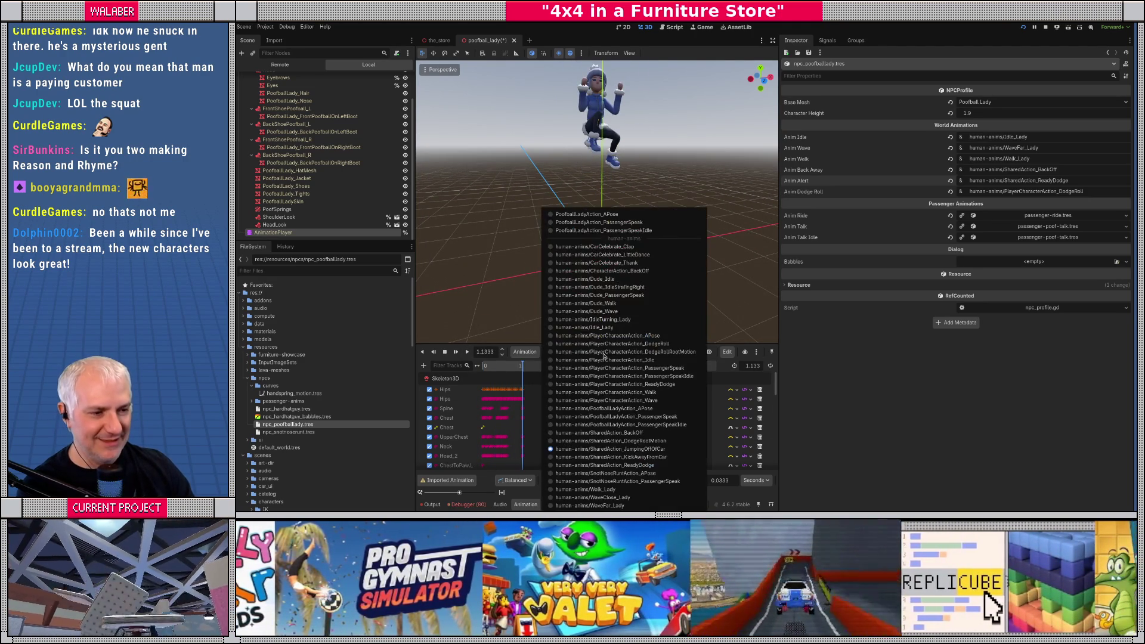
pyautogui.click(621, 453)
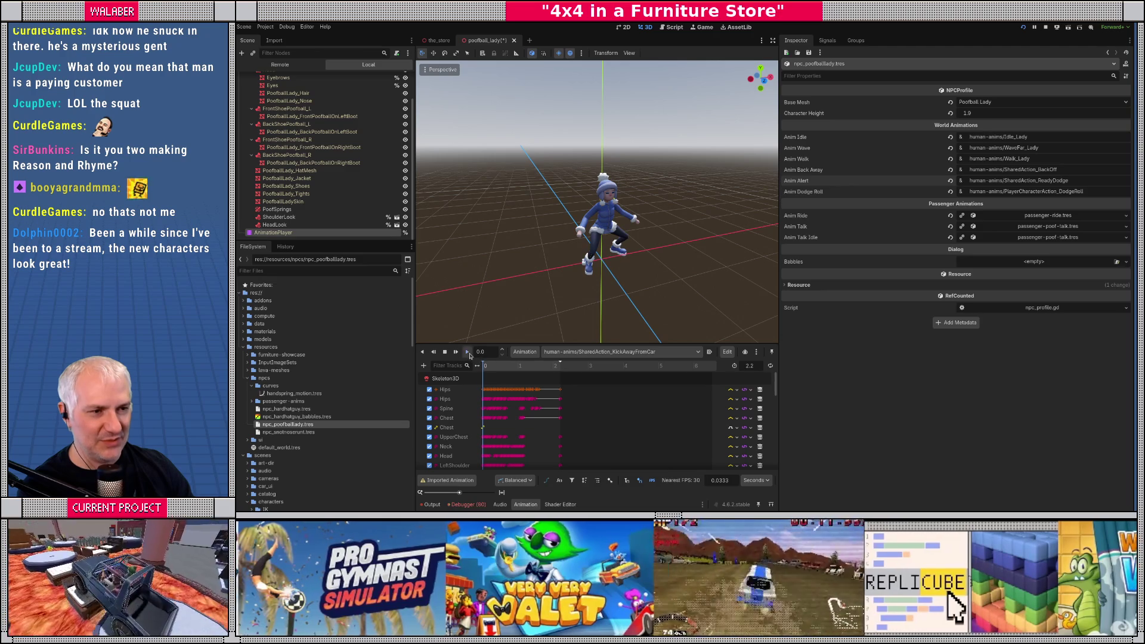
pyautogui.click(467, 352)
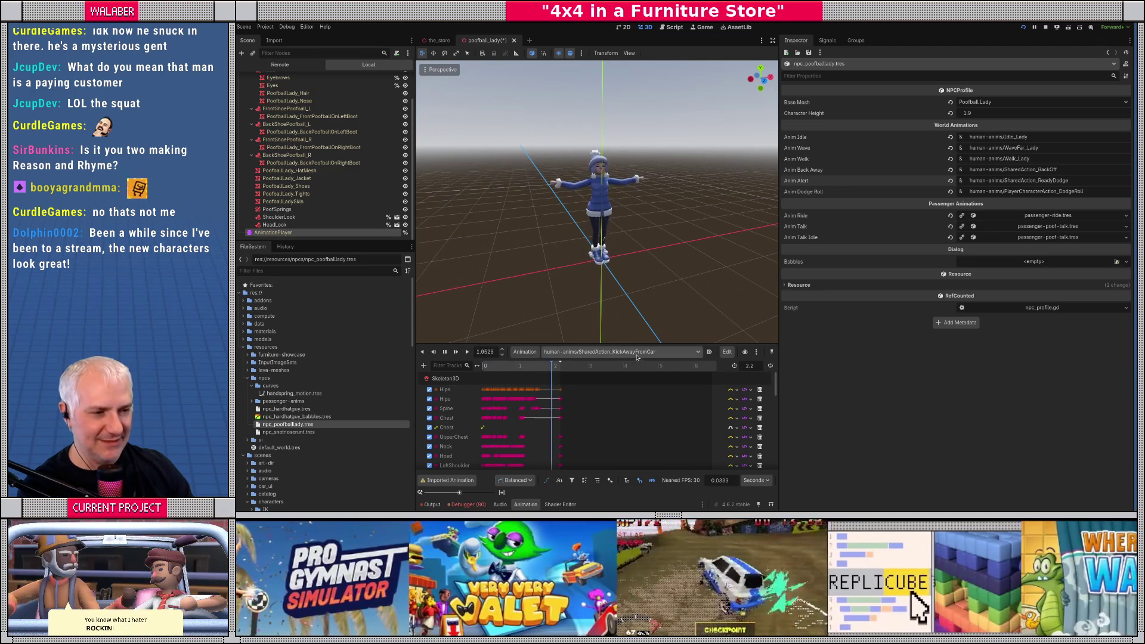
pyautogui.click(637, 352)
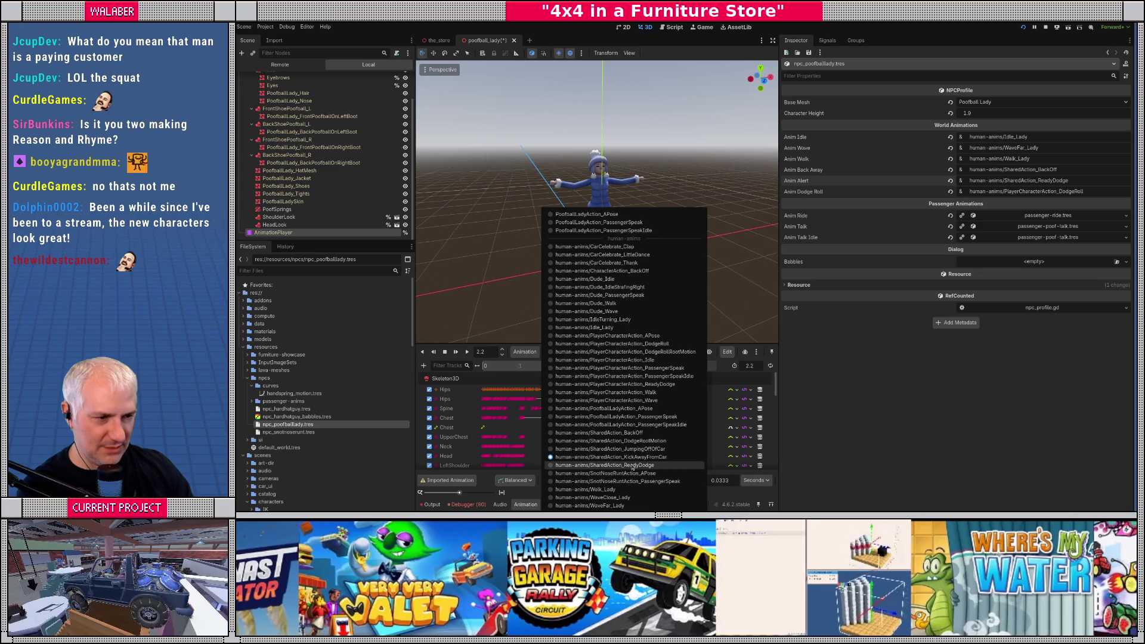
pyautogui.click(627, 345)
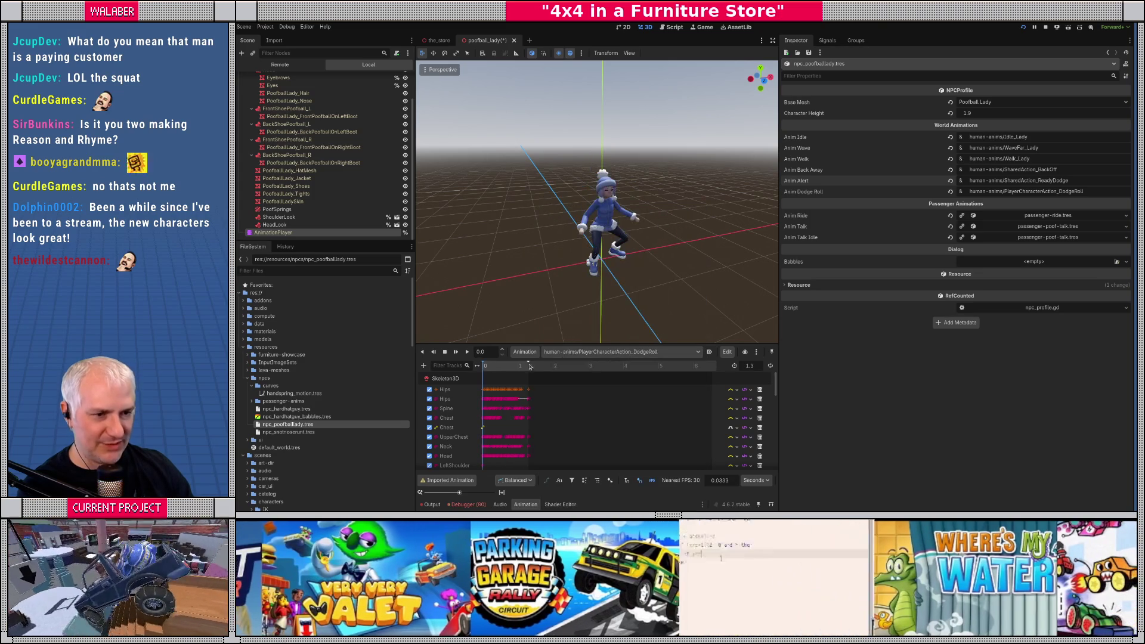
pyautogui.click(469, 353)
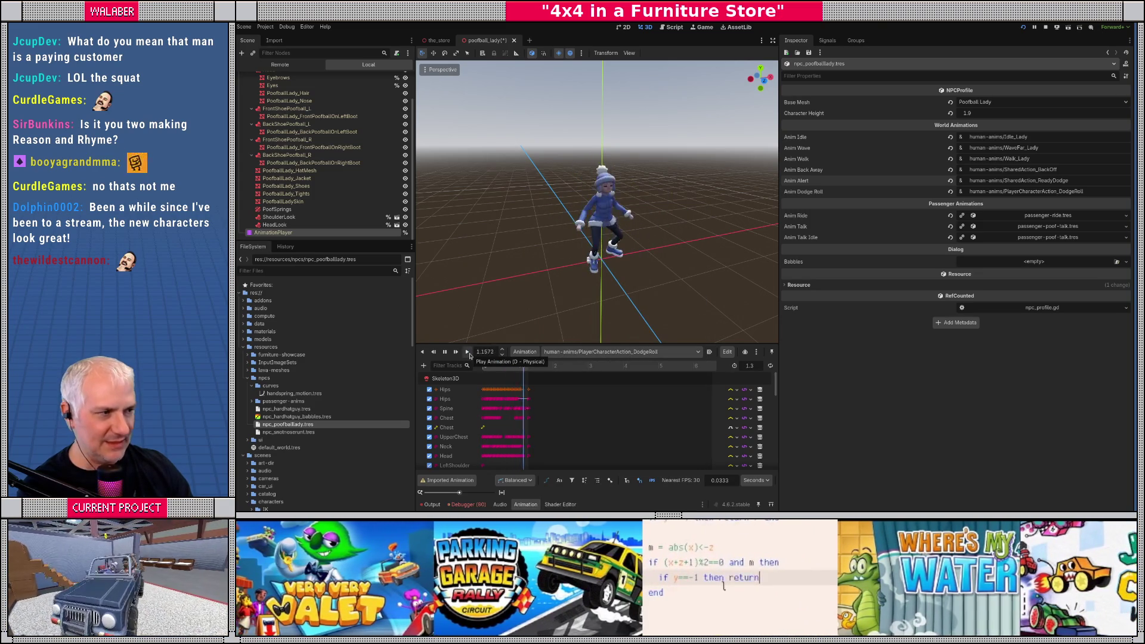
pyautogui.click(468, 353)
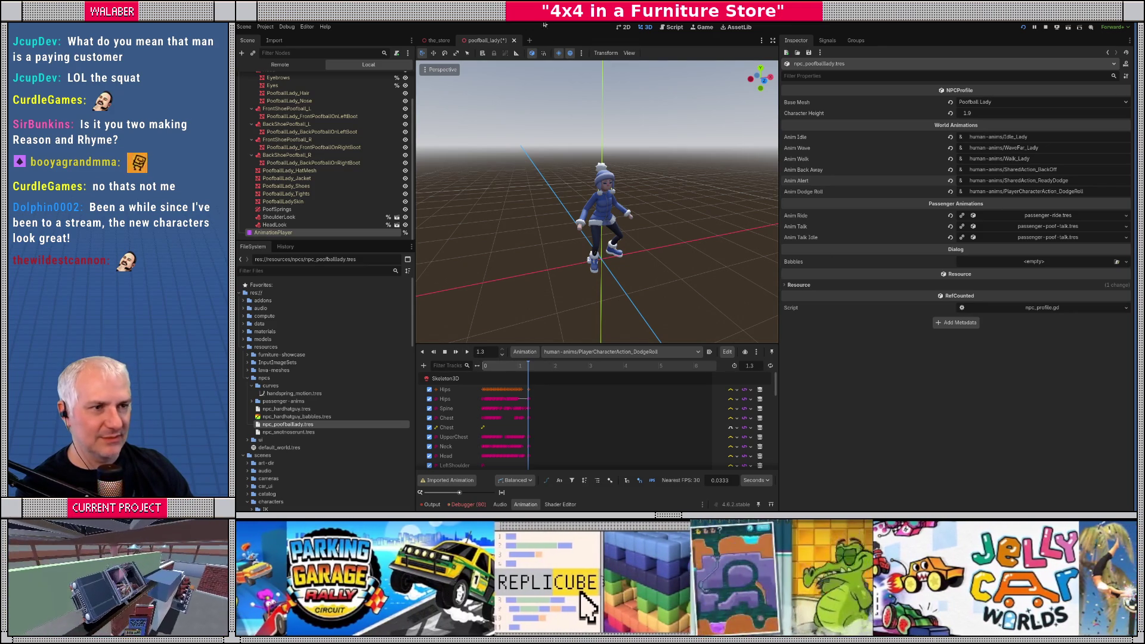
# Step: Save and run the game with F5, then advance past the intro dialog
pyautogui.press('F5')
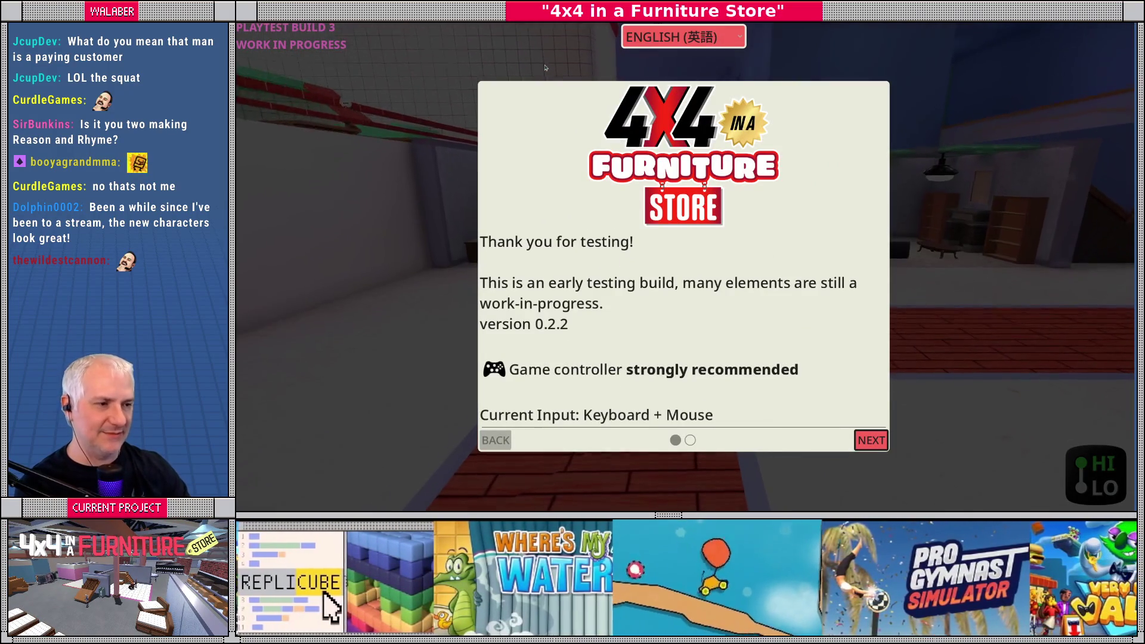
pyautogui.press('Return')
pyautogui.press('Return')
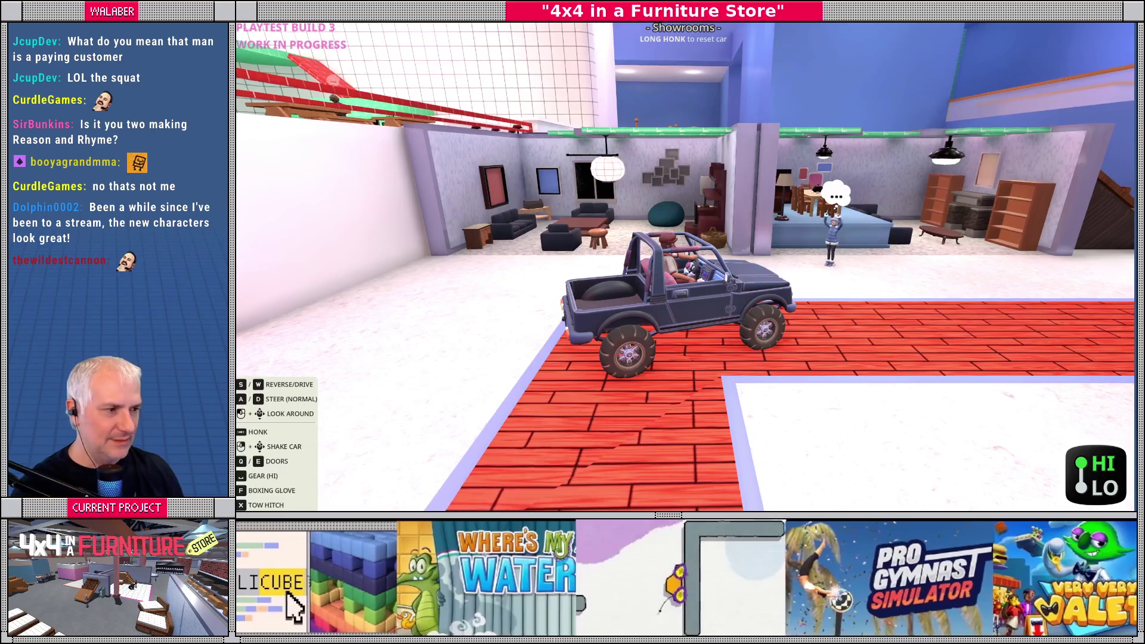
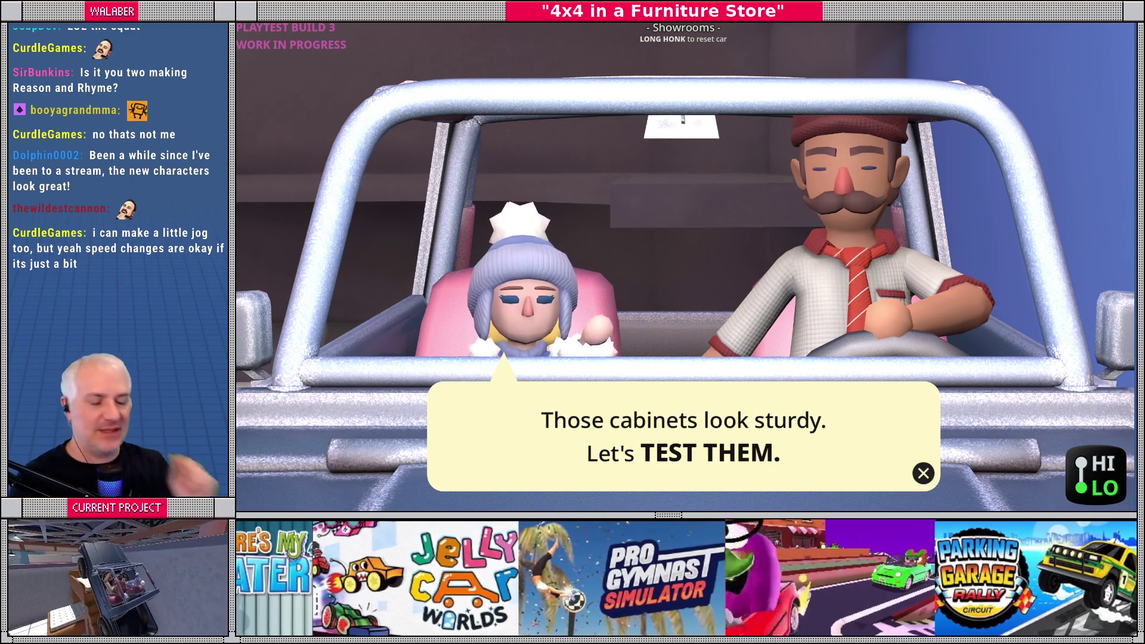
# Step: Back in the editor, select the Skeleton3D and revert Hips through Head bones to rest pose
pyautogui.press('F8')
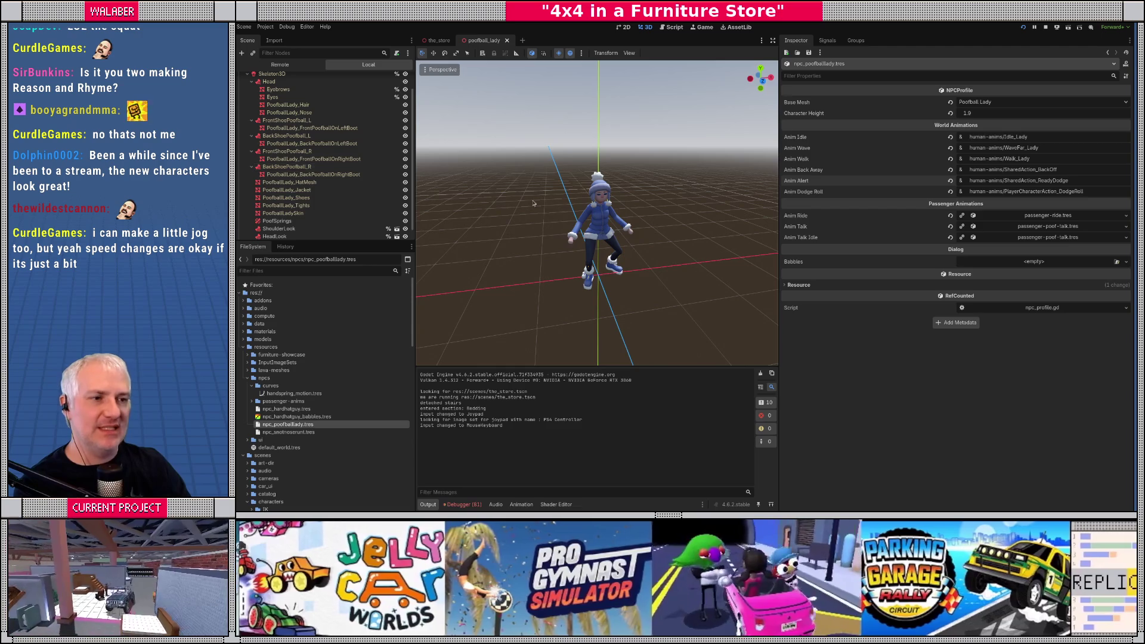
pyautogui.moveTo(584, 262); pyautogui.dragTo(592, 265)
pyautogui.click(609, 250)
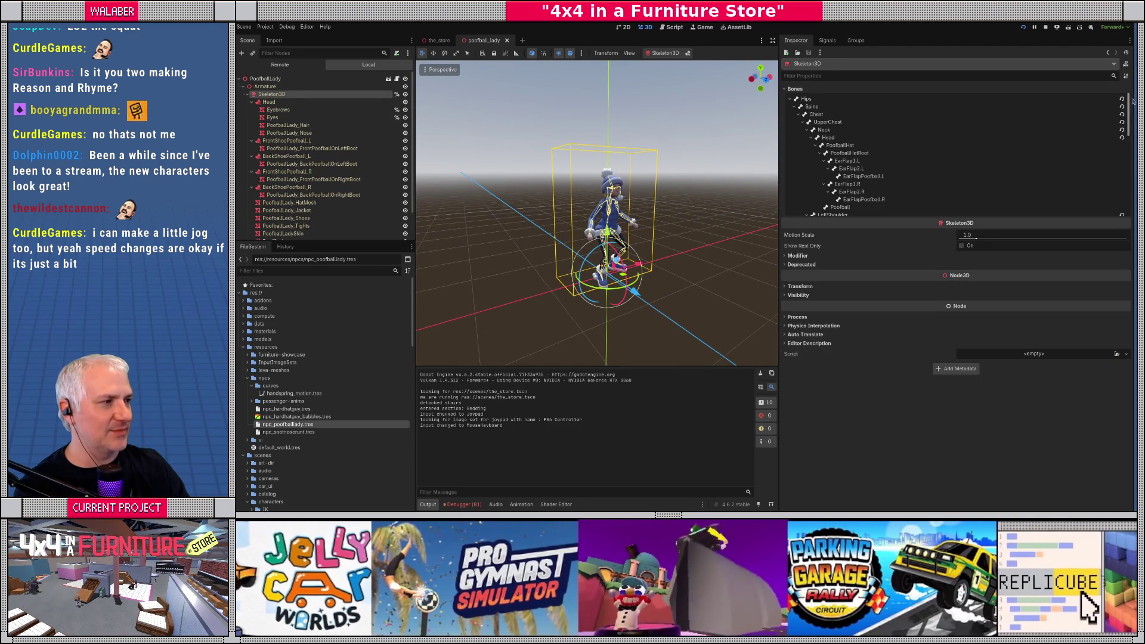
pyautogui.click(1122, 99)
pyautogui.click(1122, 106)
pyautogui.click(1122, 115)
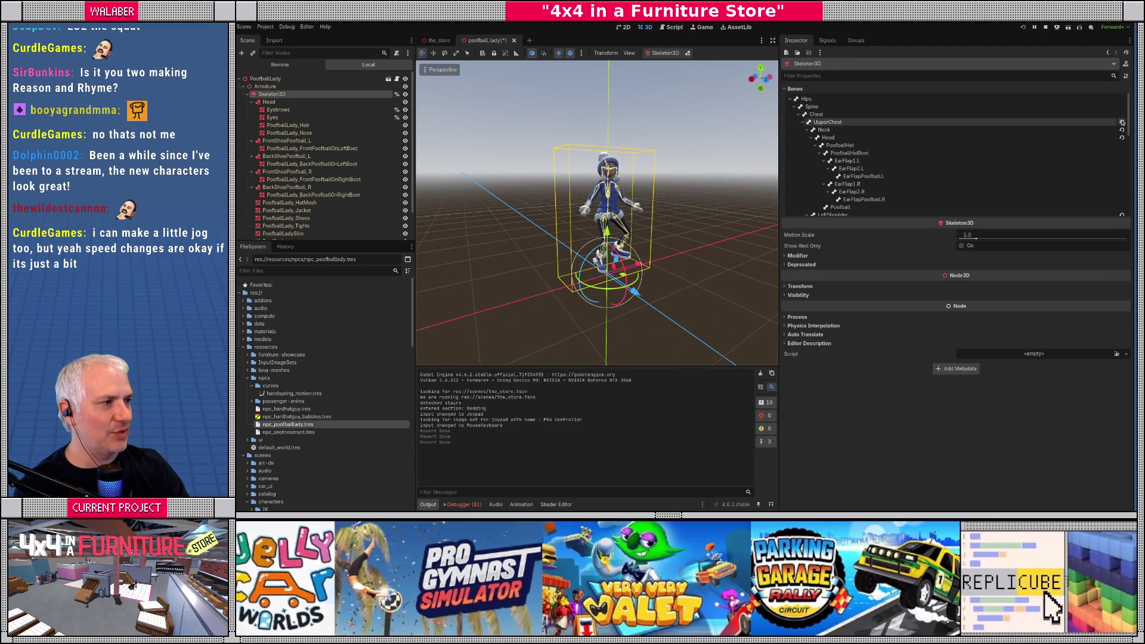
pyautogui.click(1122, 123)
pyautogui.click(1122, 130)
pyautogui.click(1122, 137)
# Step: Revert the left and right shoulder, upper arm, lower arm and hand bones to rest pose
pyautogui.scroll(-1, 1119, 151)
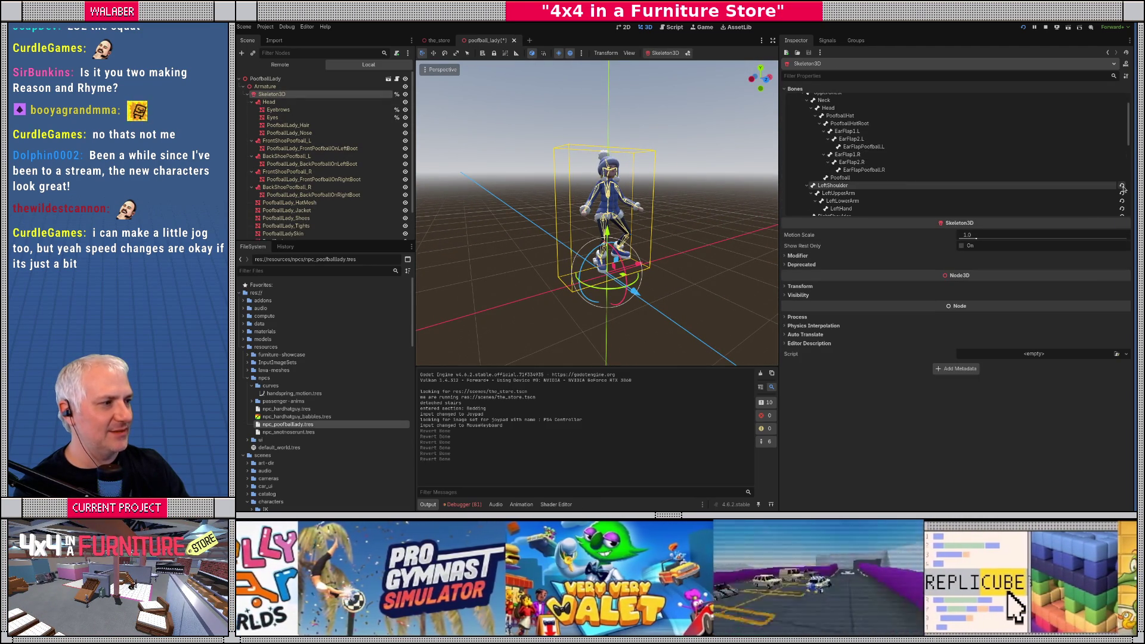
pyautogui.click(1122, 184)
pyautogui.click(1122, 193)
pyautogui.click(1122, 200)
pyautogui.click(1122, 210)
pyautogui.scroll(-2, 1122, 203)
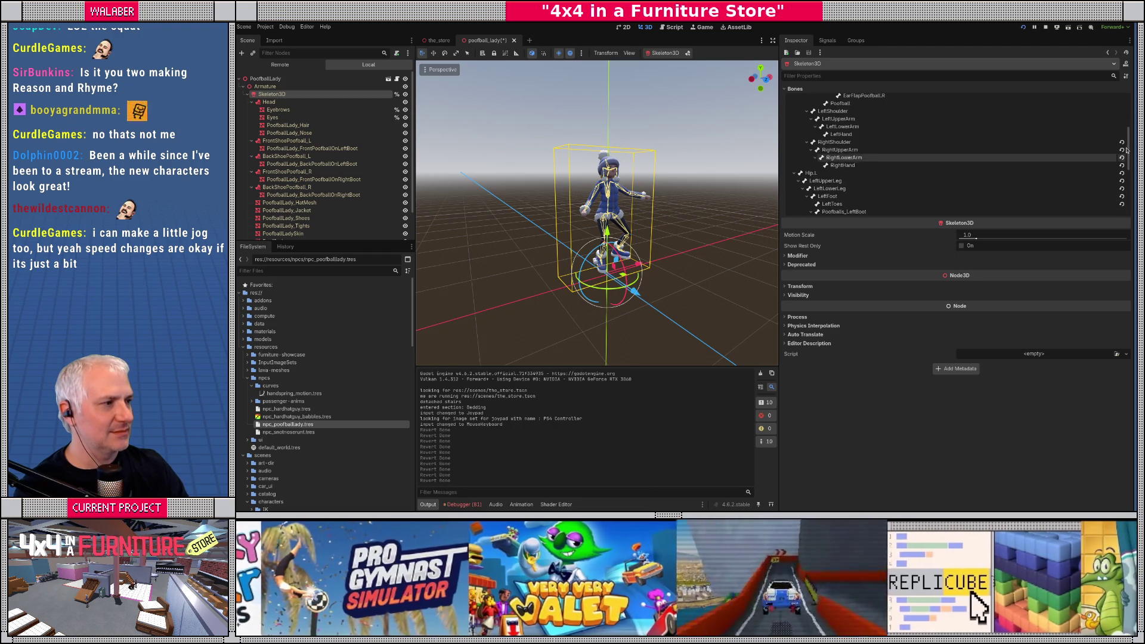
pyautogui.click(1122, 142)
pyautogui.click(1122, 150)
pyautogui.click(1122, 157)
pyautogui.click(1122, 165)
# Step: Revert both hip, upper leg, lower leg, foot and toe bones to rest pose
pyautogui.click(1122, 173)
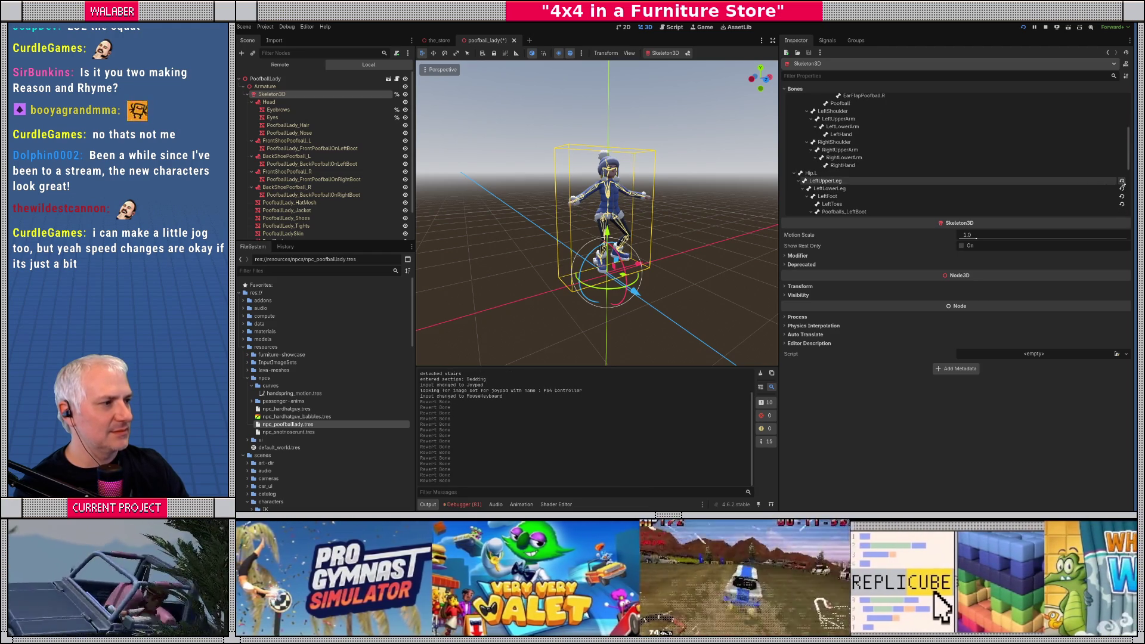
pyautogui.click(1122, 181)
pyautogui.click(1122, 189)
pyautogui.click(1122, 197)
pyautogui.click(1122, 204)
pyautogui.scroll(-2, 1122, 197)
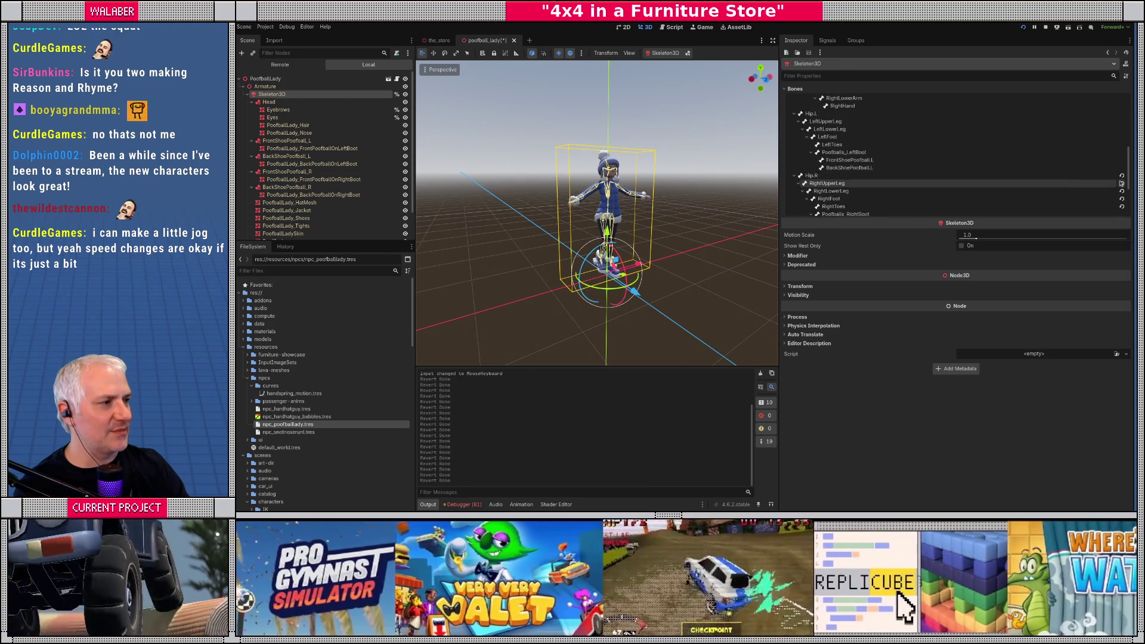
pyautogui.click(1122, 175)
pyautogui.click(1122, 183)
pyautogui.click(1122, 191)
pyautogui.click(1122, 198)
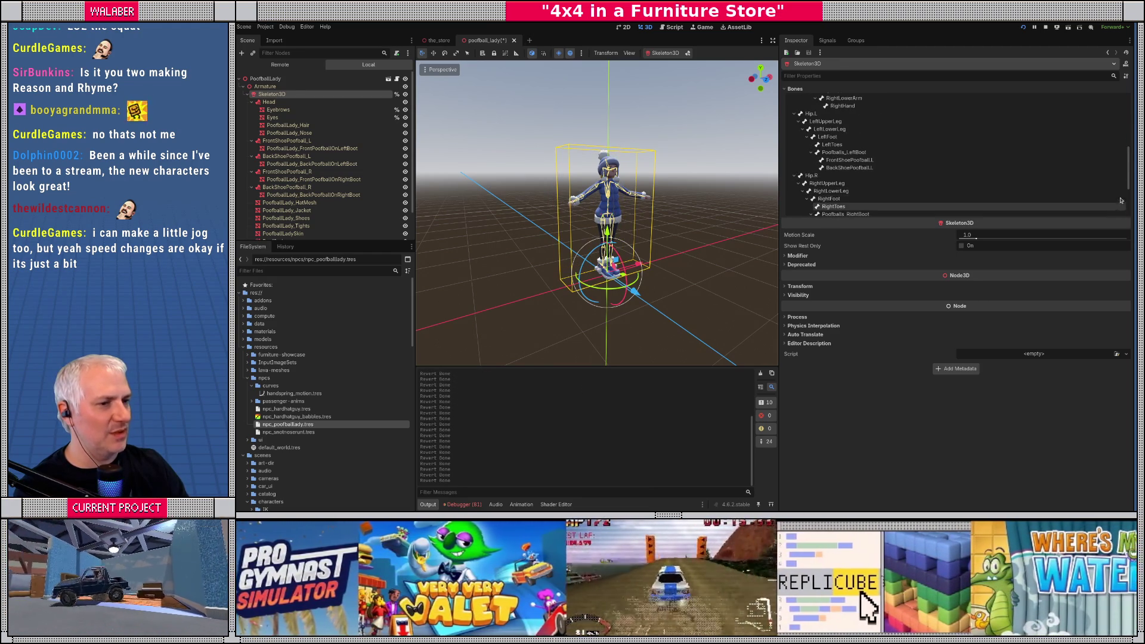
pyautogui.click(1122, 206)
# Step: Revert the ArmTarget, LegTarget, LegPole and ArmPole bones (L and R), then save the scene
pyautogui.scroll(-2, 1122, 197)
pyautogui.click(1122, 178)
pyautogui.click(1122, 185)
pyautogui.click(1122, 193)
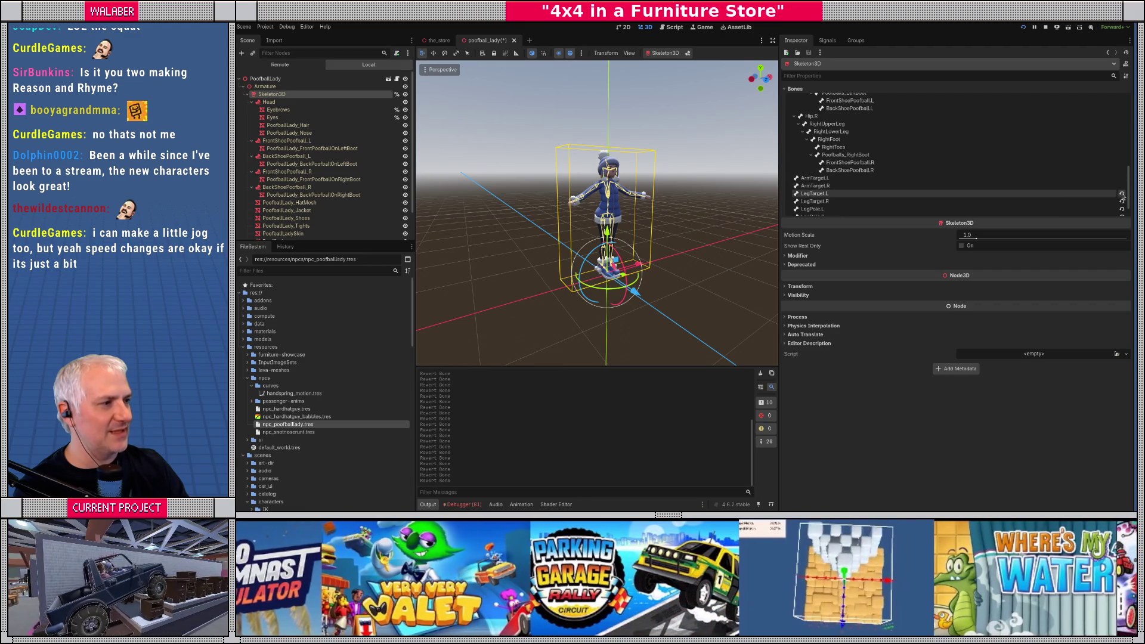
pyautogui.click(1122, 201)
pyautogui.scroll(-1, 1122, 197)
pyautogui.click(1122, 186)
pyautogui.click(1122, 195)
pyautogui.click(1122, 203)
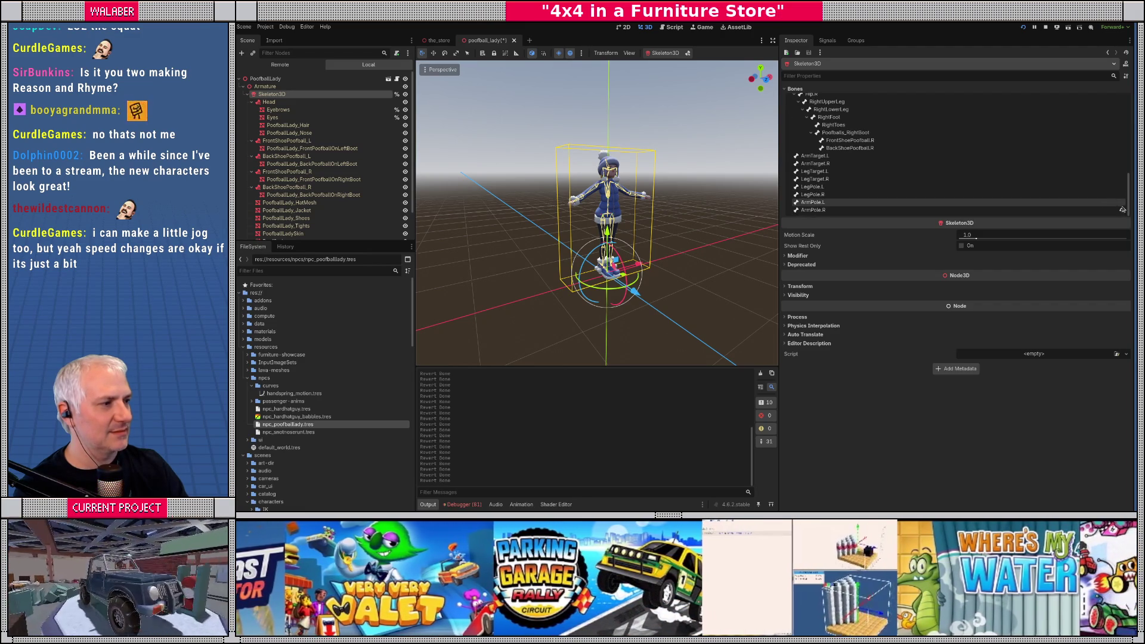
pyautogui.click(1122, 210)
pyautogui.hotkey('ctrl', 's')
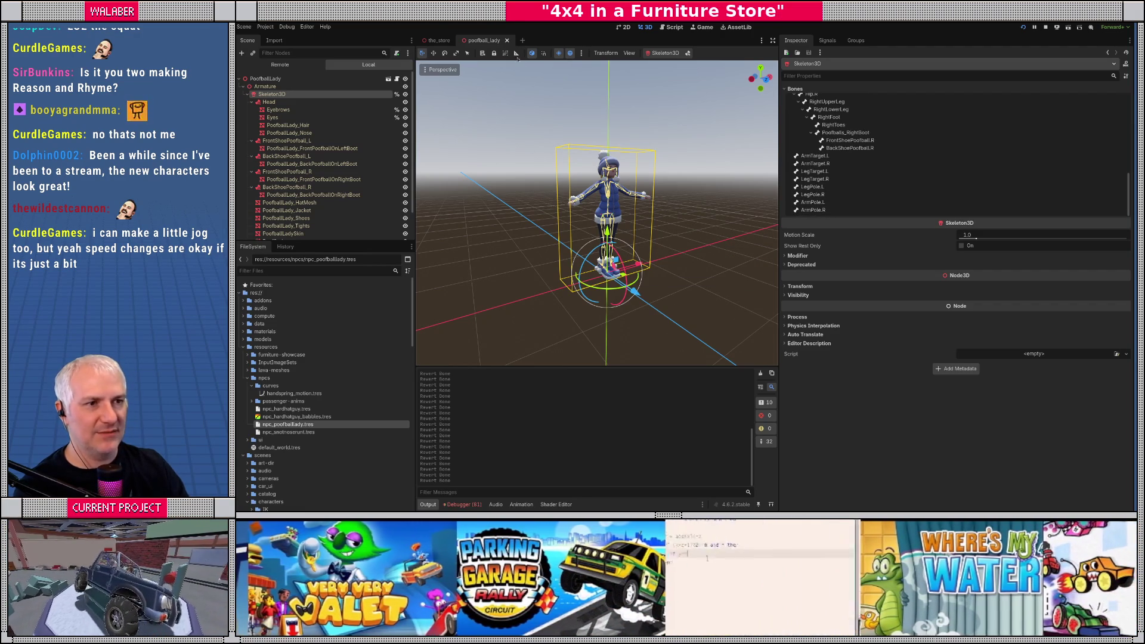
# Step: Close poofball_lady, run the game and honk to pick up Poofball Lady, checking her riding pose
pyautogui.click(507, 41)
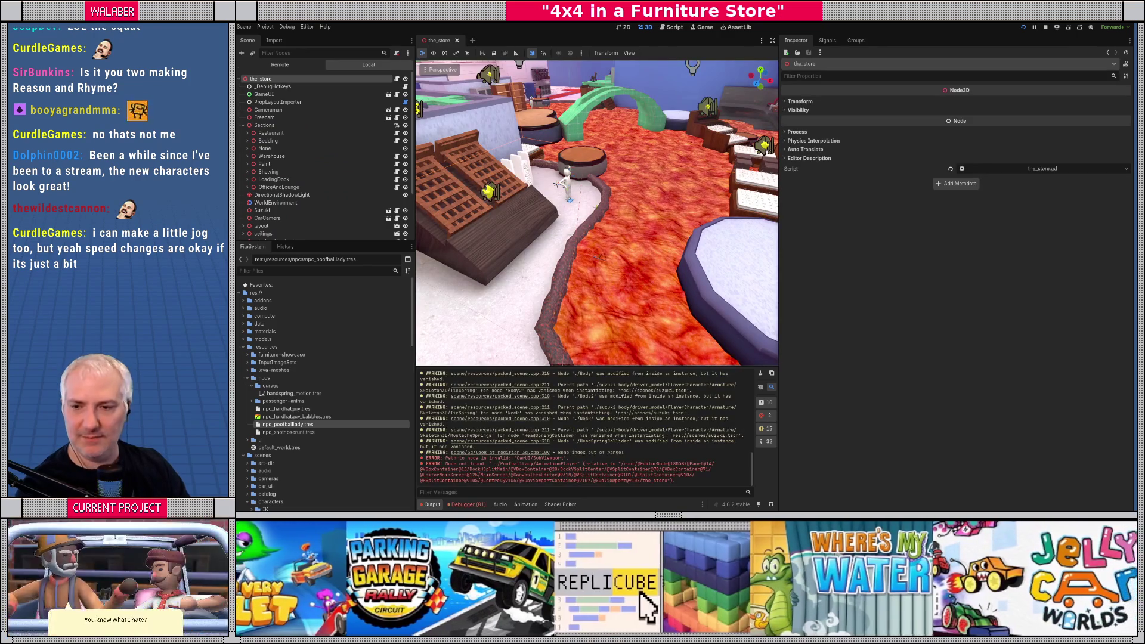
pyautogui.press('F5')
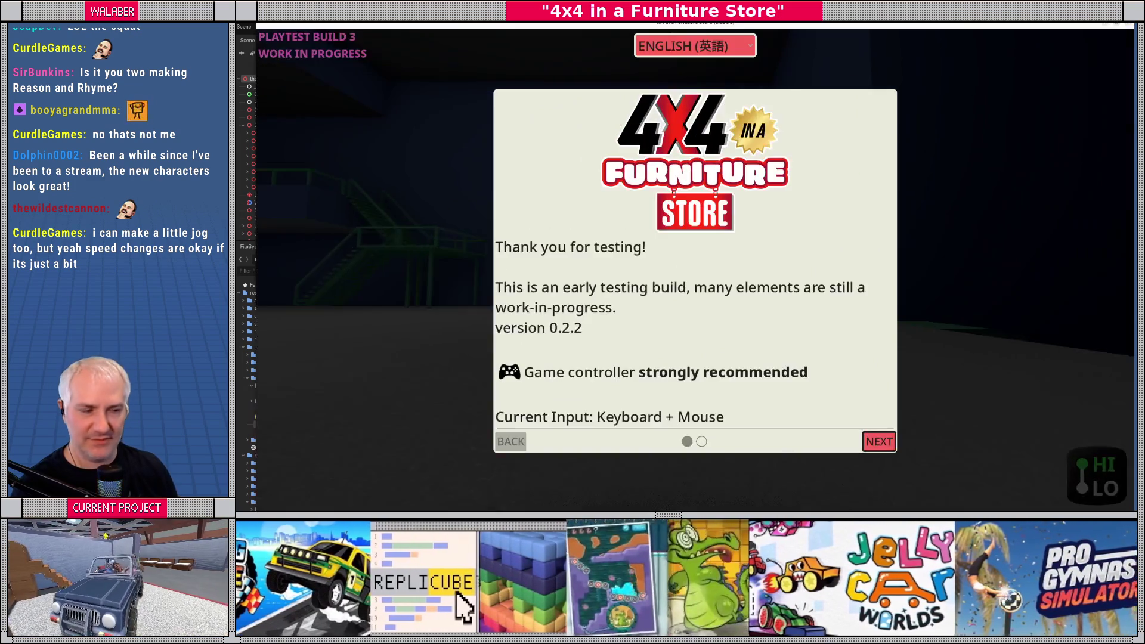
pyautogui.press('Return')
pyautogui.press('Return')
pyautogui.press('Up')
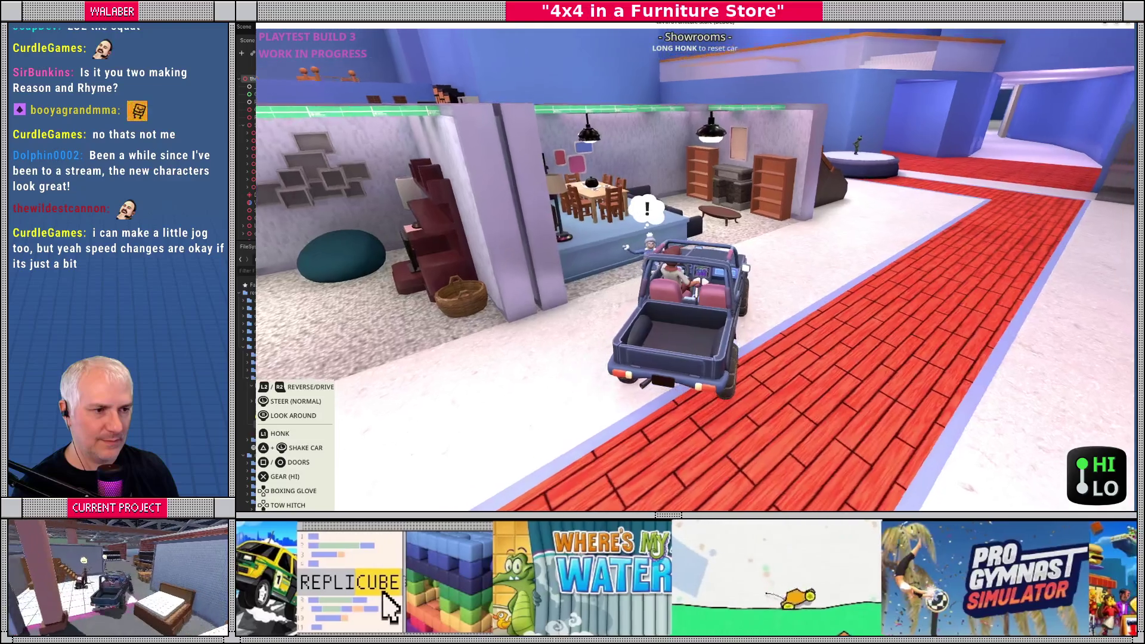
pyautogui.press('h')
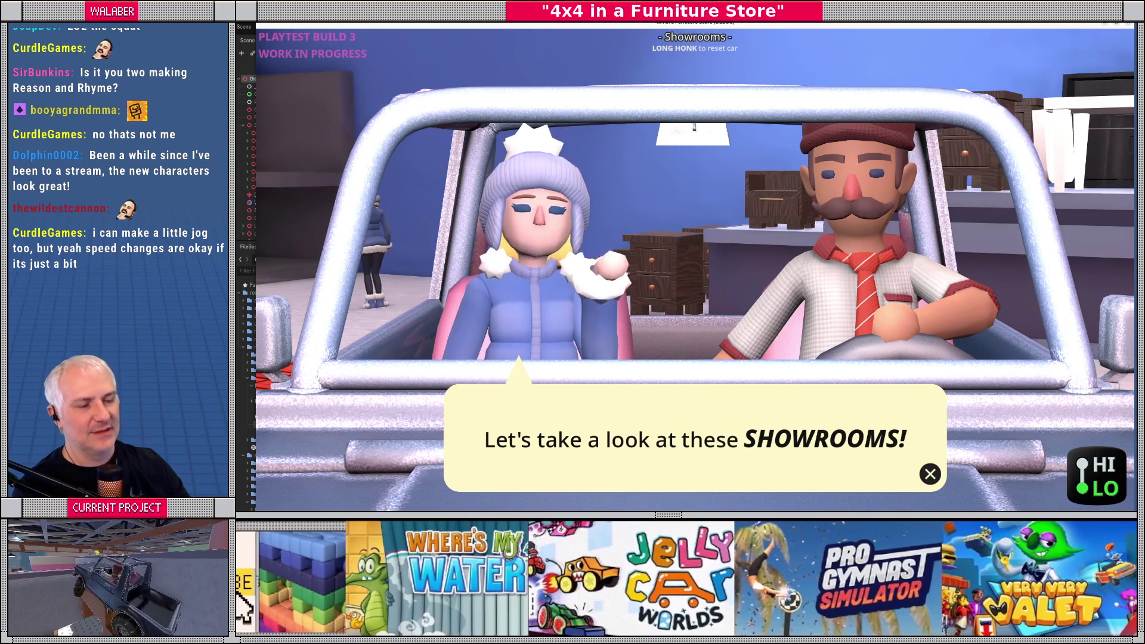
pyautogui.hotkey('alt', 'Tab')
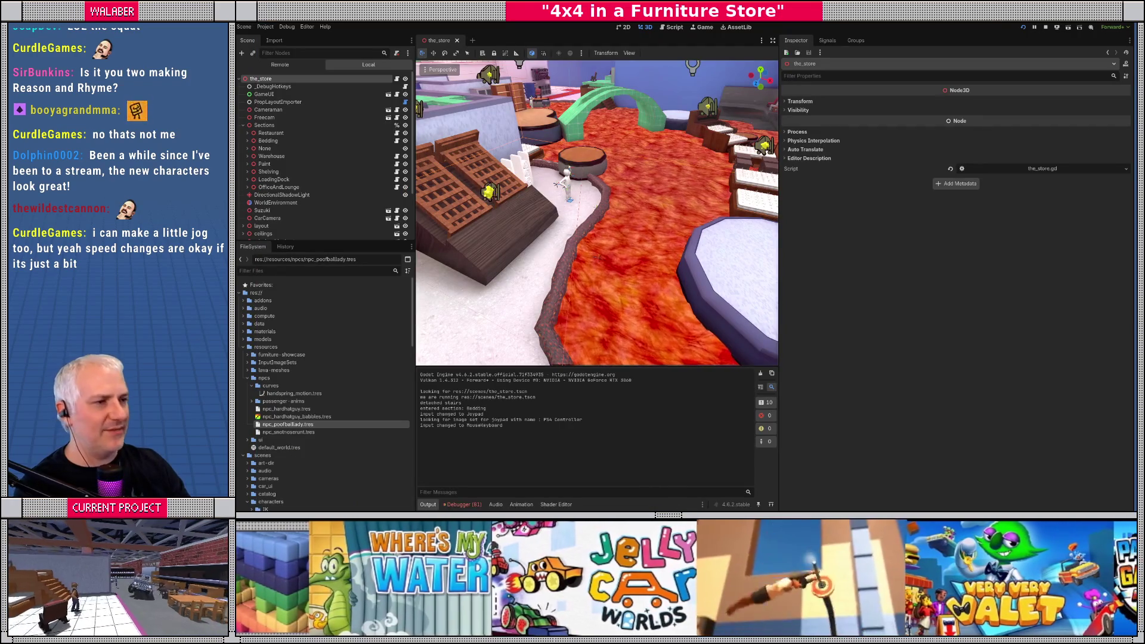
# Step: Inspect the npc_poofballlady.tres Anim Ride, Anim Talk and Anim Talk Idle settings
pyautogui.click(287, 424)
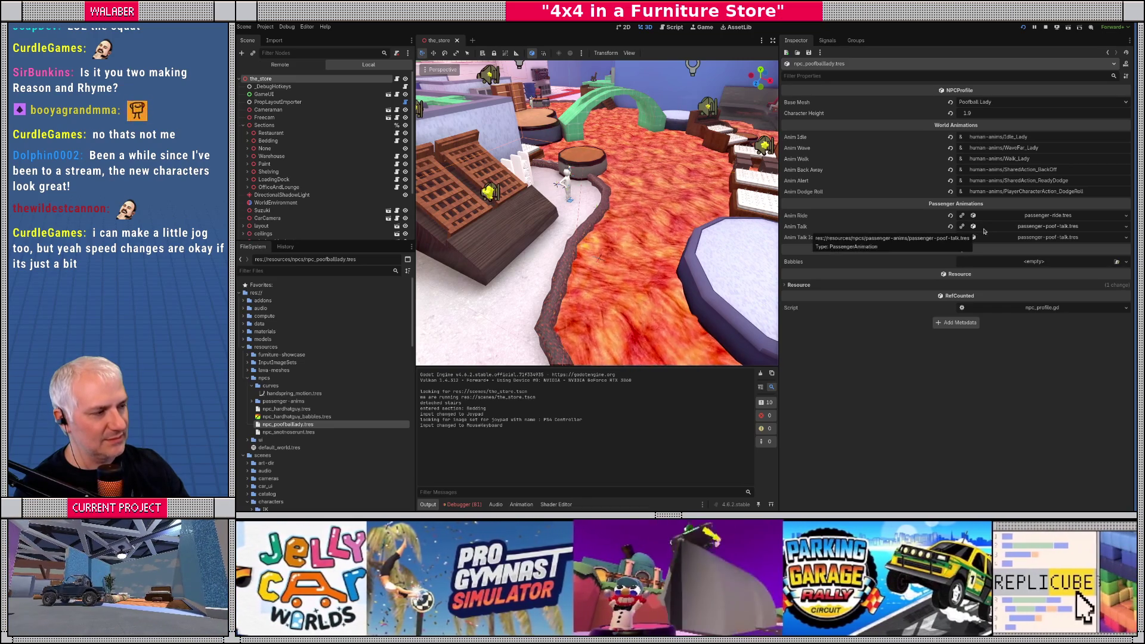
pyautogui.click(1068, 216)
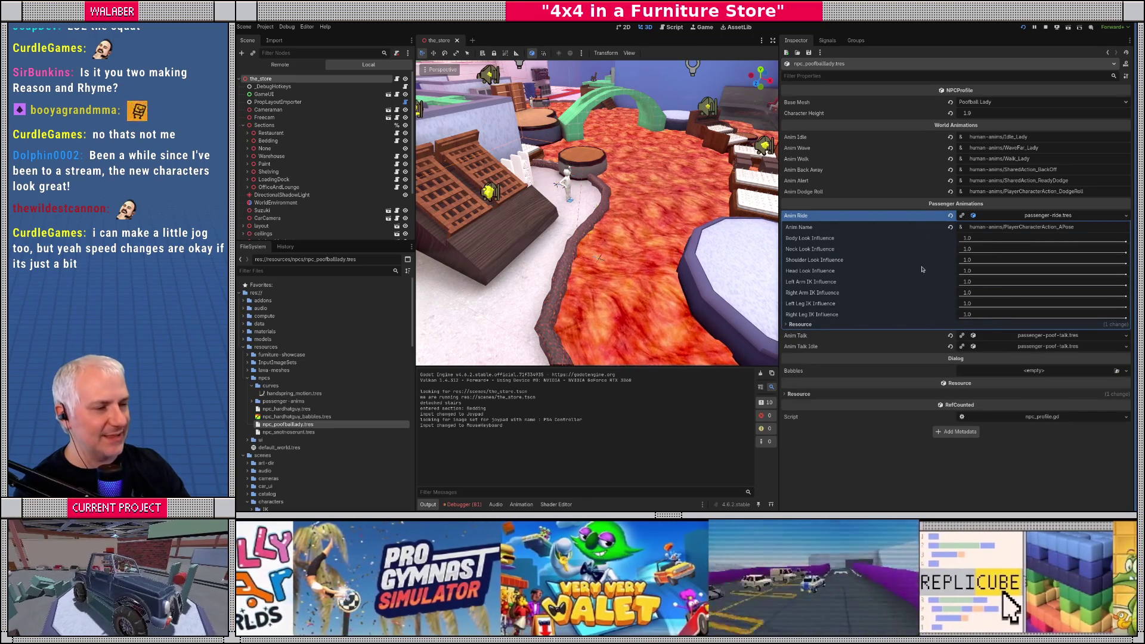
pyautogui.click(1037, 216)
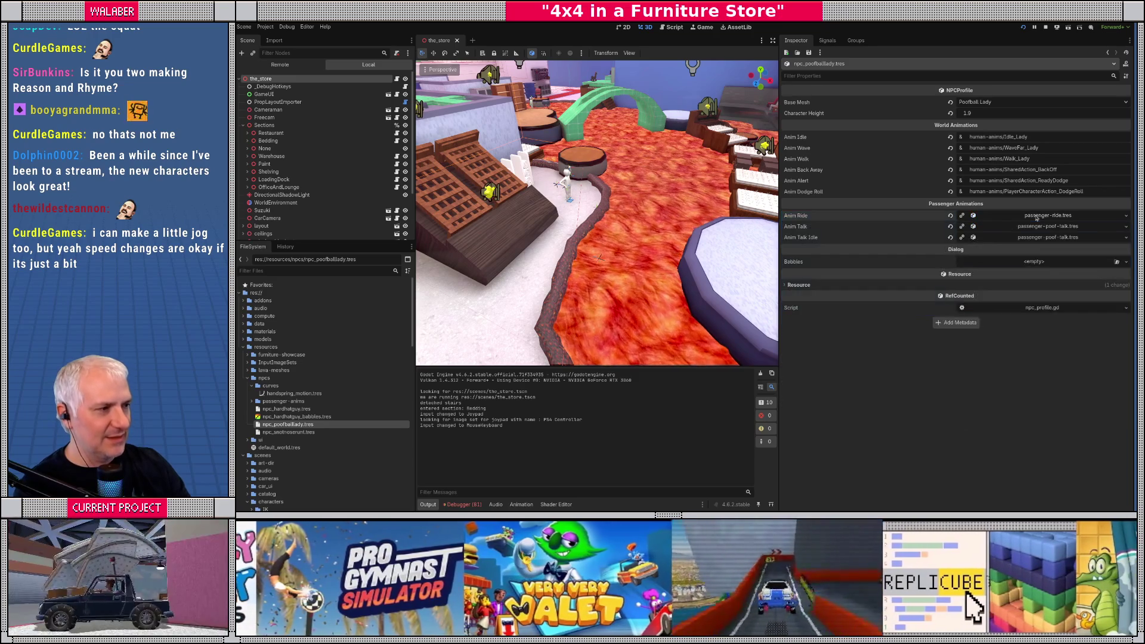
pyautogui.click(1035, 227)
pyautogui.click(1035, 227)
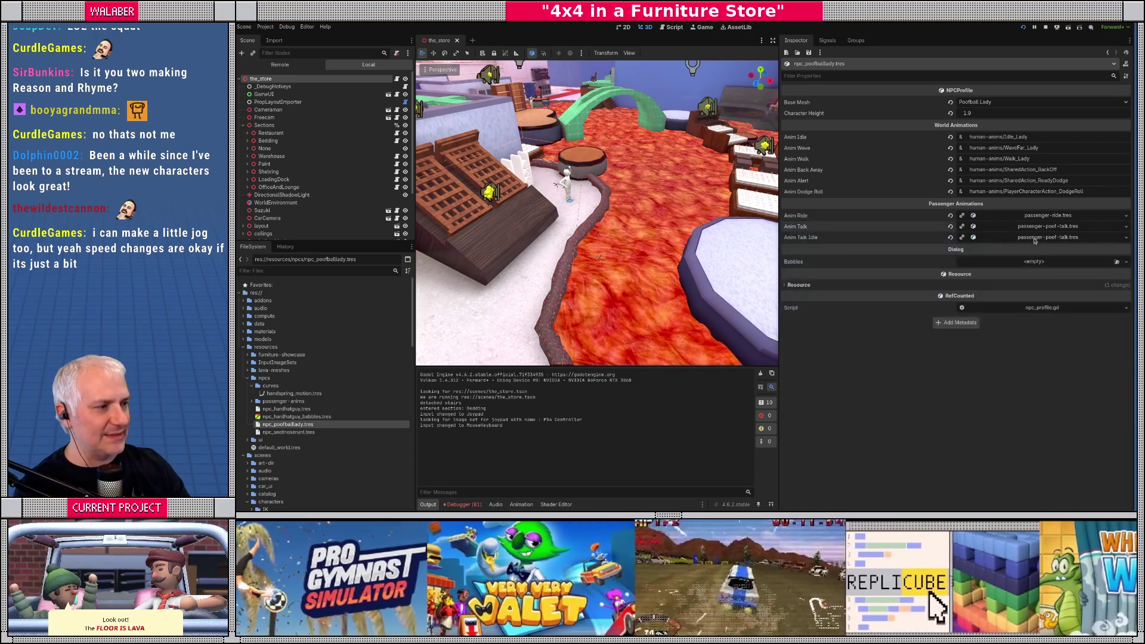
pyautogui.click(1036, 238)
pyautogui.click(1036, 238)
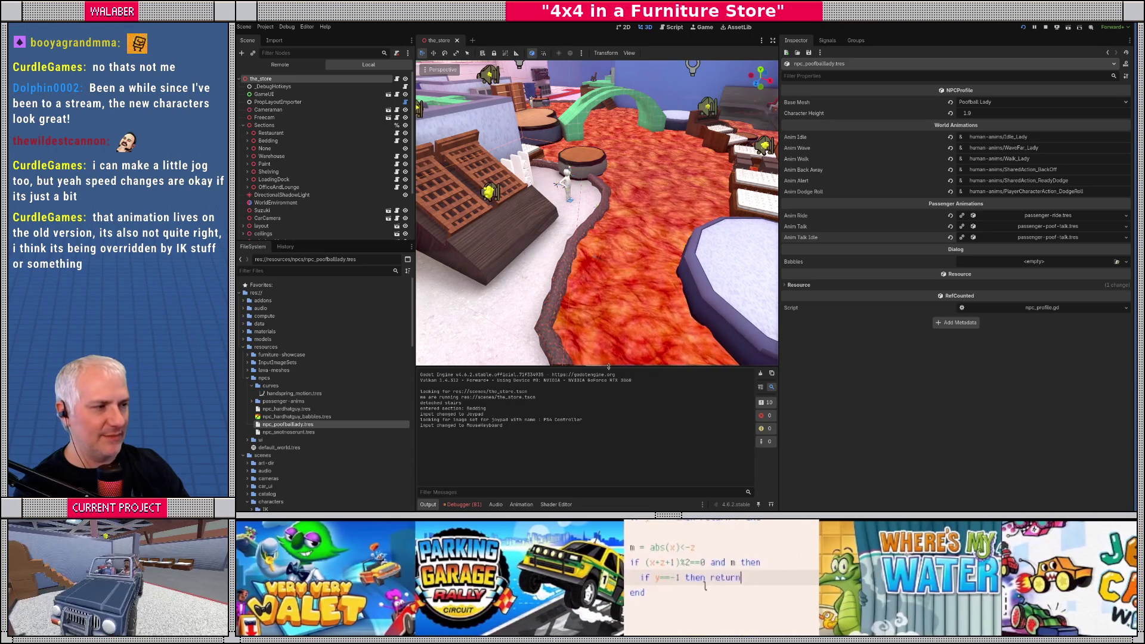
# Step: Stop the running game and filter project files for 'poof' to select poofball_lady.tscn
pyautogui.moveTo(608, 366); pyautogui.dragTo(609, 356)
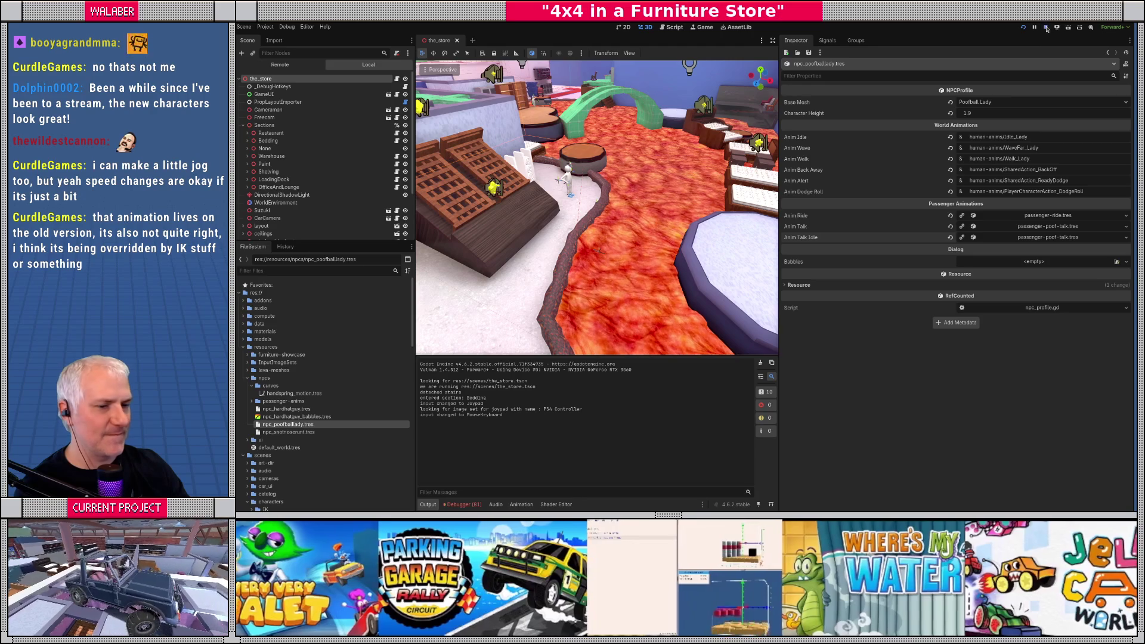
pyautogui.click(1046, 27)
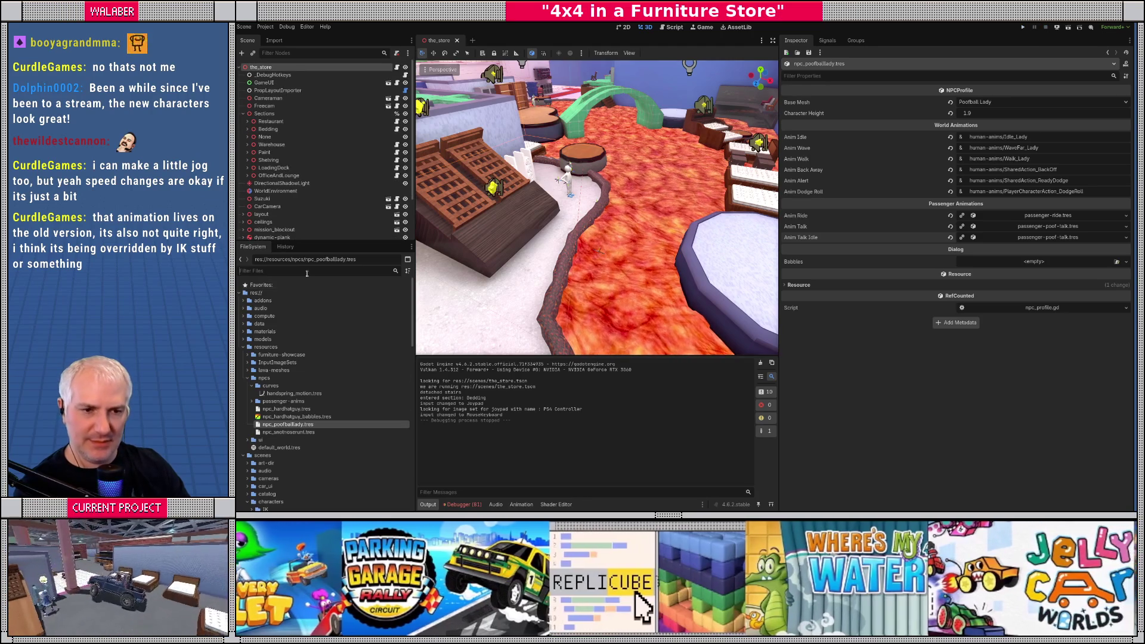
pyautogui.click(306, 270)
pyautogui.write('poof')
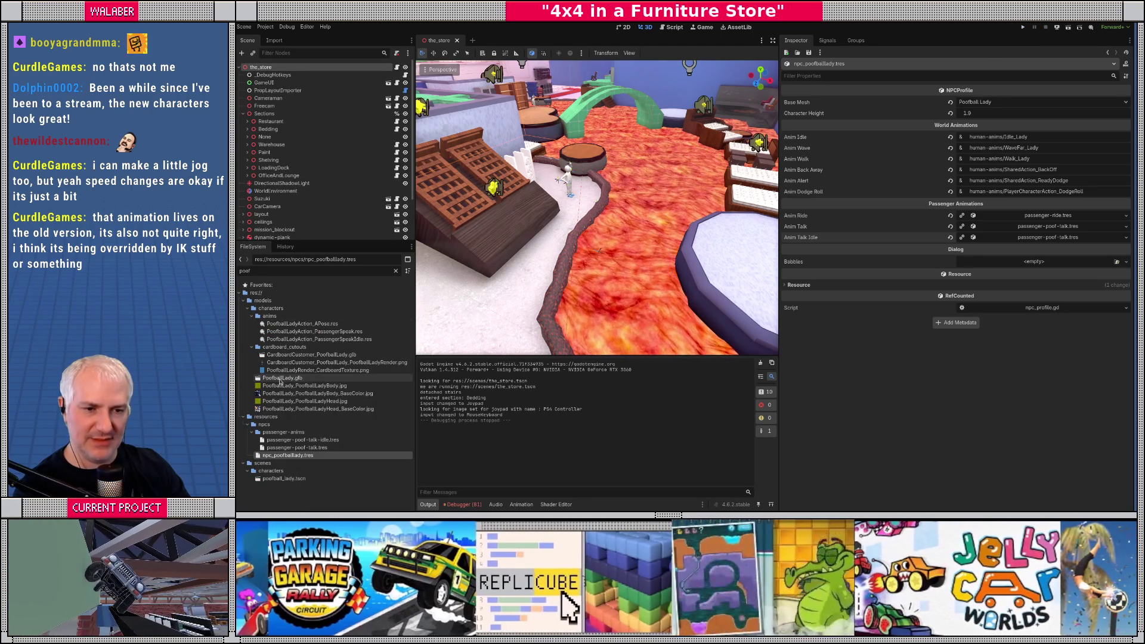
pyautogui.click(282, 479)
# Step: Open the poofball_lady scene, check its AnimationPlayer's animation list, and select the passenger-poof-talk resource
pyautogui.doubleClick(283, 479)
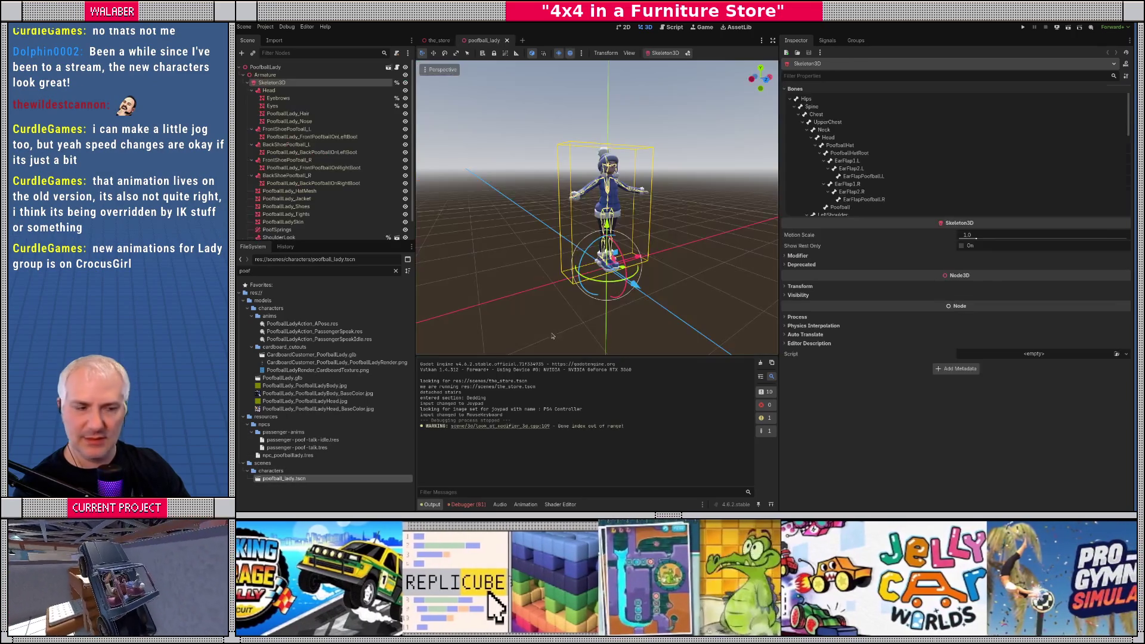
pyautogui.scroll(5, 558, 217)
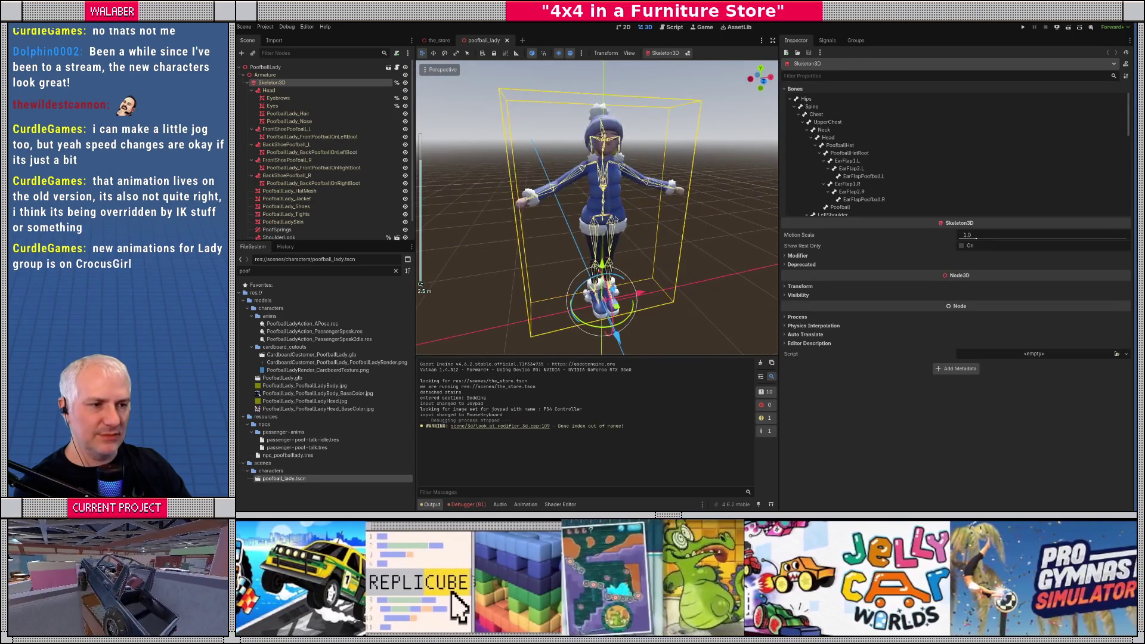
pyautogui.scroll(-2, 316, 179)
pyautogui.click(273, 233)
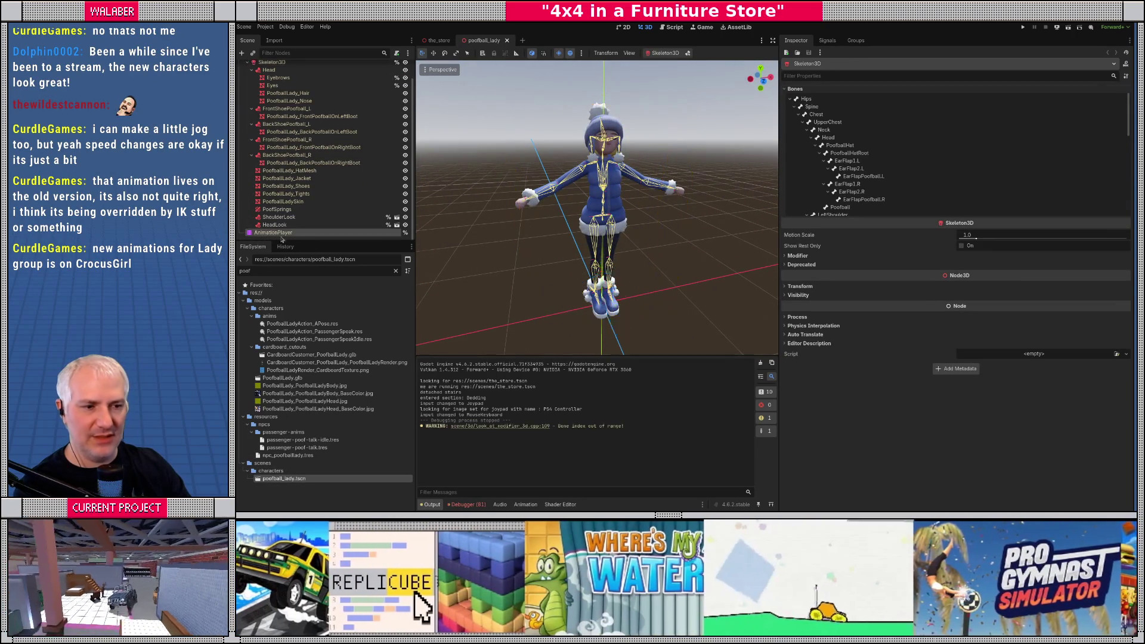
pyautogui.click(589, 353)
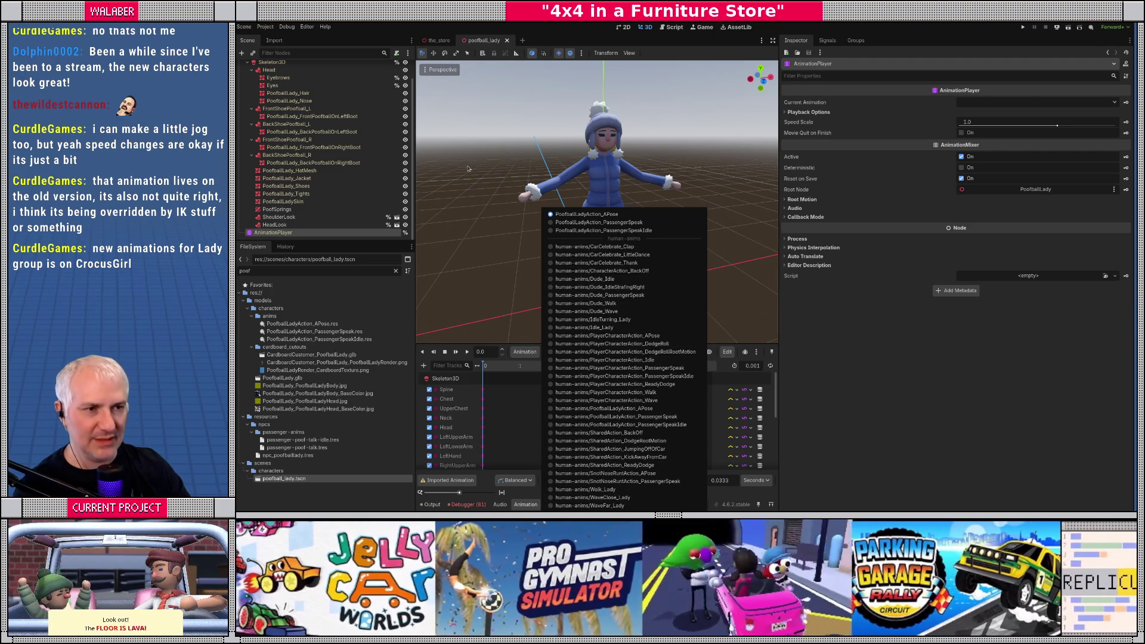
pyautogui.click(285, 446)
# Step: Clear the 'poof' filter and expand models > characters in the FileSystem dock
pyautogui.click(397, 272)
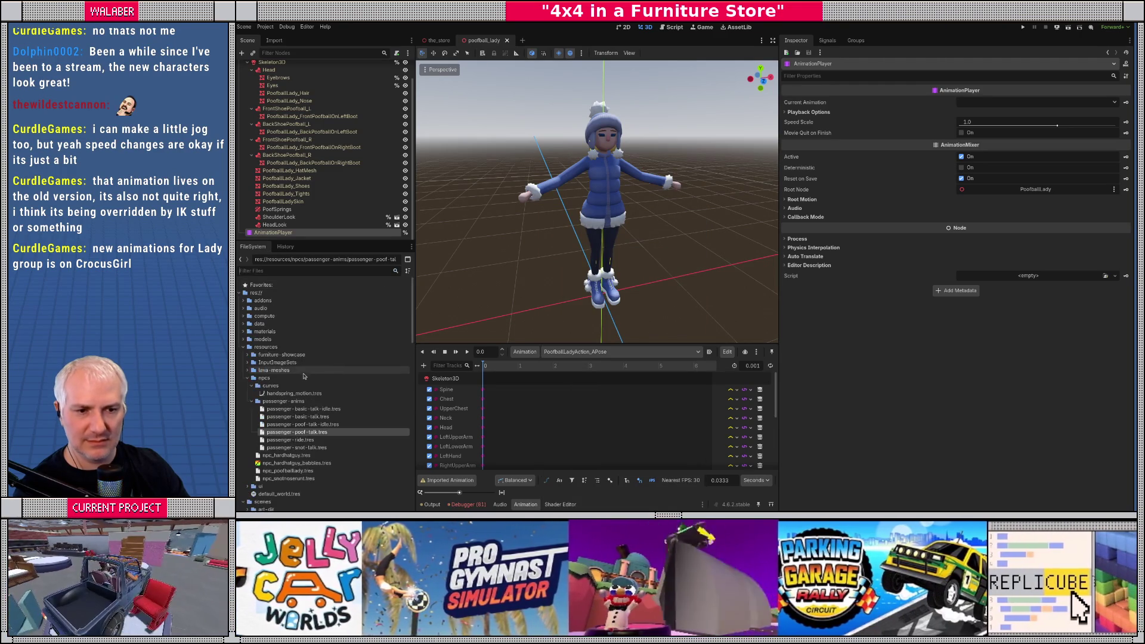
pyautogui.scroll(-9, 300, 376)
pyautogui.scroll(-5, 300, 376)
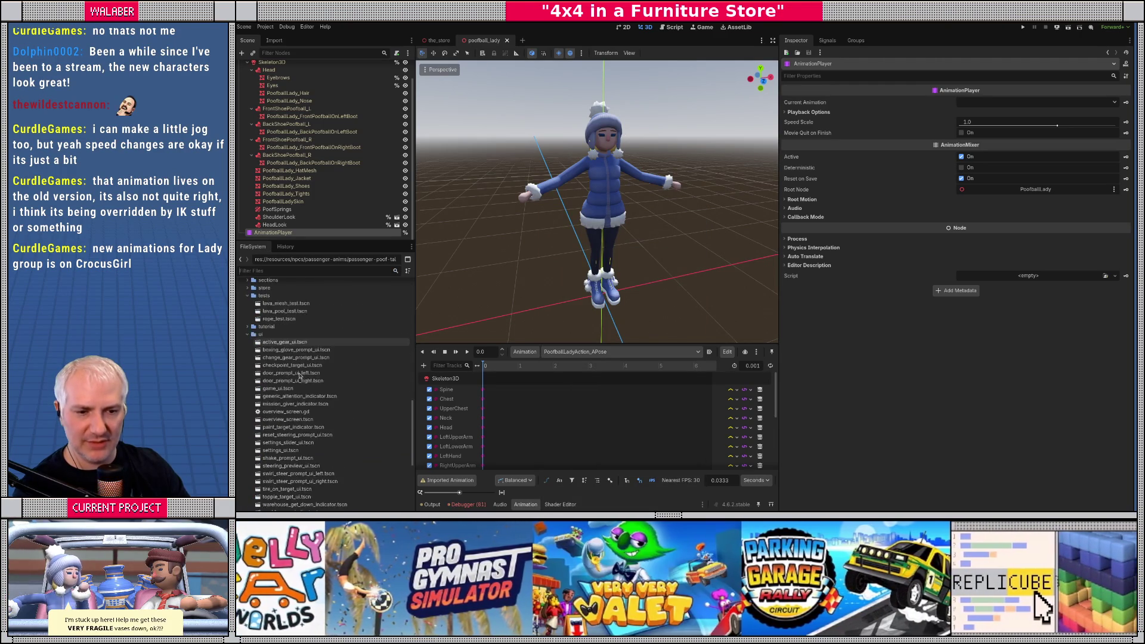
pyautogui.scroll(12, 269, 346)
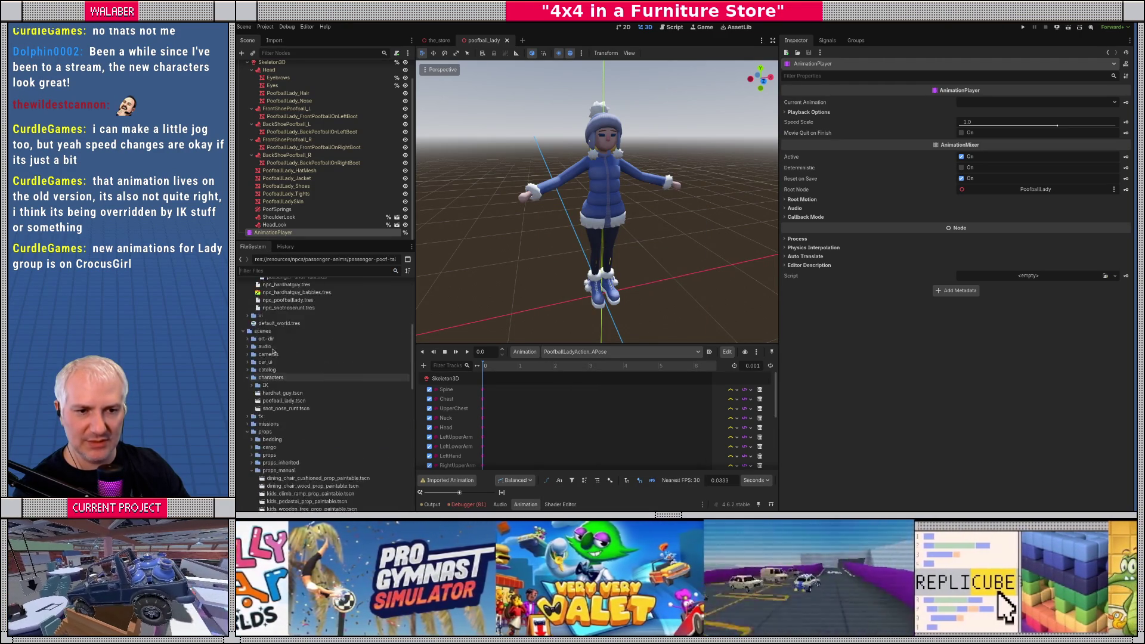
pyautogui.click(244, 319)
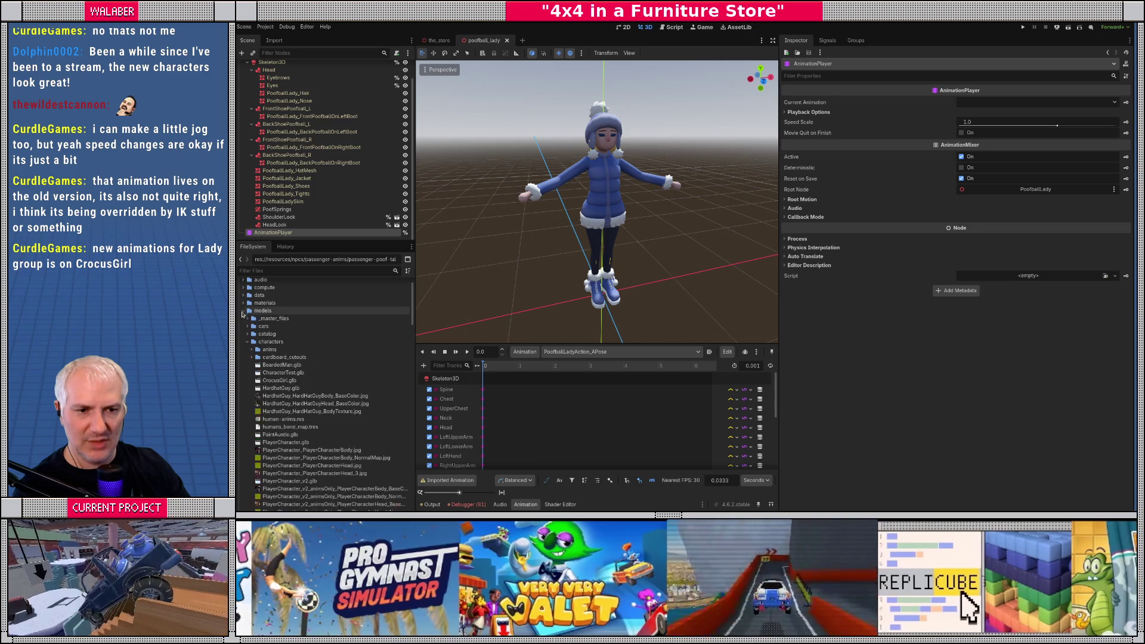
pyautogui.click(244, 311)
# Step: Preview CrocusGirl.glb's Walk_Lady, Wave and CarCelebrate animations in Advanced Import Settings, then close it
pyautogui.doubleClick(278, 382)
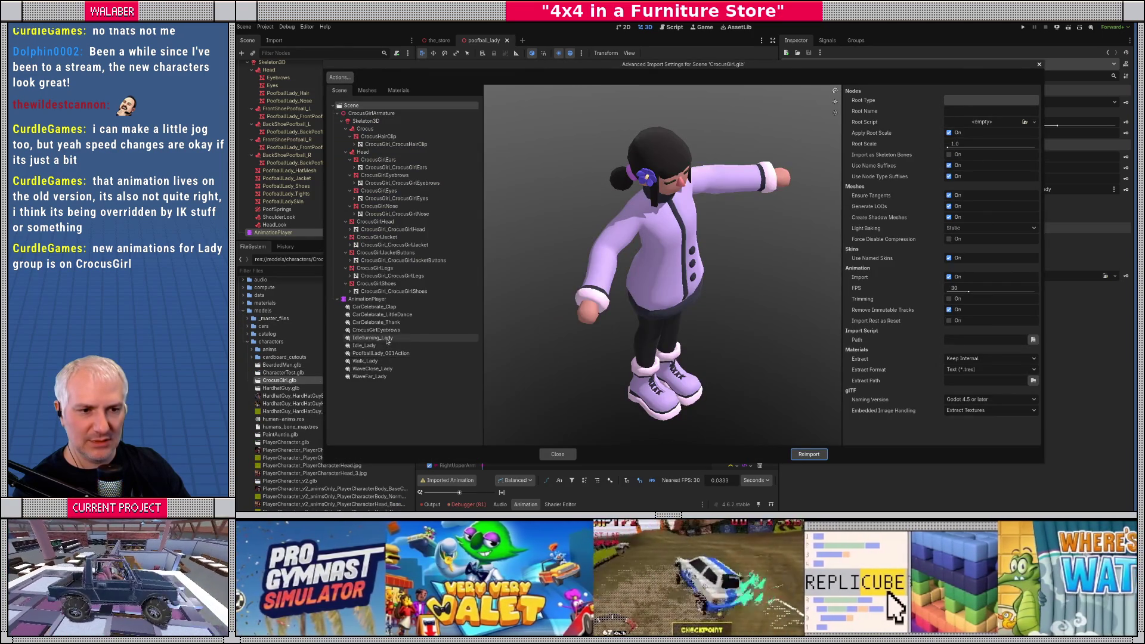
pyautogui.moveTo(628, 326); pyautogui.dragTo(597, 312)
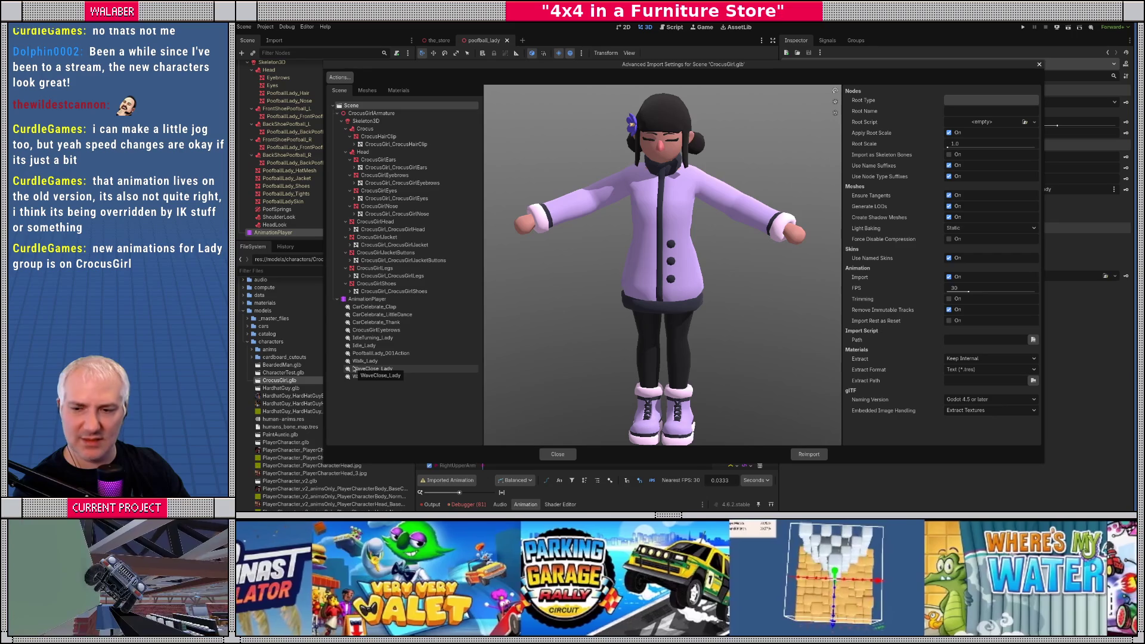
pyautogui.click(405, 355)
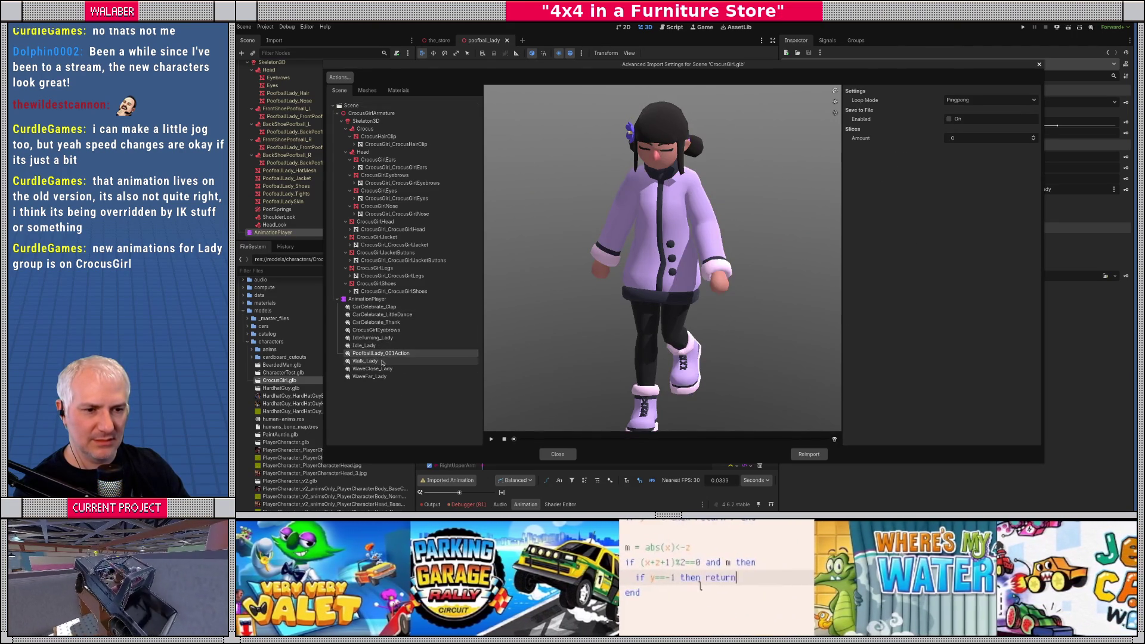
pyautogui.click(376, 361)
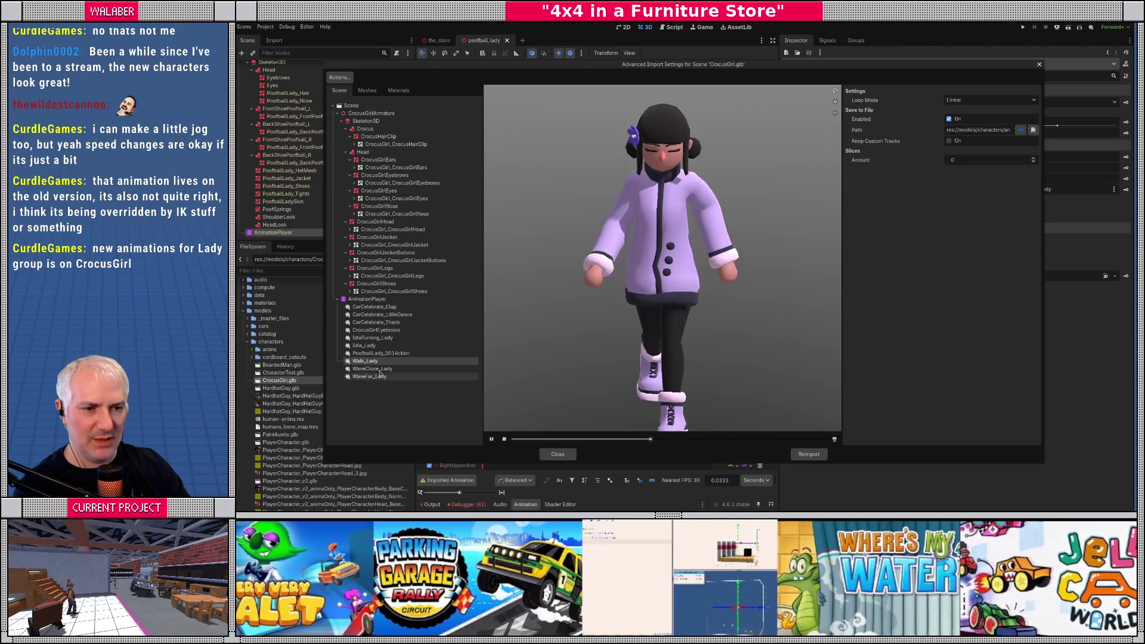
pyautogui.click(374, 368)
pyautogui.click(382, 377)
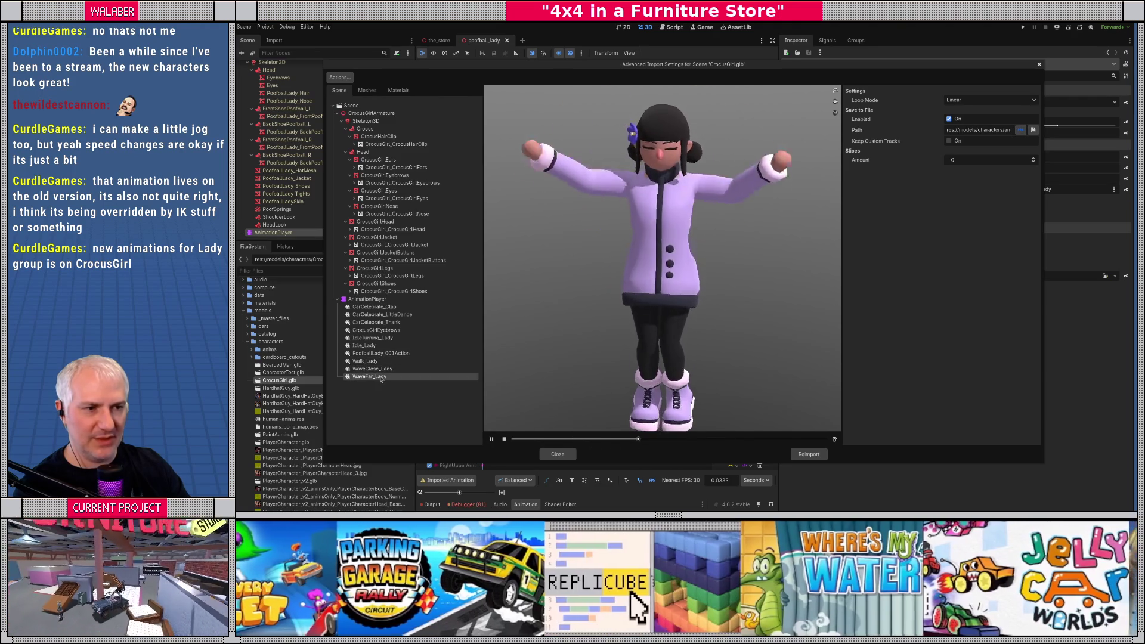
pyautogui.click(369, 308)
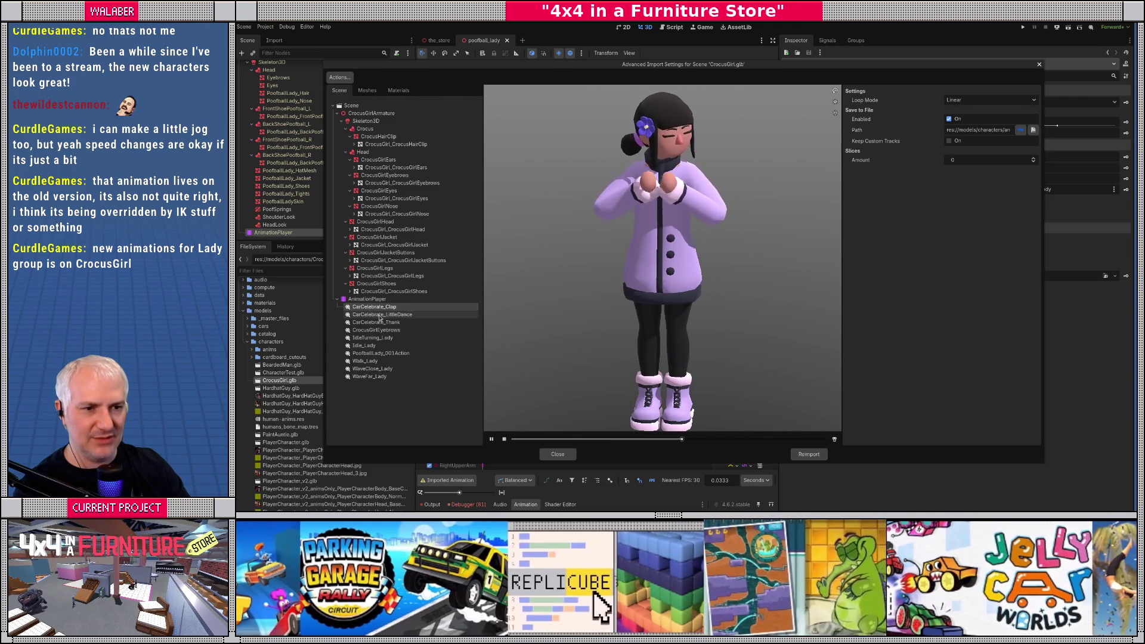
pyautogui.click(382, 315)
pyautogui.click(393, 323)
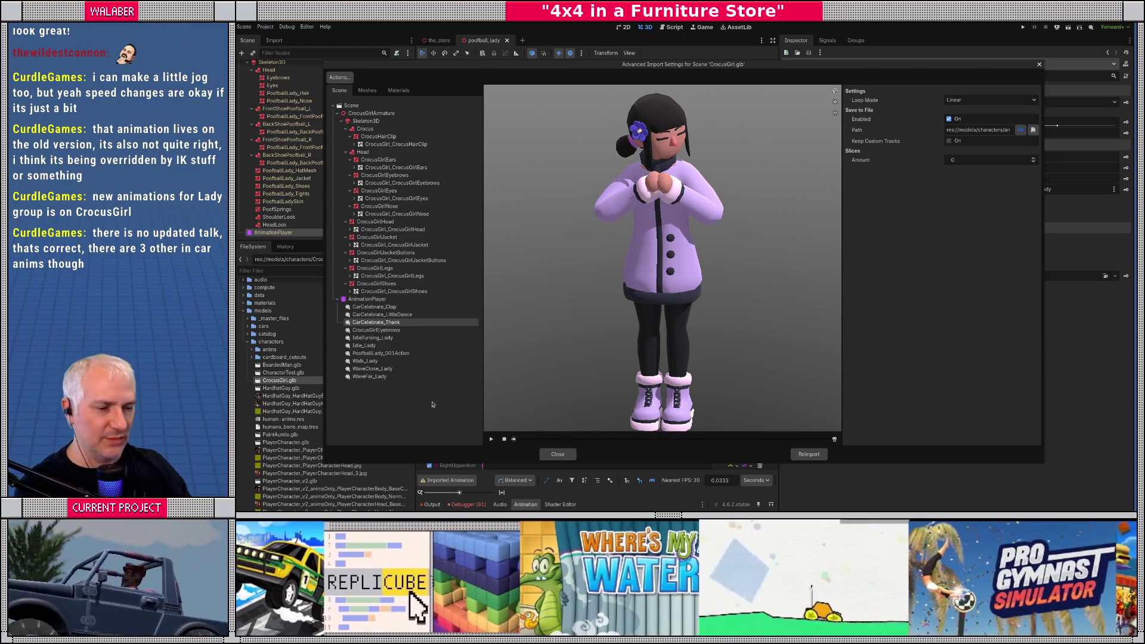
pyautogui.click(558, 454)
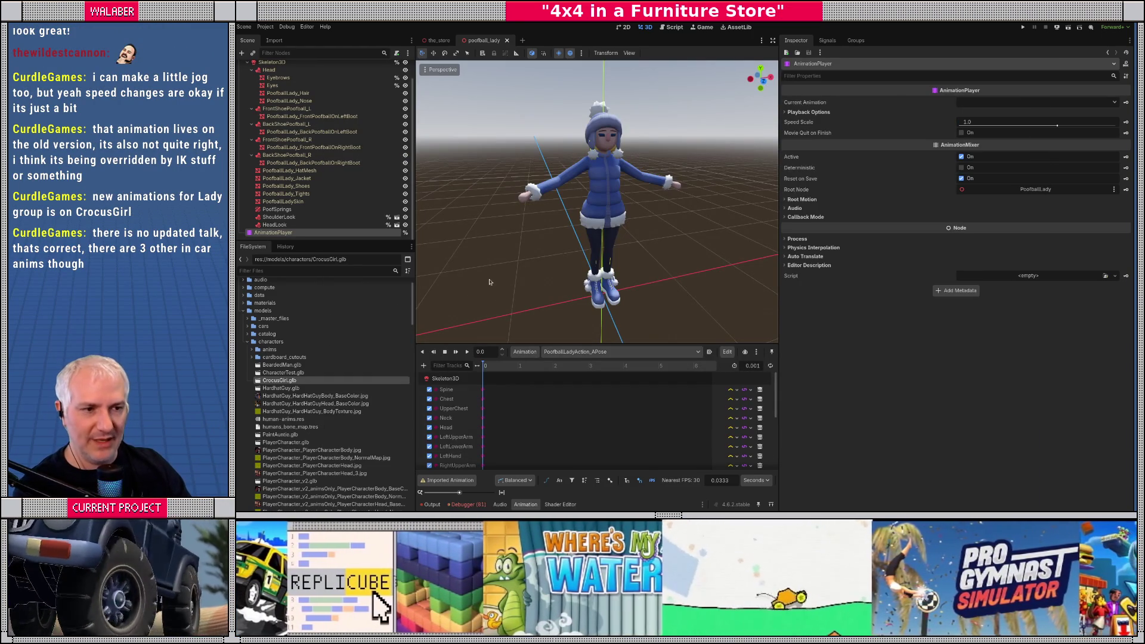
# Step: On the Skeleton3D, revert the Spine, Chest, UpperChest and Neck bone poses
pyautogui.scroll(1, 334, 179)
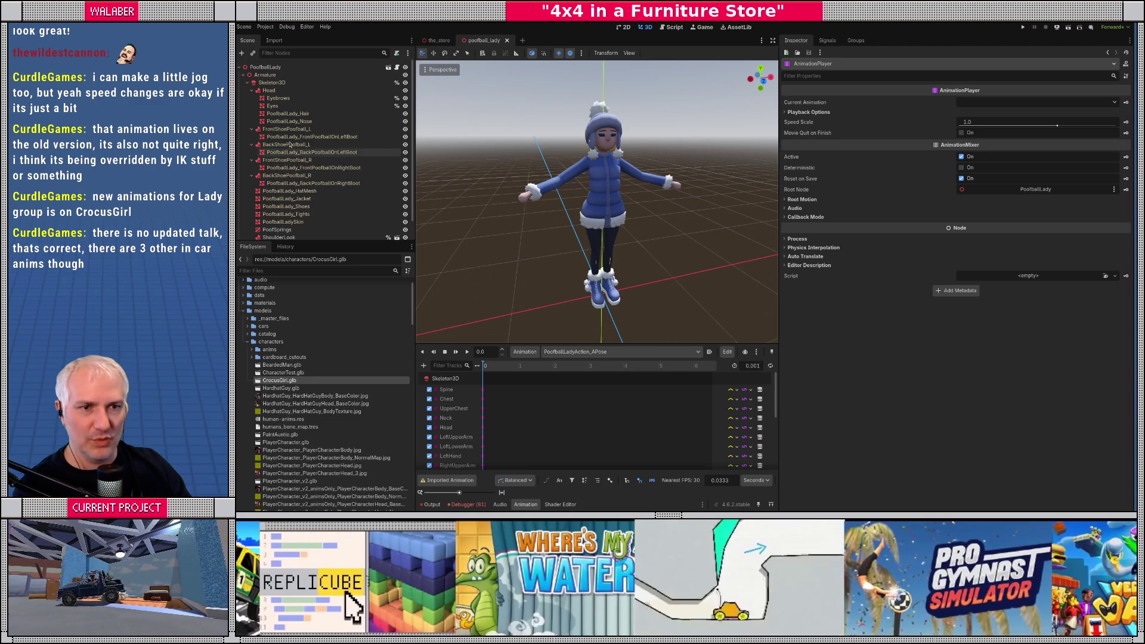
pyautogui.click(272, 83)
pyautogui.click(1121, 109)
pyautogui.click(1121, 114)
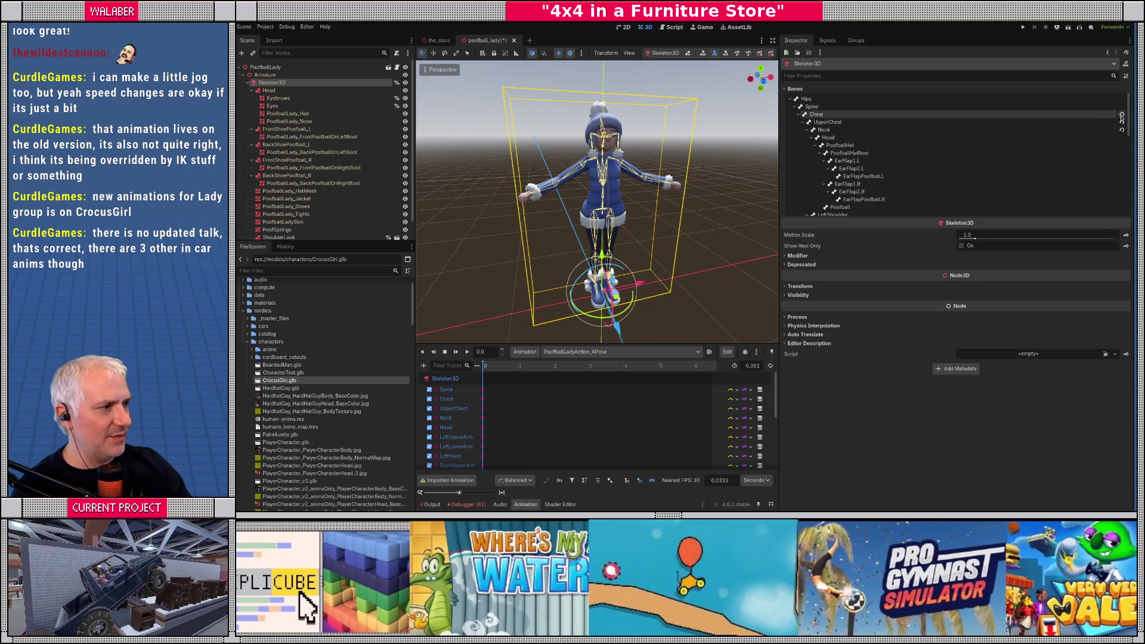
pyautogui.click(1121, 122)
pyautogui.click(1121, 129)
# Step: Revert both arms' upper arm, lower arm and hand bones plus both upper leg bones
pyautogui.scroll(-5, 1115, 145)
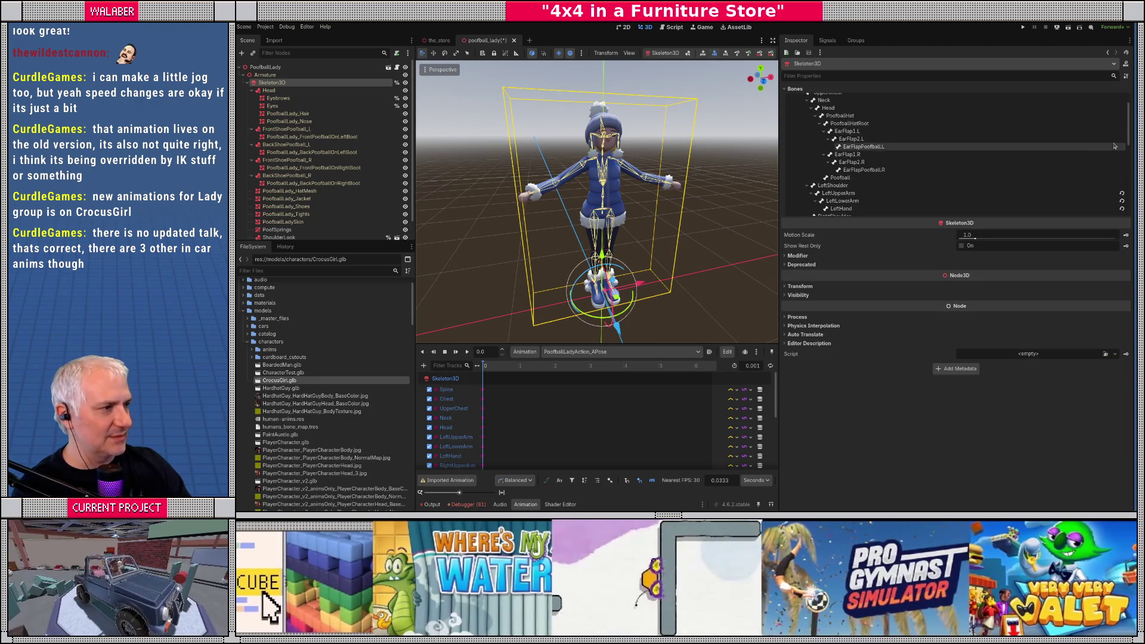
pyautogui.click(1122, 133)
pyautogui.click(1121, 142)
pyautogui.click(1121, 149)
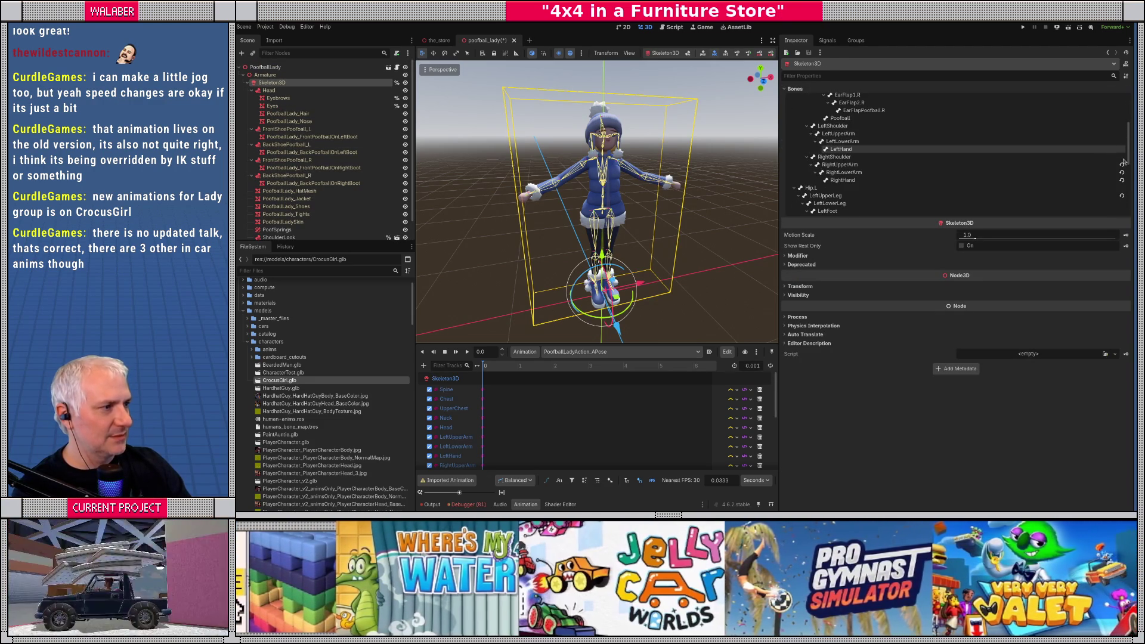
pyautogui.click(1122, 165)
pyautogui.click(1121, 172)
pyautogui.click(1122, 180)
pyautogui.scroll(-3, 1122, 187)
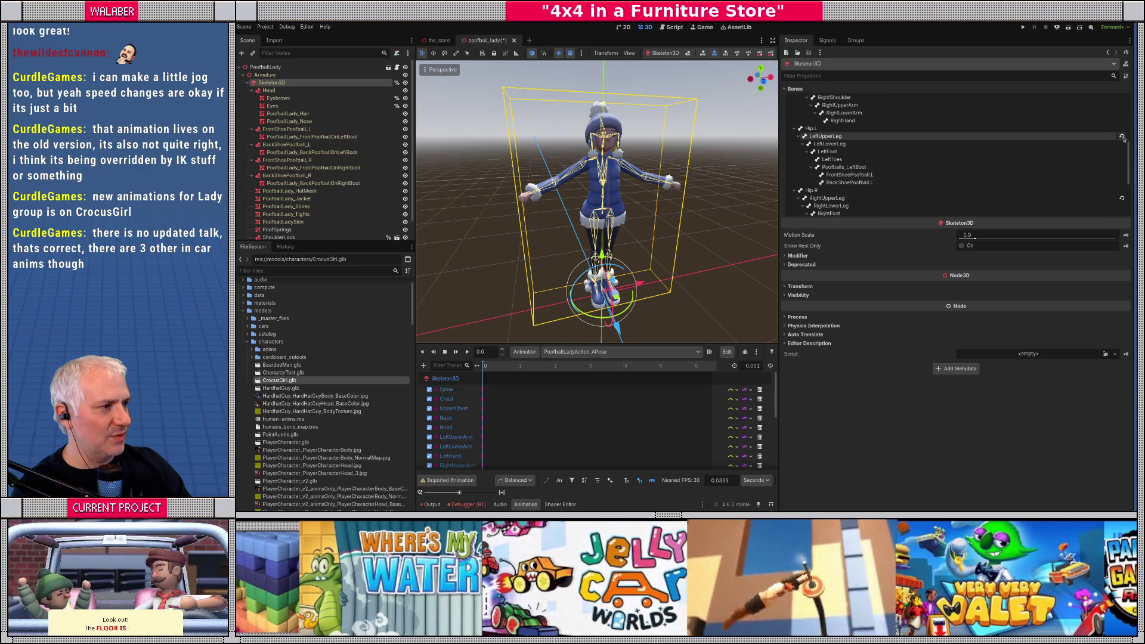
pyautogui.click(1122, 136)
pyautogui.click(1121, 197)
# Step: Revert ArmTarget.L/R, LegTarget.R, LegPole.R and ArmPole.R bones, then save the scene
pyautogui.scroll(-5, 1121, 182)
pyautogui.click(1122, 162)
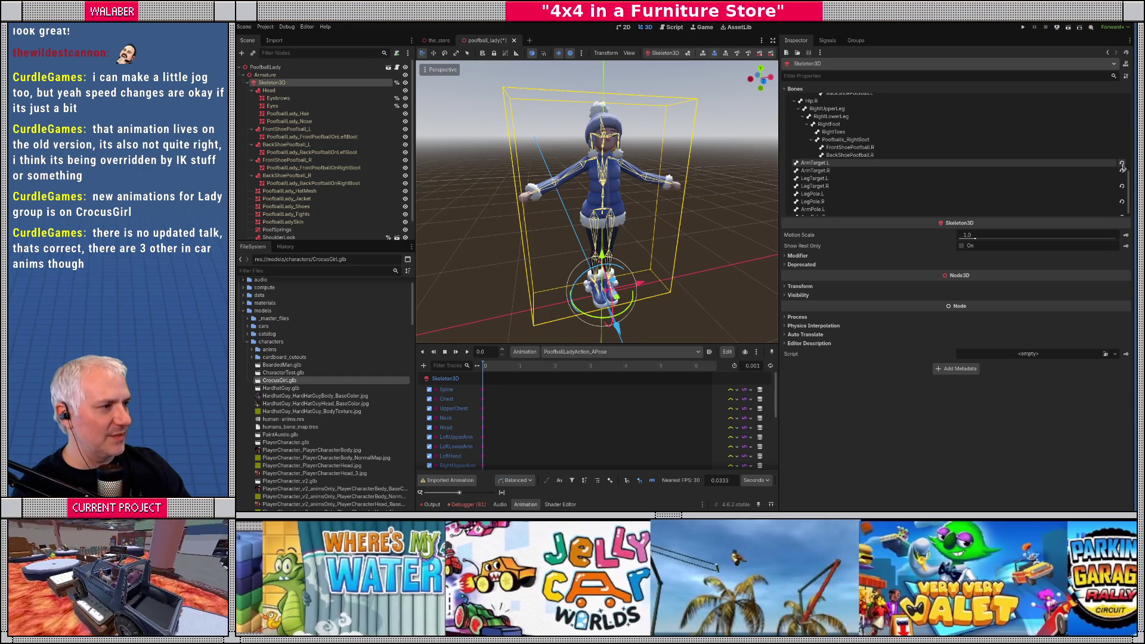
pyautogui.click(1122, 170)
pyautogui.click(1121, 186)
pyautogui.click(1121, 201)
pyautogui.scroll(-1, 1120, 209)
pyautogui.click(1122, 209)
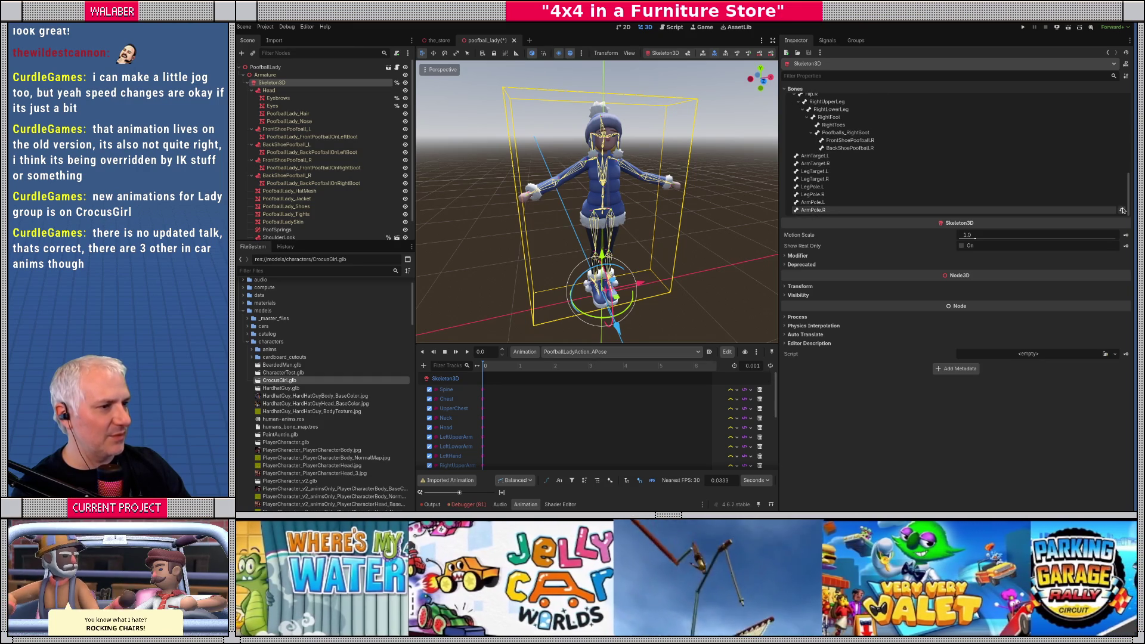
pyautogui.hotkey('ctrl', 's')
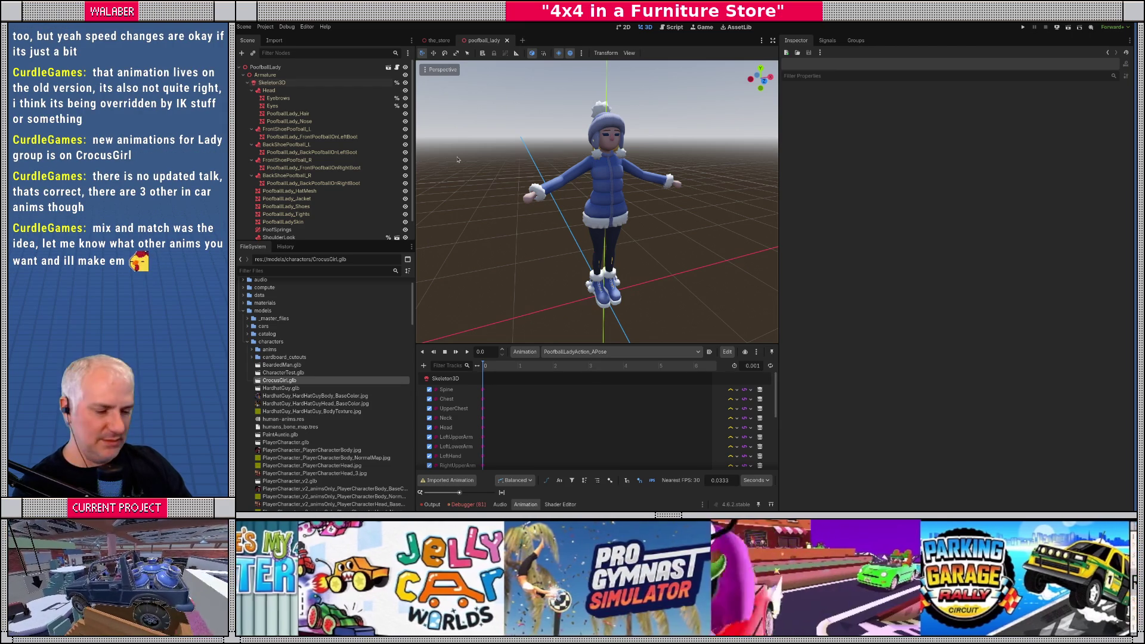
# Step: Test-run the game past its intro, stop it, and close the poofball_lady scene
pyautogui.press('F5')
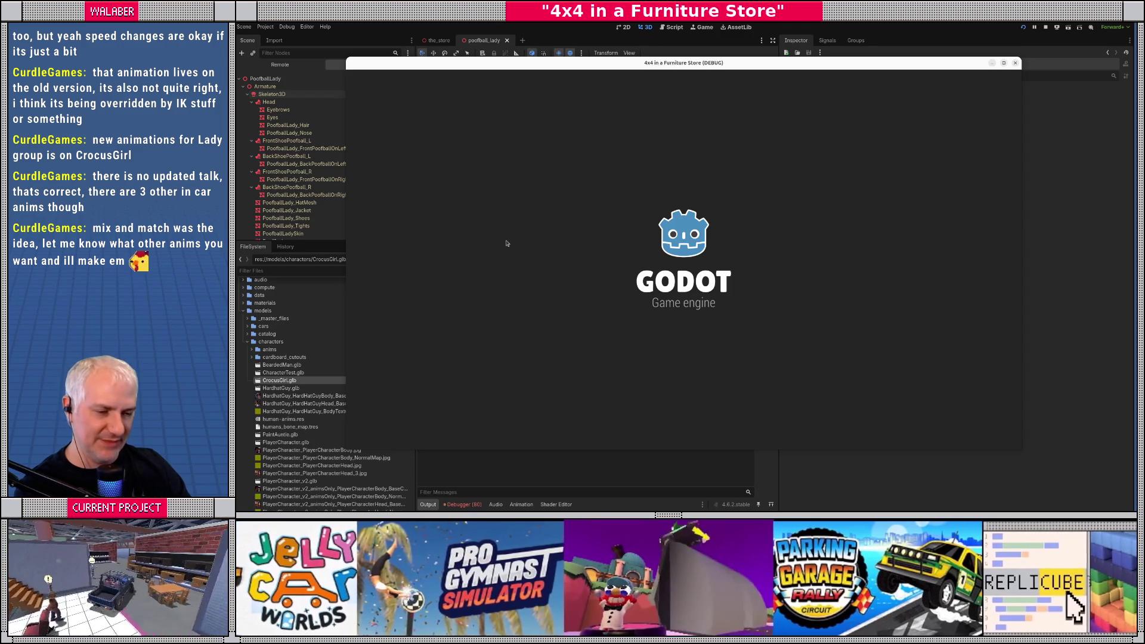
pyautogui.press('Return')
pyautogui.press('Return')
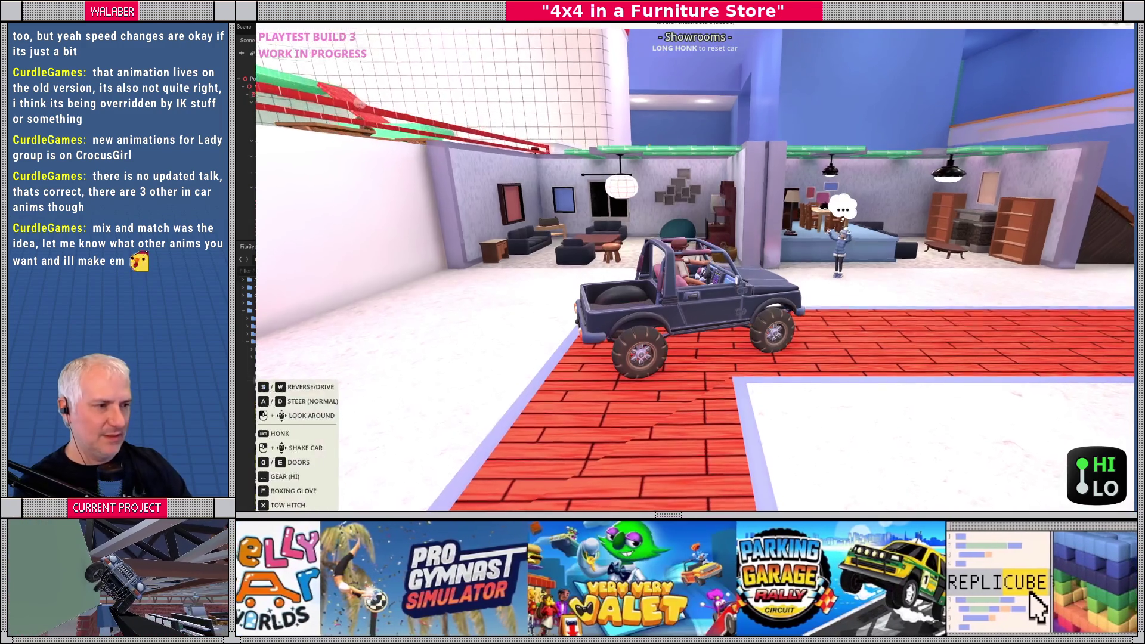
pyautogui.press('F8')
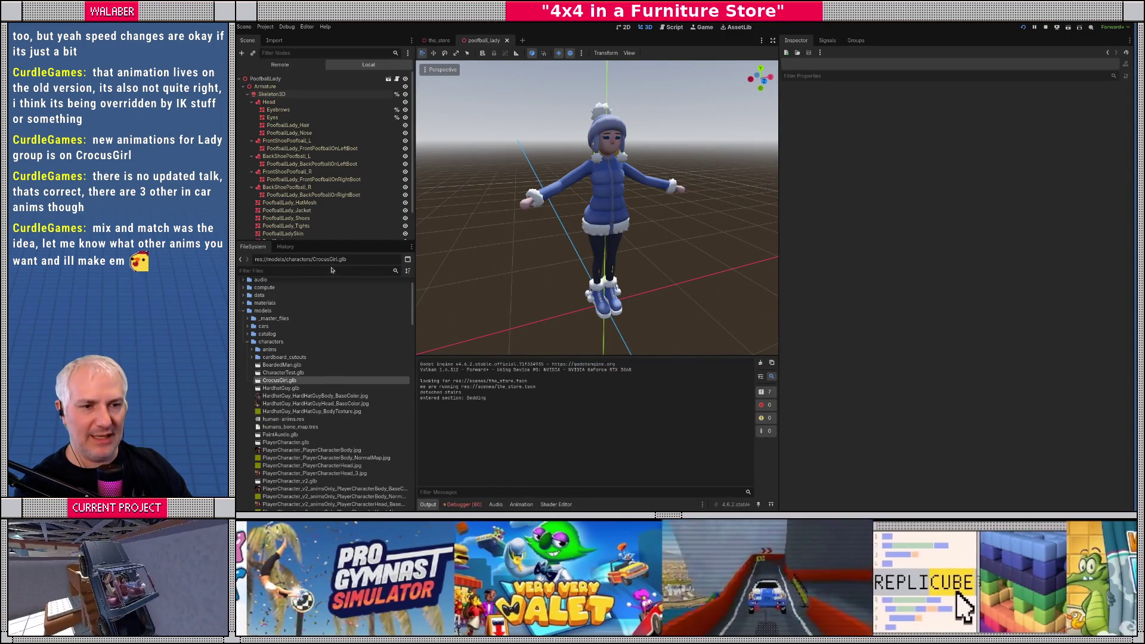
pyautogui.hotkey('ctrl', 'shift', 'w')
# Step: Filter files for 'hard', open hardhat_guy.tscn, and show the npc_hardhatguy.tres profile
pyautogui.click(301, 270)
pyautogui.write('ha')
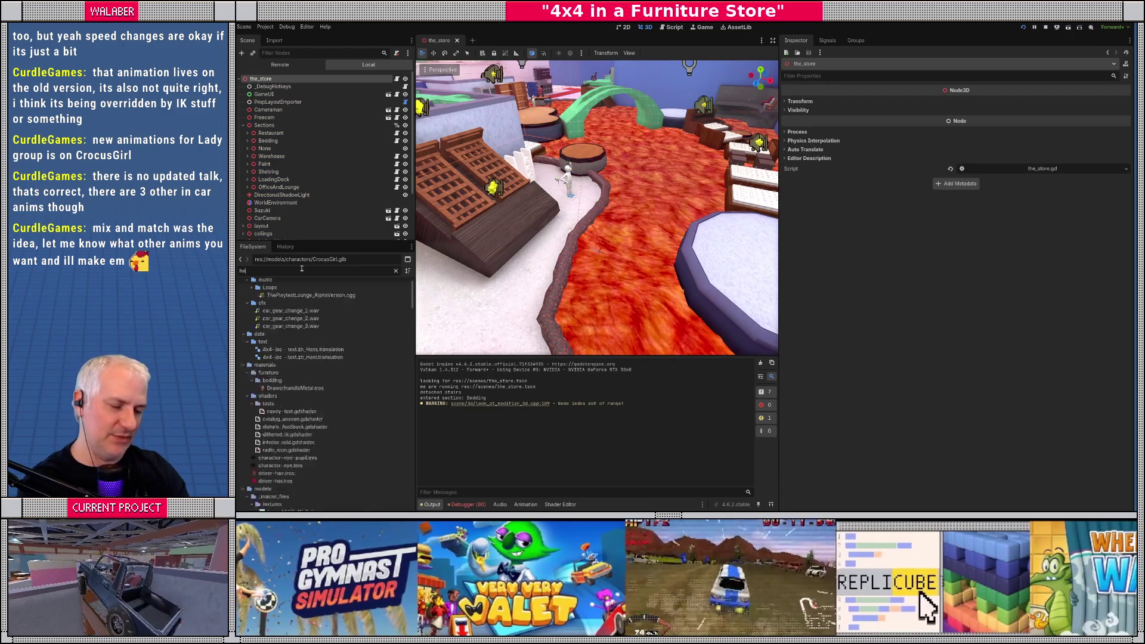
pyautogui.write('rd')
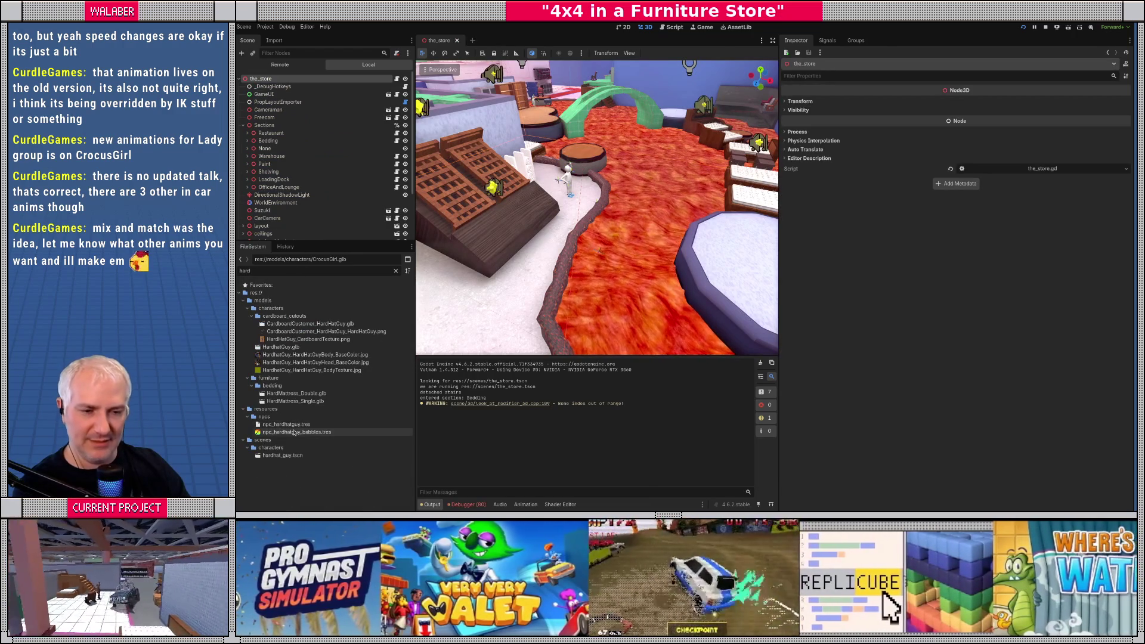
pyautogui.click(273, 456)
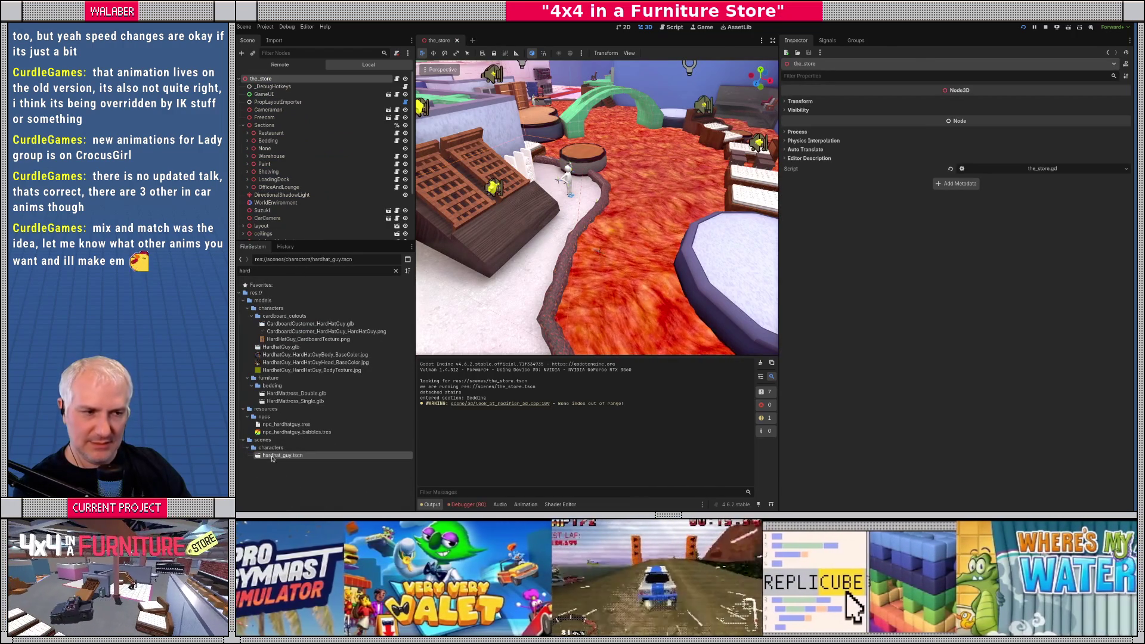
pyautogui.doubleClick(273, 456)
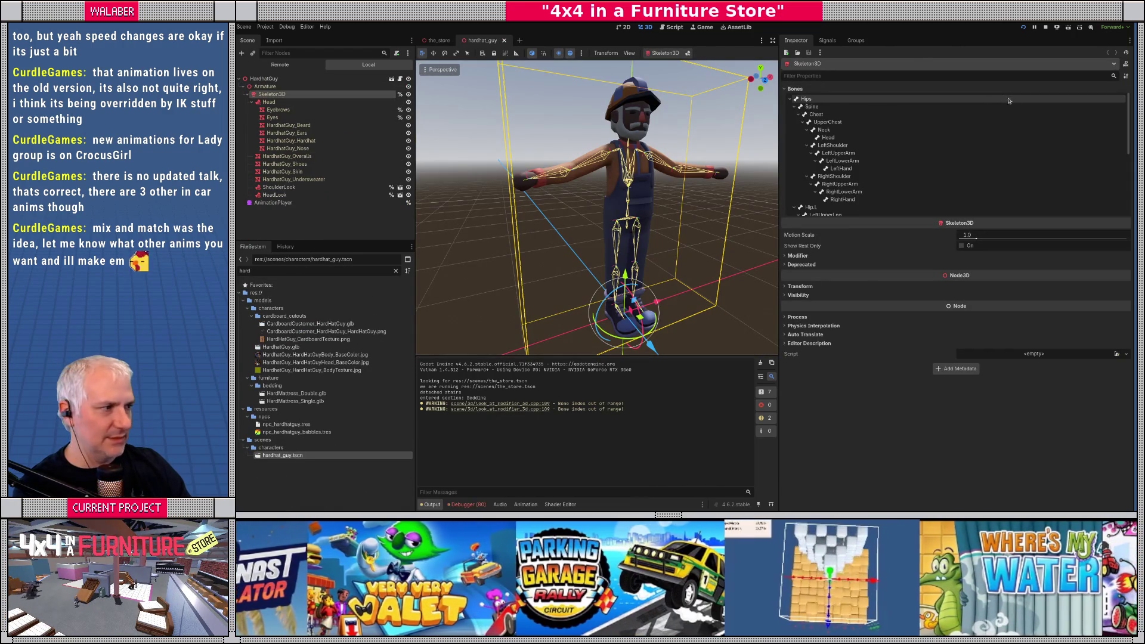
pyautogui.scroll(-5, 1014, 177)
pyautogui.scroll(5, 1002, 176)
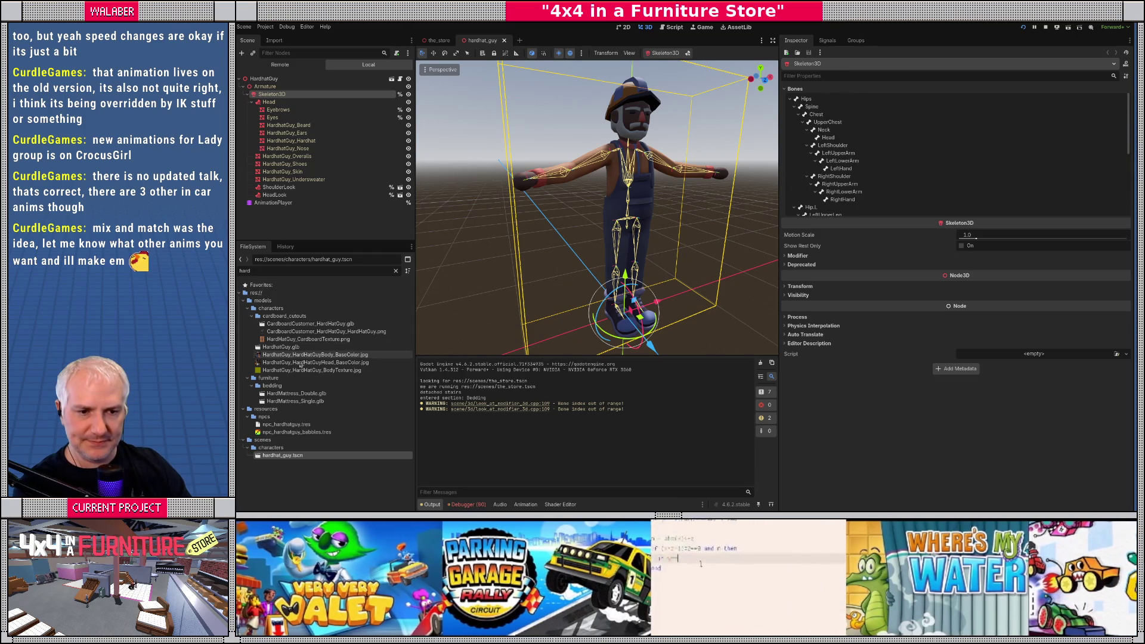
pyautogui.click(286, 425)
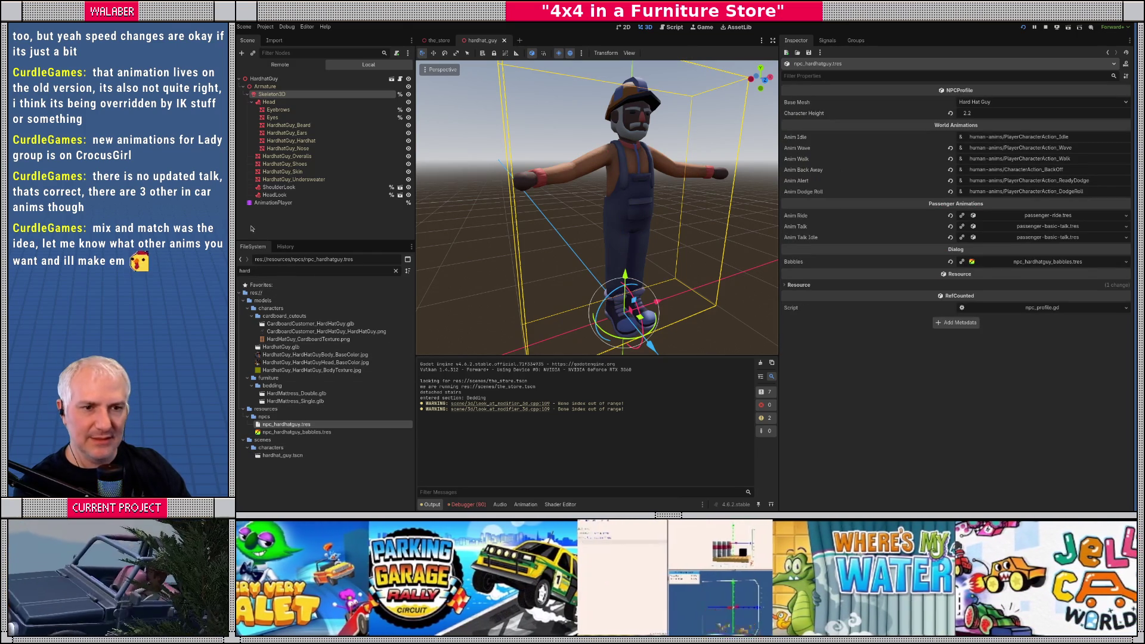
# Step: Preview Dude_Idle on the AnimationPlayer, then check the idle animation name in npc_hardhatguy
pyautogui.click(259, 204)
pyautogui.click(599, 353)
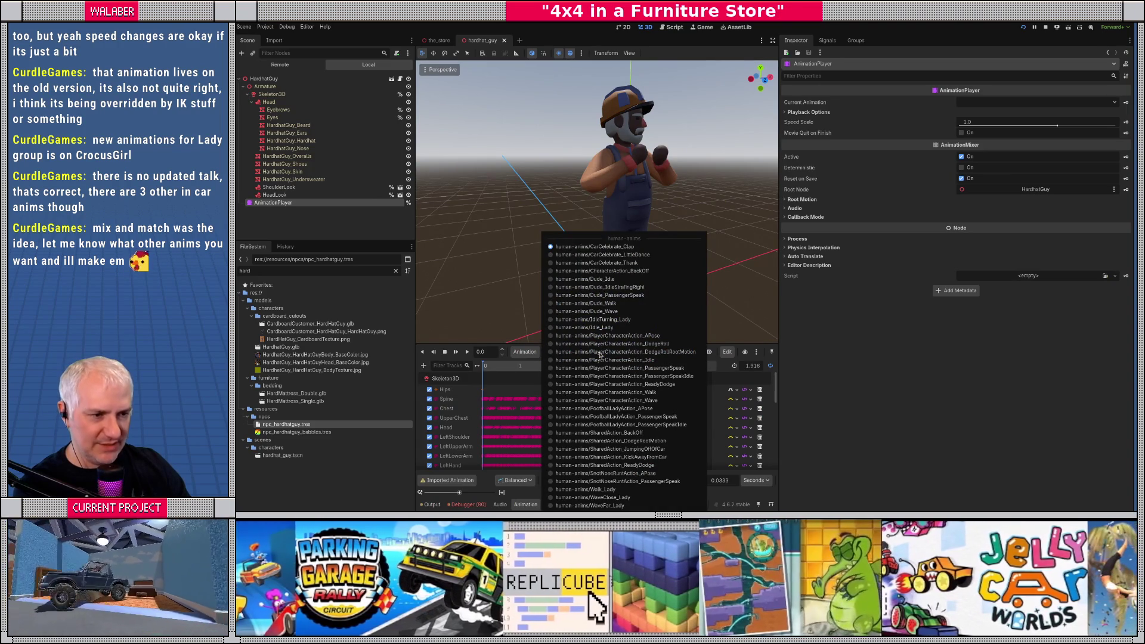
pyautogui.click(600, 280)
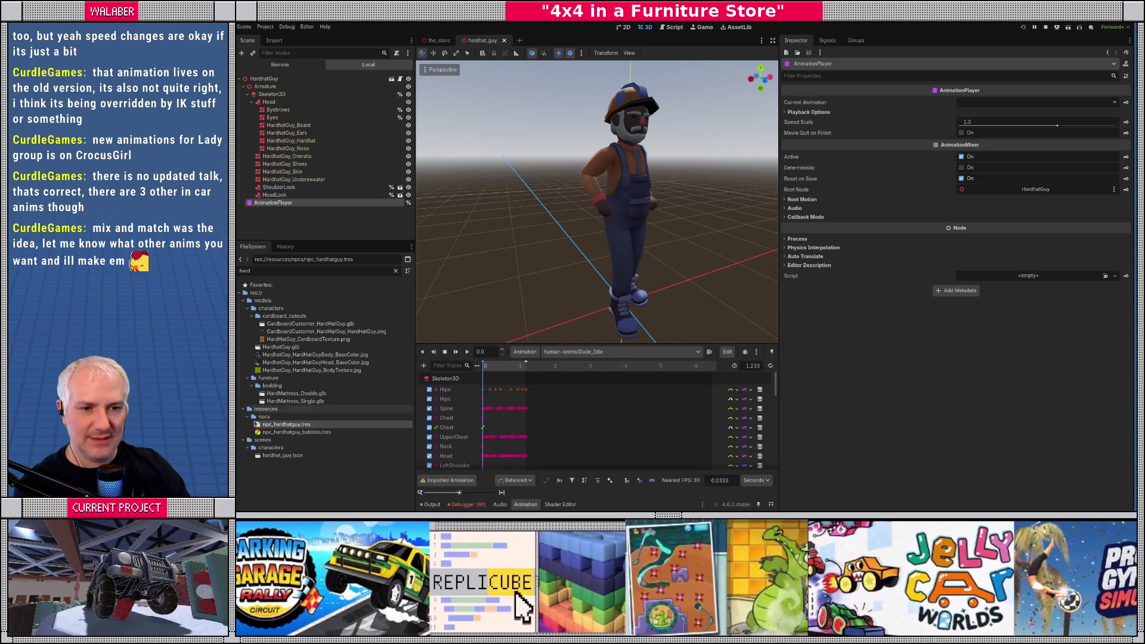
pyautogui.click(278, 424)
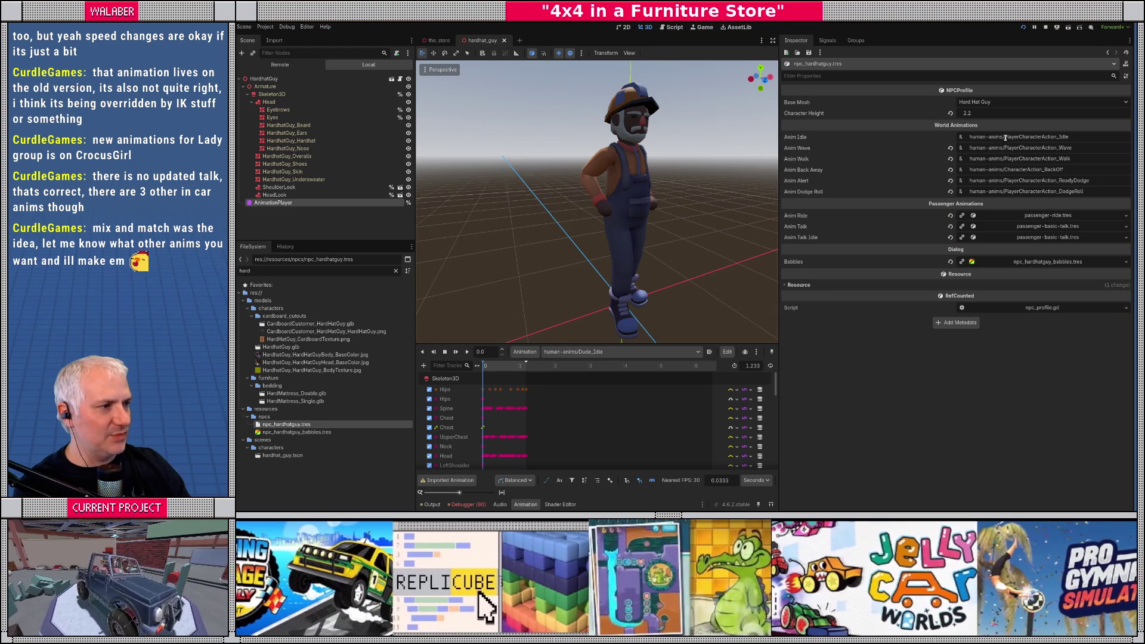
pyautogui.moveTo(1005, 138); pyautogui.dragTo(1097, 137)
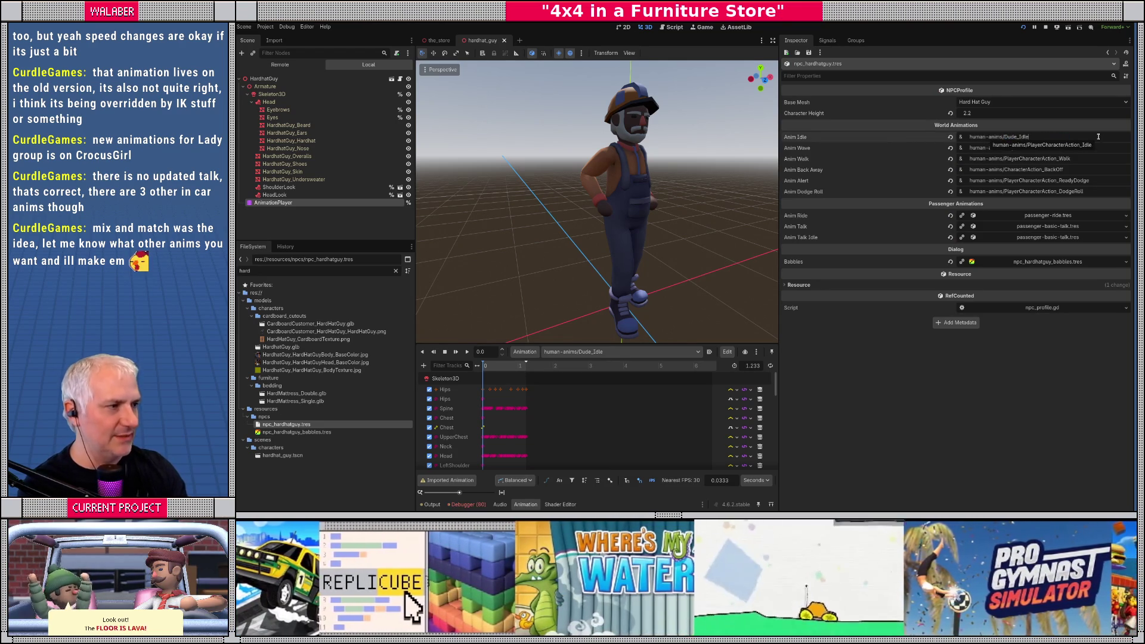
# Step: Play Dude_Wave twice, then switch to human-anims/Dude_Idle, play it and stop playback
pyautogui.click(608, 354)
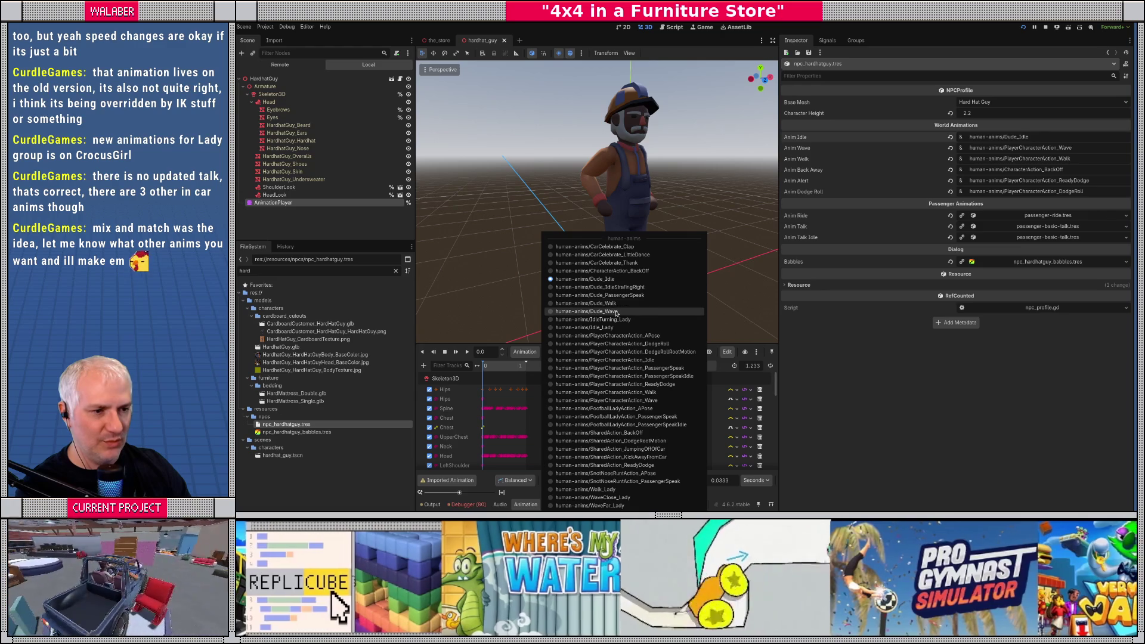
pyautogui.click(615, 312)
pyautogui.click(468, 352)
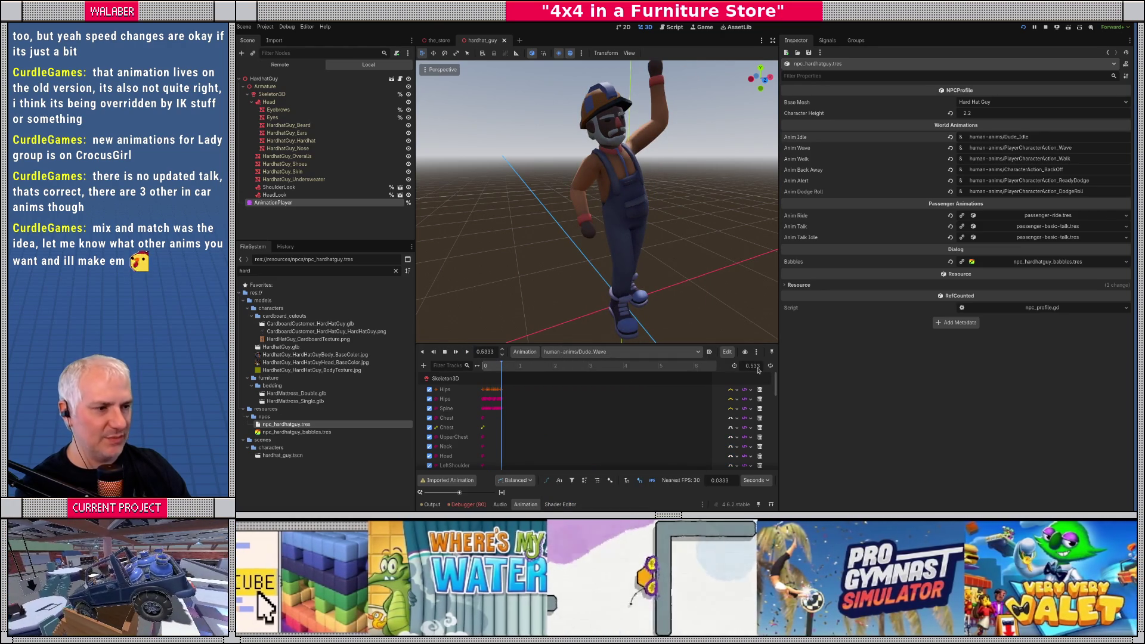
pyautogui.click(468, 352)
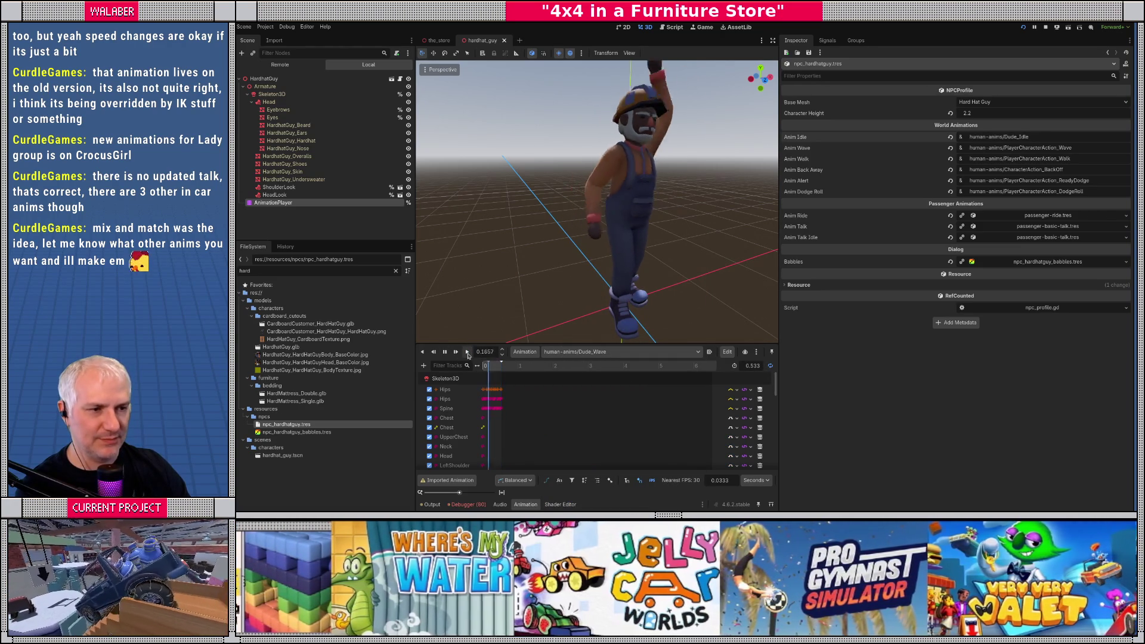
pyautogui.click(600, 351)
pyautogui.click(624, 297)
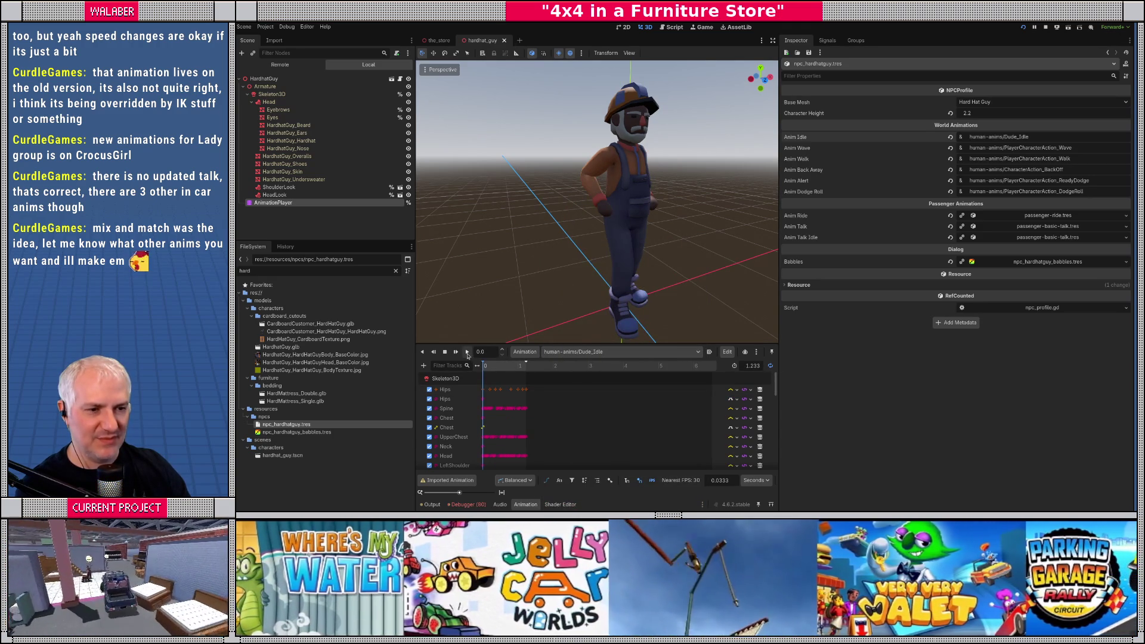
pyautogui.click(468, 354)
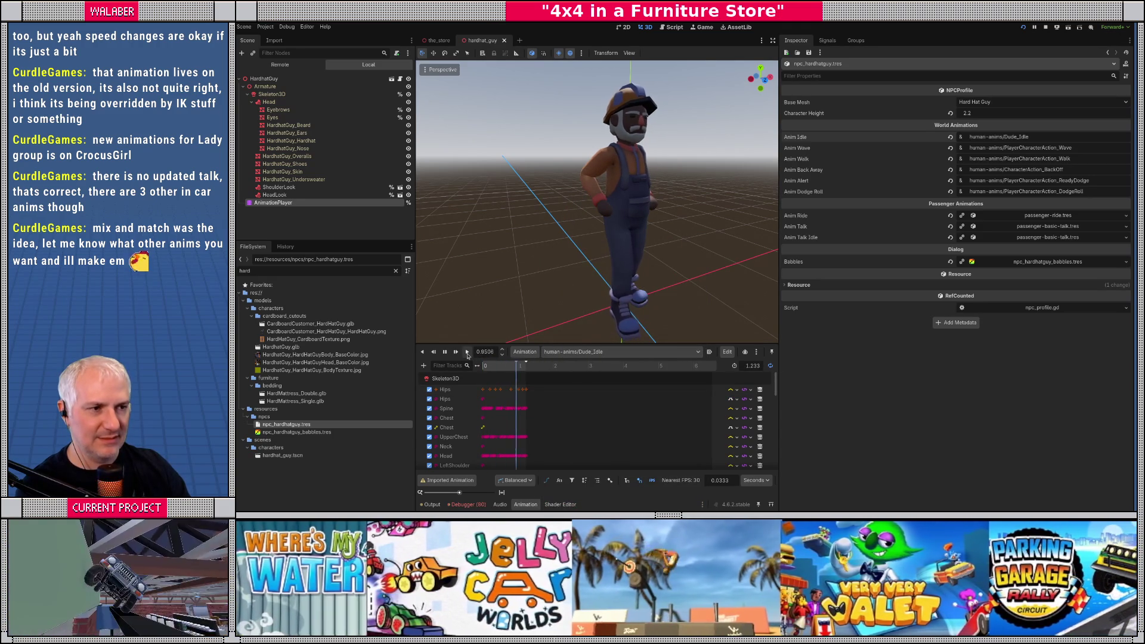
pyautogui.press('s')
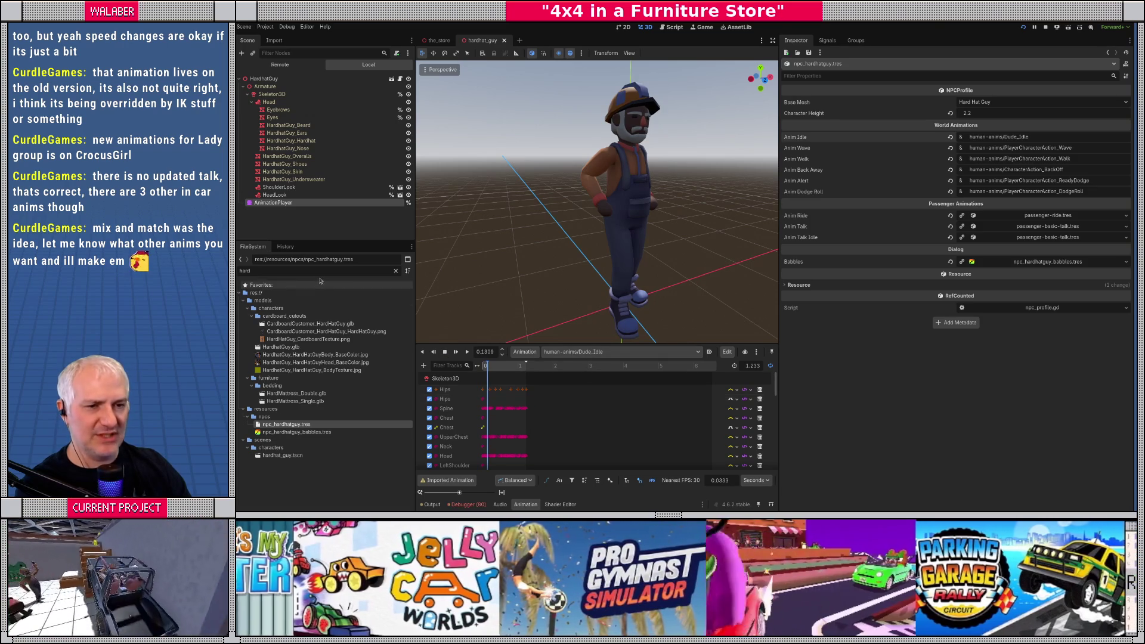
# Step: Filter files for 'dude' and set Dude_Idle's loop mode to linear
pyautogui.click(317, 271)
pyautogui.write('dude')
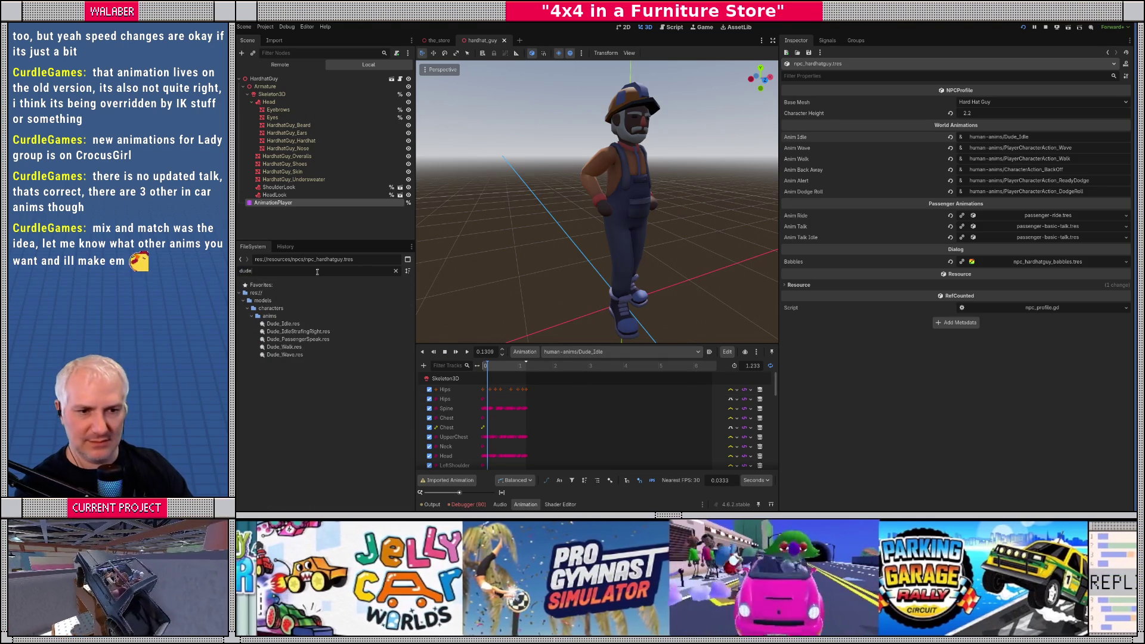
pyautogui.click(289, 325)
pyautogui.doubleClick(289, 327)
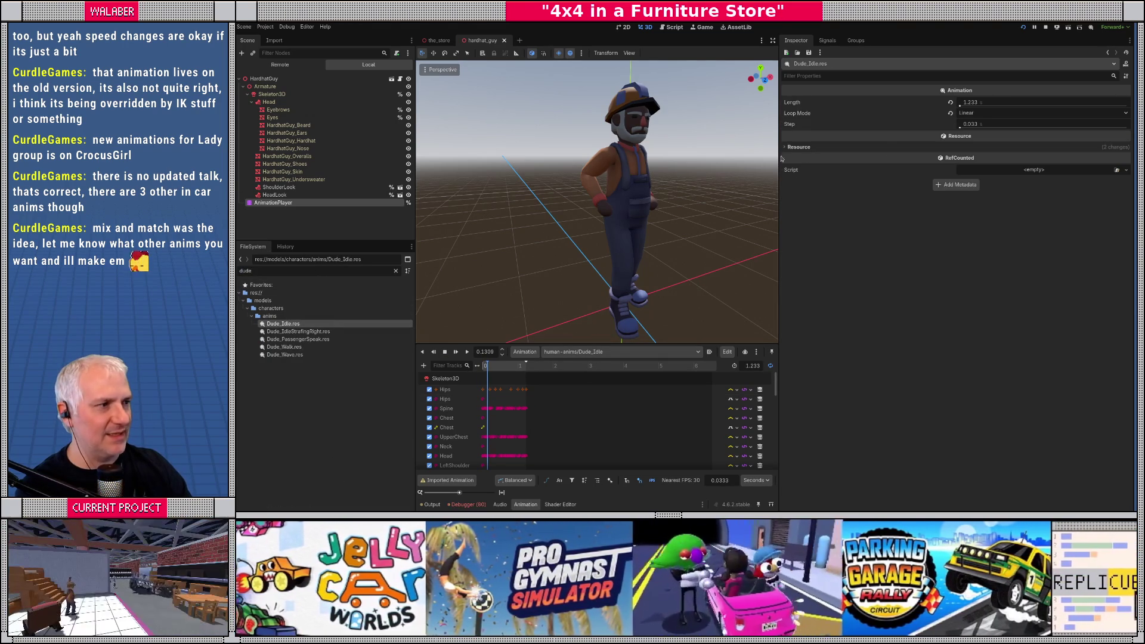
pyautogui.click(973, 113)
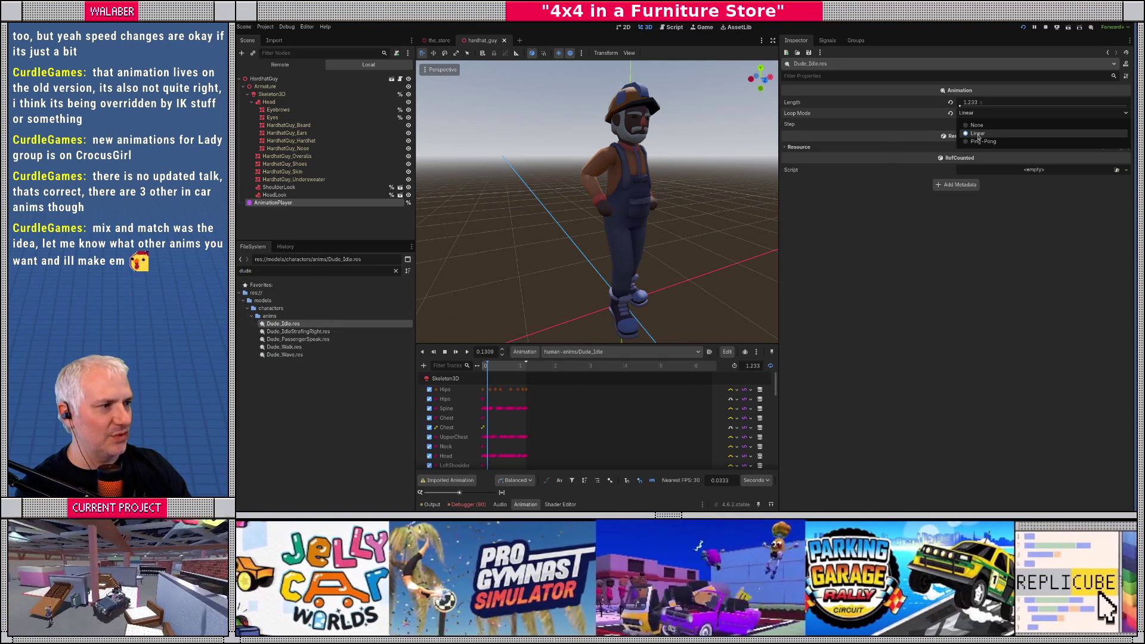
pyautogui.click(979, 135)
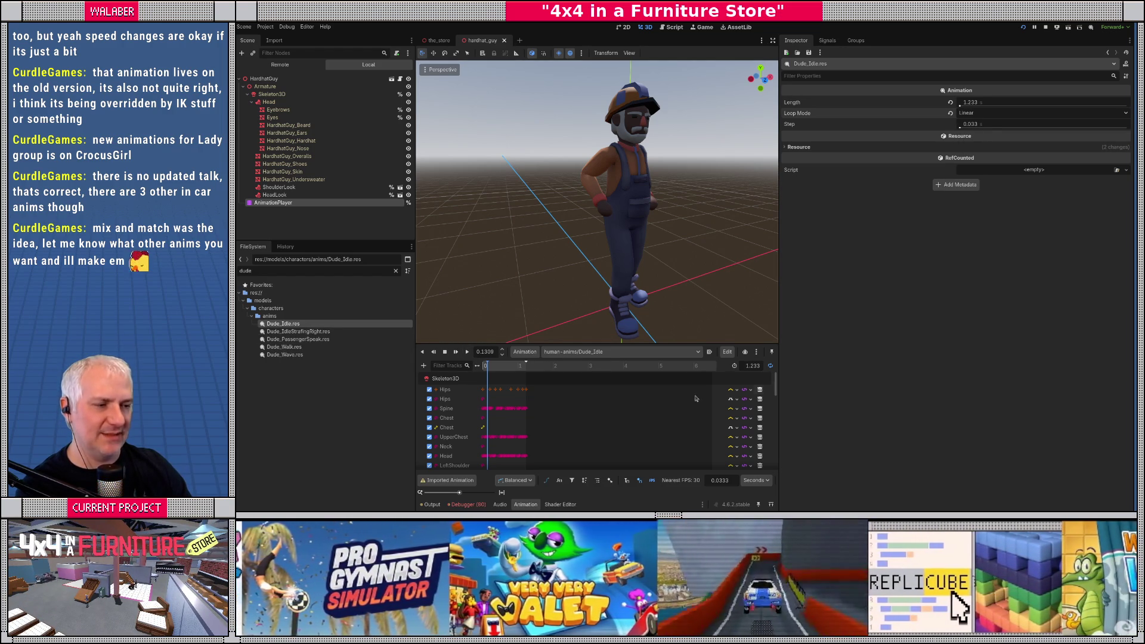
pyautogui.click(771, 367)
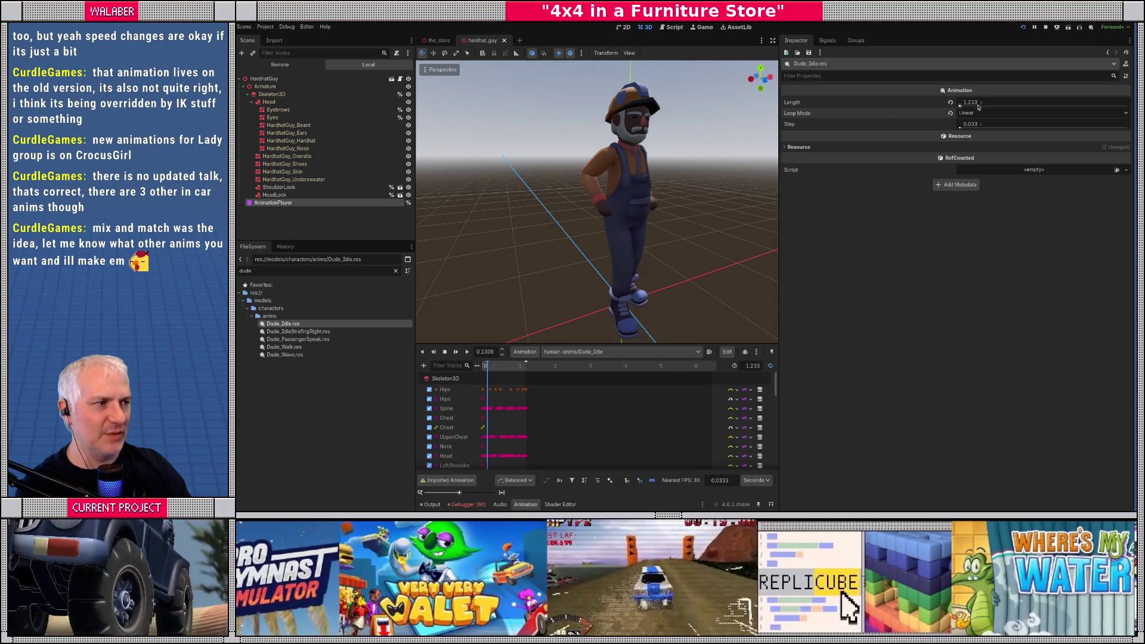
# Step: Set CharacterAction_BackOff, Dude_PassengerSpeak and Dude_Walk animations to linear looping
pyautogui.click(396, 270)
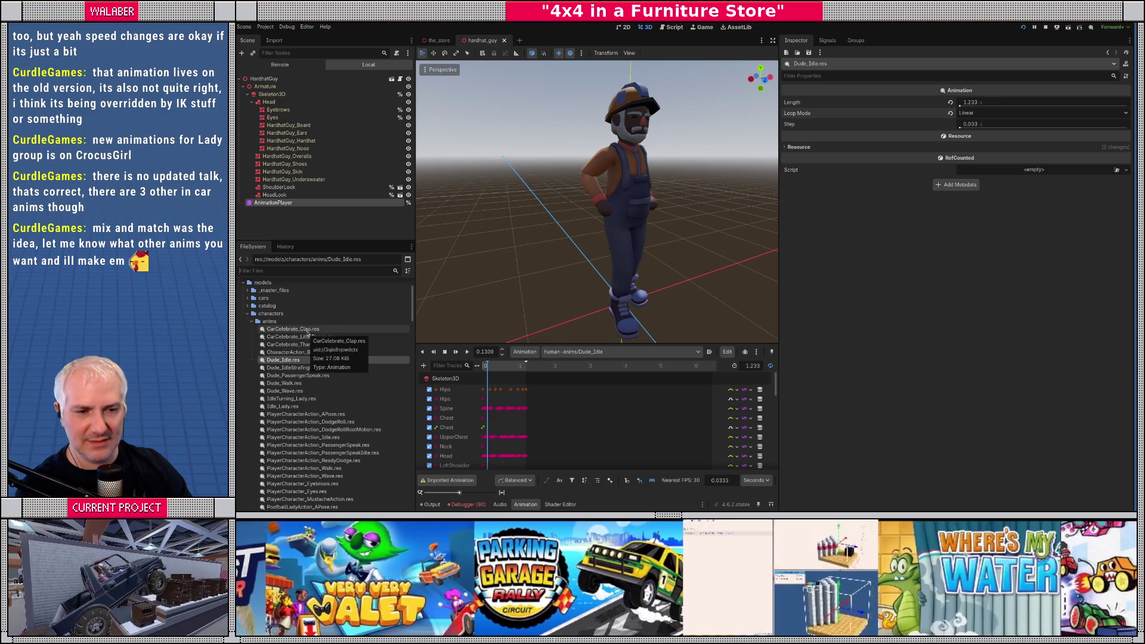
pyautogui.click(322, 352)
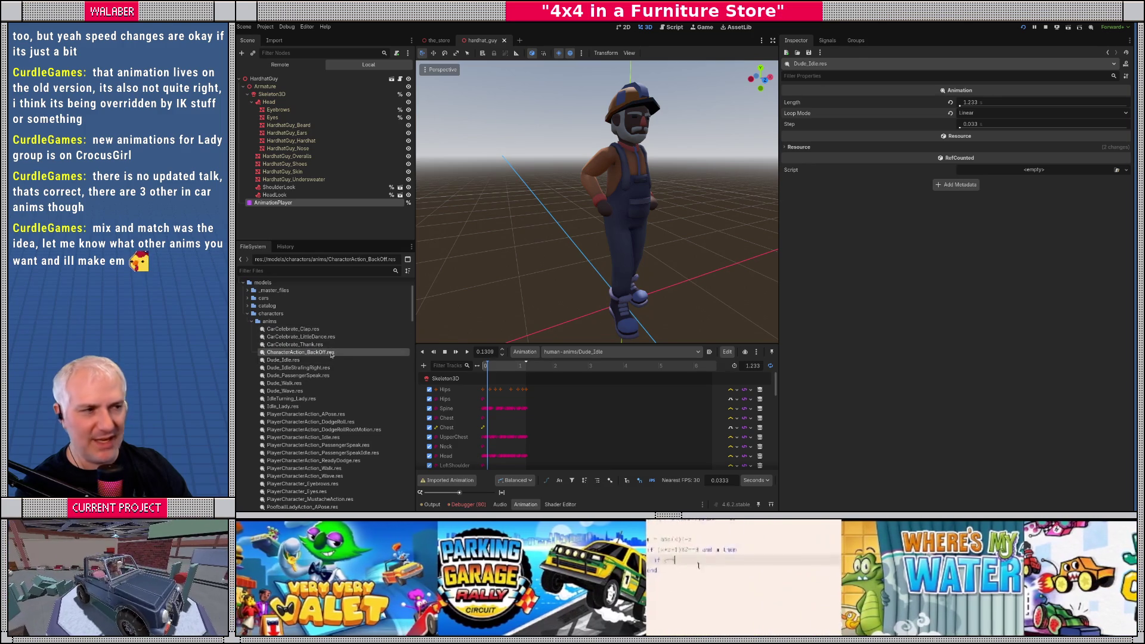
pyautogui.click(964, 113)
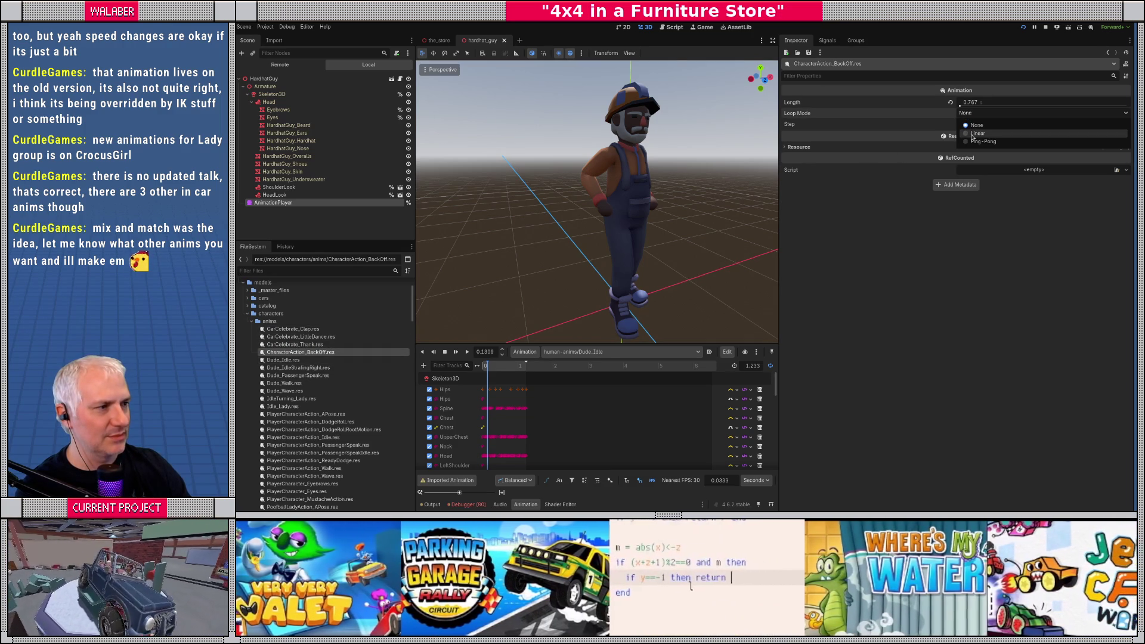
pyautogui.click(969, 135)
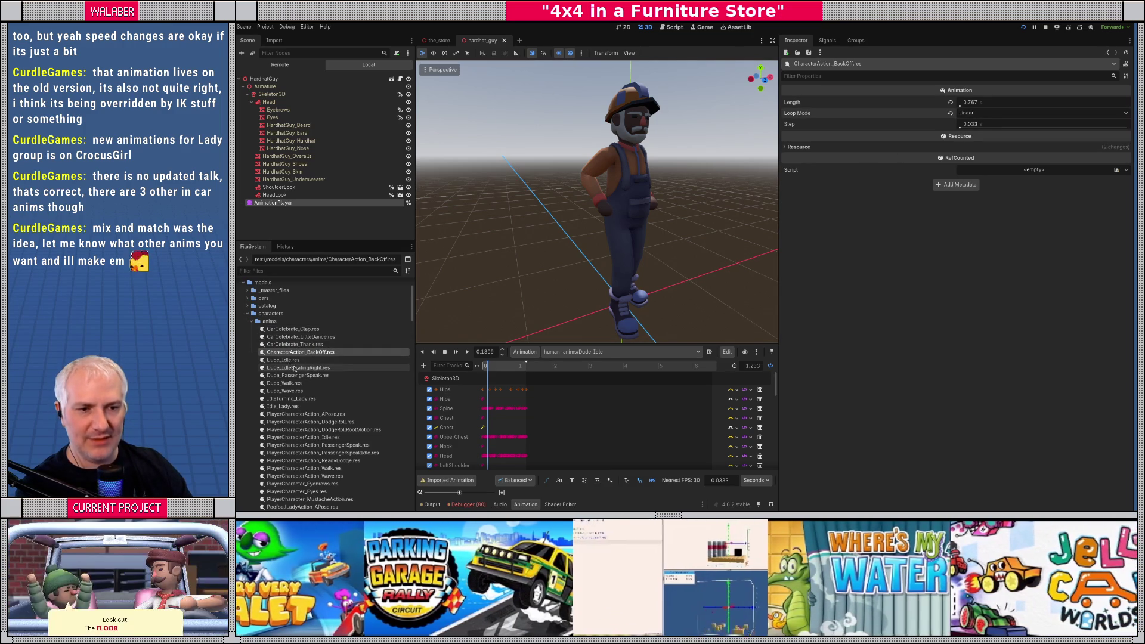
pyautogui.click(295, 368)
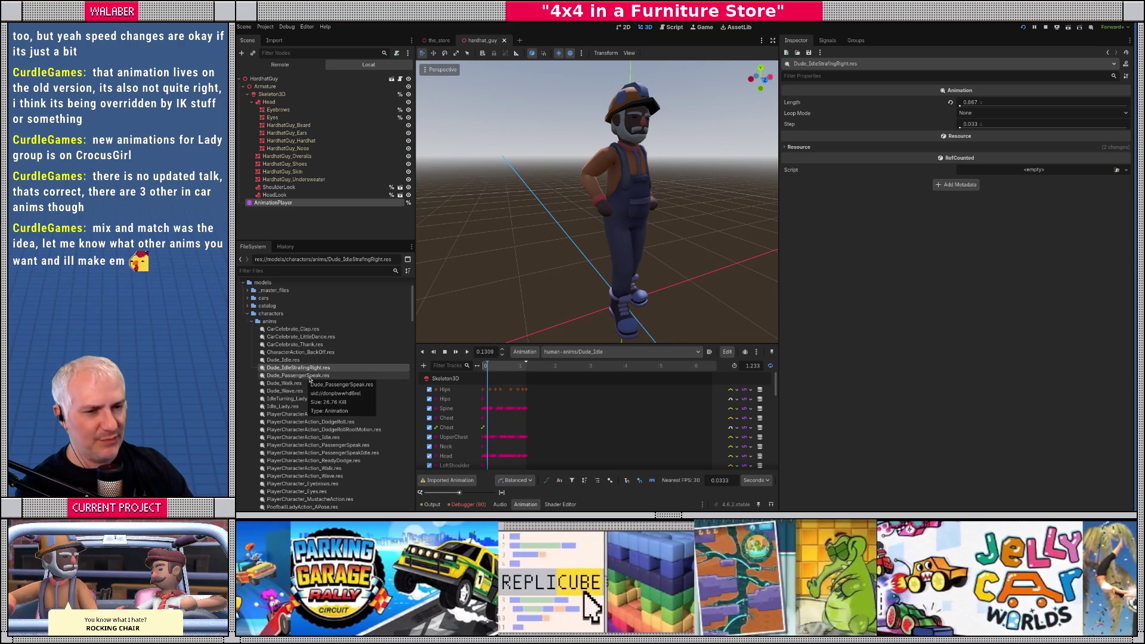
pyautogui.click(309, 377)
pyautogui.click(962, 115)
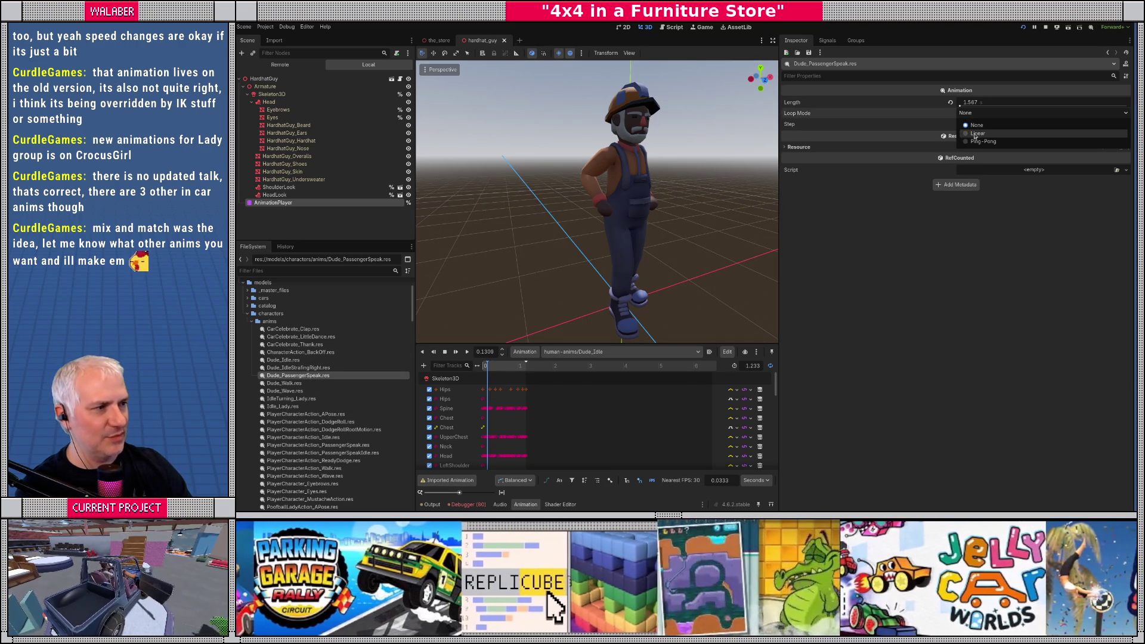
pyautogui.click(967, 126)
pyautogui.click(292, 383)
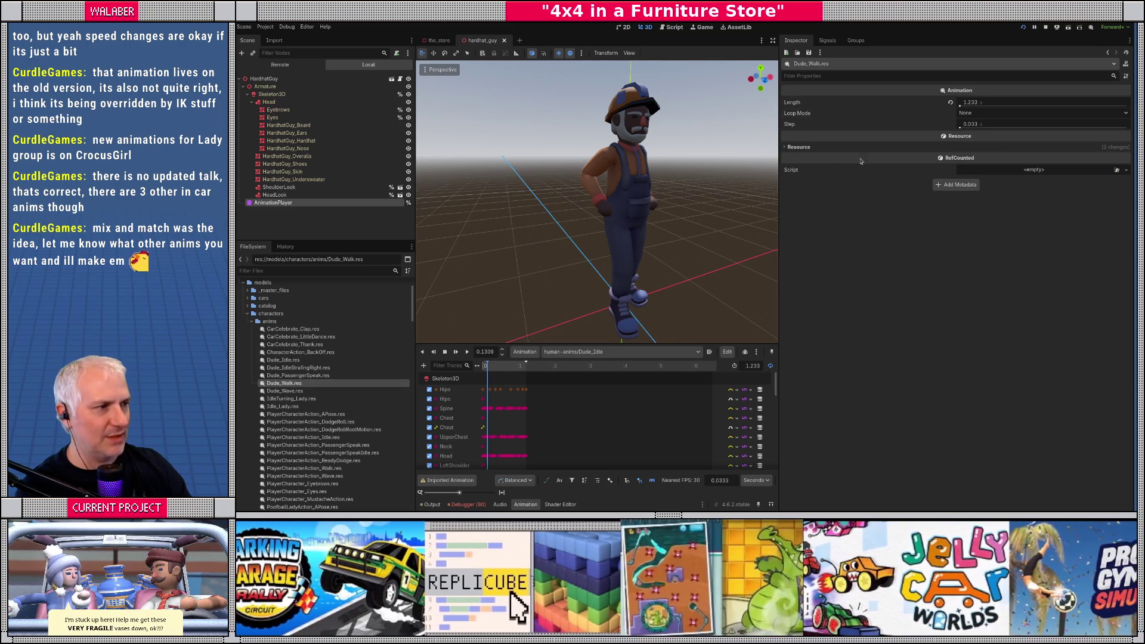
pyautogui.click(964, 115)
pyautogui.click(967, 126)
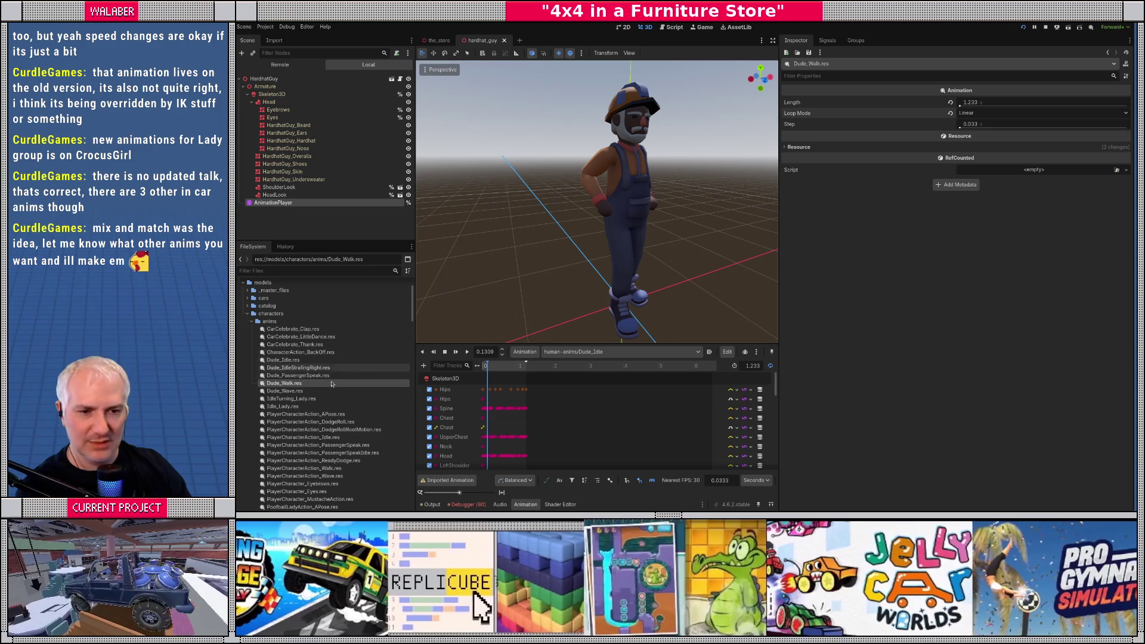
# Step: Review loop settings of the Dude_Wave, Lady, PlayerCharacterAction and PoofballLady animation resources
pyautogui.click(293, 391)
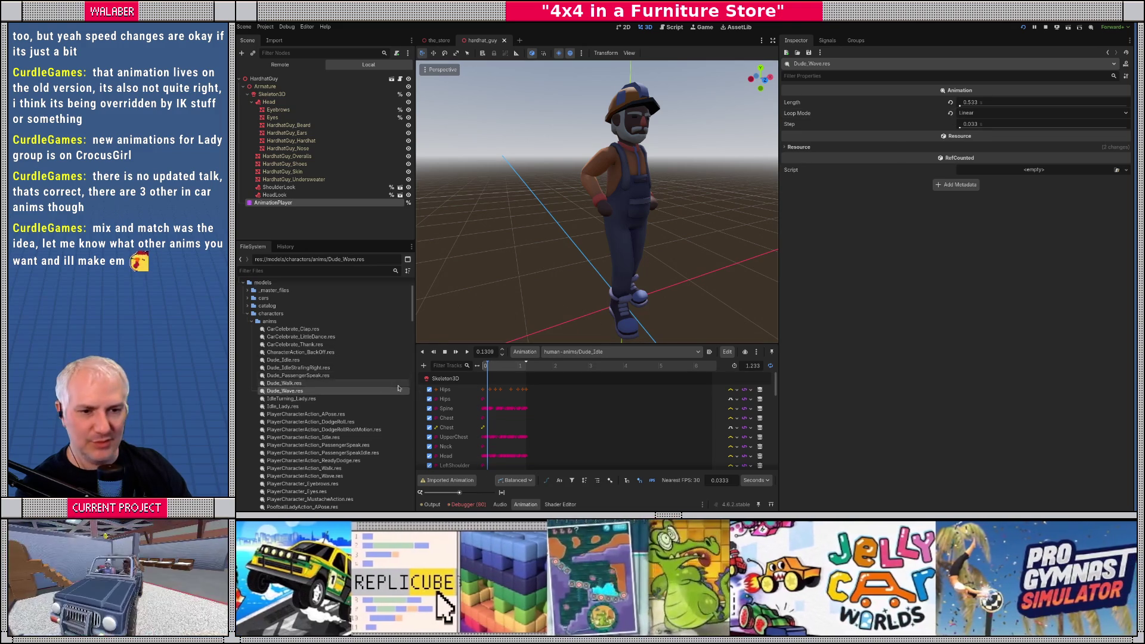
pyautogui.click(297, 399)
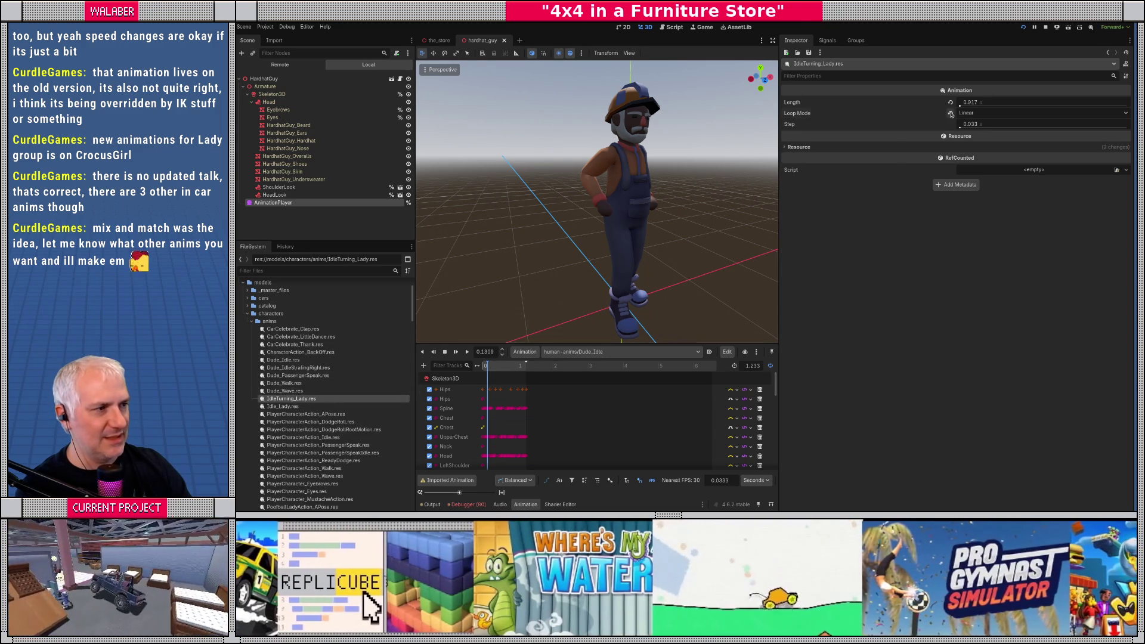
pyautogui.click(283, 408)
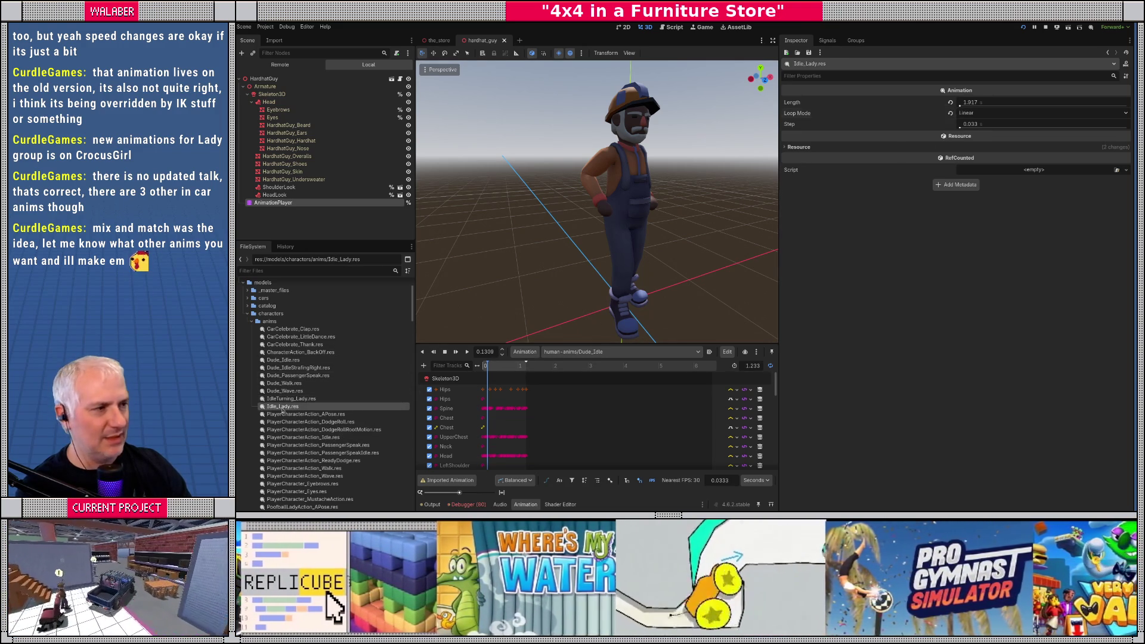
pyautogui.scroll(-5, 315, 352)
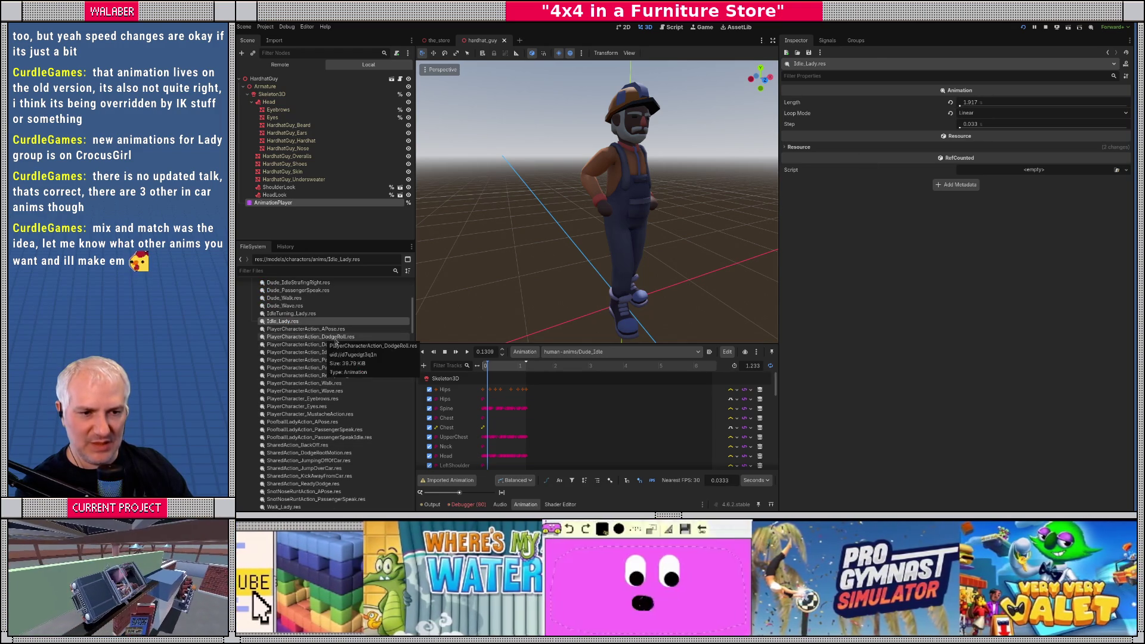
pyautogui.click(336, 337)
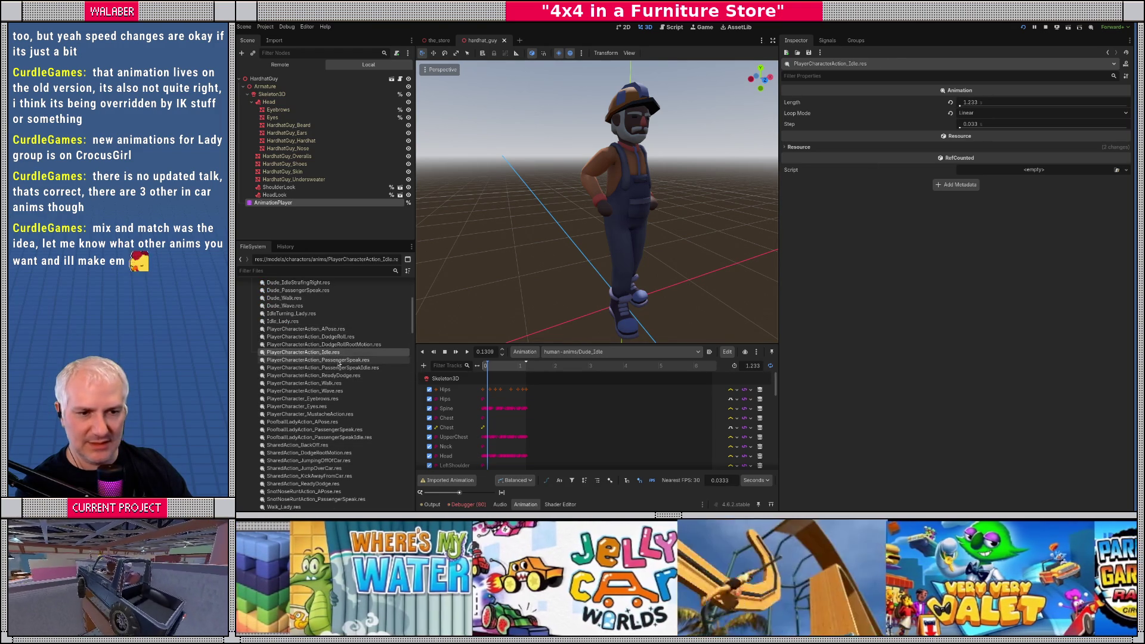
pyautogui.click(339, 360)
pyautogui.click(337, 368)
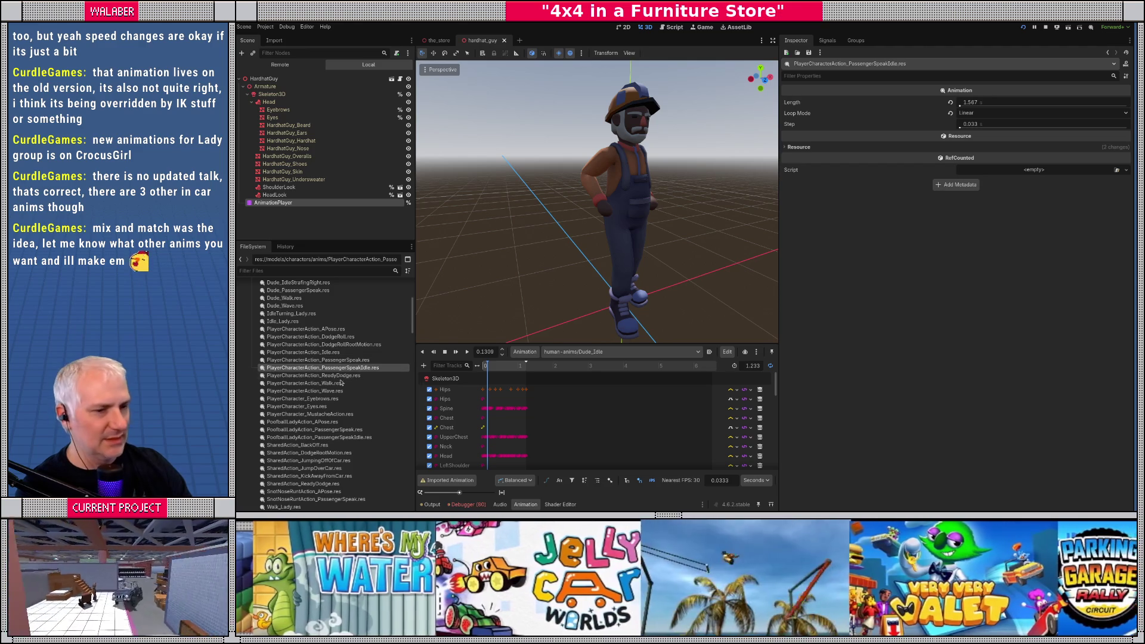
pyautogui.press('Down')
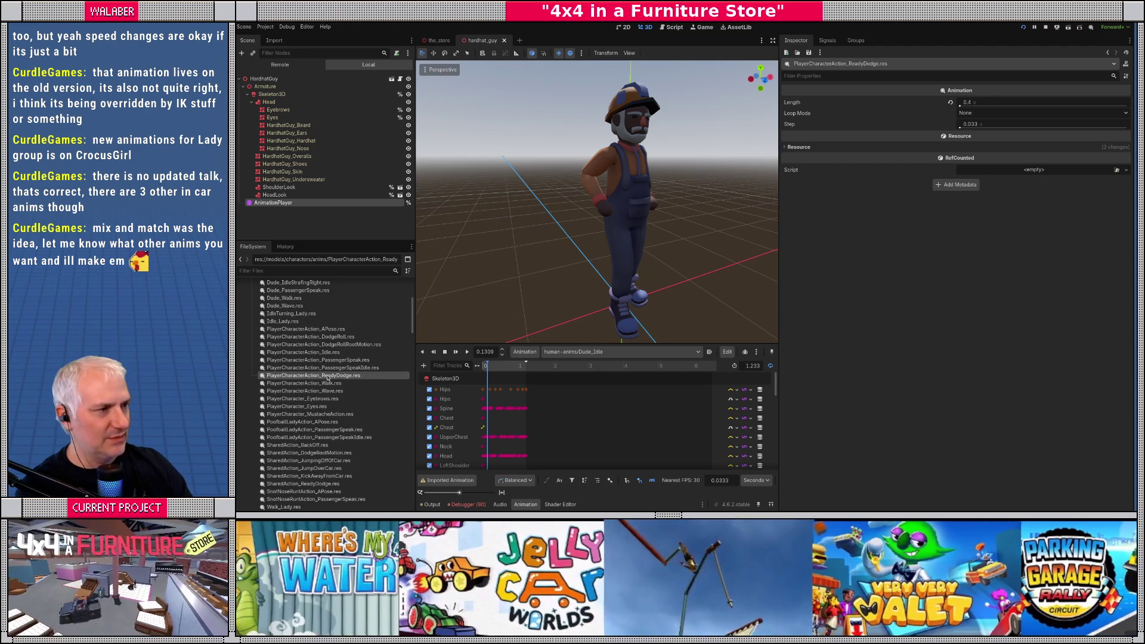
pyautogui.press('Down')
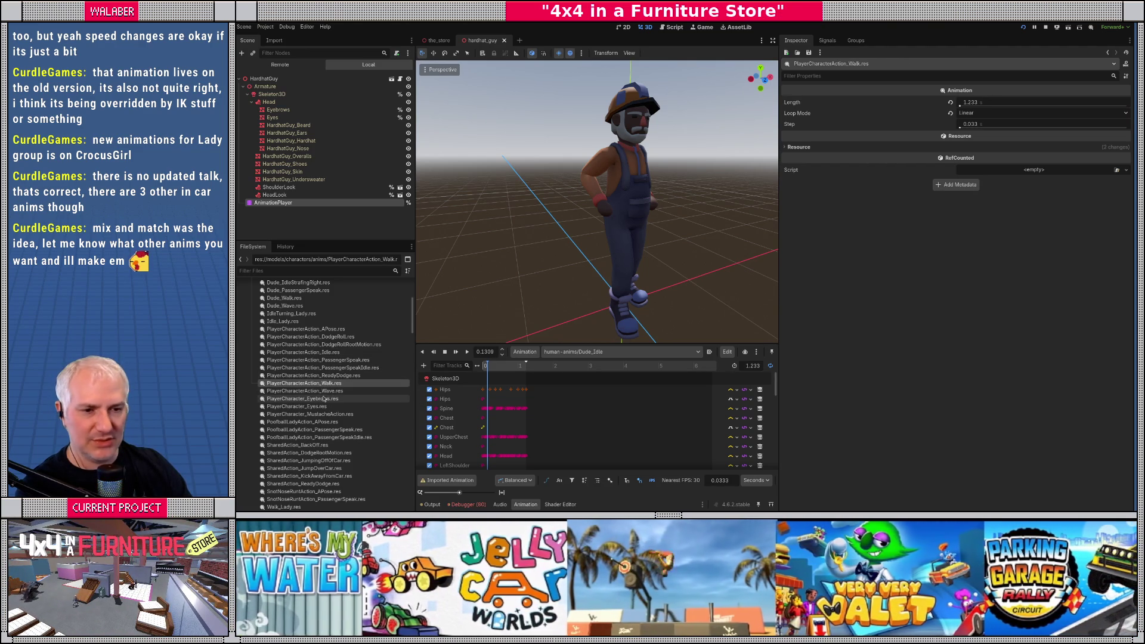
pyautogui.press('Down')
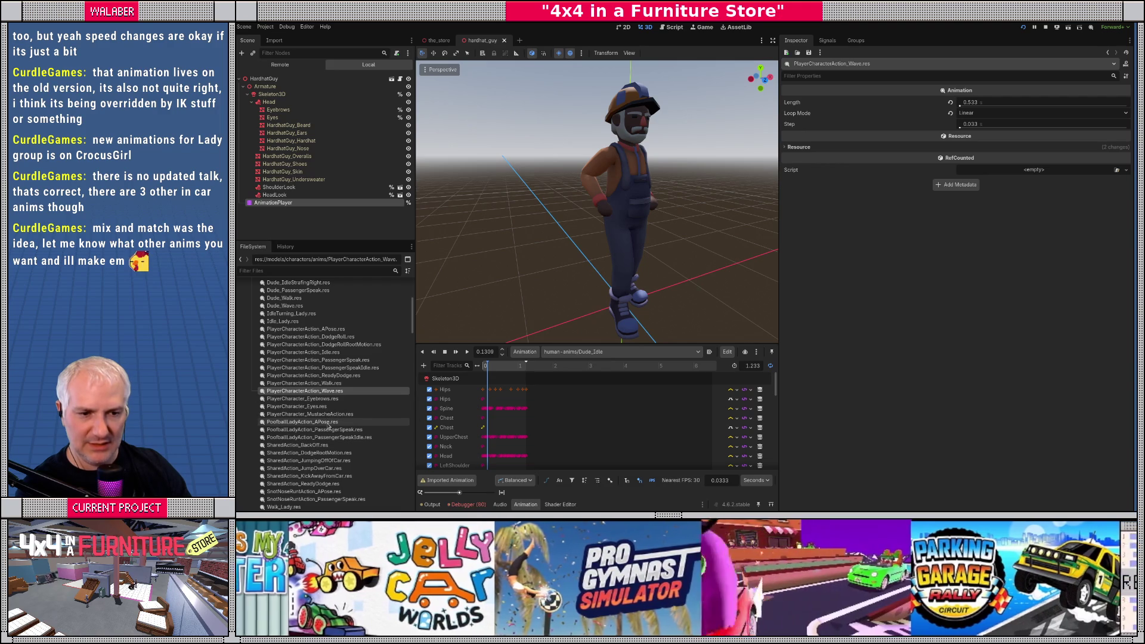
pyautogui.click(328, 430)
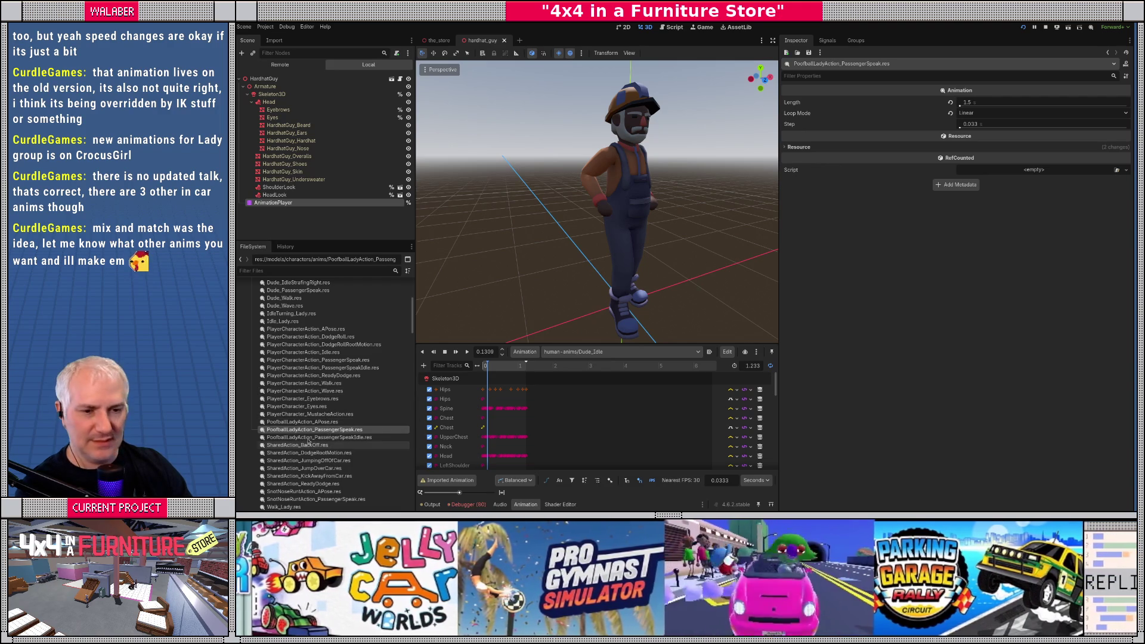
pyautogui.click(349, 439)
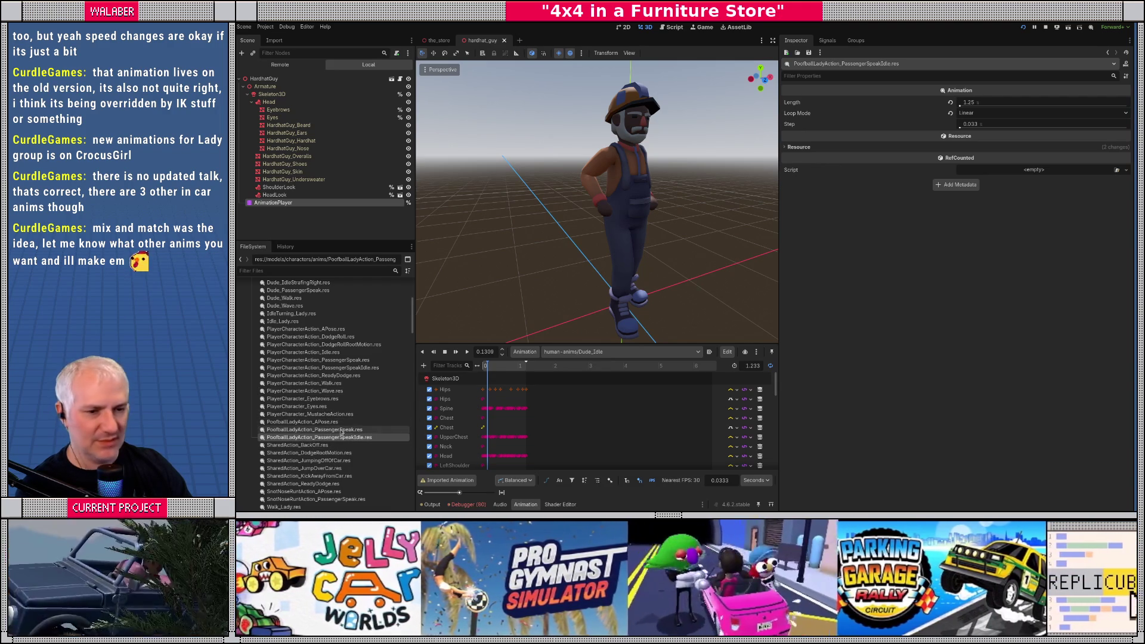
# Step: Set SharedAction_BackOff to linear looping; check JumpingOffOfCar and KickAwayFromCar clips
pyautogui.scroll(-2, 334, 430)
pyautogui.click(302, 389)
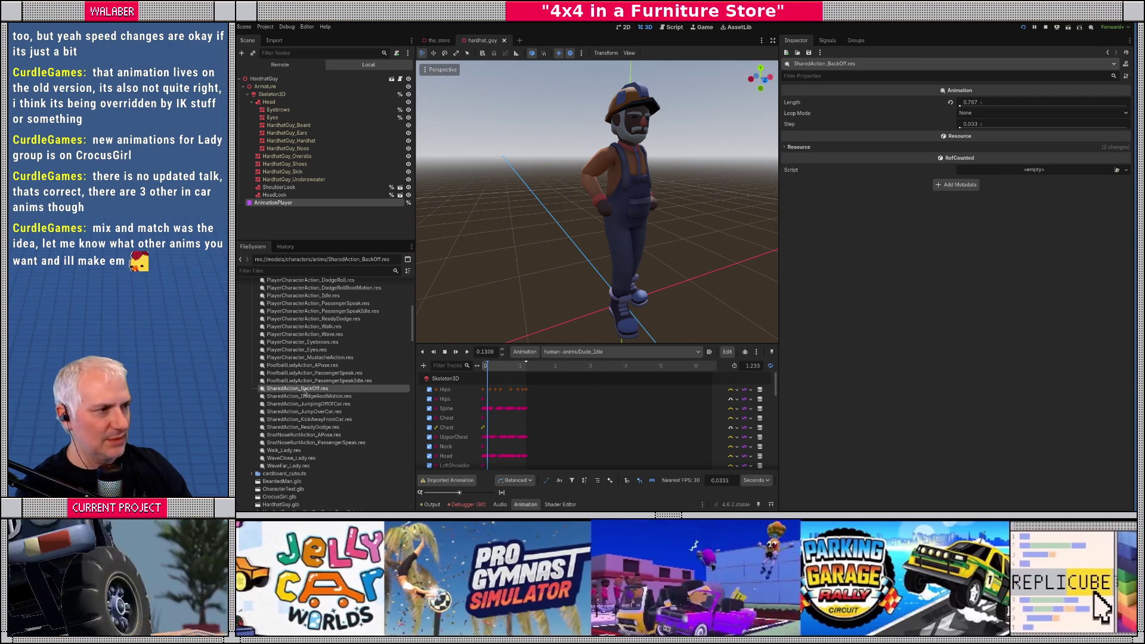
pyautogui.click(972, 115)
pyautogui.click(972, 135)
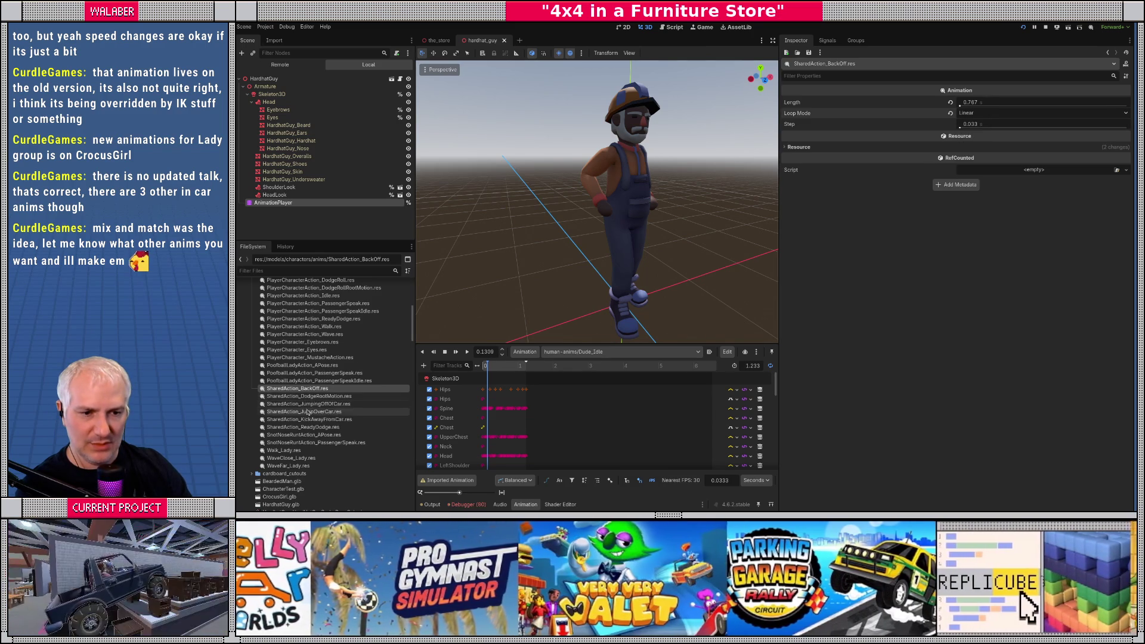
pyautogui.click(334, 411)
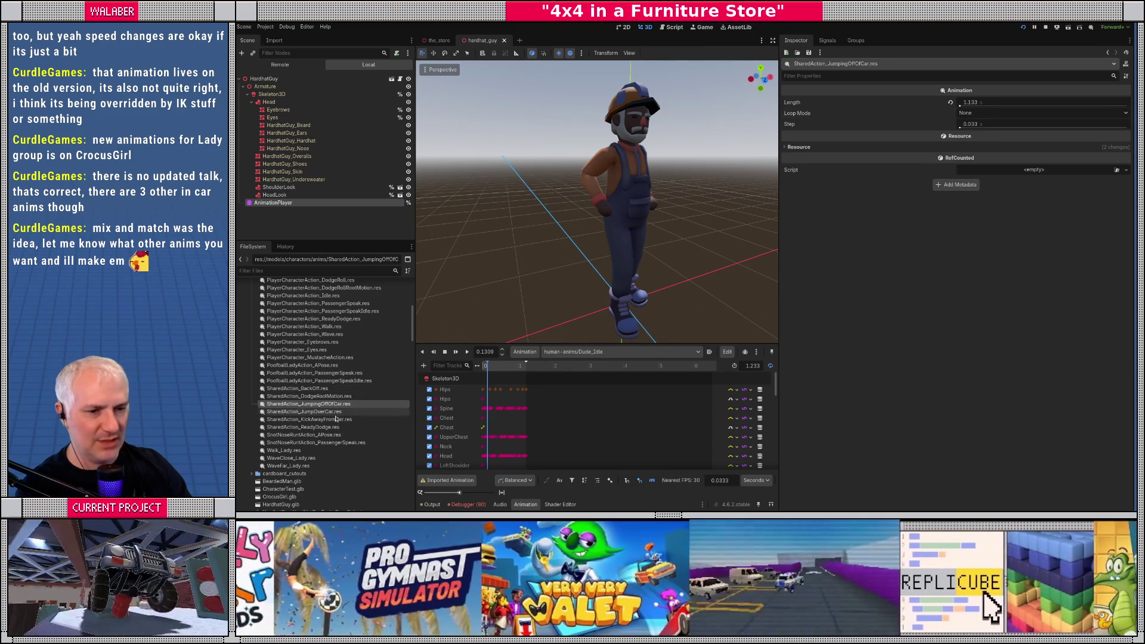
pyautogui.click(330, 420)
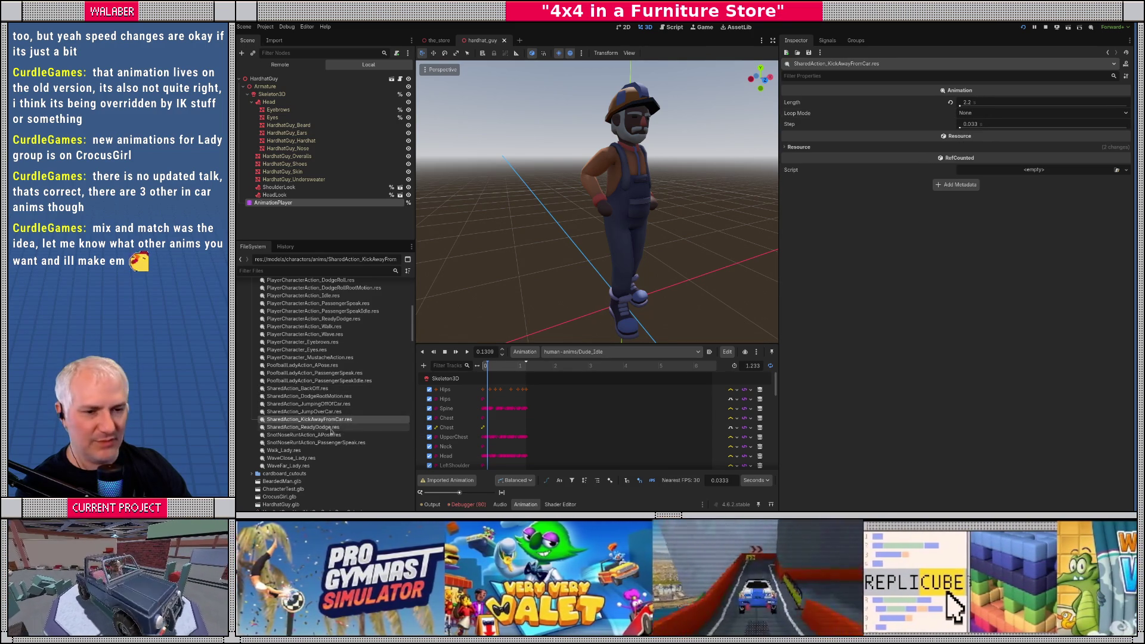
# Step: Inspect SharedAction_ReadyDodge and the SnotNoseRunt clips, then select the AnimationPlayer node
pyautogui.click(322, 427)
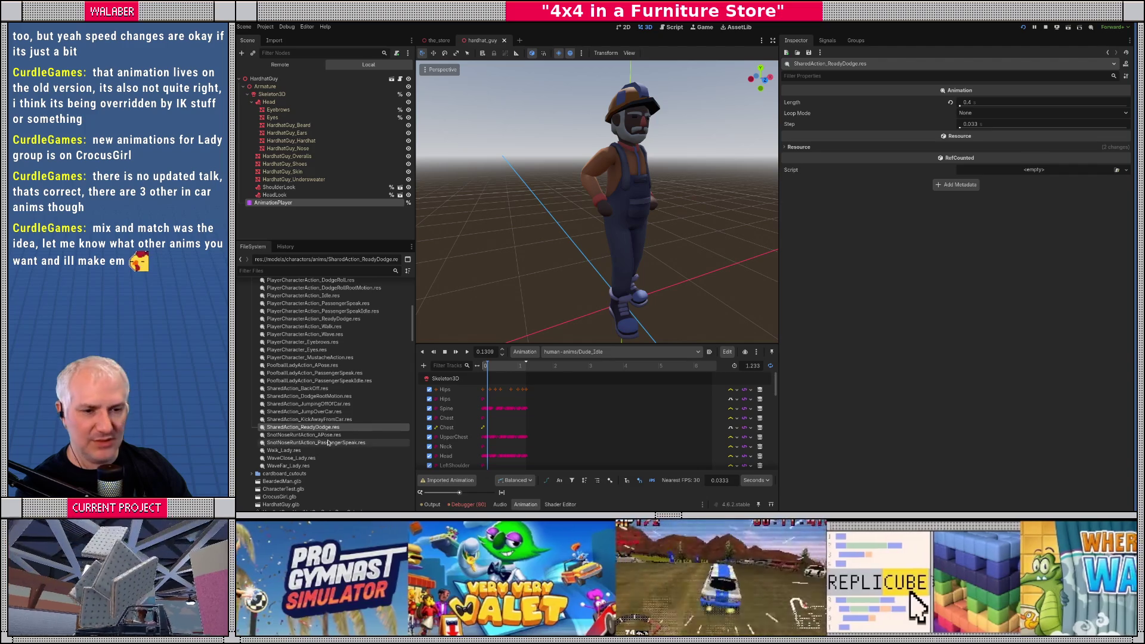
pyautogui.click(323, 435)
pyautogui.click(323, 442)
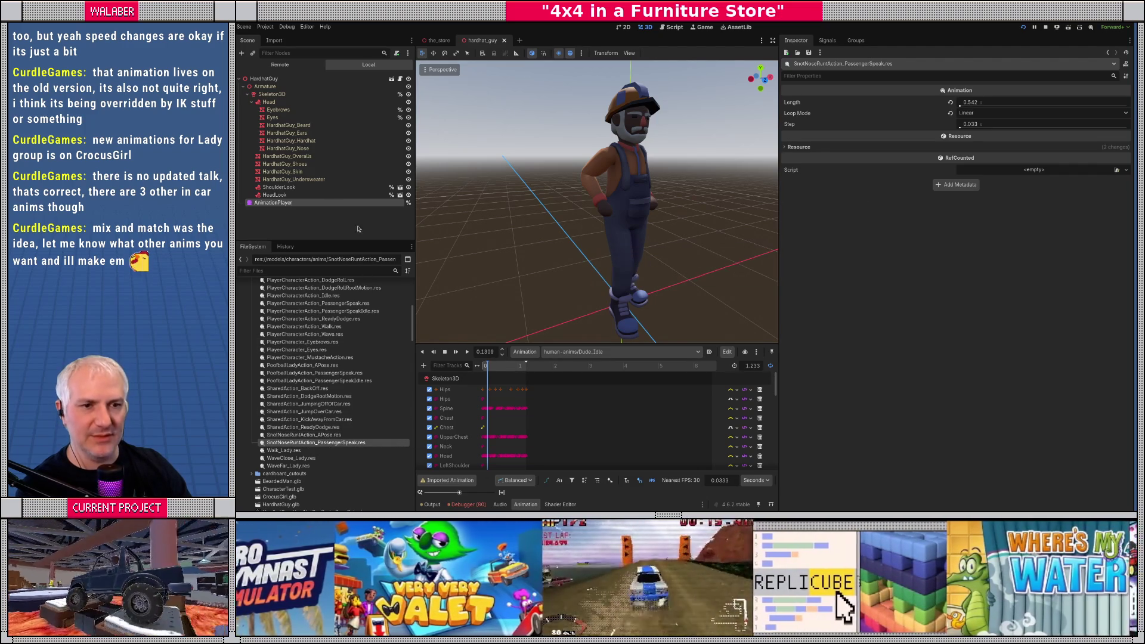
pyautogui.click(302, 205)
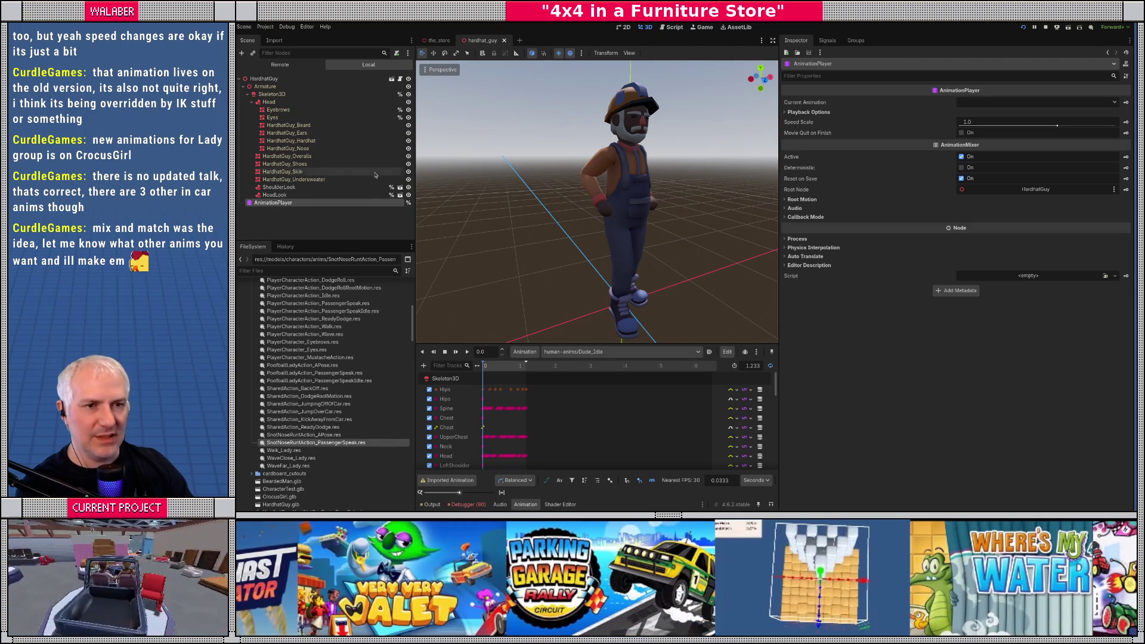
# Step: Open the Hard Hat Guy profile via a 'hard' filter and point Anim Wave to Dude_Wave
pyautogui.scroll(5, 290, 323)
pyautogui.scroll(3, 290, 323)
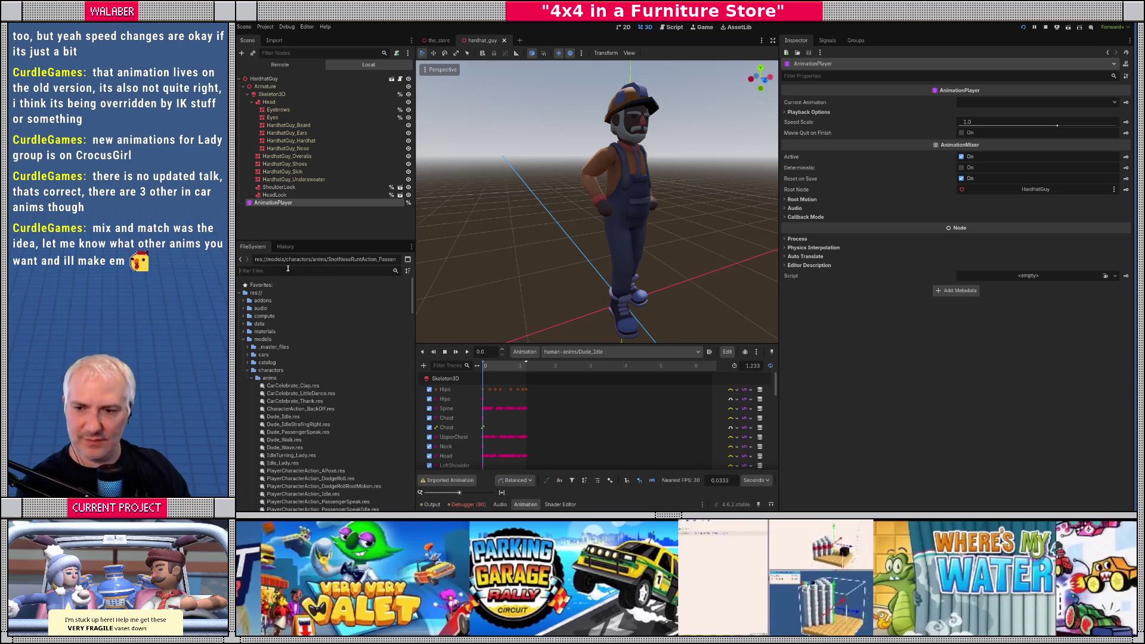
pyautogui.click(288, 269)
pyautogui.write('hard')
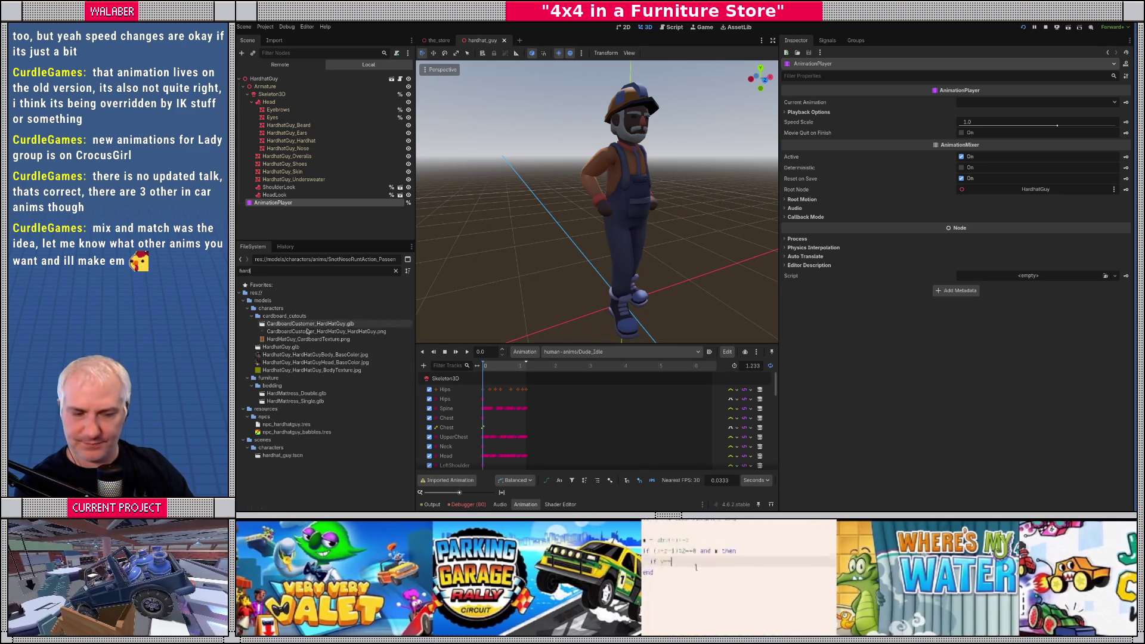
pyautogui.click(283, 447)
pyautogui.click(279, 426)
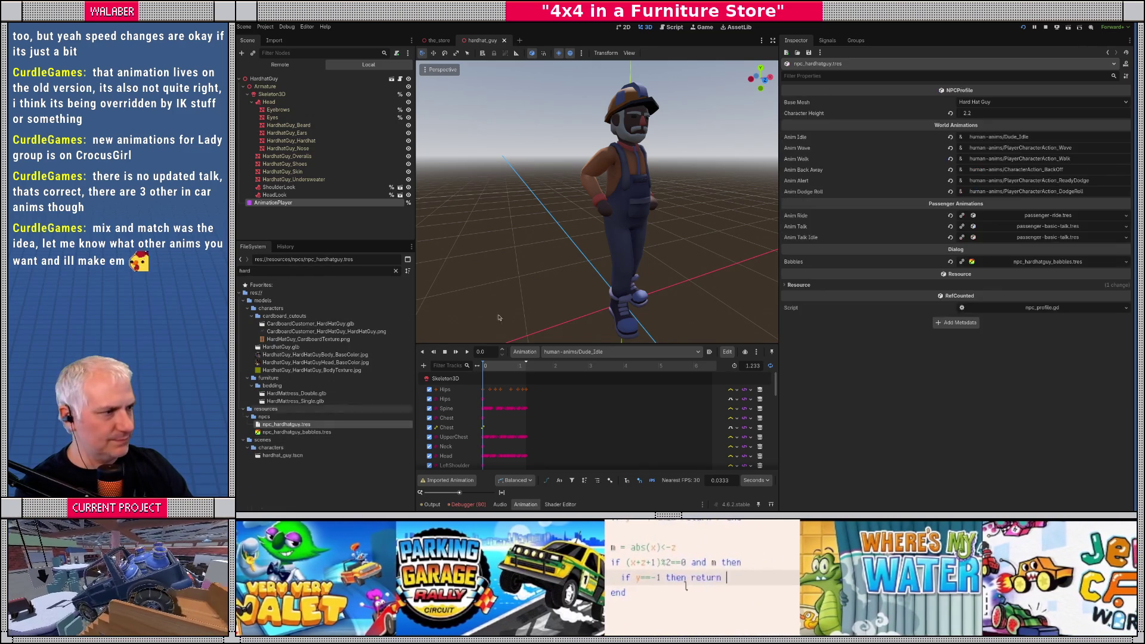
pyautogui.click(579, 352)
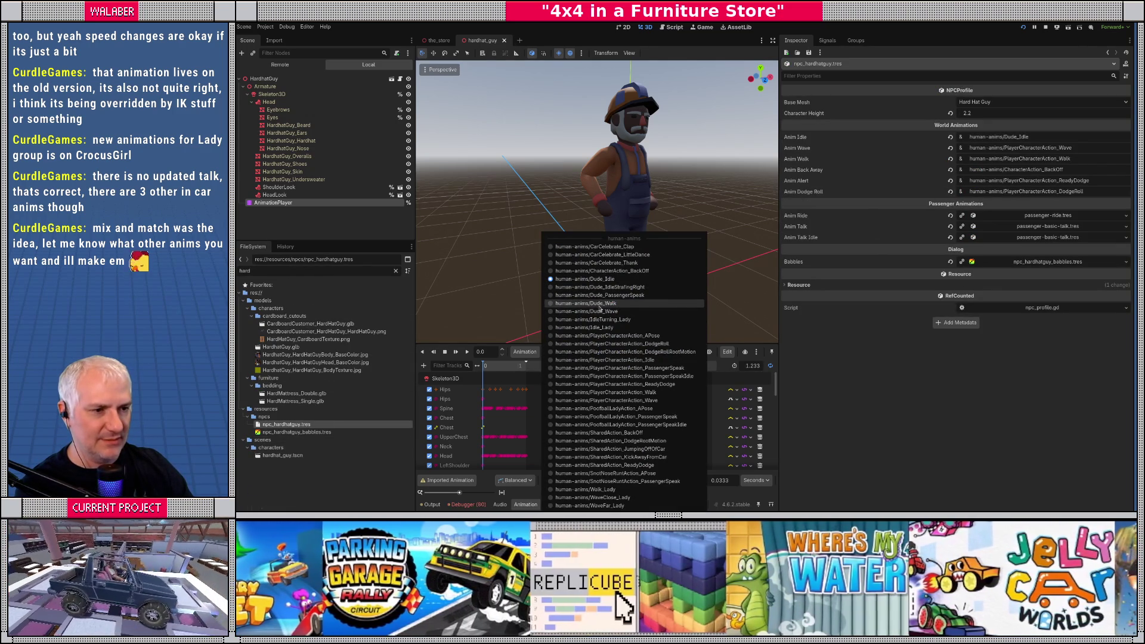
pyautogui.click(605, 311)
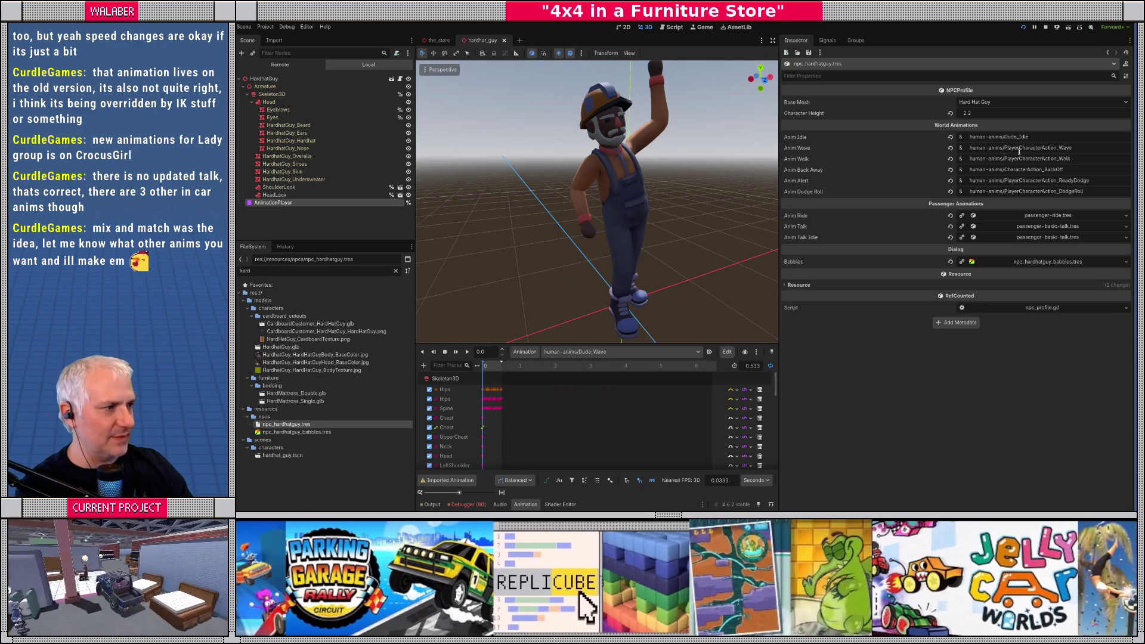
pyautogui.moveTo(1006, 149); pyautogui.dragTo(1093, 154)
pyautogui.press('BackSpace')
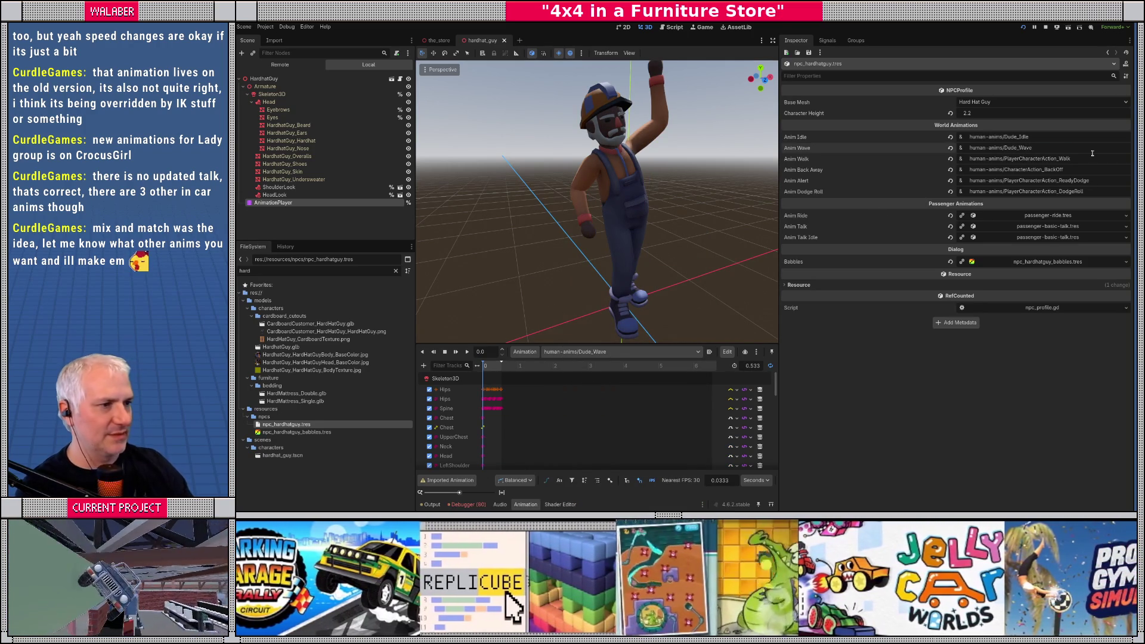
# Step: Set Anim Walk to Dude_Walk and Anim Back Away to SharedAction_BackOff after previewing each
pyautogui.click(621, 351)
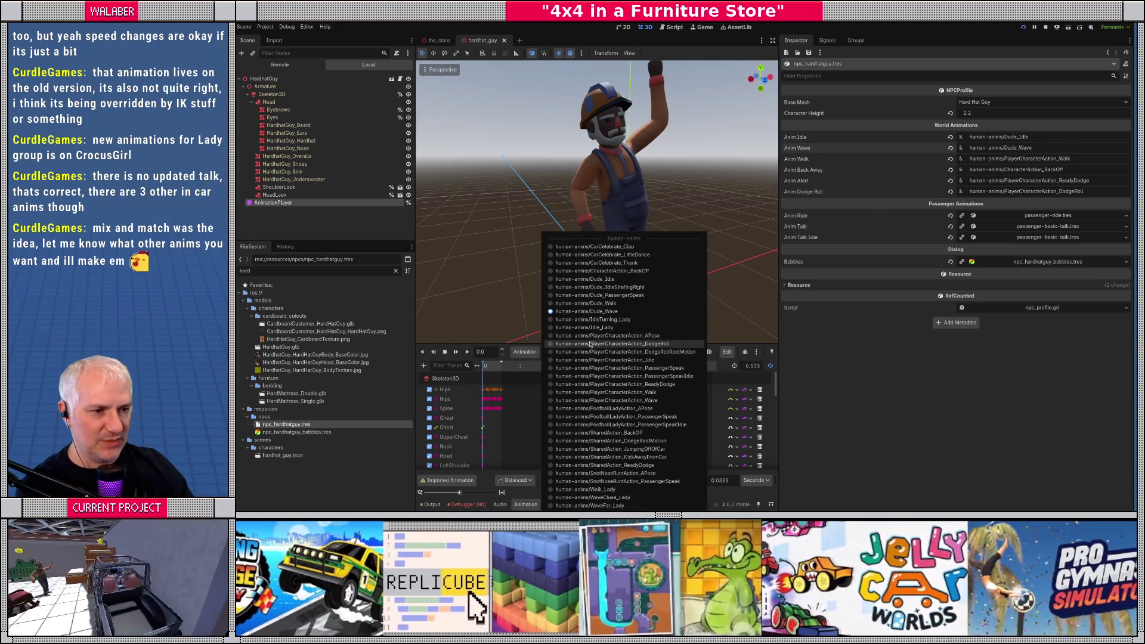
pyautogui.click(587, 303)
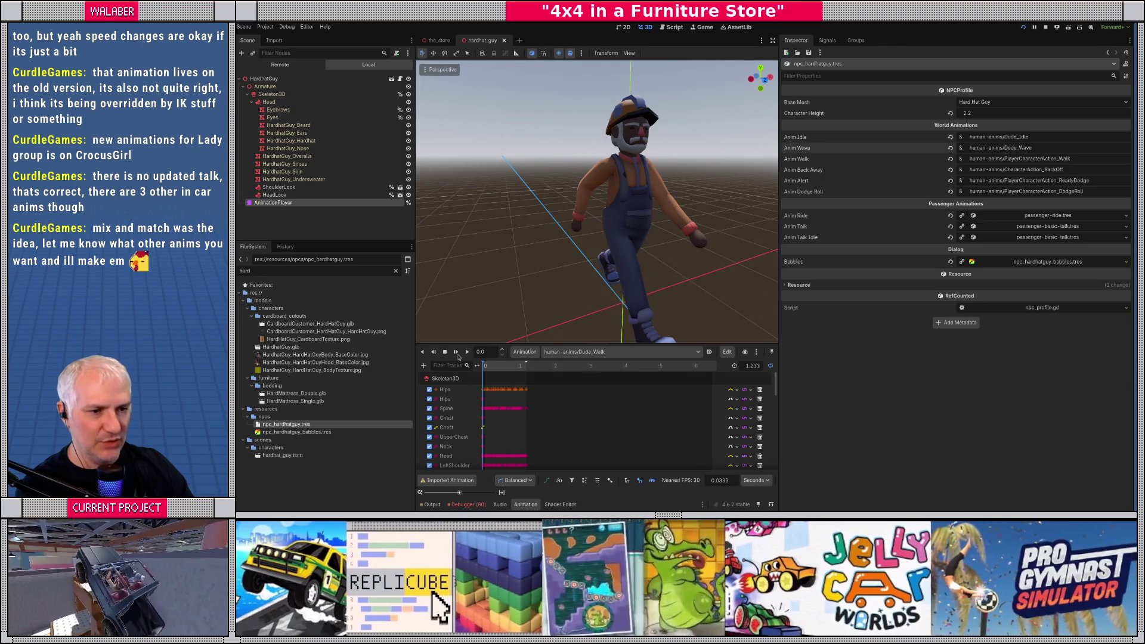
pyautogui.click(467, 353)
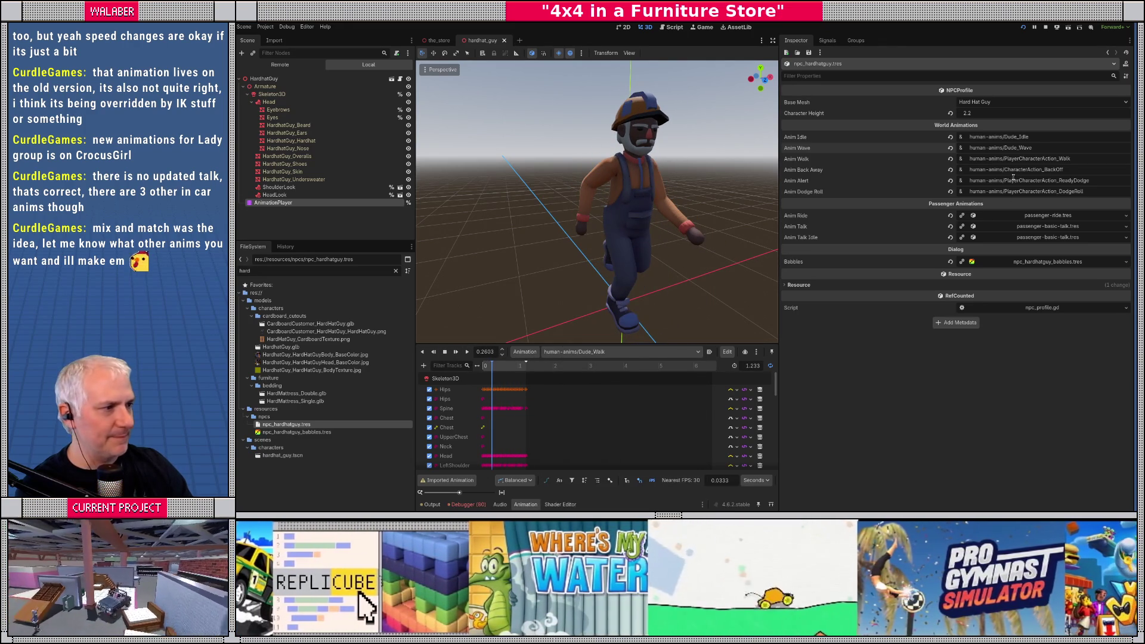
pyautogui.moveTo(1006, 160); pyautogui.dragTo(1097, 158)
pyautogui.write('Dude')
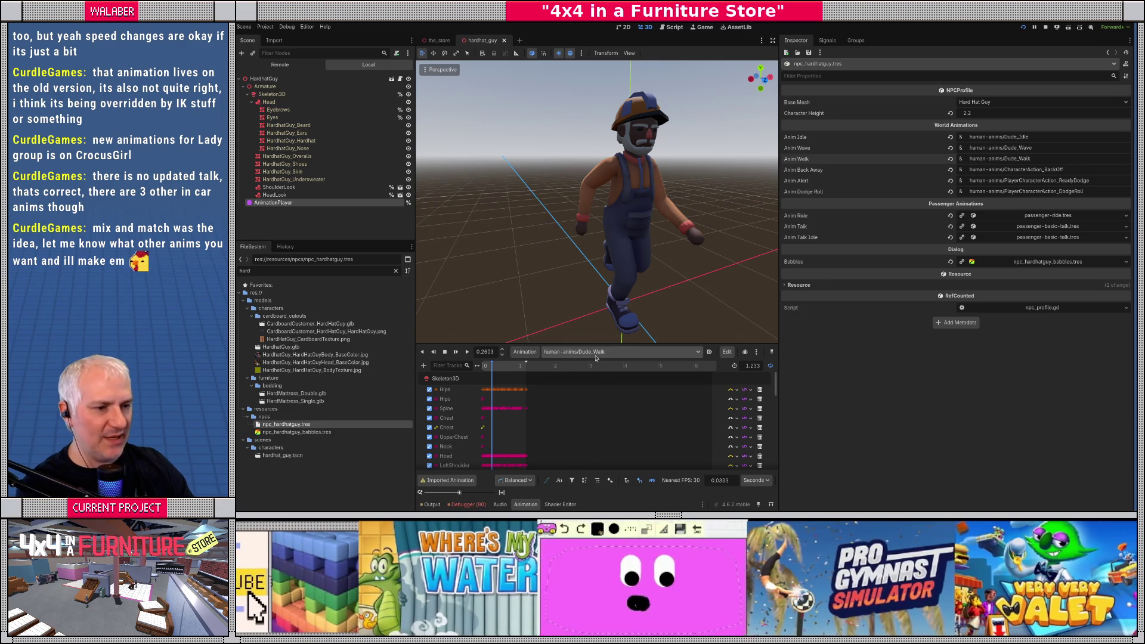
pyautogui.click(614, 352)
pyautogui.click(604, 434)
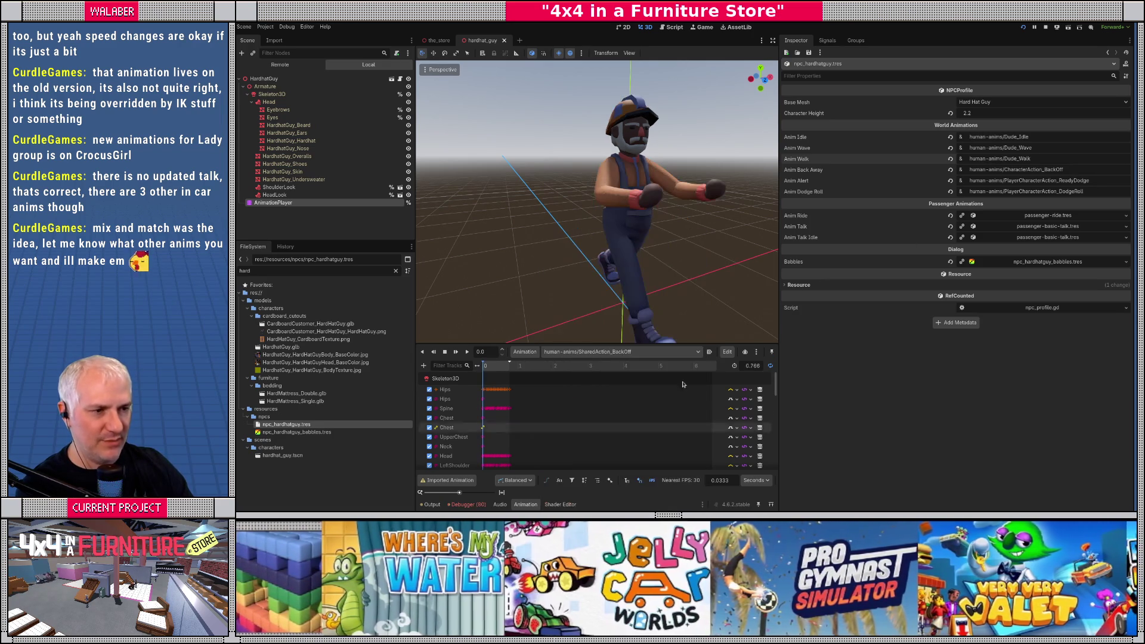
pyautogui.moveTo(1005, 171); pyautogui.dragTo(1112, 171)
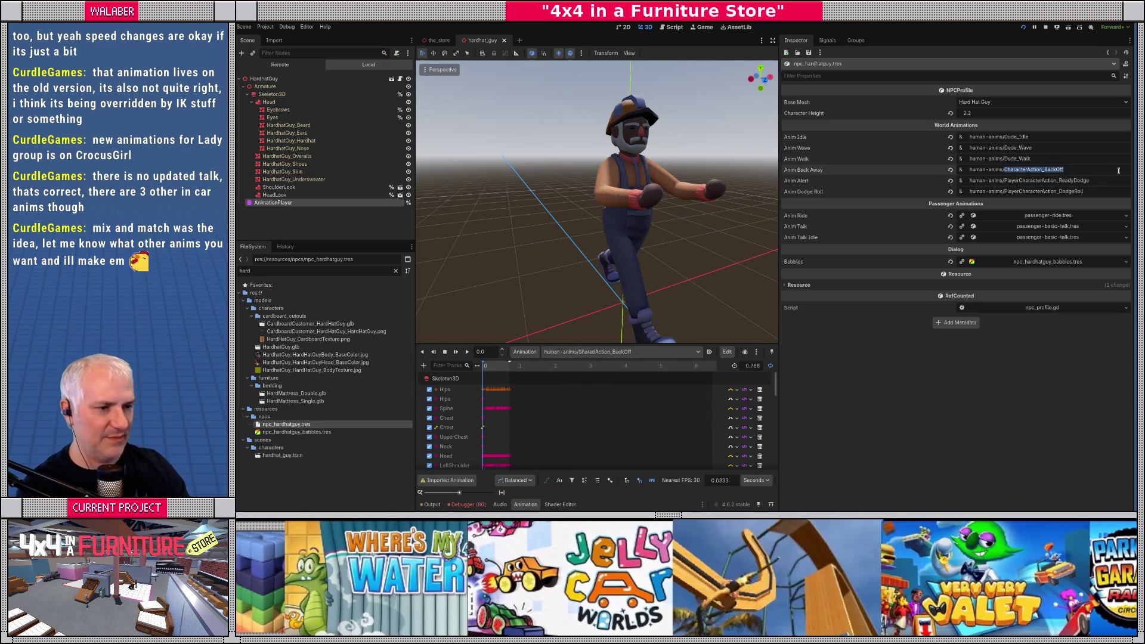
pyautogui.write('Sha')
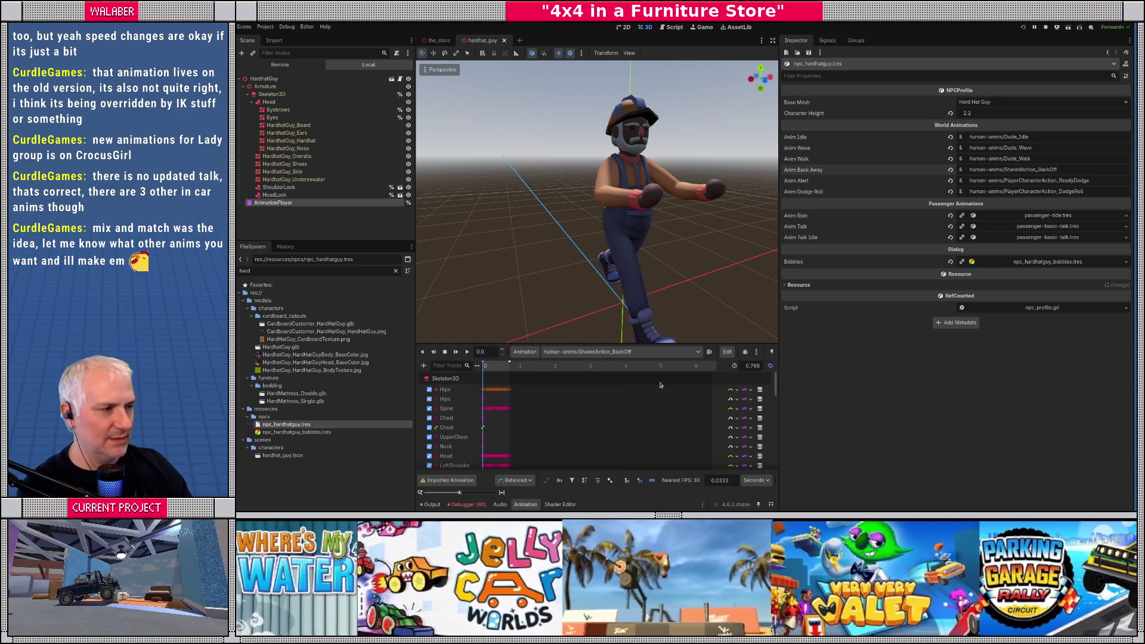
# Step: Set Anim Alert to SharedAction_ReadyDodge and preview the DodgeRoll animation
pyautogui.click(593, 353)
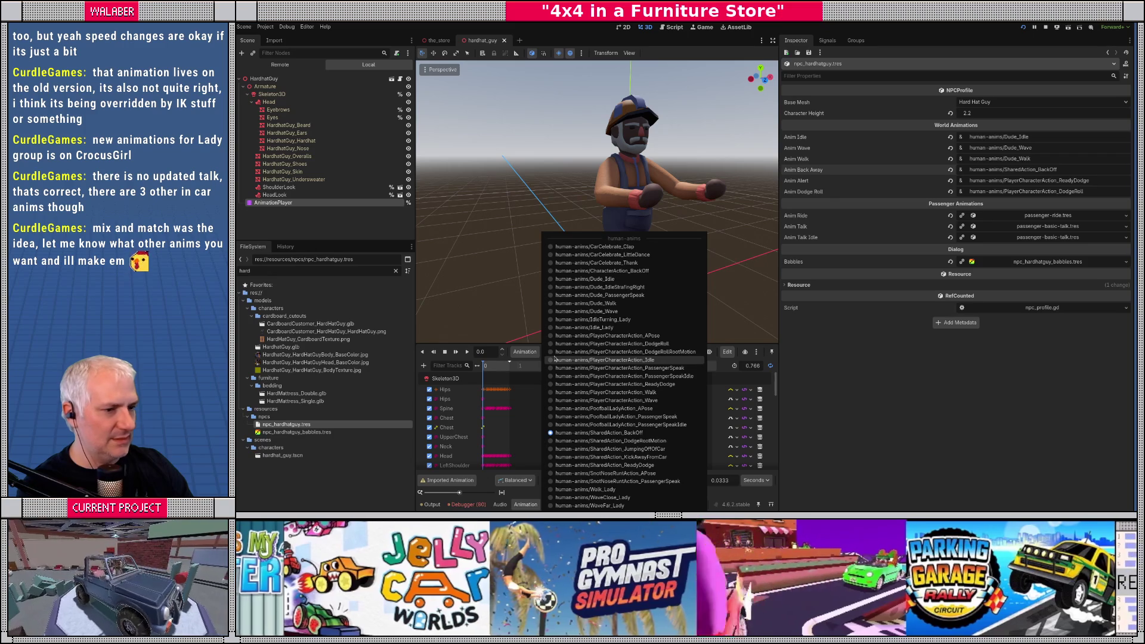
pyautogui.click(620, 466)
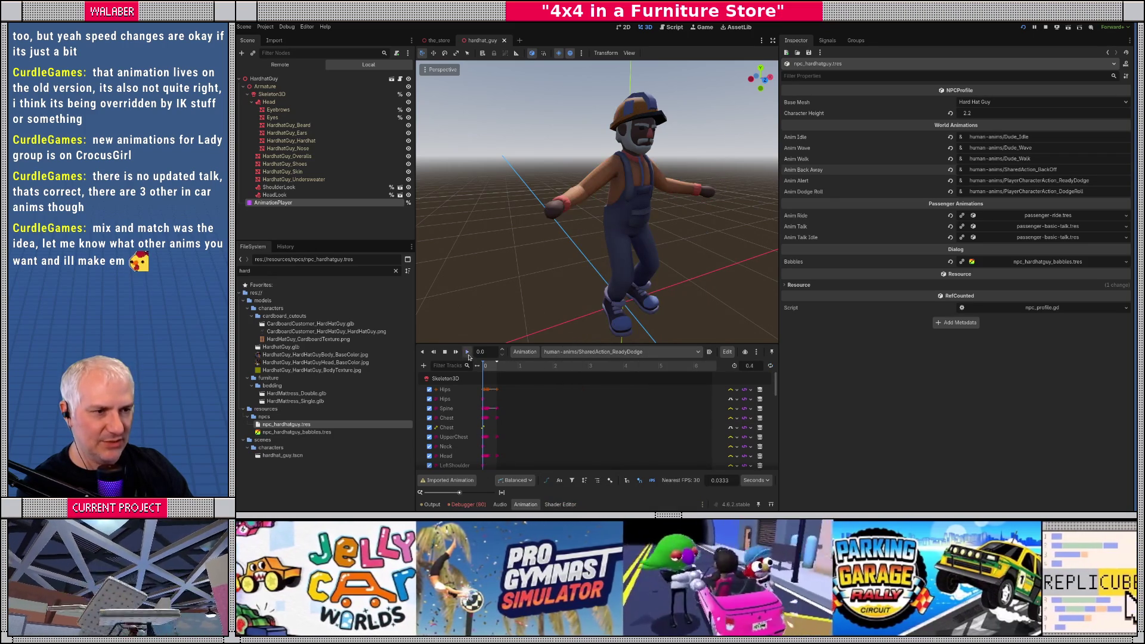
pyautogui.click(468, 352)
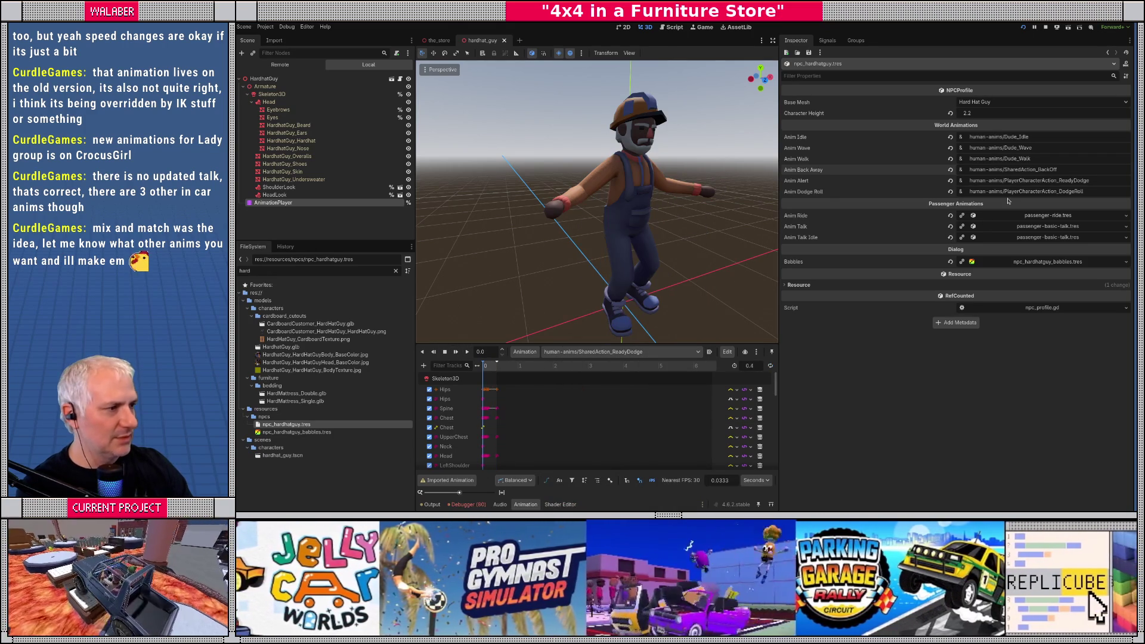
pyautogui.moveTo(1005, 180); pyautogui.dragTo(1057, 180)
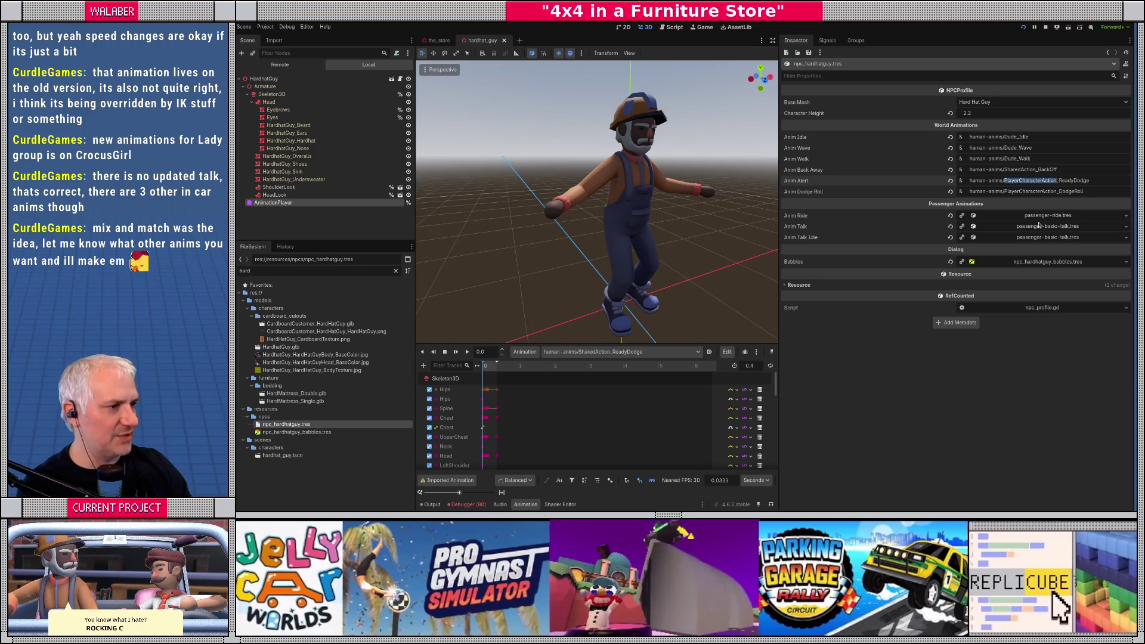
pyautogui.write('Share')
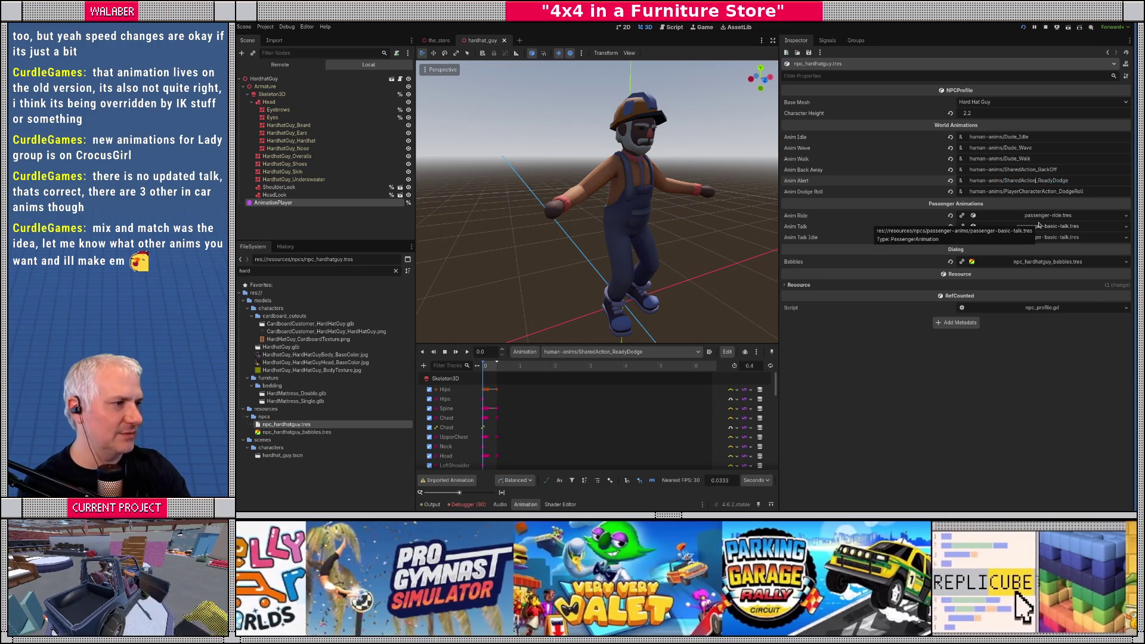
pyautogui.click(623, 352)
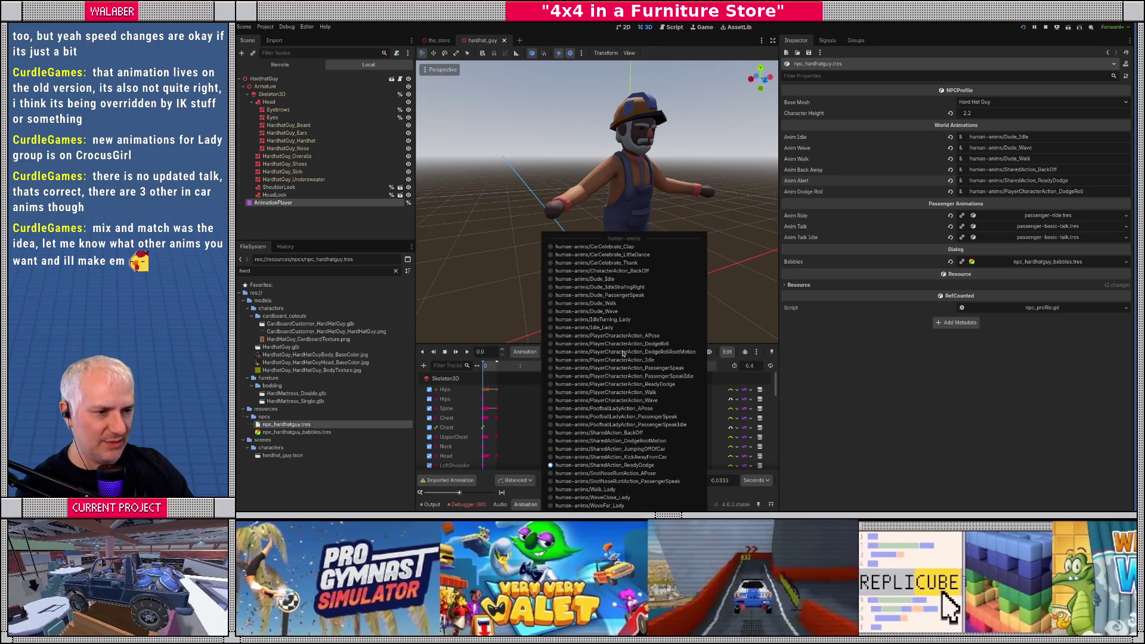
pyautogui.click(620, 344)
pyautogui.click(466, 352)
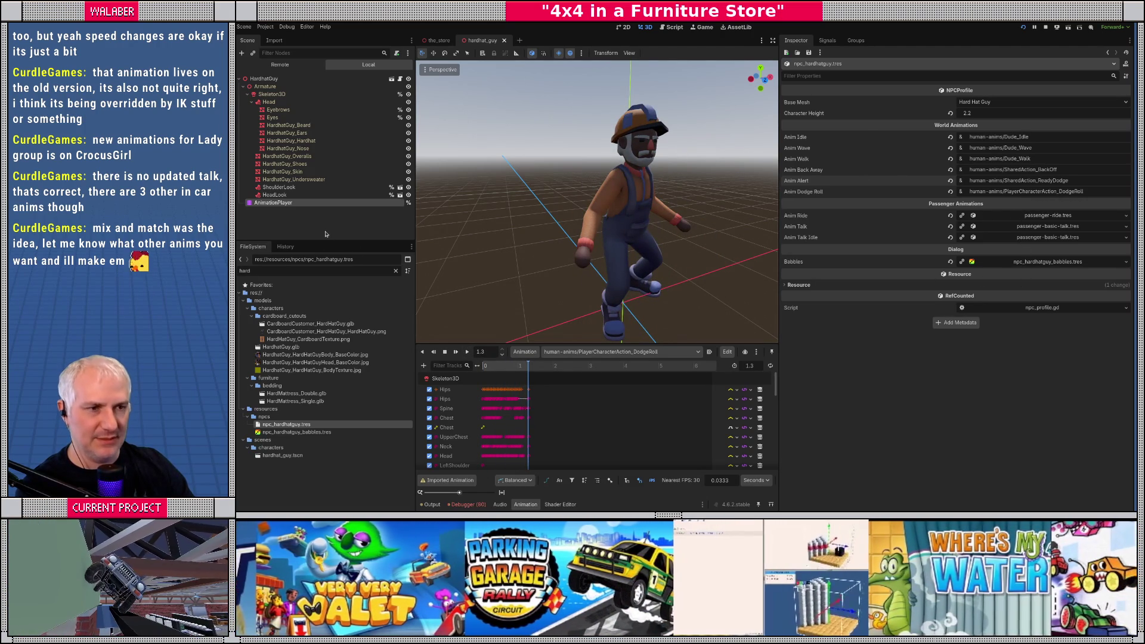
pyautogui.click(396, 270)
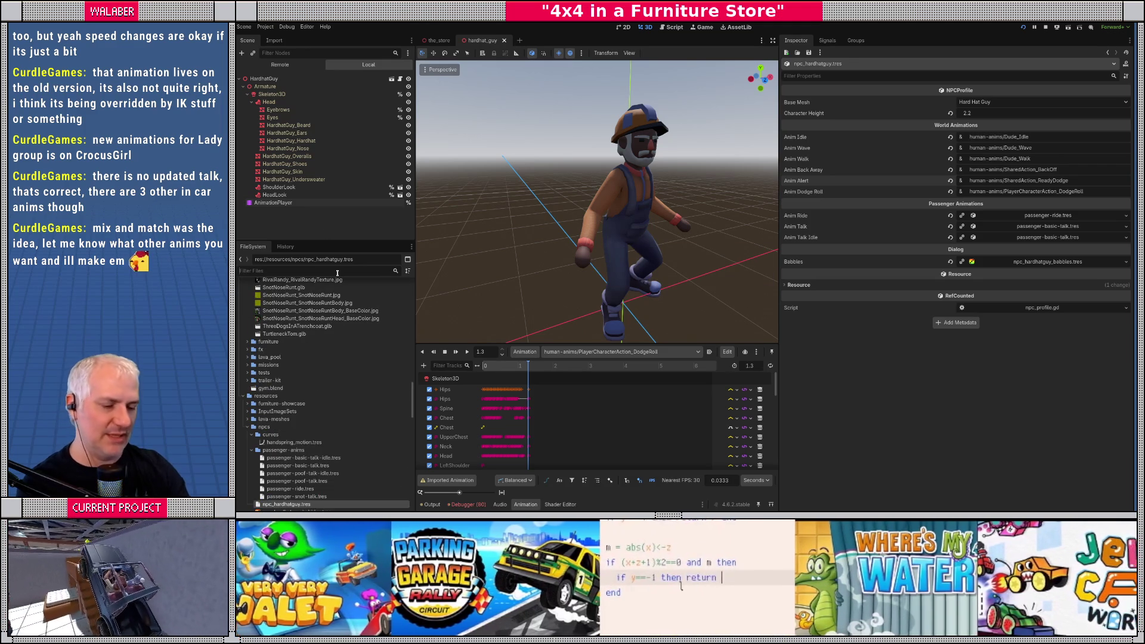
# Step: Open the Snot Nose Runt profile and edit its idle, wave and walk animation paths to Dude clips
pyautogui.write('snot')
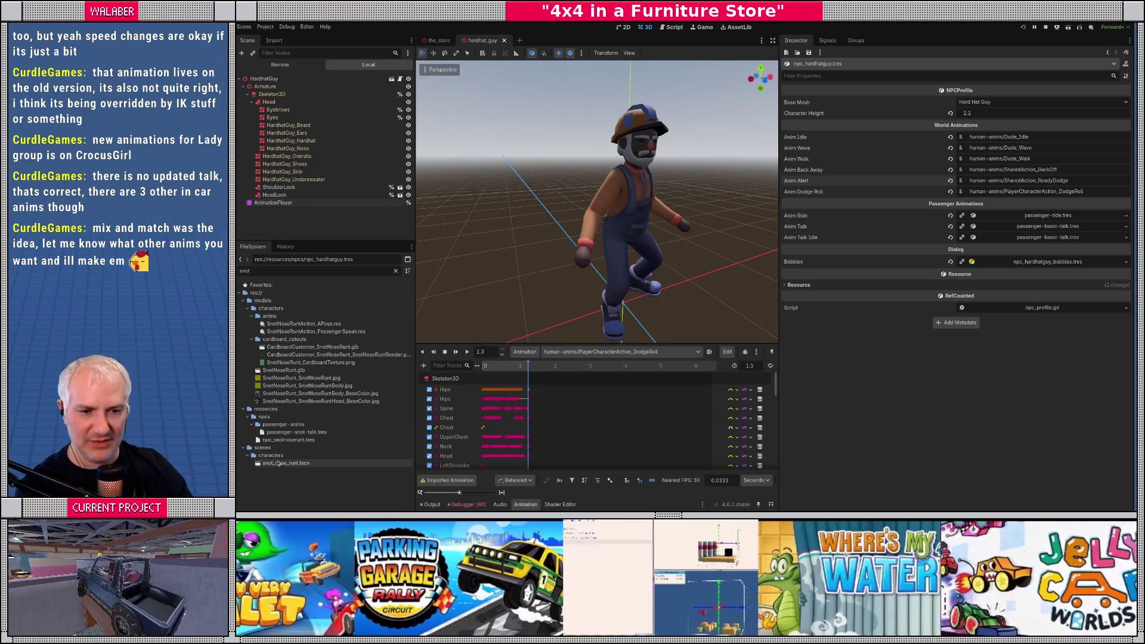
pyautogui.click(283, 440)
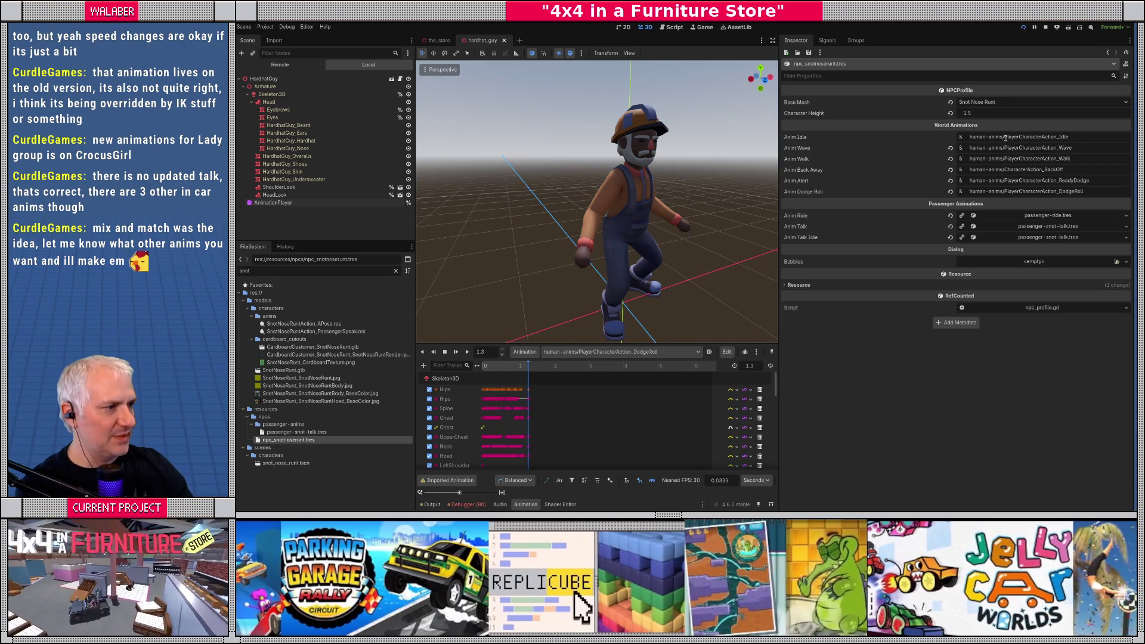
pyautogui.moveTo(1005, 138); pyautogui.dragTo(1022, 139)
pyautogui.press('BackSpace')
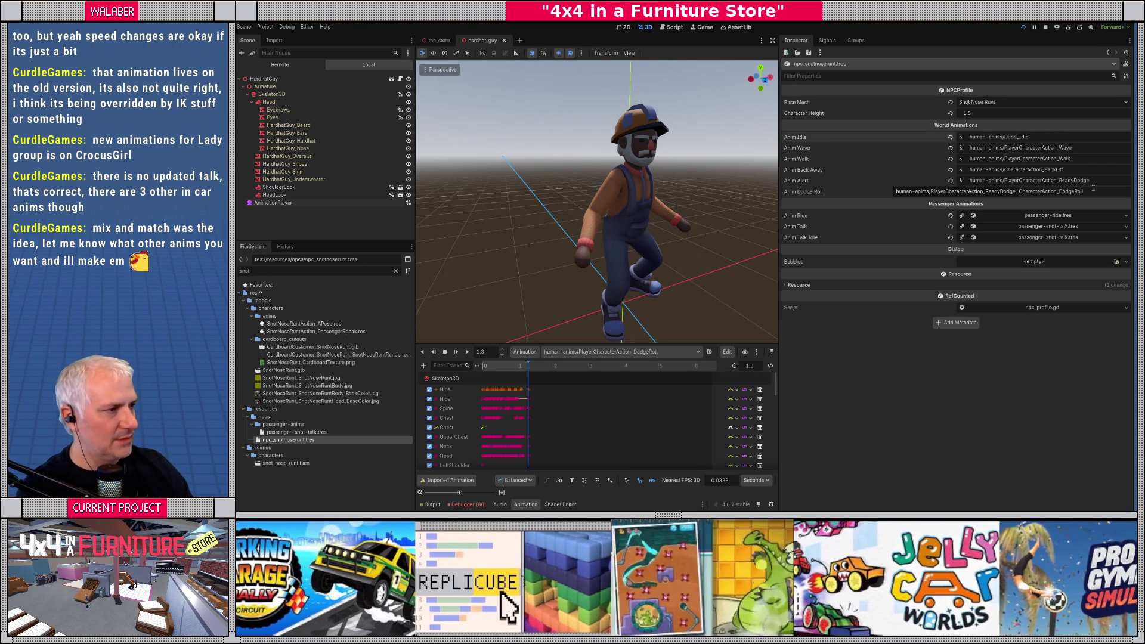
pyautogui.moveTo(1005, 149); pyautogui.dragTo(1040, 151)
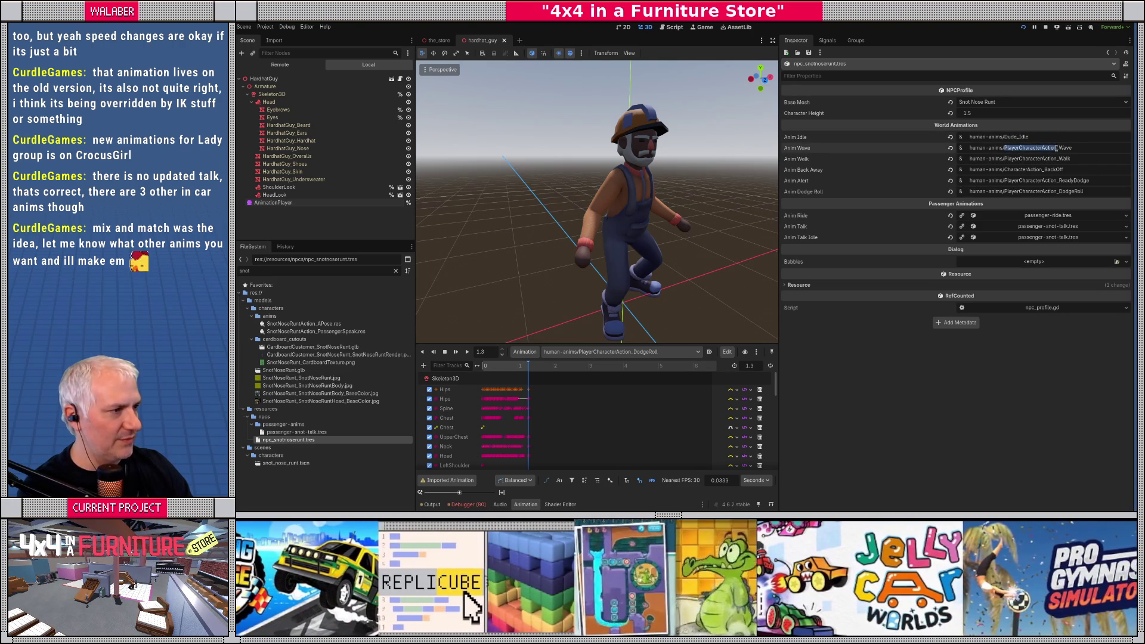
pyautogui.write('Dude')
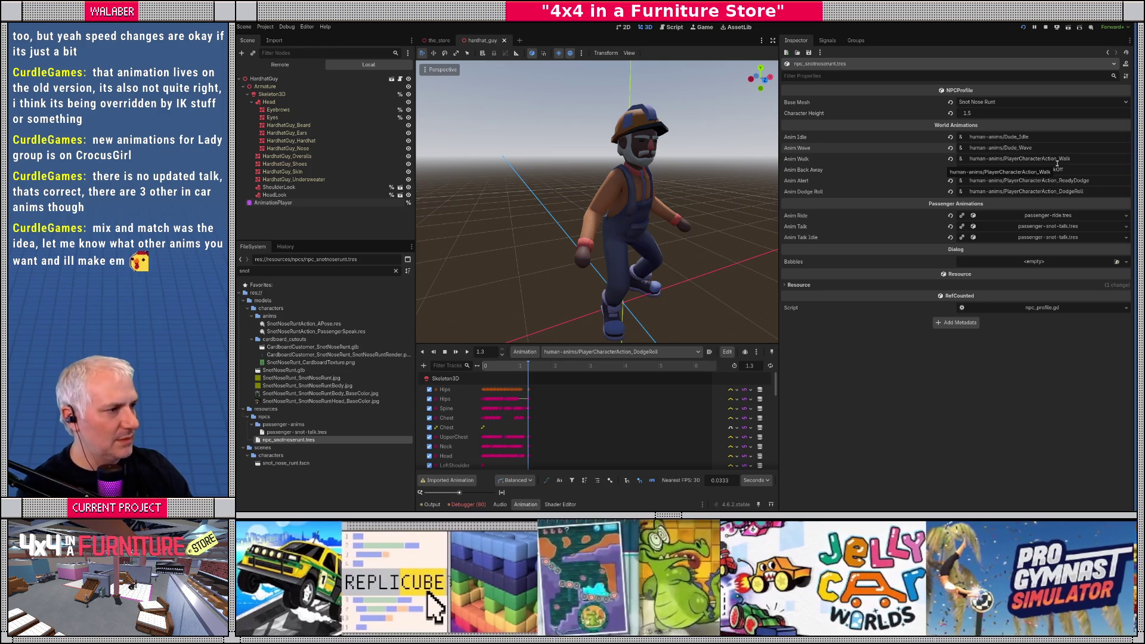
pyautogui.moveTo(1004, 159); pyautogui.dragTo(1033, 160)
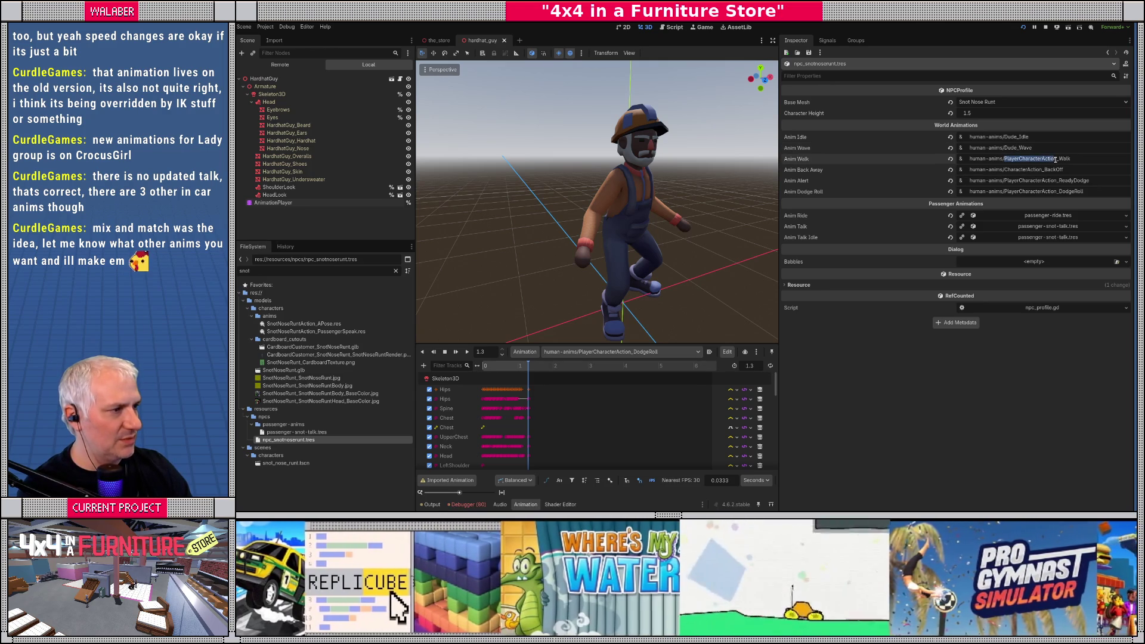
pyautogui.write('Dude')
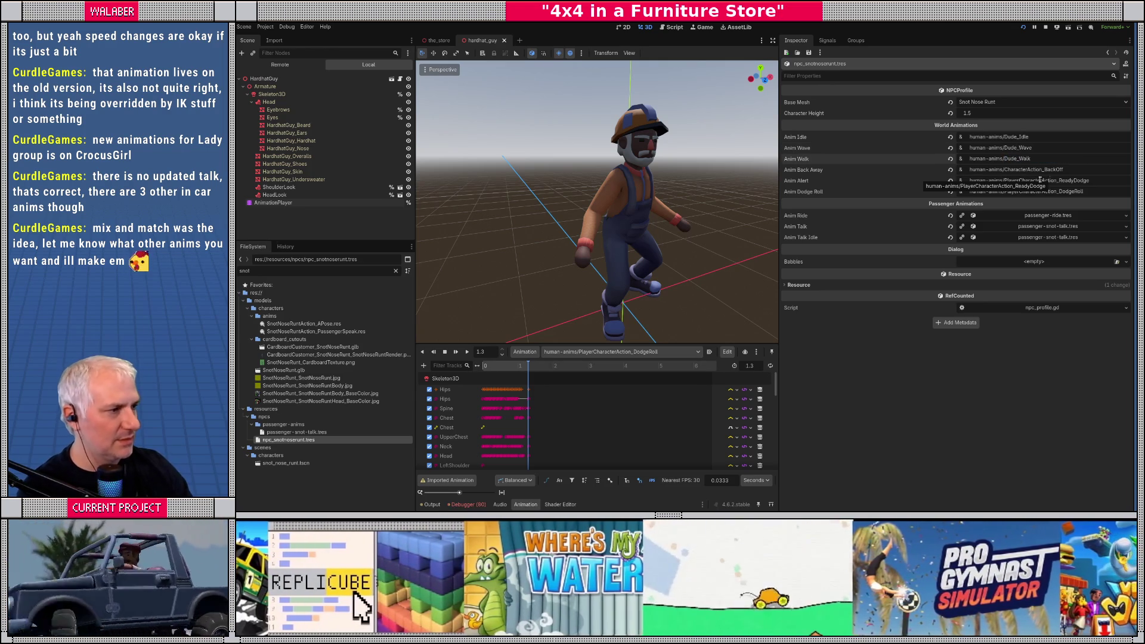
# Step: Point Anim Back Away and Anim Alert at SharedAction clips, then launch the game
pyautogui.moveTo(1006, 169); pyautogui.dragTo(1027, 170)
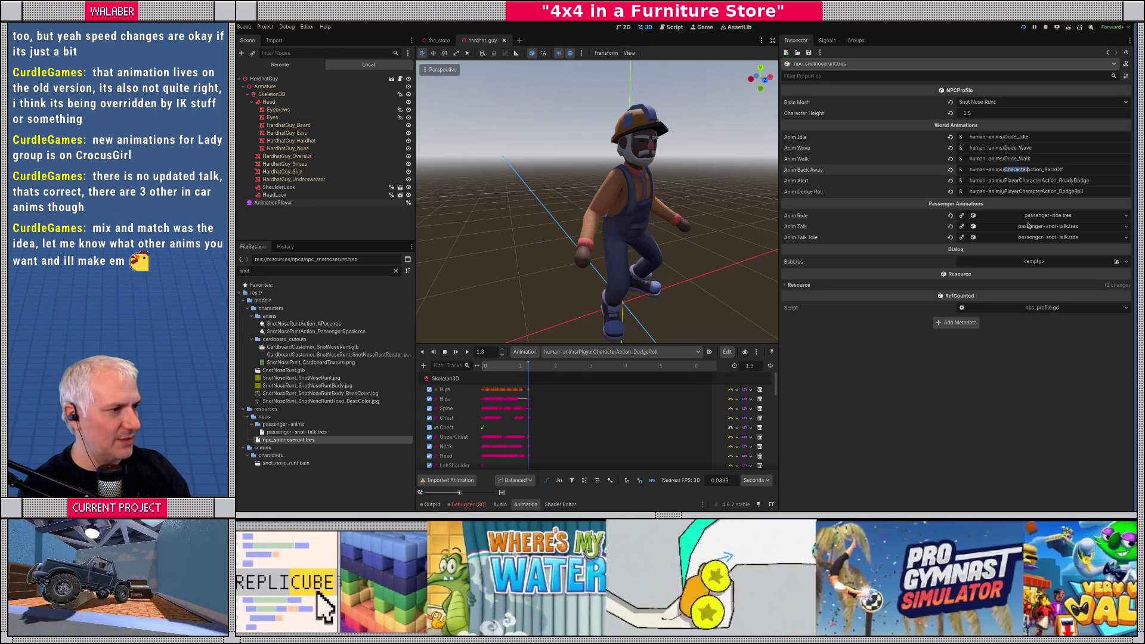
pyautogui.write('Share')
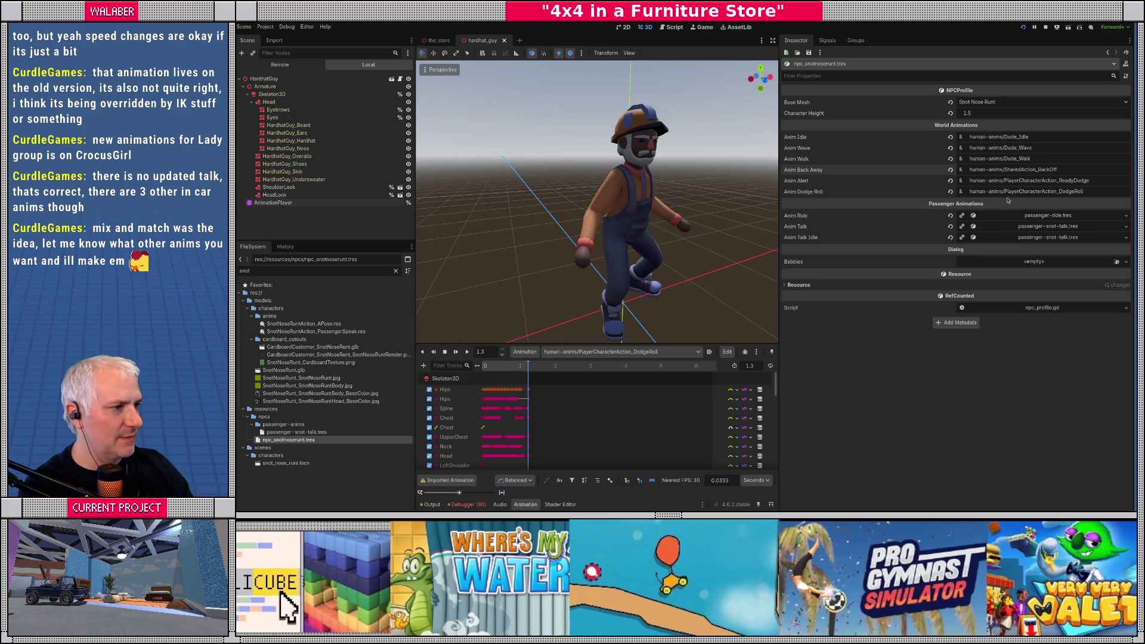
pyautogui.moveTo(1006, 180); pyautogui.dragTo(1043, 182)
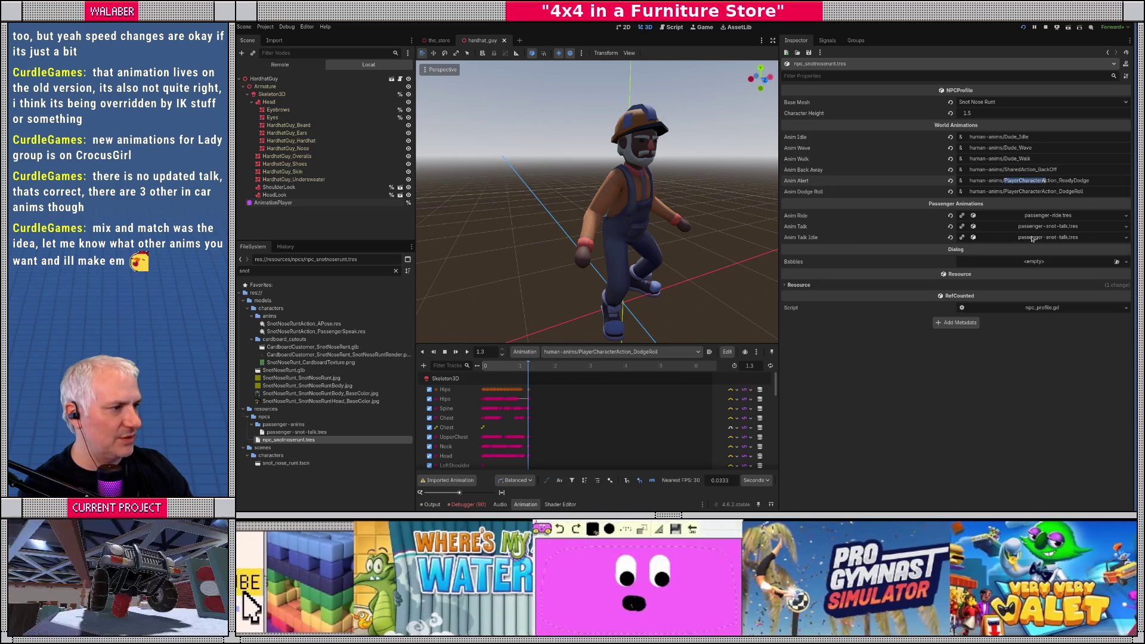
pyautogui.write('S')
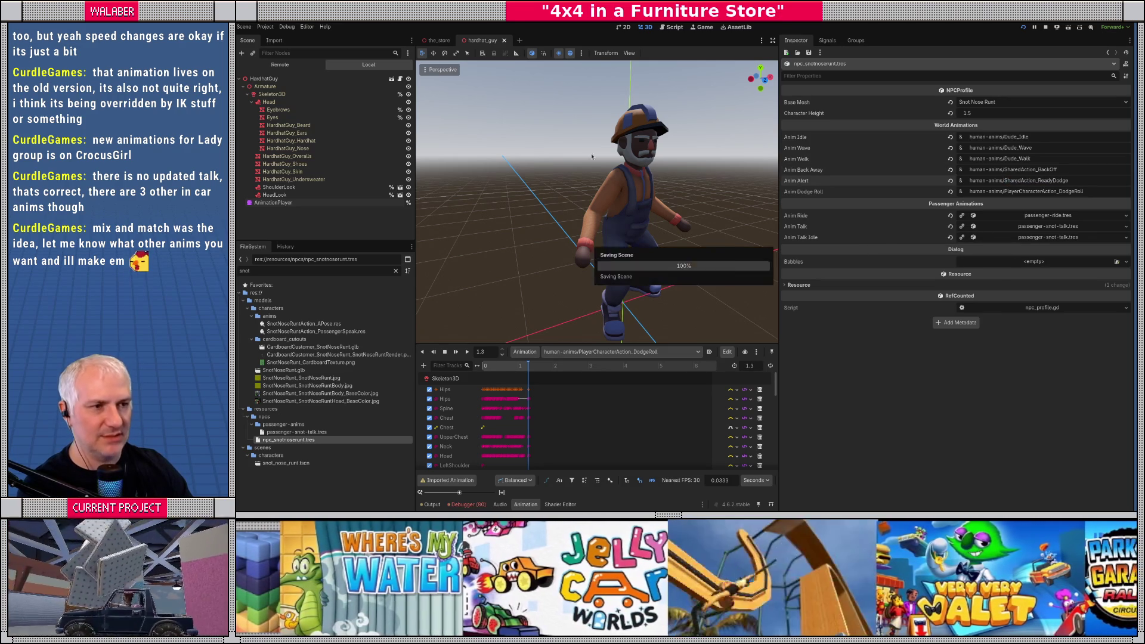
pyautogui.press('F5')
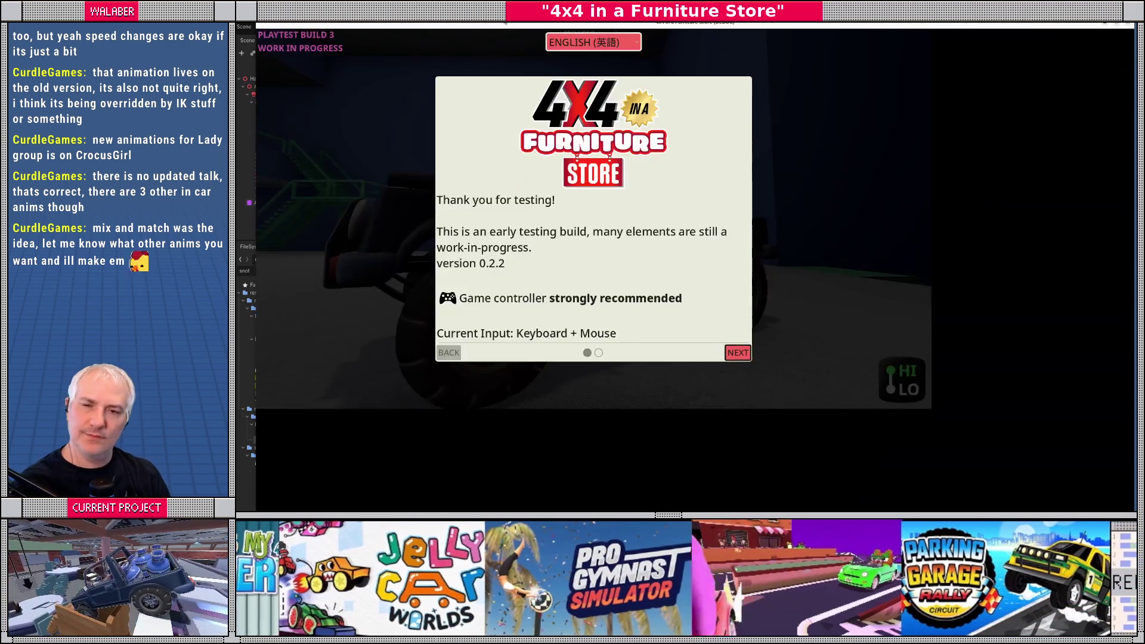
# Step: Play-test the game to check the passenger riding in the car, then stop it
pyautogui.press('Return')
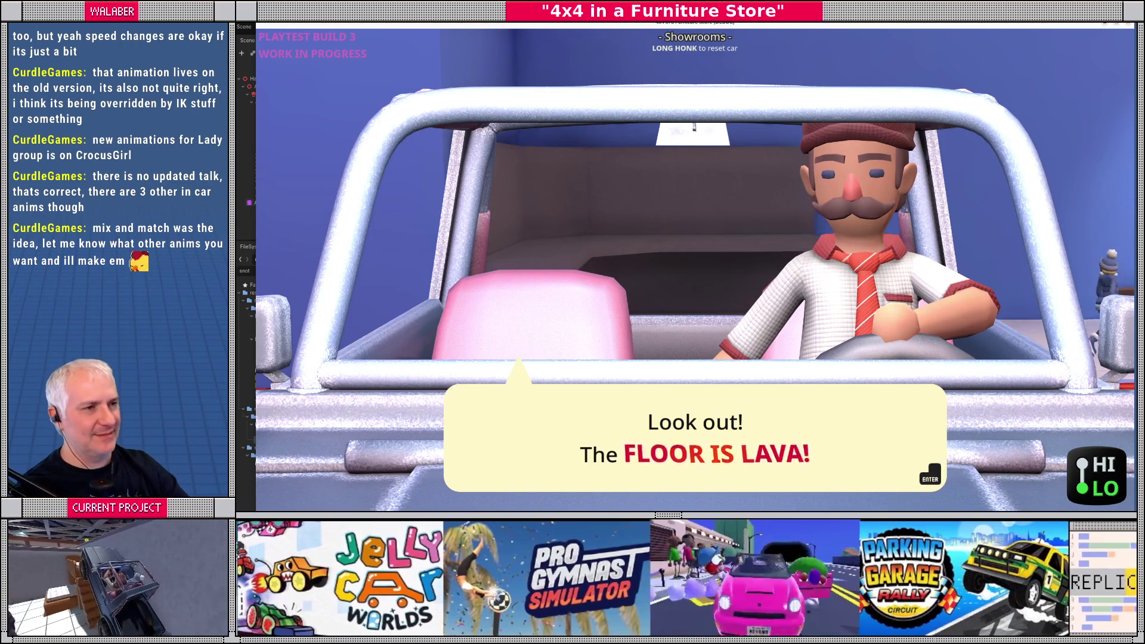
pyautogui.press('F8')
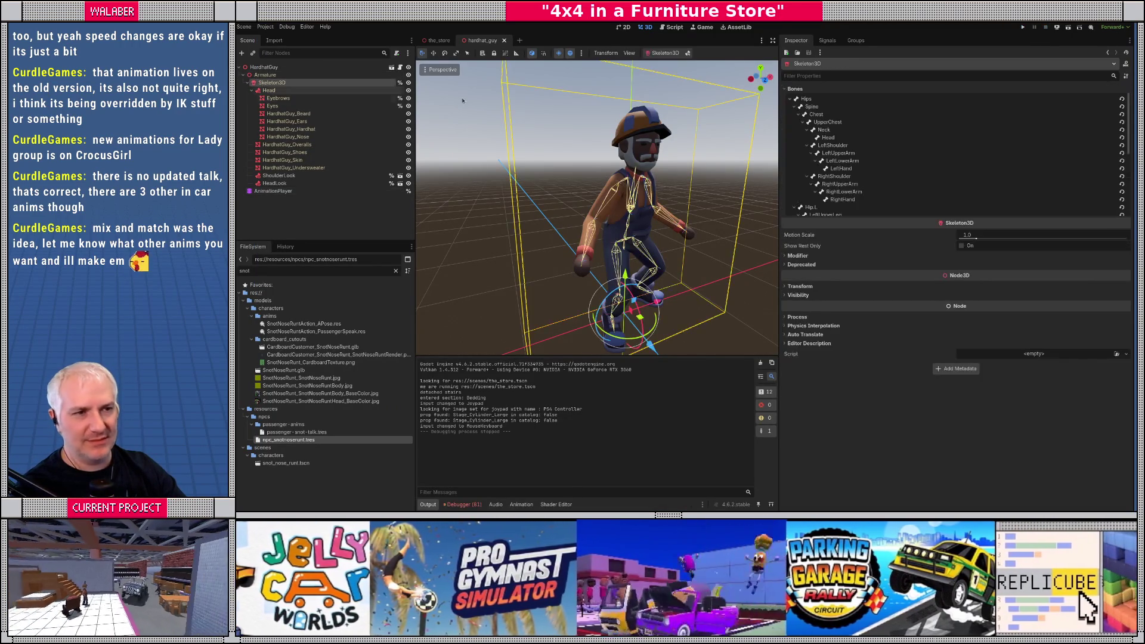
# Step: Revert the HardhatGuy torso, head, arm and hand bones to their rest pose
pyautogui.click(1122, 99)
pyautogui.click(1122, 106)
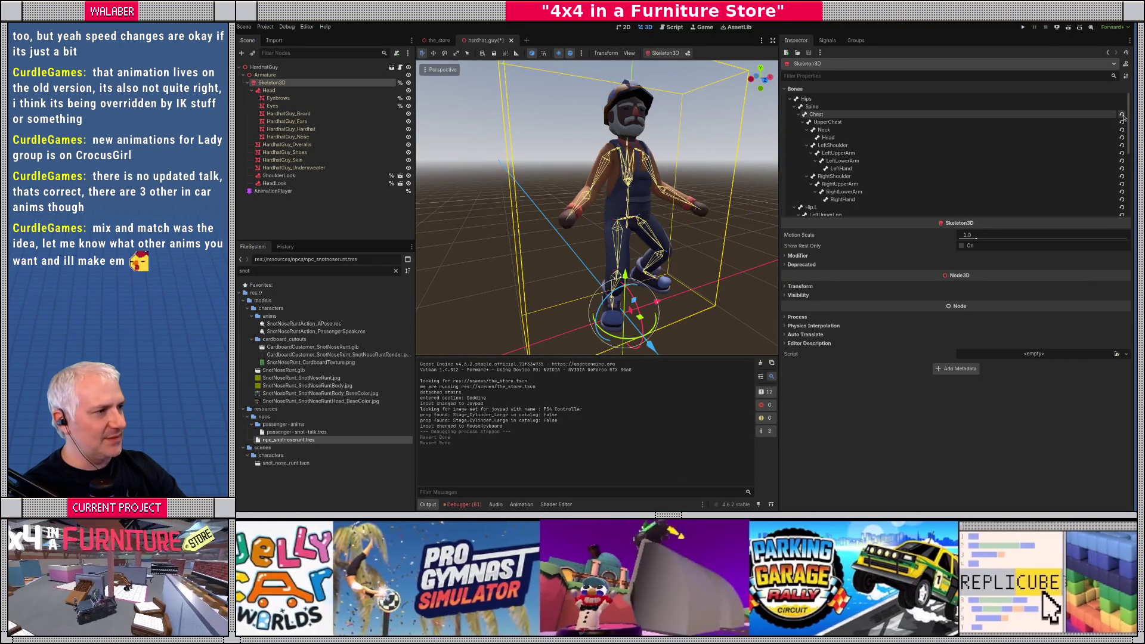
pyautogui.click(1122, 114)
pyautogui.click(1123, 129)
pyautogui.click(1122, 137)
pyautogui.click(1122, 145)
pyautogui.click(1122, 152)
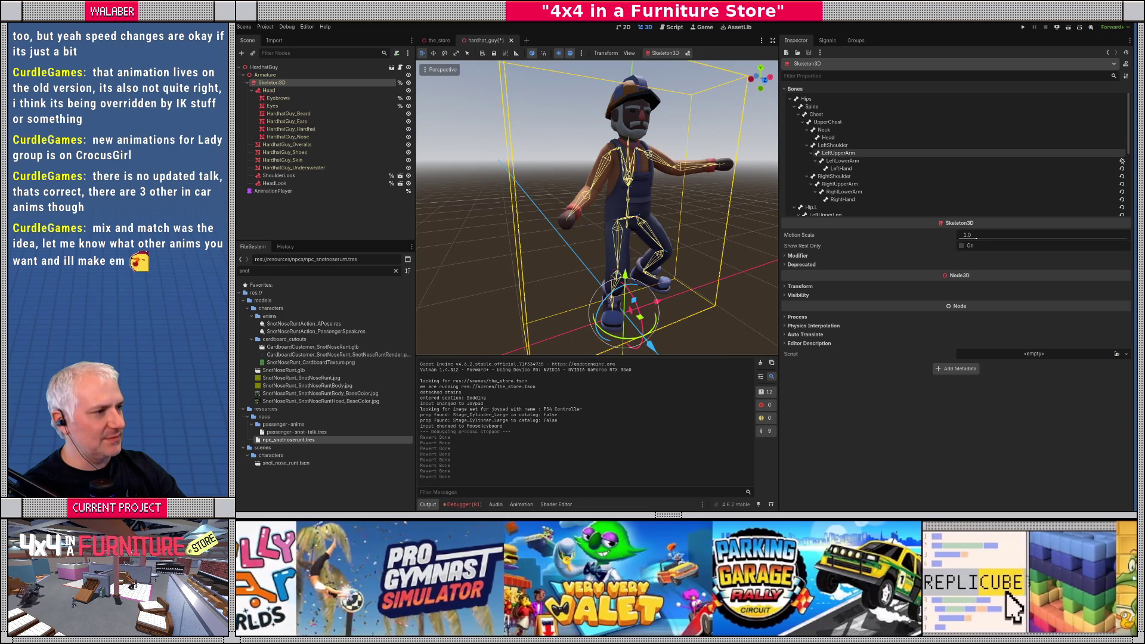
pyautogui.click(1122, 160)
pyautogui.click(1122, 168)
pyautogui.click(1122, 168)
pyautogui.click(1122, 176)
pyautogui.click(1122, 183)
pyautogui.click(1122, 191)
pyautogui.click(1122, 199)
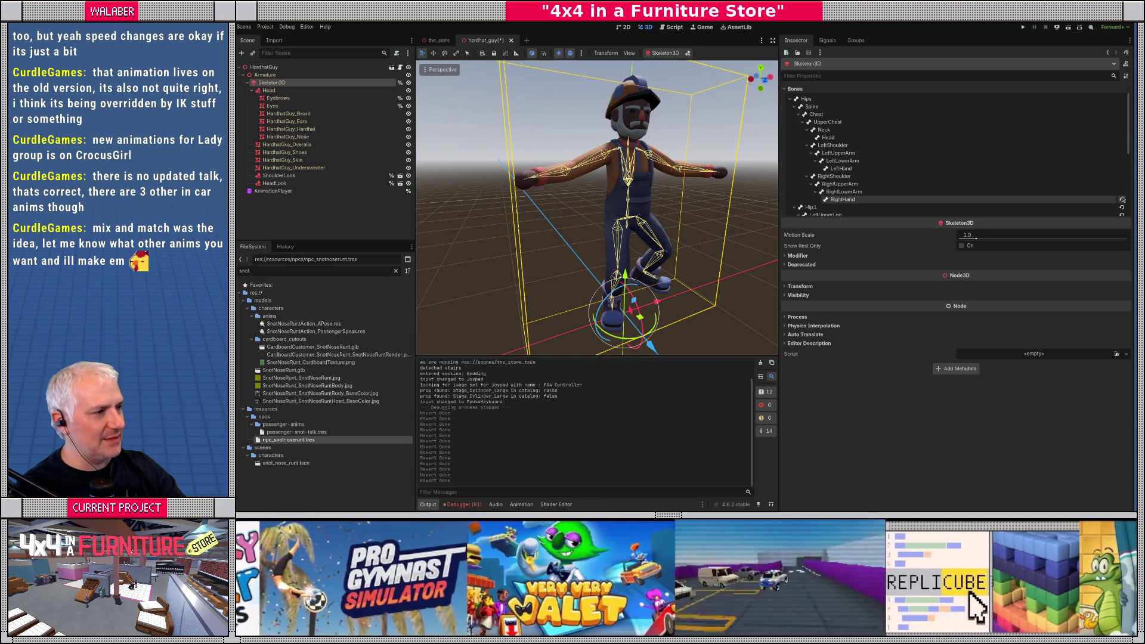
pyautogui.click(1121, 207)
# Step: Revert the leg, foot, pole and target bones to rest, save, and open snot_nose_runt
pyautogui.scroll(-3, 955, 178)
pyautogui.click(1122, 155)
pyautogui.click(1122, 163)
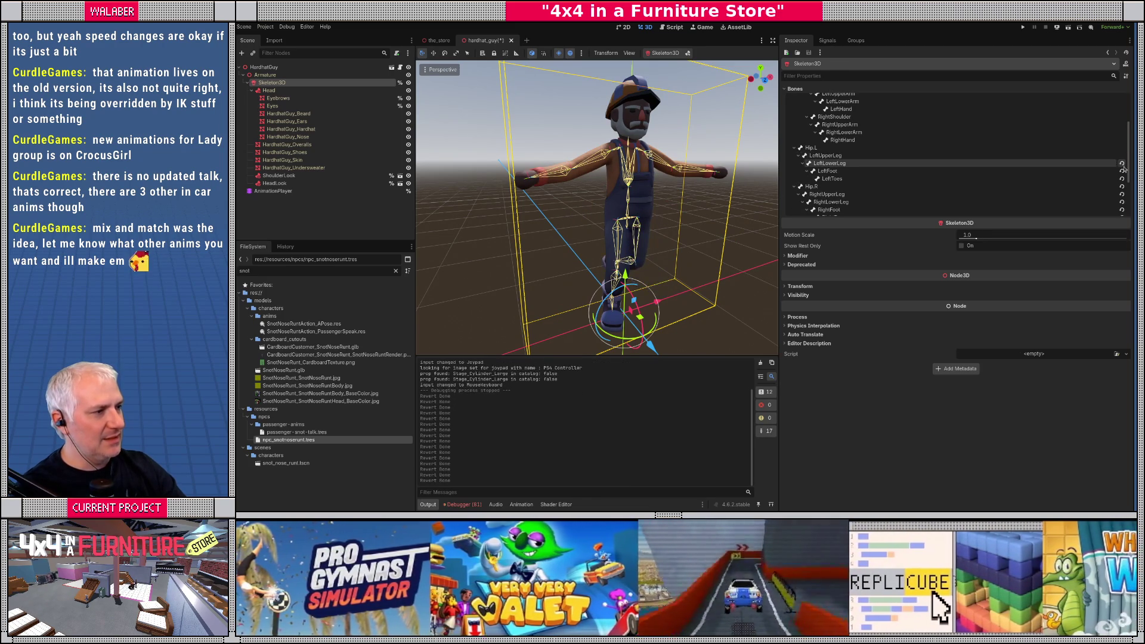
pyautogui.click(1122, 170)
pyautogui.click(1122, 179)
pyautogui.click(1122, 194)
pyautogui.click(1122, 202)
pyautogui.click(1122, 209)
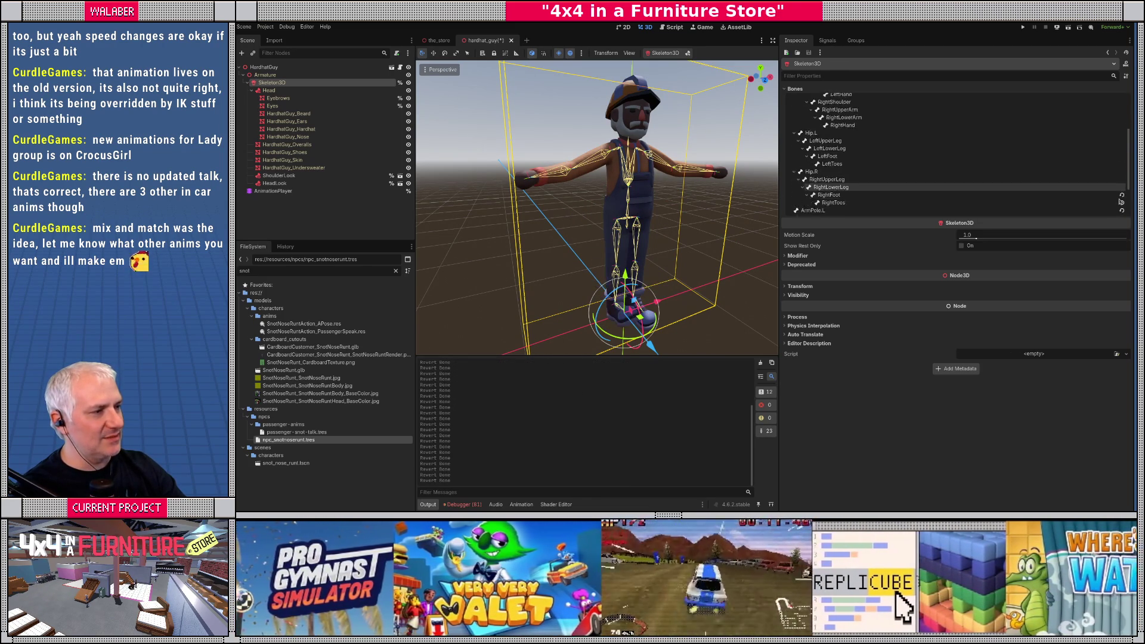
pyautogui.scroll(-3, 1122, 179)
pyautogui.click(1122, 150)
pyautogui.click(1122, 158)
pyautogui.click(1122, 165)
pyautogui.click(1122, 173)
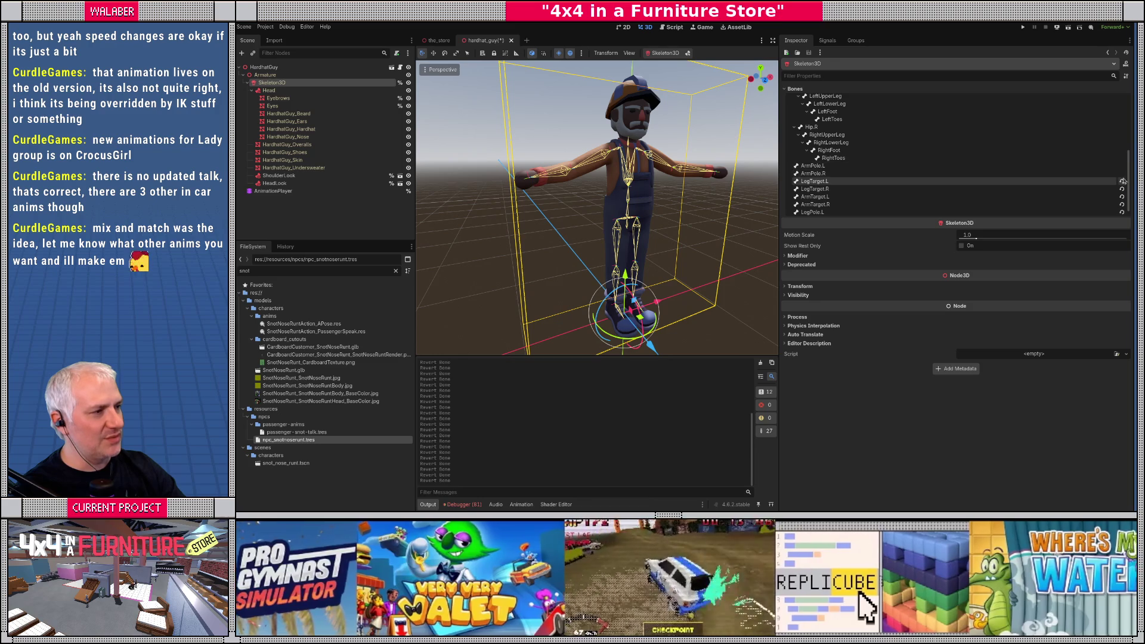
pyautogui.click(1122, 180)
pyautogui.click(1122, 188)
pyautogui.click(1122, 197)
pyautogui.click(1122, 204)
pyautogui.click(1122, 211)
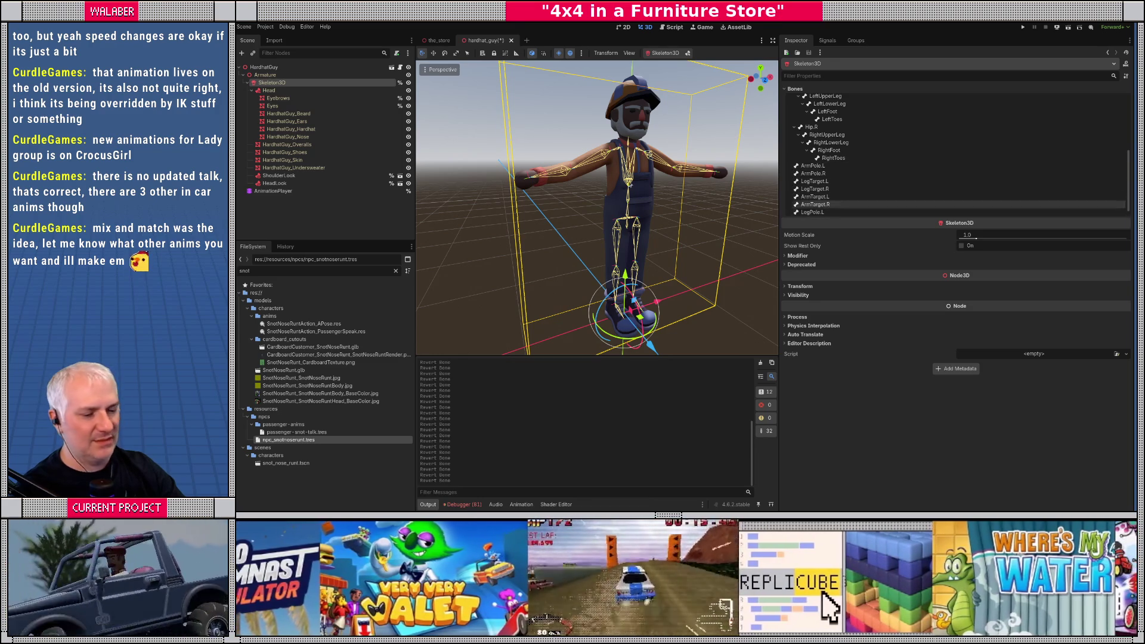
pyautogui.hotkey('ctrl', 's')
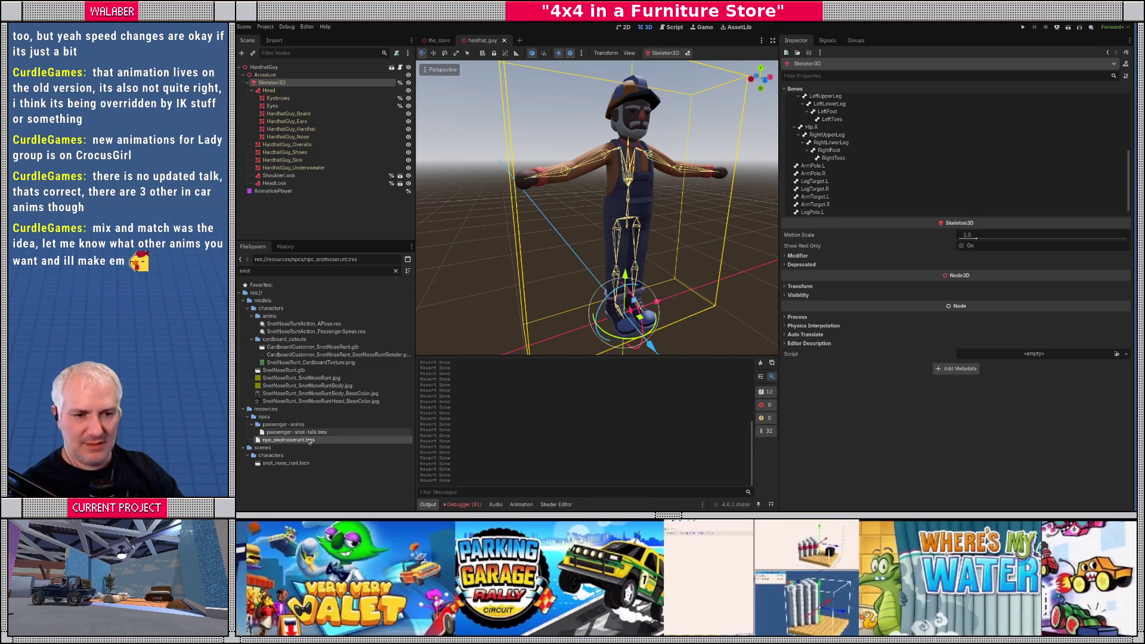
pyautogui.doubleClick(317, 463)
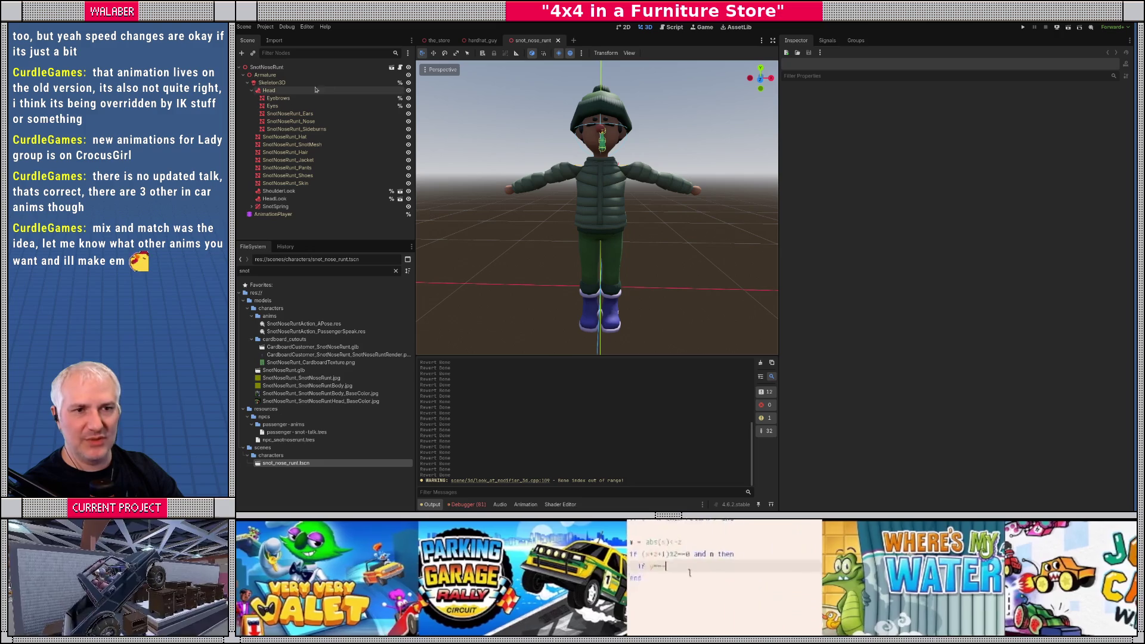
# Step: Revert the SnotNoseRunt spine, chest, head, arm and hand bones to rest and save
pyautogui.click(271, 82)
pyautogui.click(1122, 106)
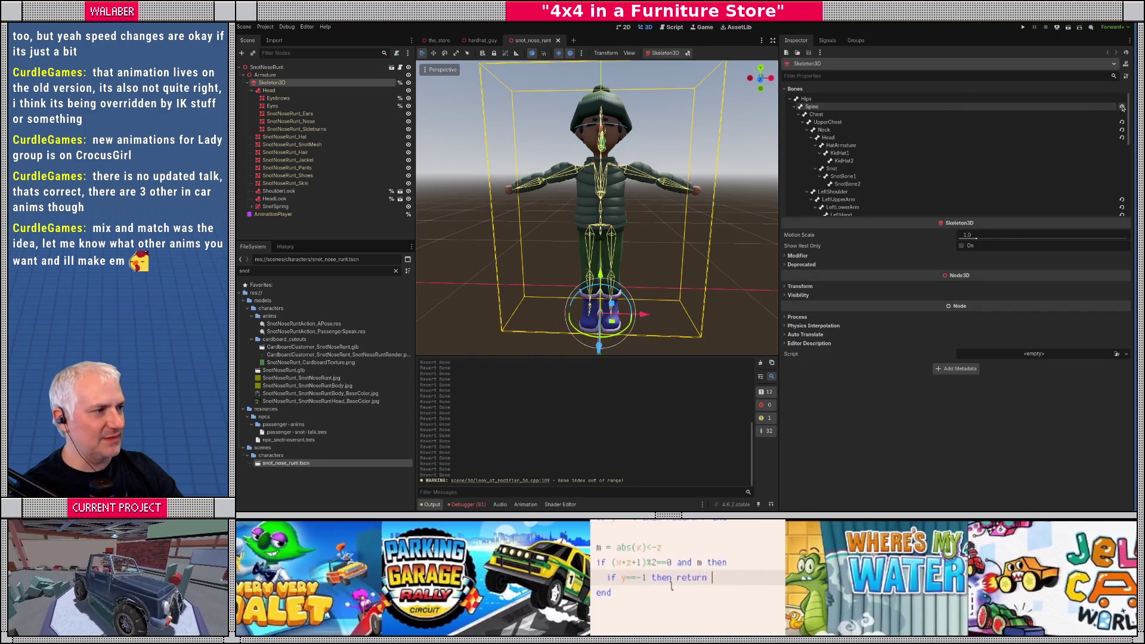
pyautogui.click(1122, 122)
pyautogui.click(1122, 137)
pyautogui.scroll(-2, 1124, 137)
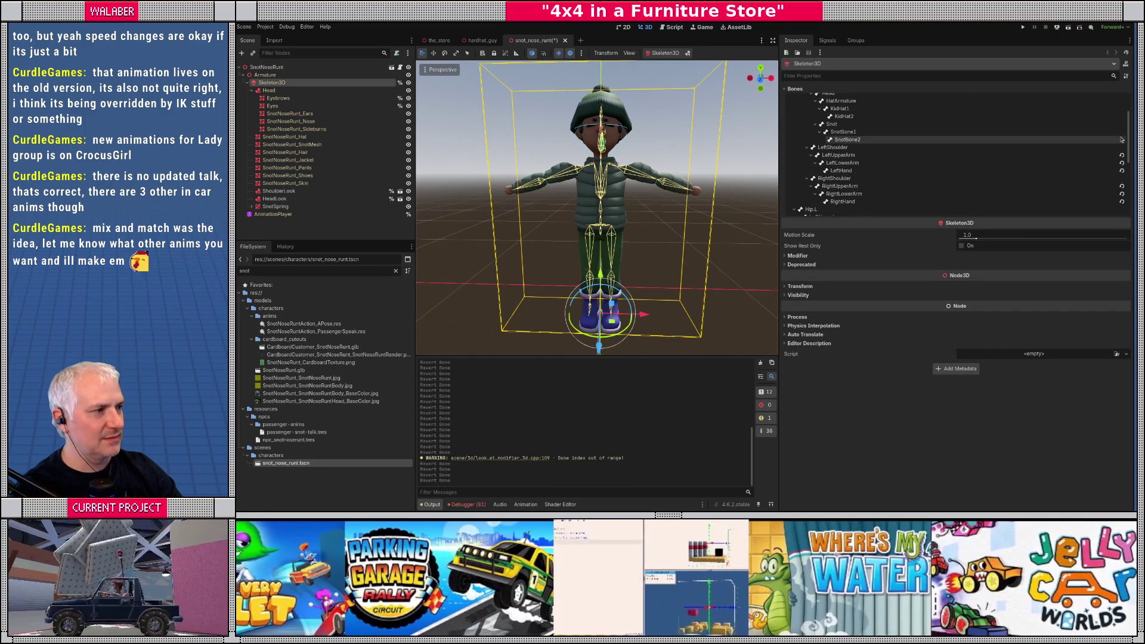
pyautogui.click(1122, 155)
pyautogui.click(1122, 162)
pyautogui.click(1122, 171)
pyautogui.click(1122, 189)
pyautogui.click(1122, 194)
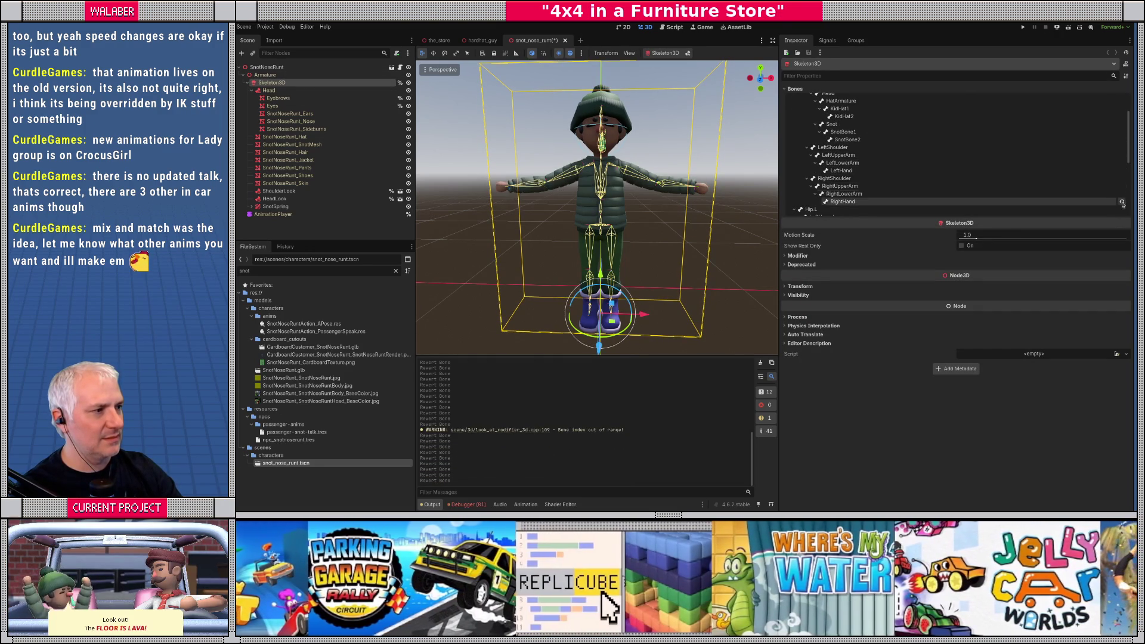
pyautogui.click(1122, 202)
pyautogui.scroll(-6, 1109, 179)
pyautogui.moveTo(608, 196); pyautogui.dragTo(628, 197)
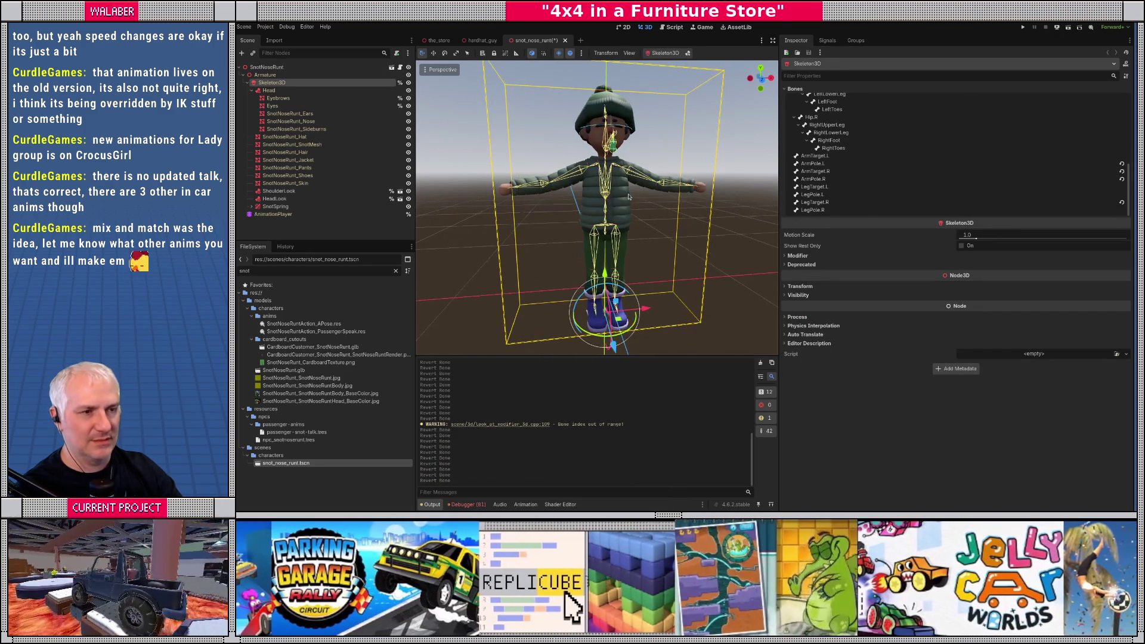
pyautogui.hotkey('ctrl', 's')
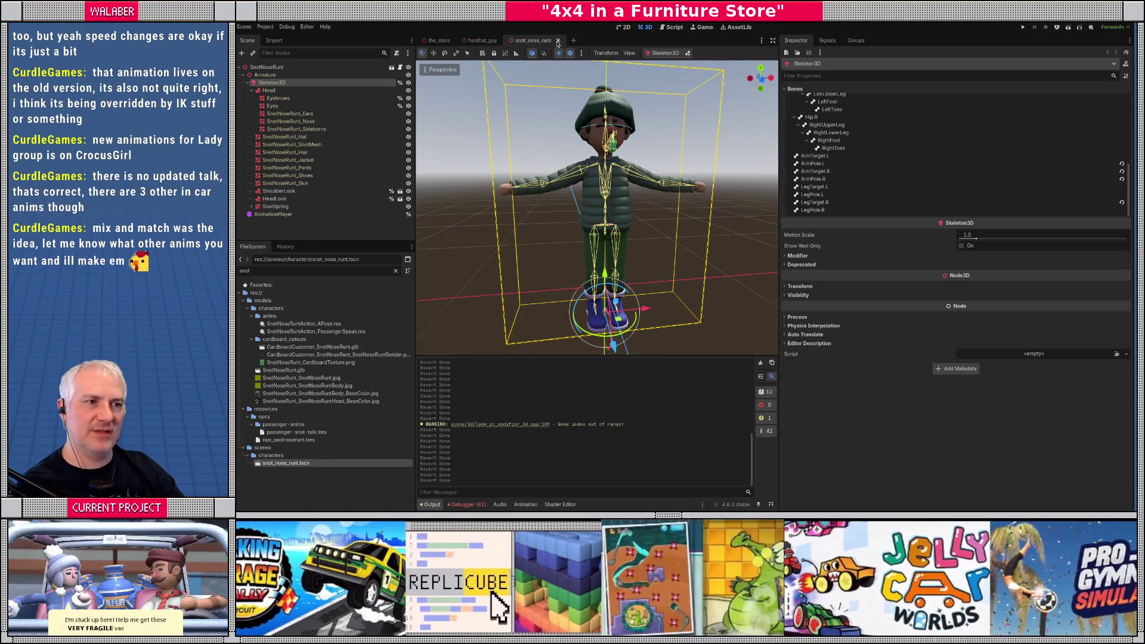
# Step: Close the snot_nose_runt and hardhat_guy scenes and launch the game
pyautogui.click(558, 41)
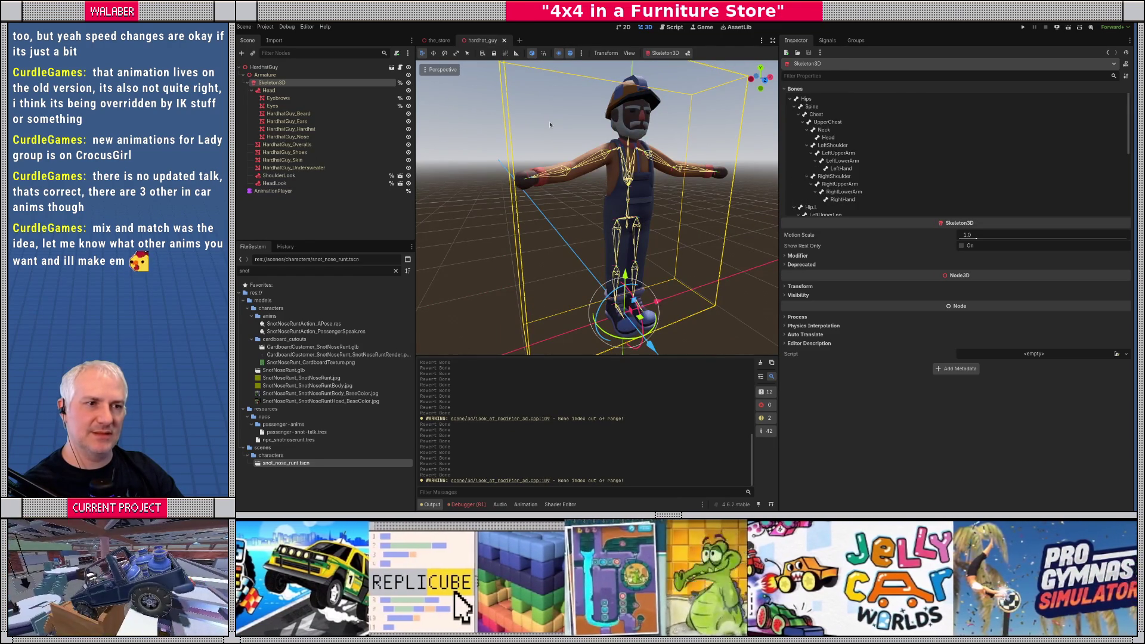
pyautogui.hotkey('ctrl', 'shift', 'w')
pyautogui.press('F5')
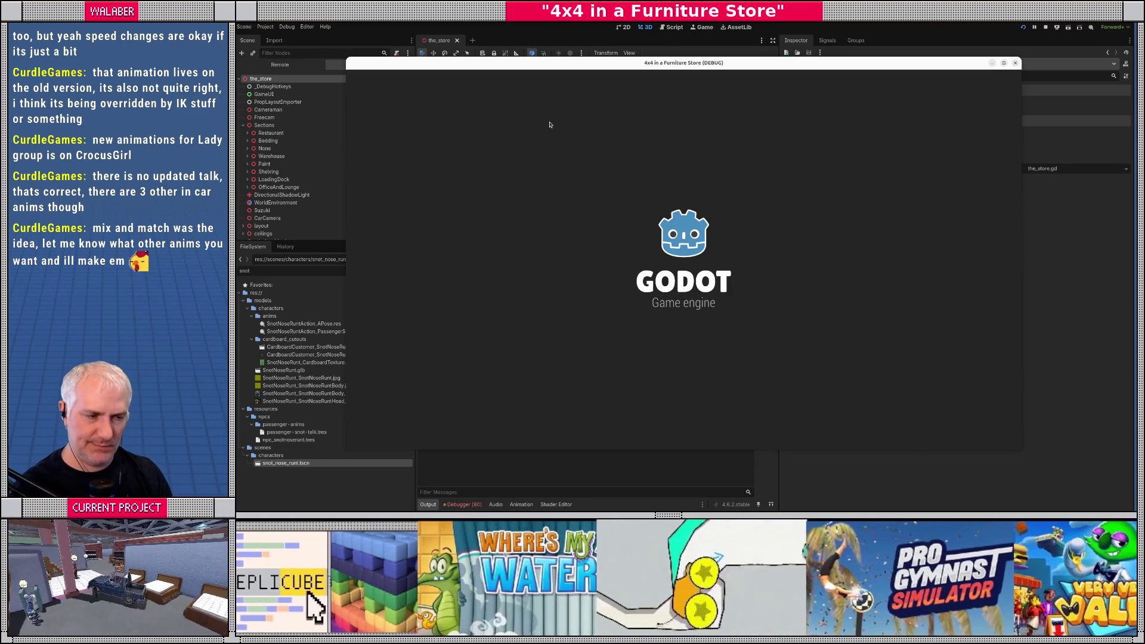
# Step: Play-test the lava level with passengers in the car, then stop the game
pyautogui.press('Return')
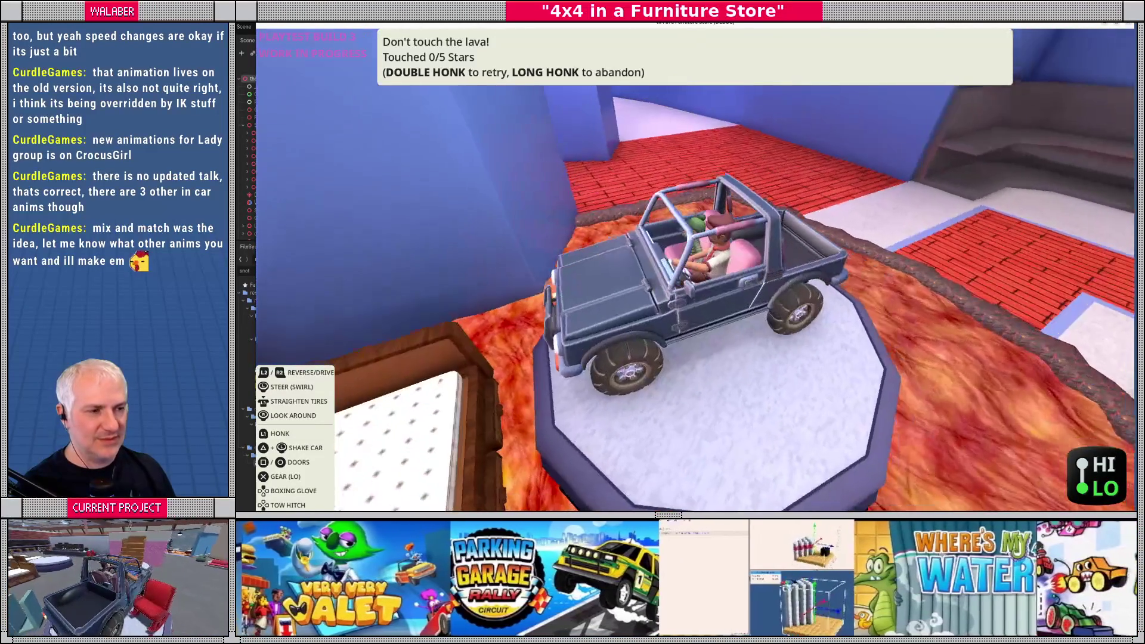
pyautogui.press('F8')
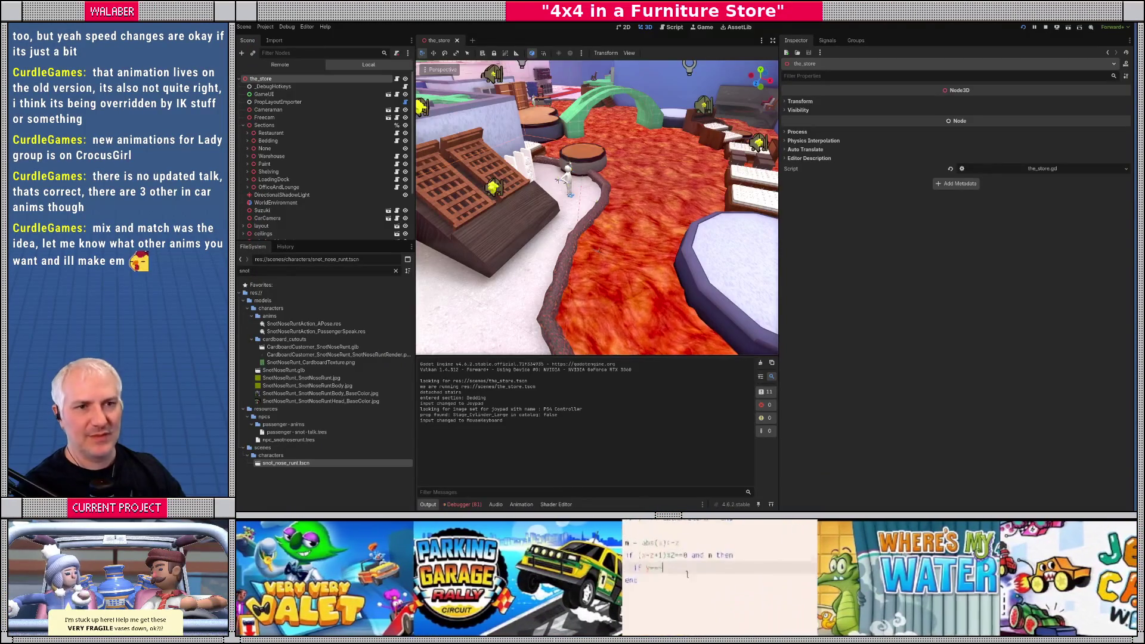
# Step: In the running game's live scene tree, inspect the SnotNoseRunt passenger's Armature transform
pyautogui.click(279, 64)
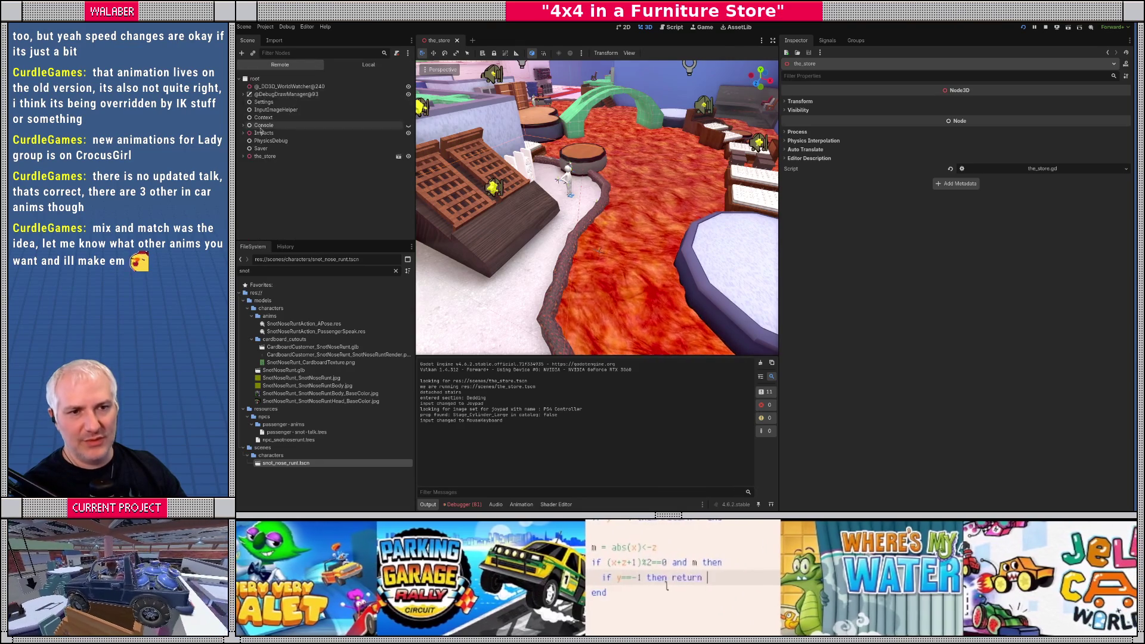
pyautogui.click(243, 156)
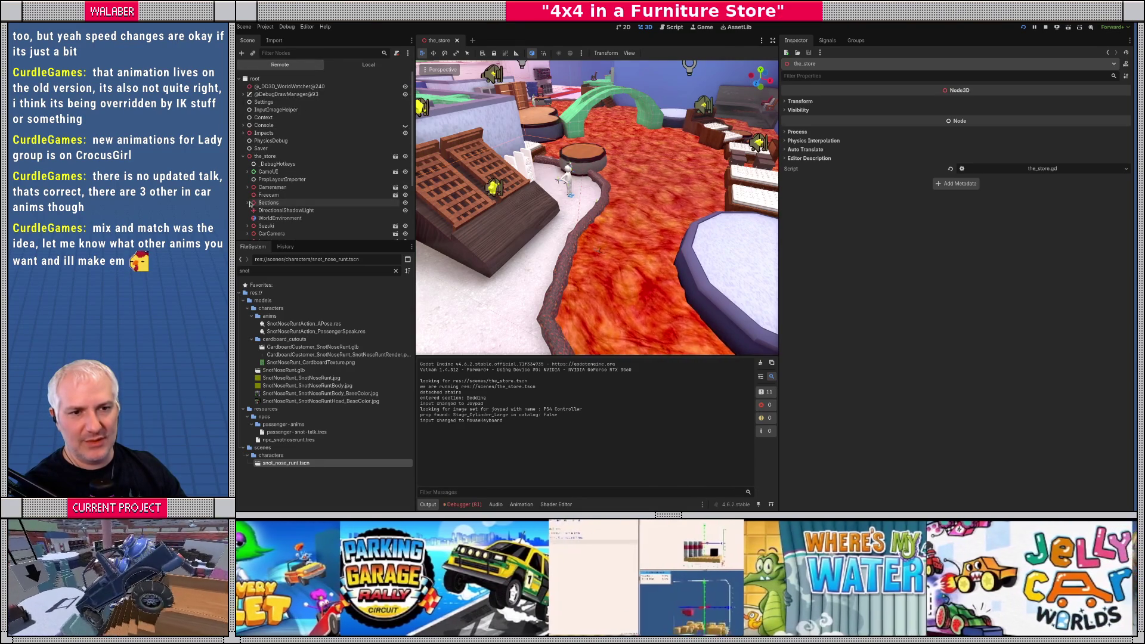
pyautogui.scroll(-2, 250, 204)
pyautogui.click(248, 166)
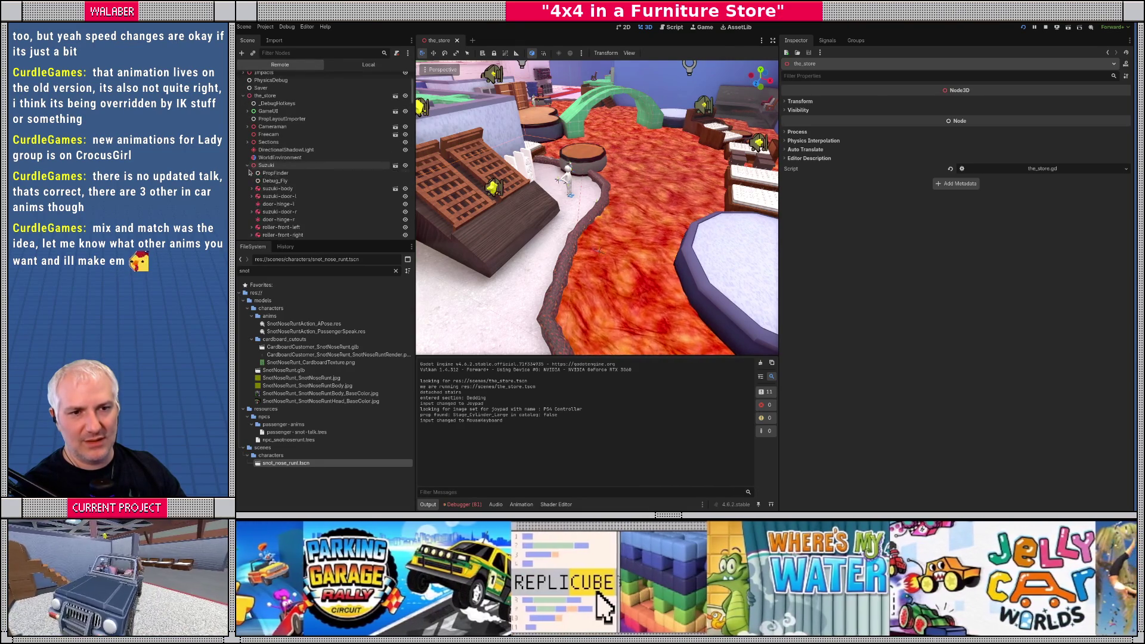
pyautogui.scroll(-1, 249, 174)
pyautogui.click(251, 149)
pyautogui.scroll(-2, 251, 182)
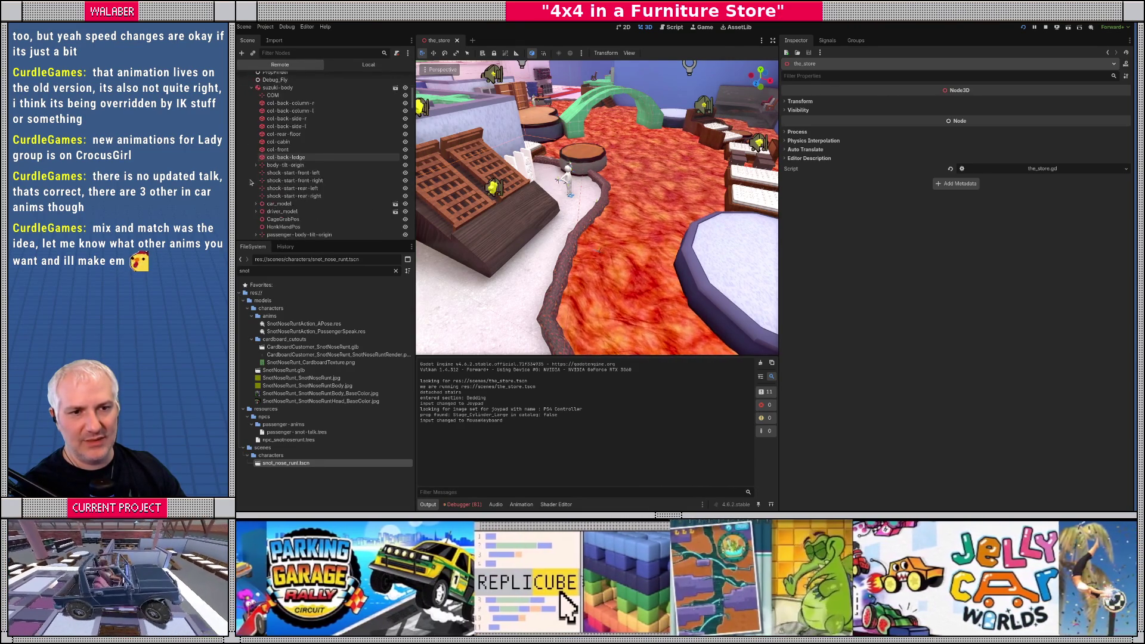
pyautogui.scroll(-2, 251, 182)
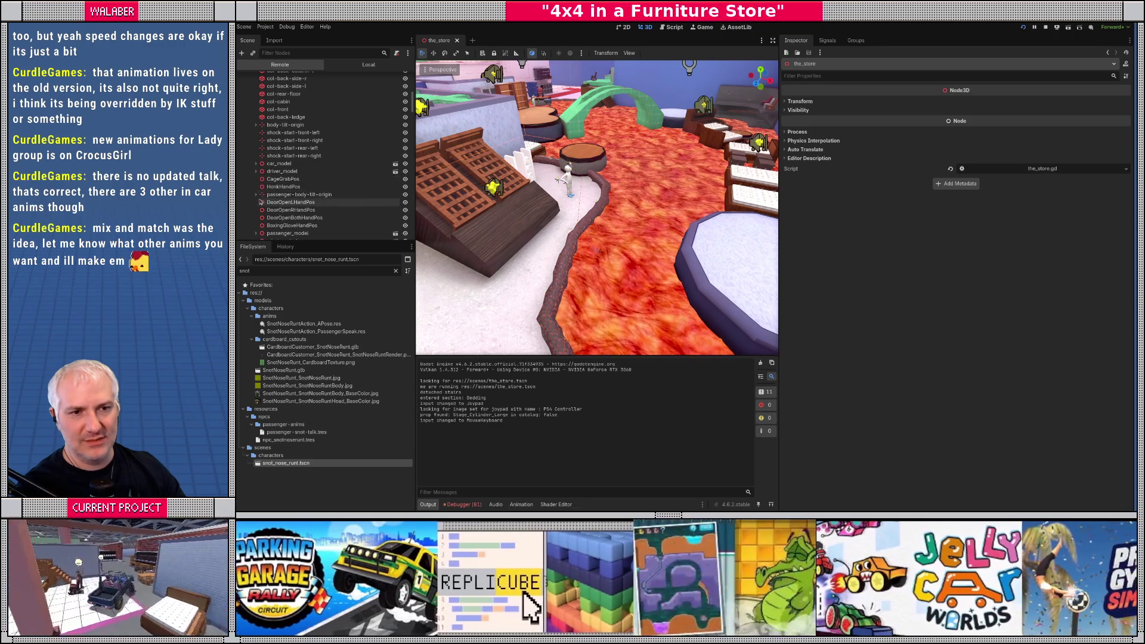
pyautogui.scroll(-3, 260, 197)
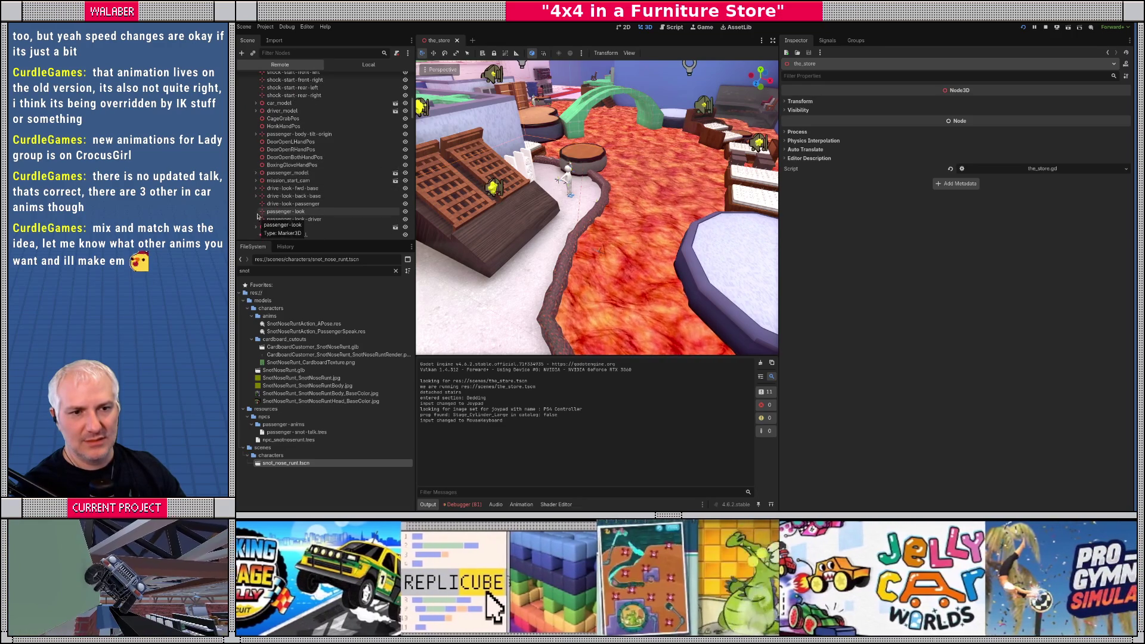
pyautogui.click(256, 173)
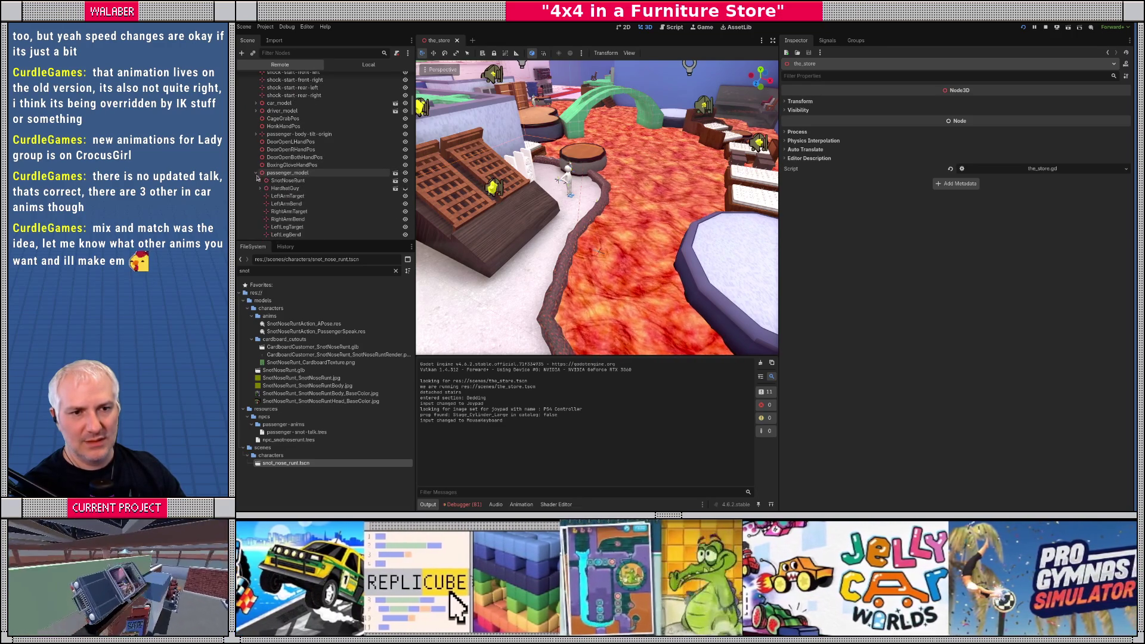
pyautogui.click(274, 182)
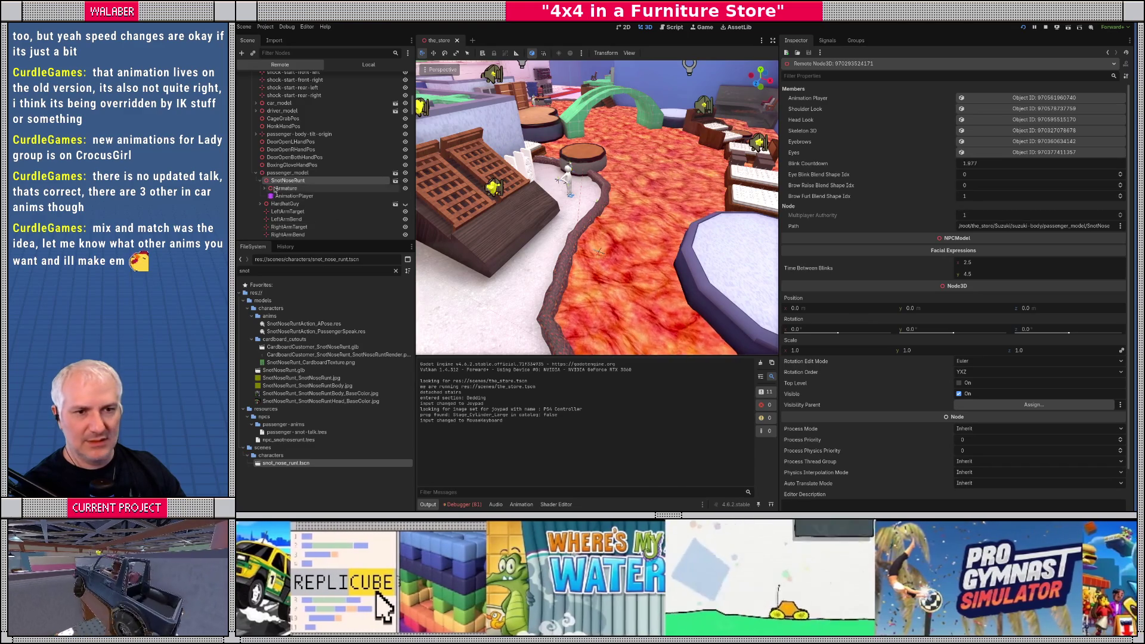
pyautogui.click(285, 188)
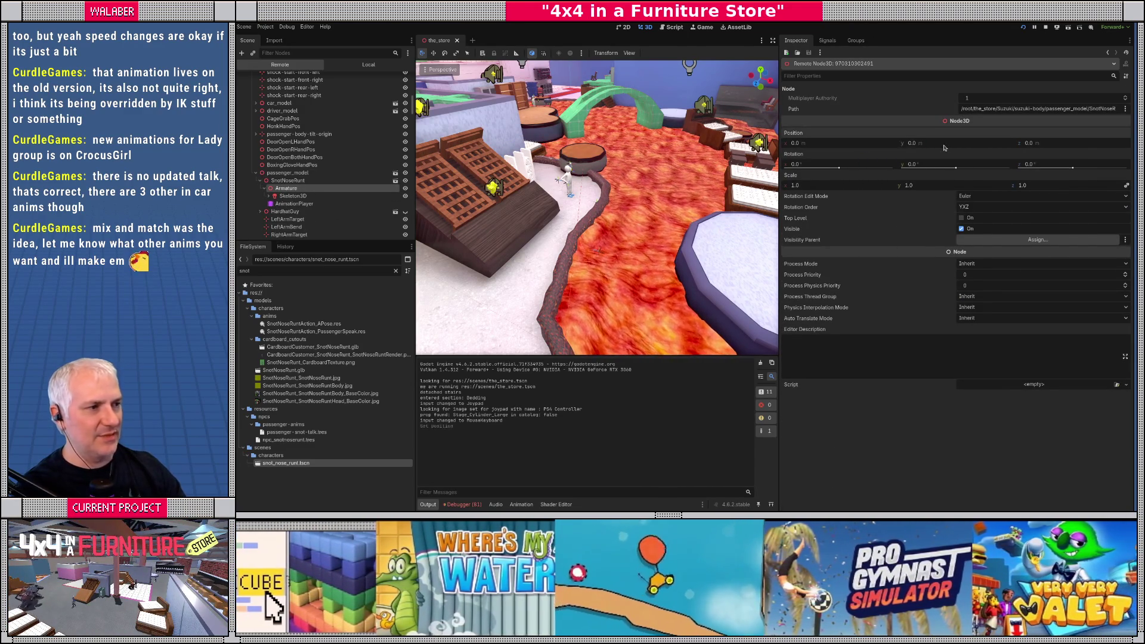
# Step: Check the game window, then stop the playtest with F8
pyautogui.hotkey('alt', 'Tab')
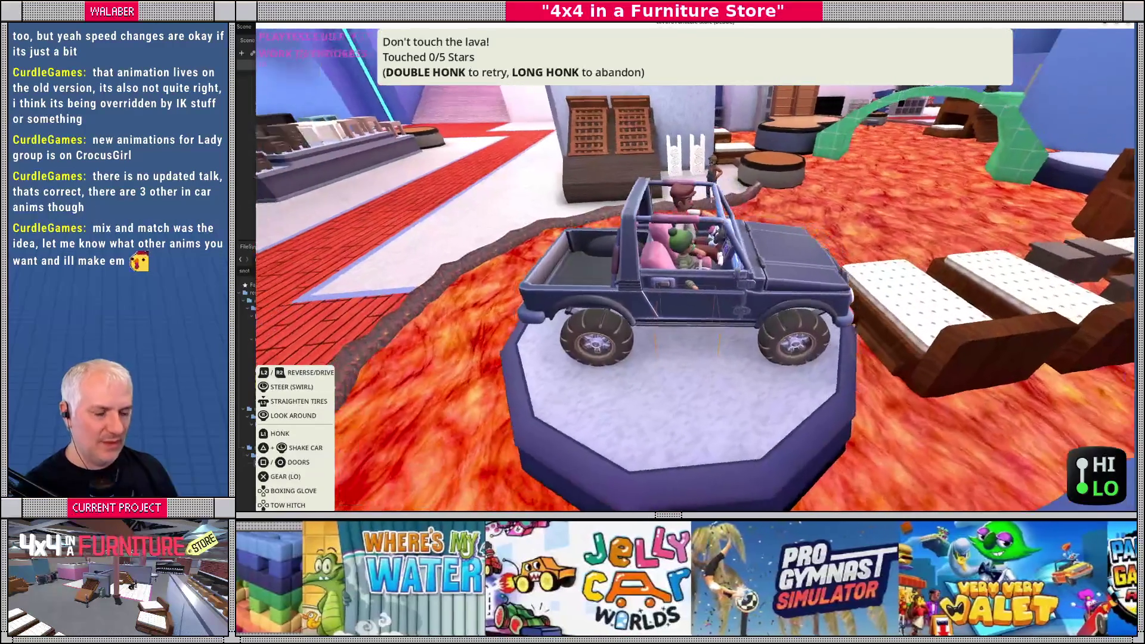
pyautogui.hotkey('alt', 'Tab')
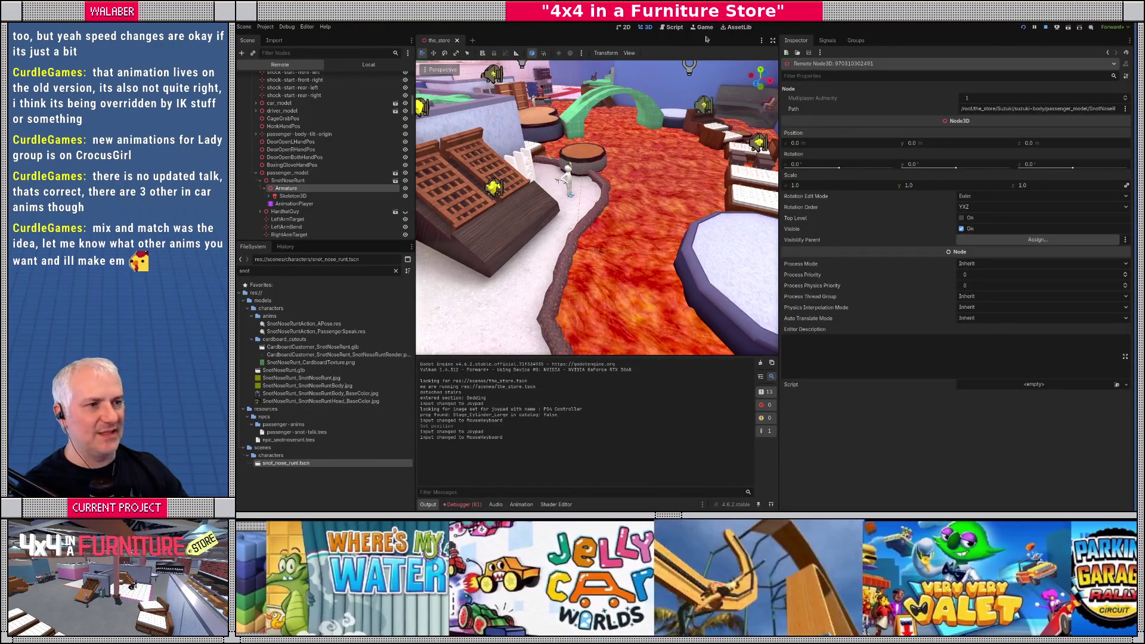
pyautogui.press('F8')
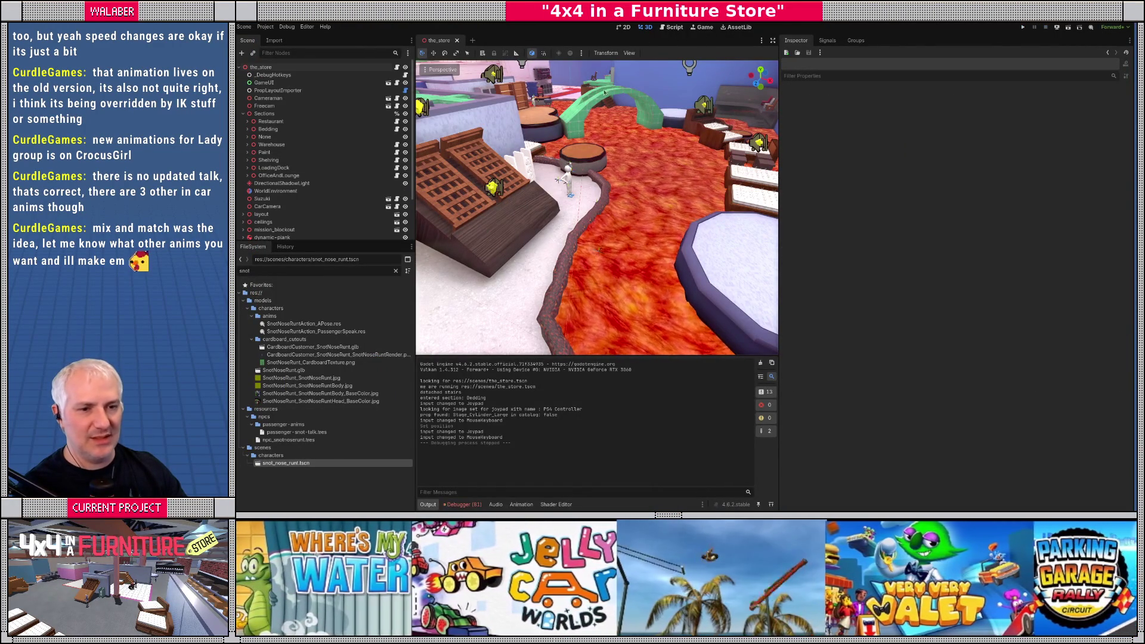
# Step: Reset snot_nose_runt's Armature Y position to 0, save, and close the scene
pyautogui.press('Return')
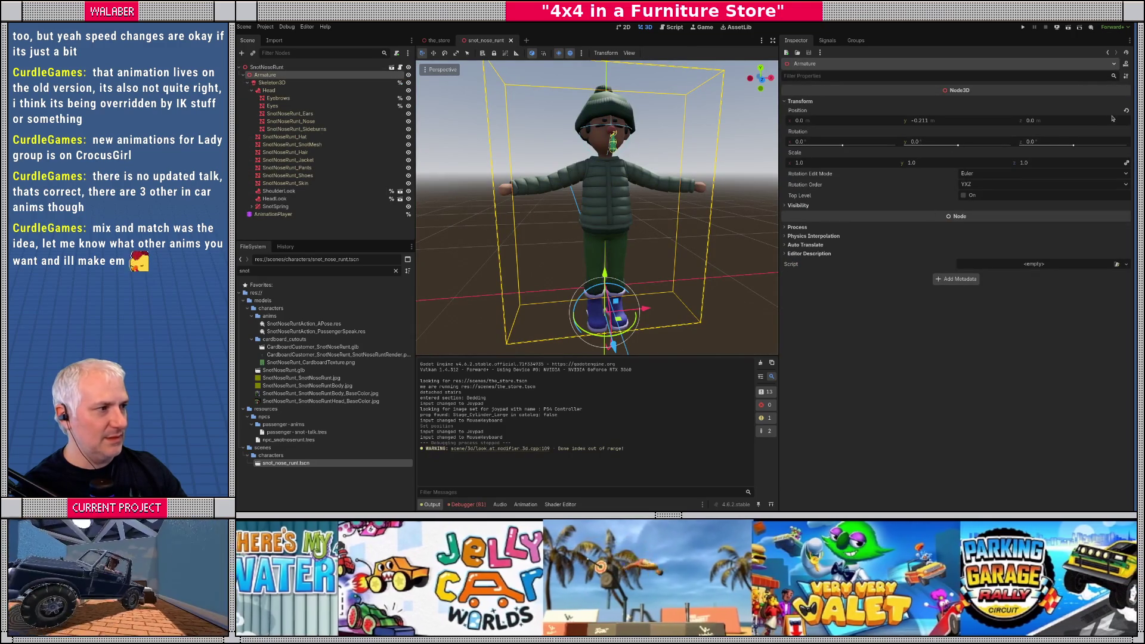
pyautogui.click(1127, 111)
pyautogui.scroll(-3, 656, 215)
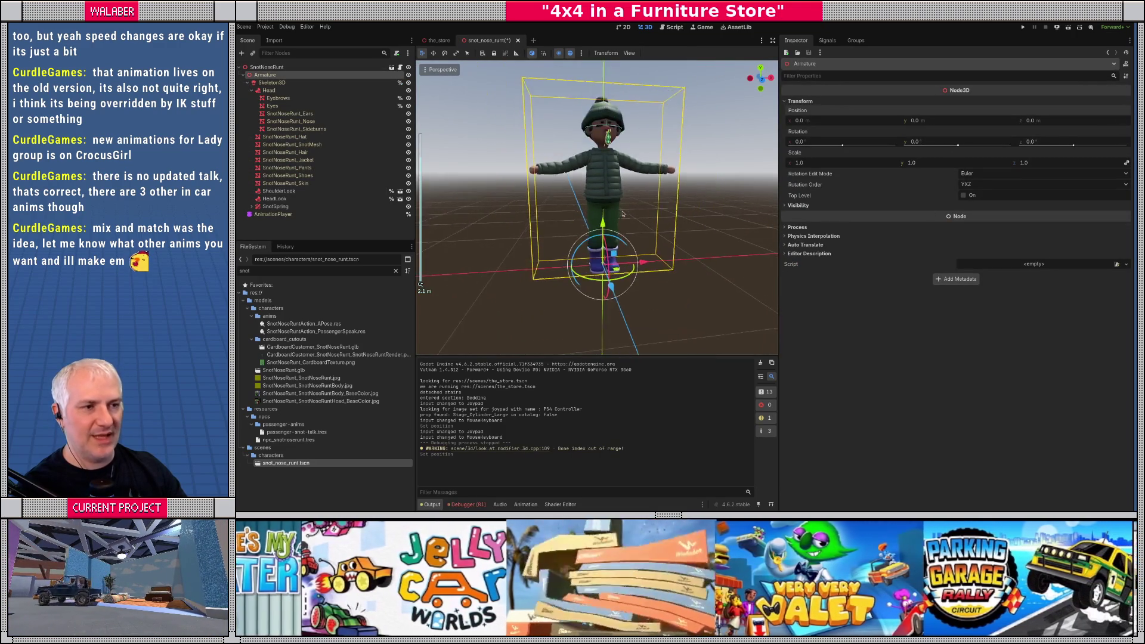
pyautogui.hotkey('ctrl', 's')
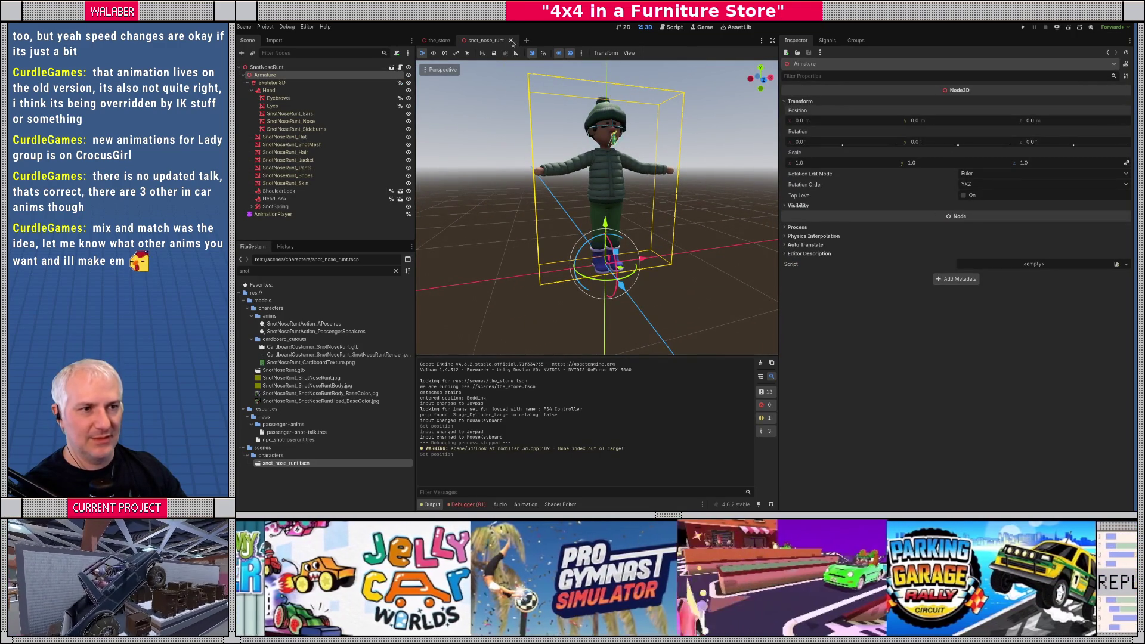
pyautogui.hotkey('ctrl', 'shift', 'w')
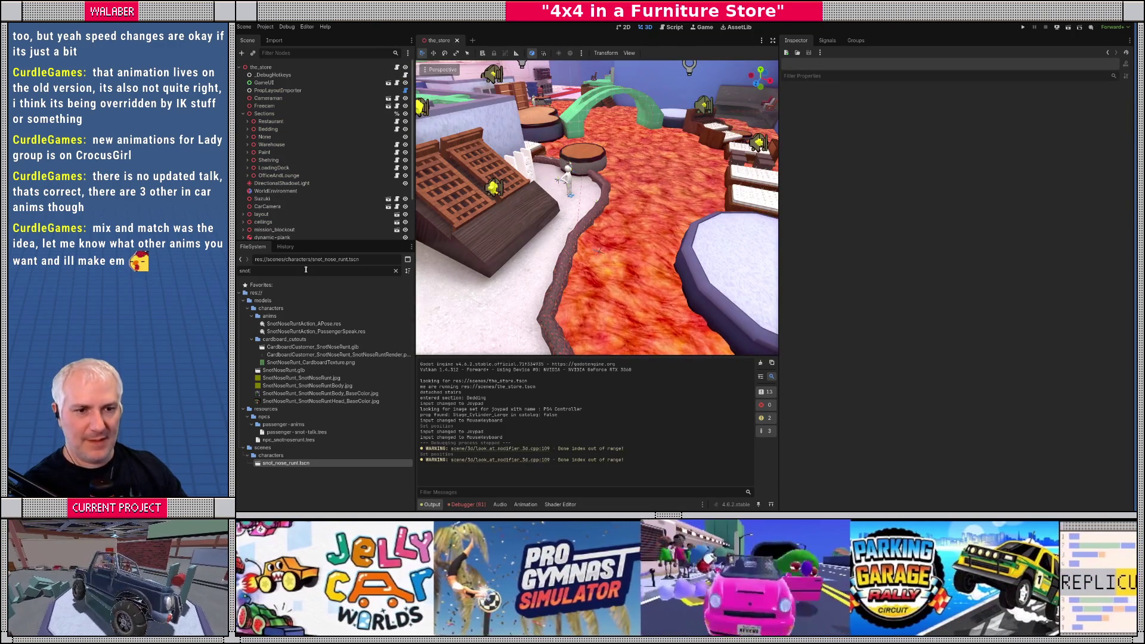
# Step: Open hardhat_guy, check its Armature transform, and close it unchanged
pyautogui.hotkey('ctrl', 'a')
pyautogui.write('hardh')
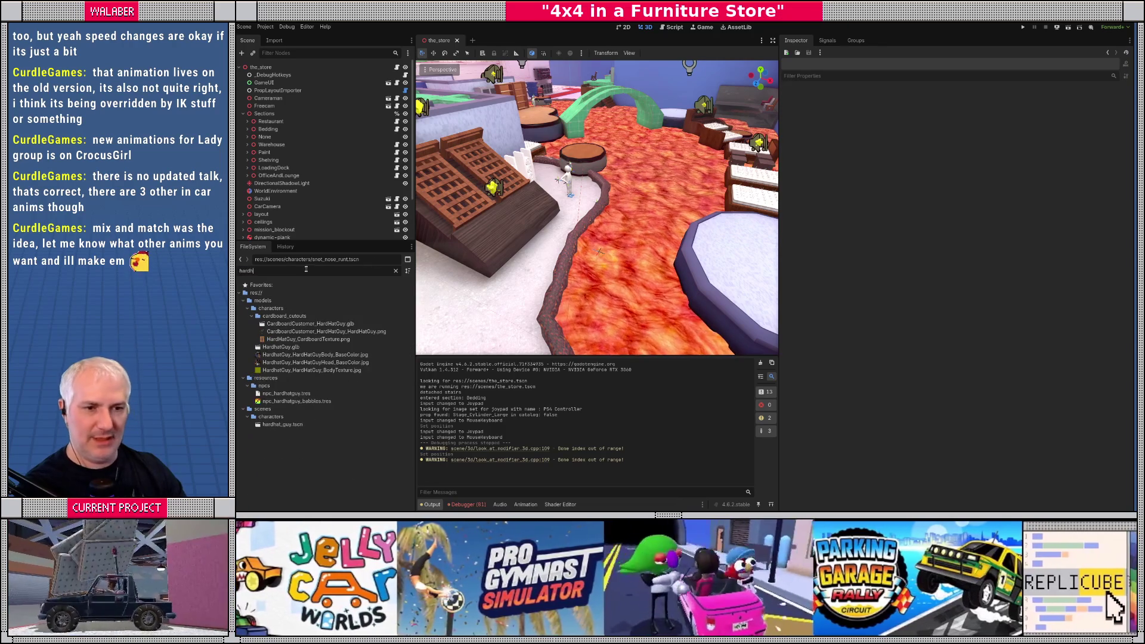
pyautogui.doubleClick(283, 424)
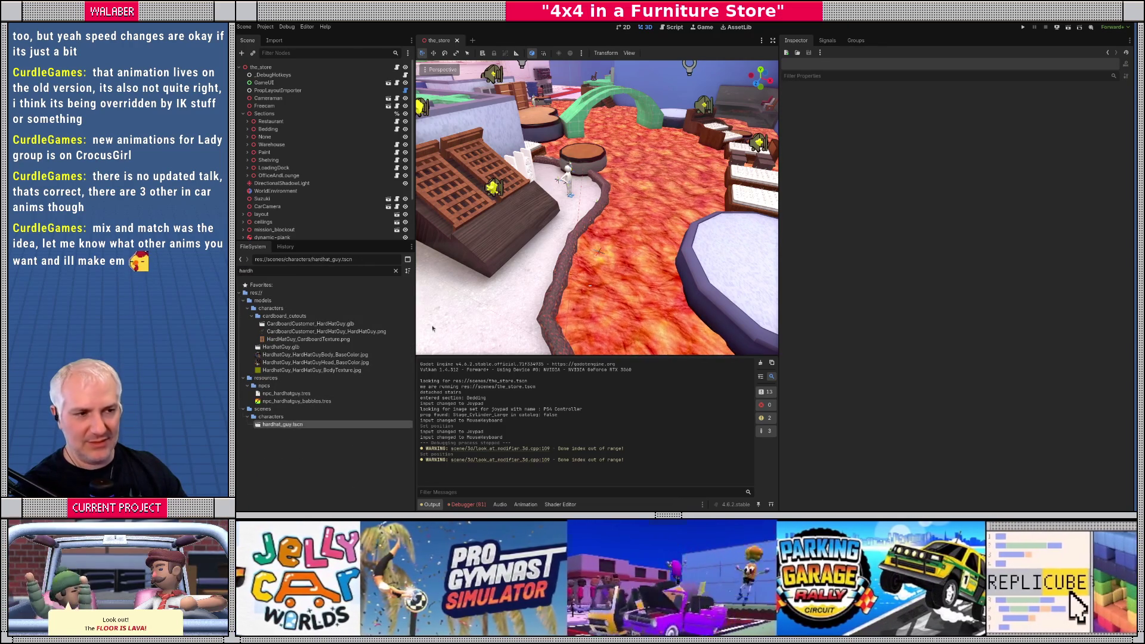
pyautogui.click(264, 75)
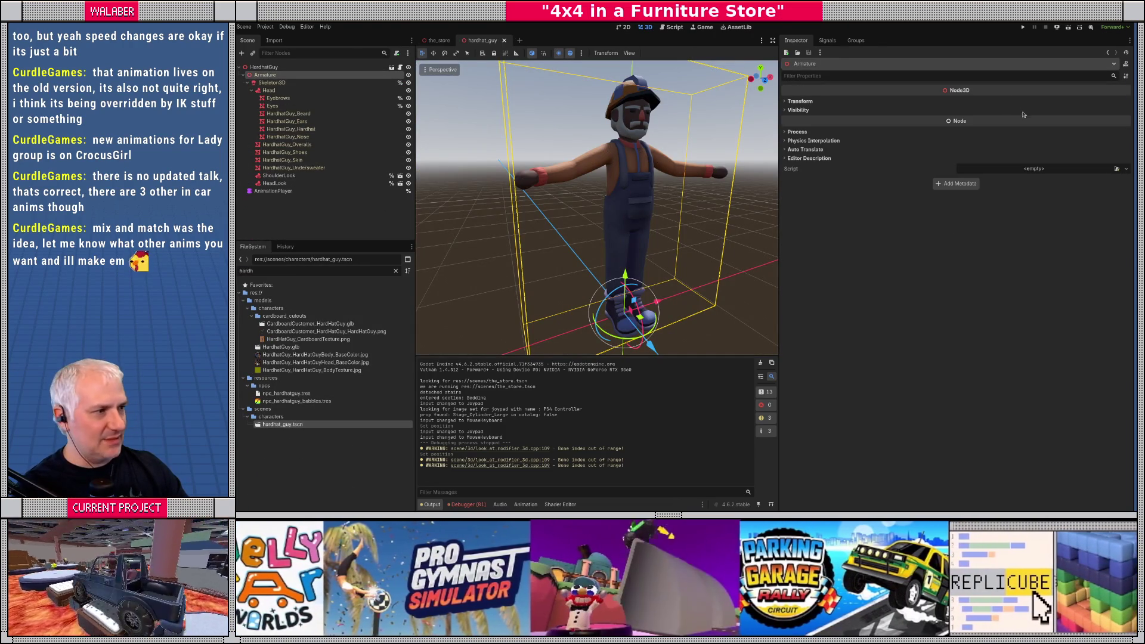
pyautogui.click(814, 102)
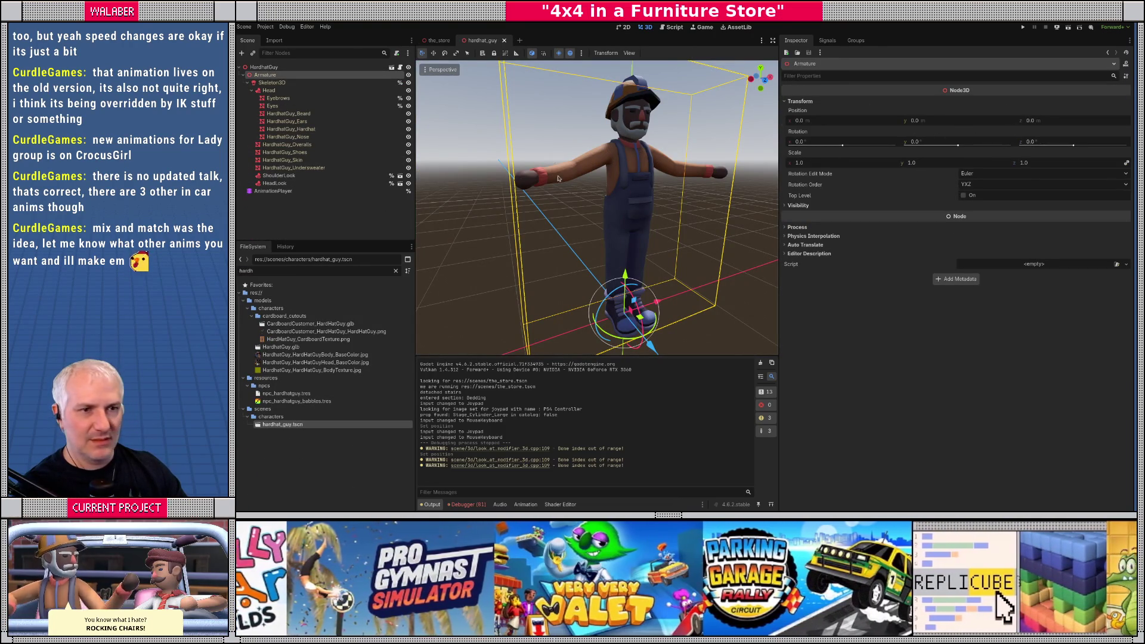
pyautogui.moveTo(558, 178); pyautogui.dragTo(538, 155)
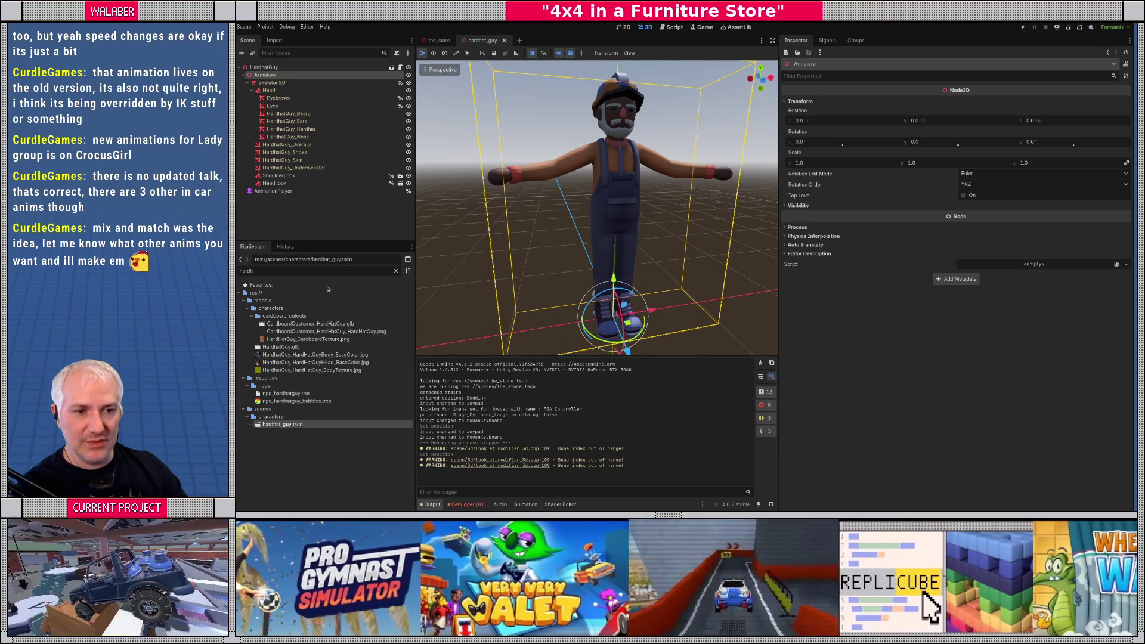
pyautogui.hotkey('ctrl', 'shift', 'w')
# Step: Reset poofball_lady's Armature Y position from 0.341 to 0, save, and close it
pyautogui.doubleClick(308, 271)
pyautogui.write('poof')
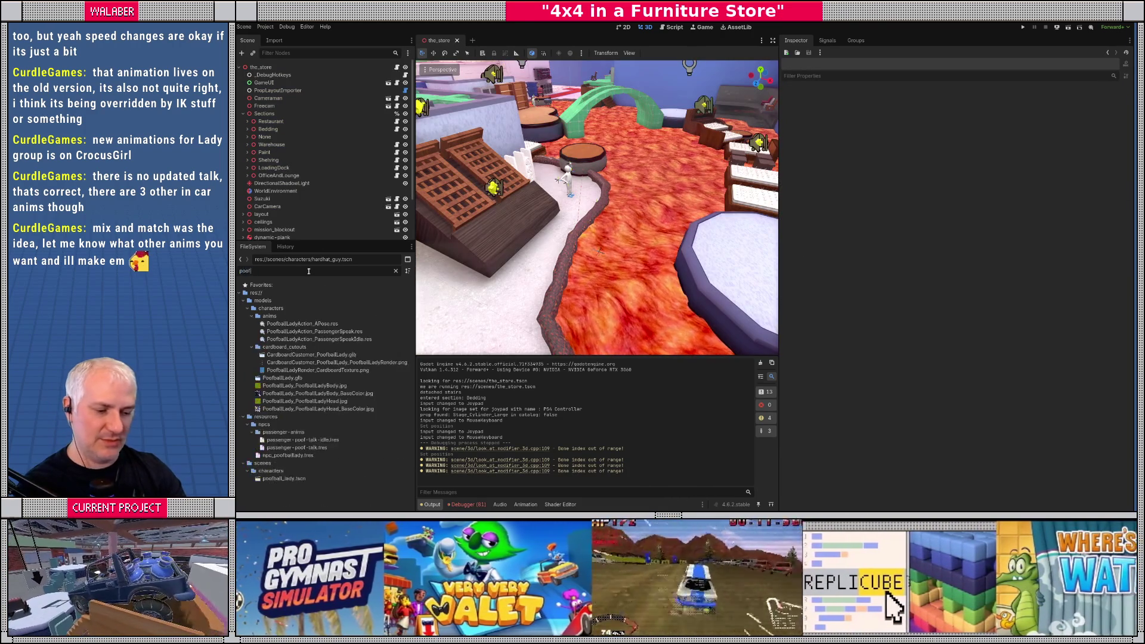
pyautogui.write('ba')
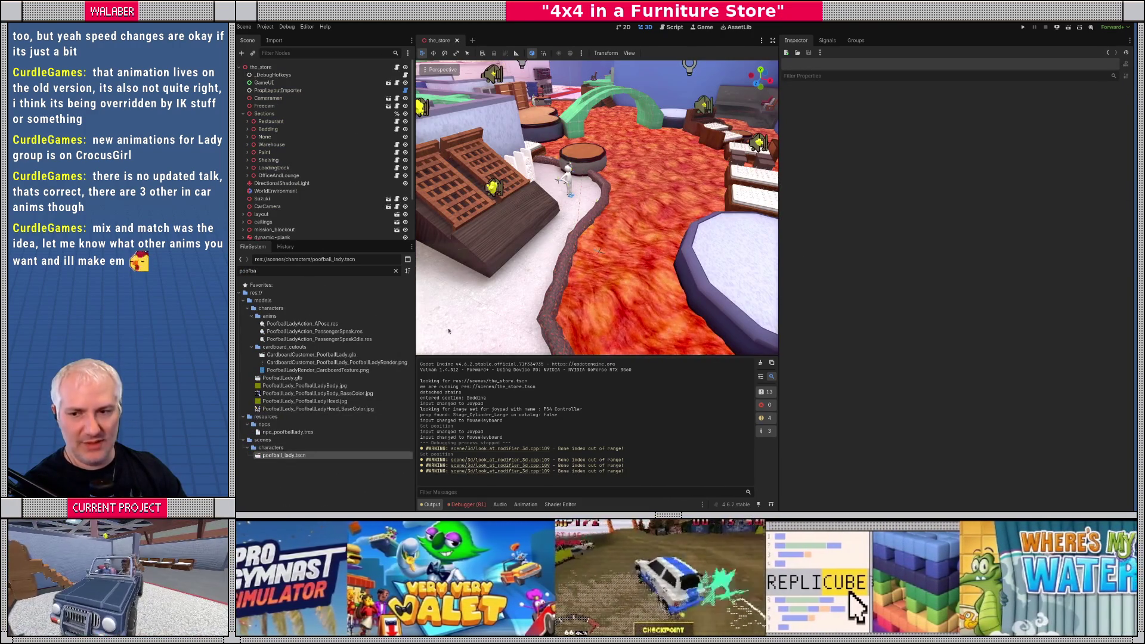
pyautogui.press('Return')
pyautogui.click(264, 75)
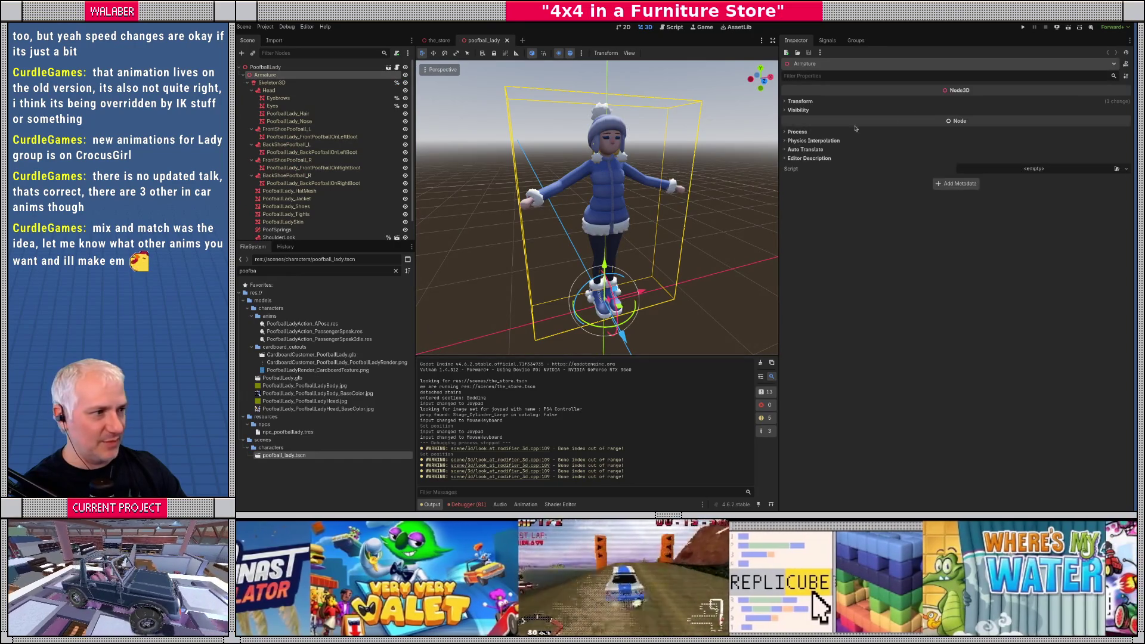
pyautogui.click(824, 101)
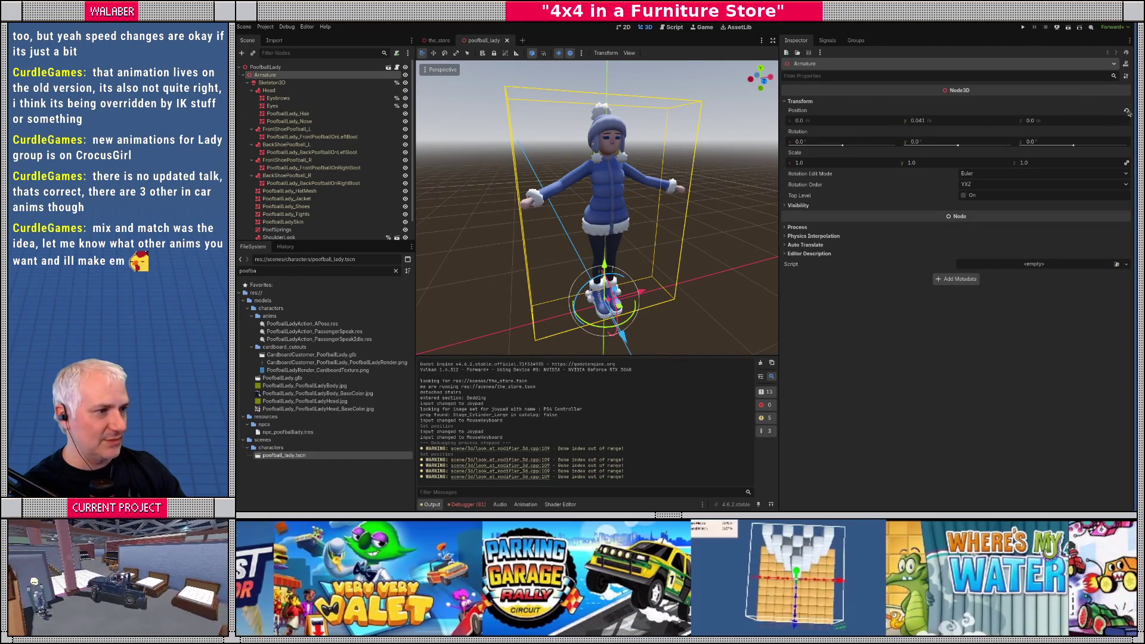
pyautogui.click(1128, 111)
pyautogui.moveTo(632, 179); pyautogui.dragTo(654, 156)
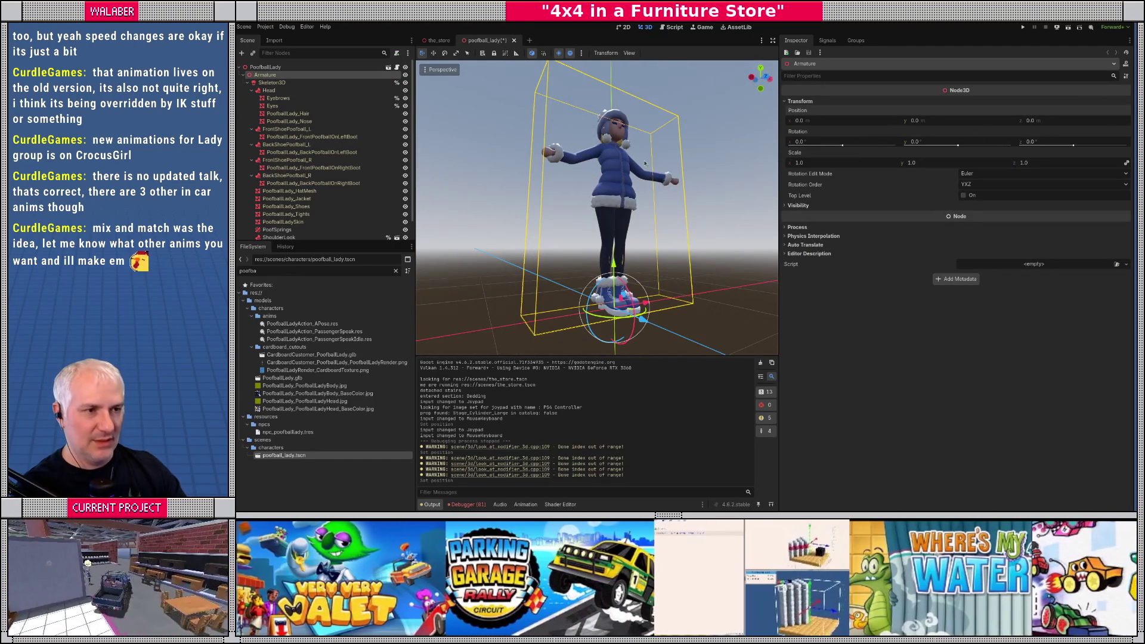
pyautogui.hotkey('ctrl', 's')
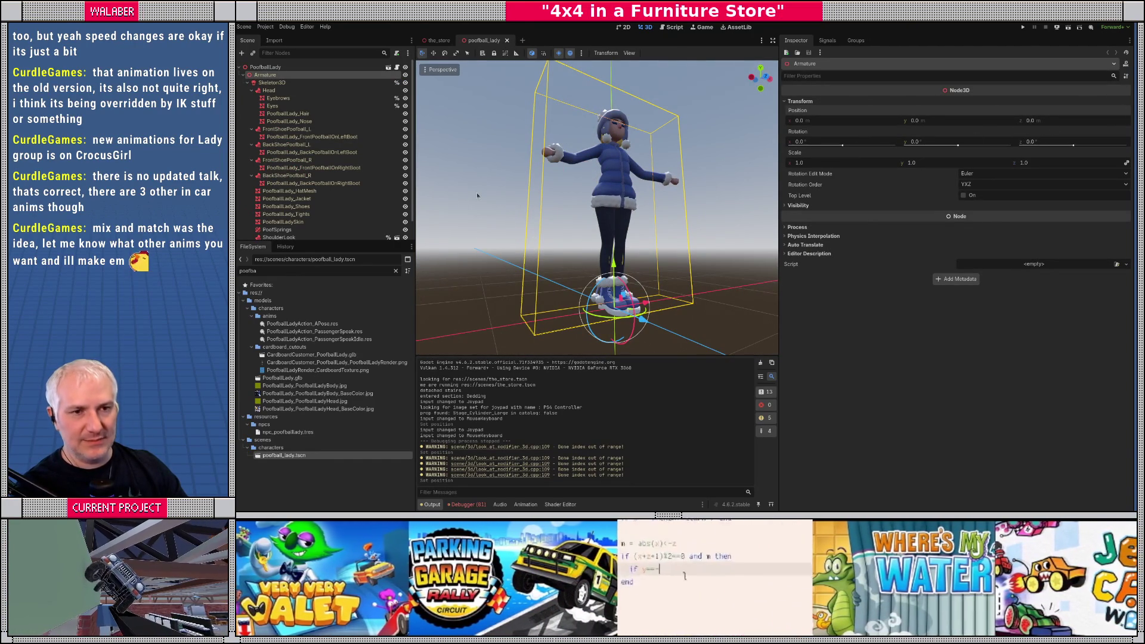
pyautogui.hotkey('ctrl', 'shift', 'w')
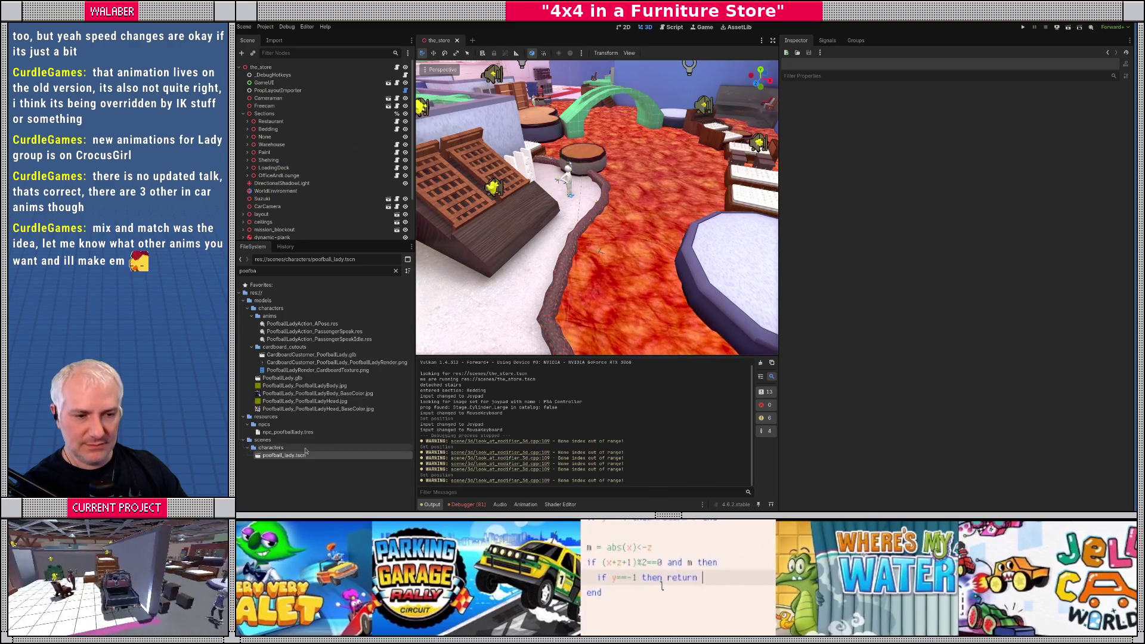
# Step: Launch a playtest past the intro dialog, then select the FileSystem filter text
pyautogui.press('F5')
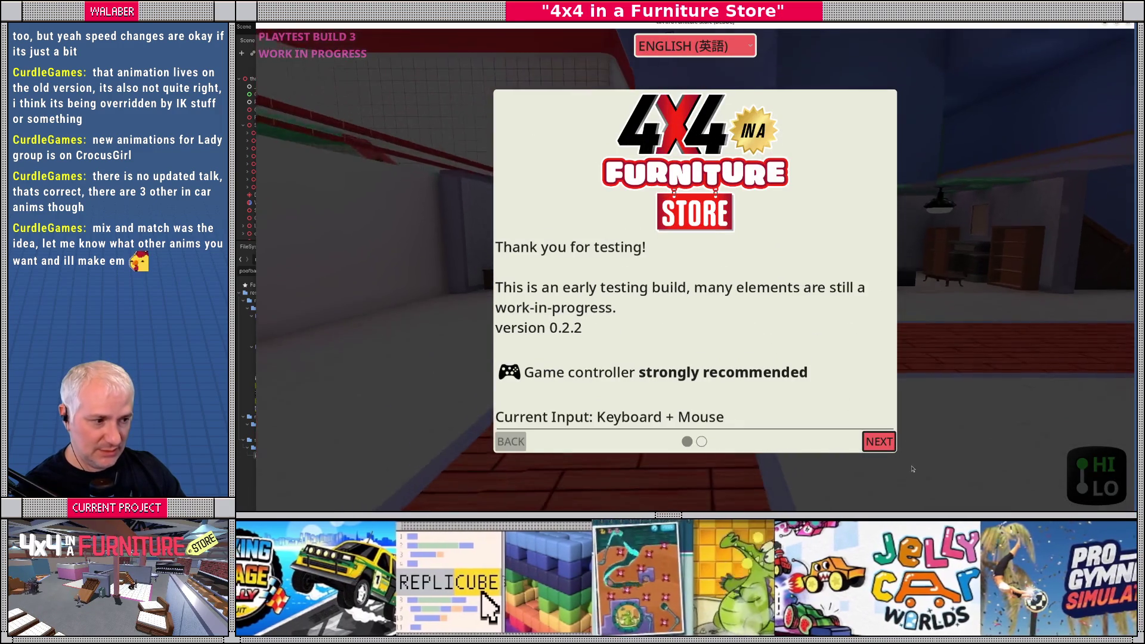
pyautogui.click(878, 442)
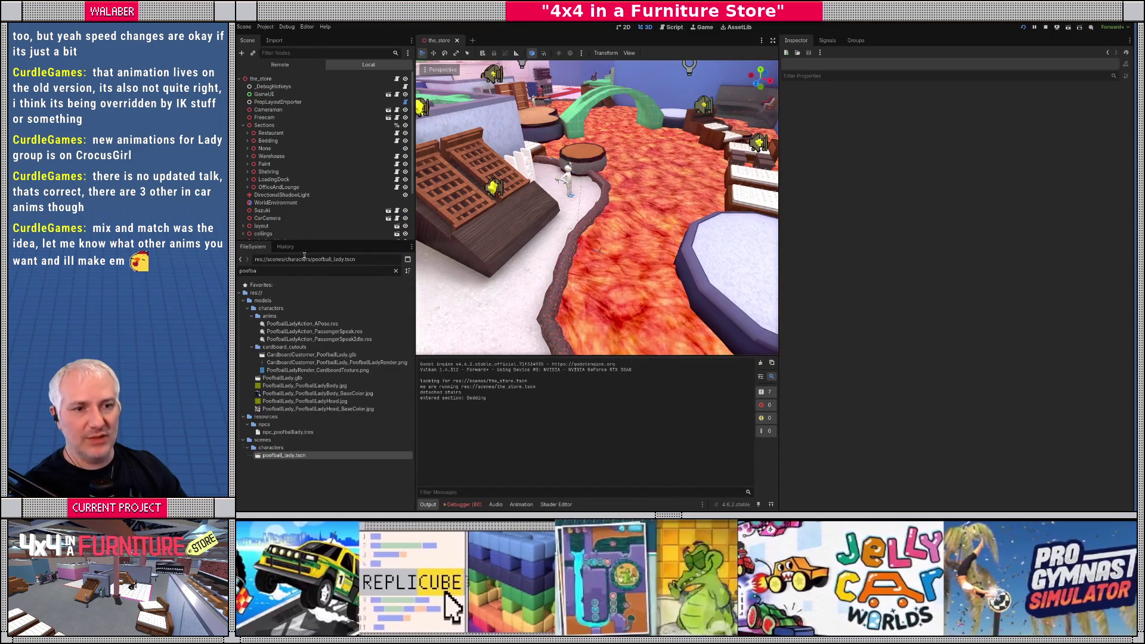
pyautogui.click(306, 271)
pyautogui.hotkey('ctrl', 'a')
# Step: Filter for 'driver', open driver_model.tscn, and inspect the PlayerCharacter and Skeleton3D transforms
pyautogui.write('driver')
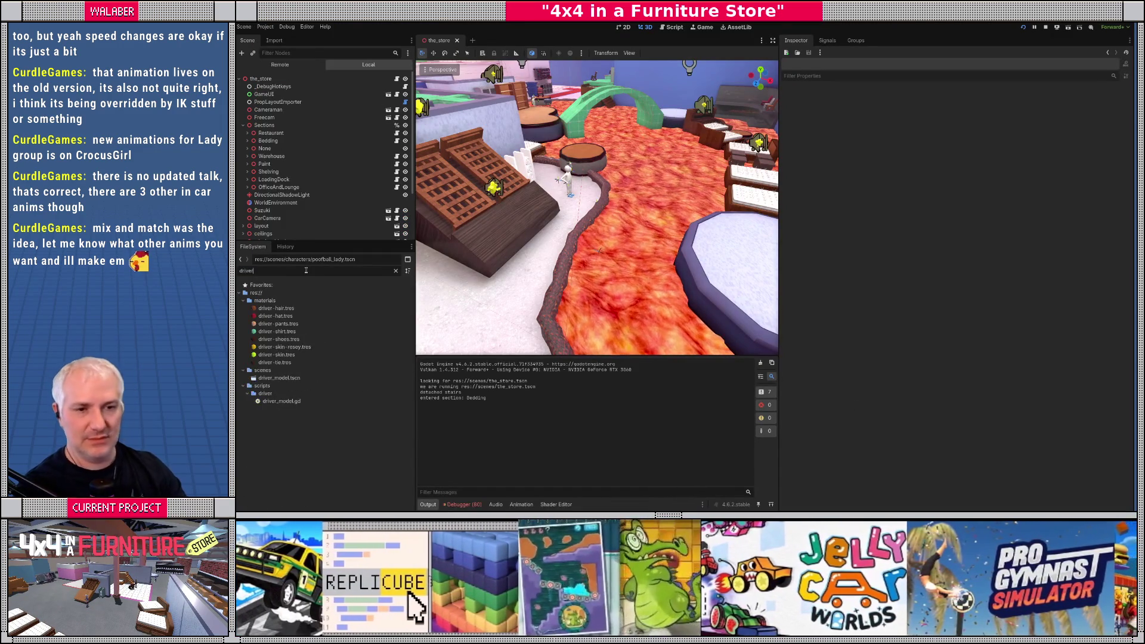
pyautogui.doubleClick(289, 379)
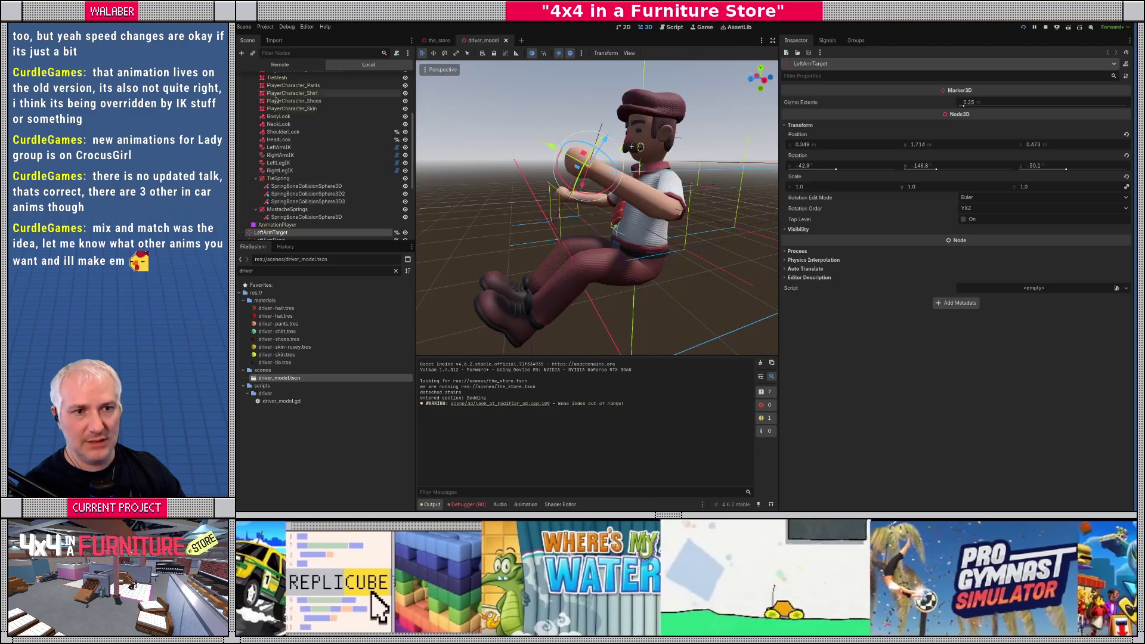
pyautogui.scroll(5, 270, 91)
pyautogui.click(272, 93)
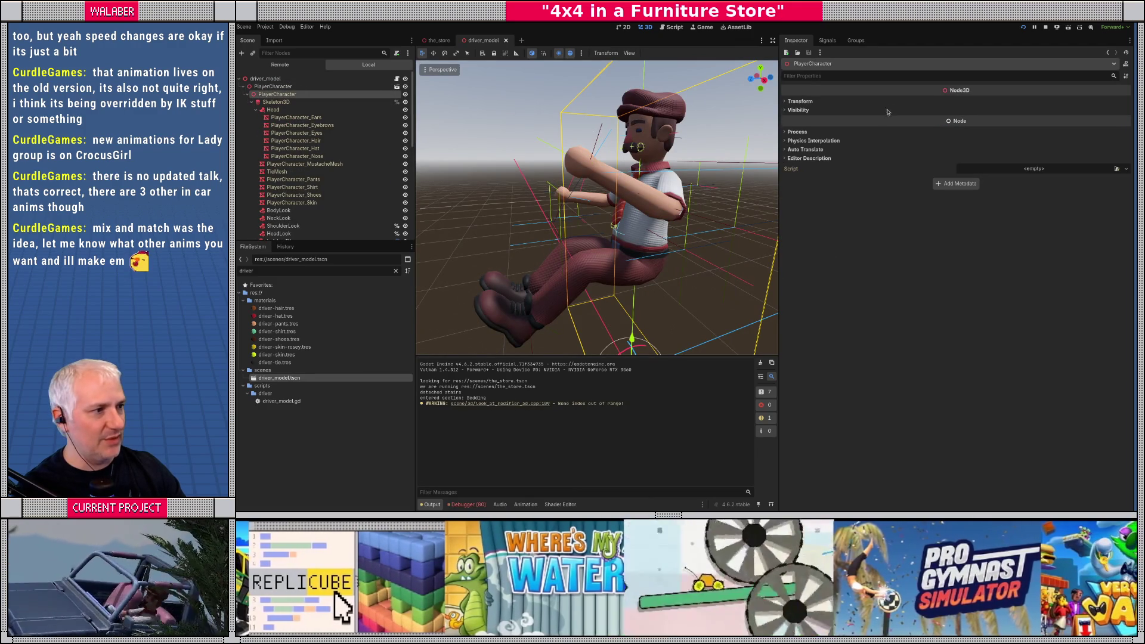
pyautogui.click(799, 101)
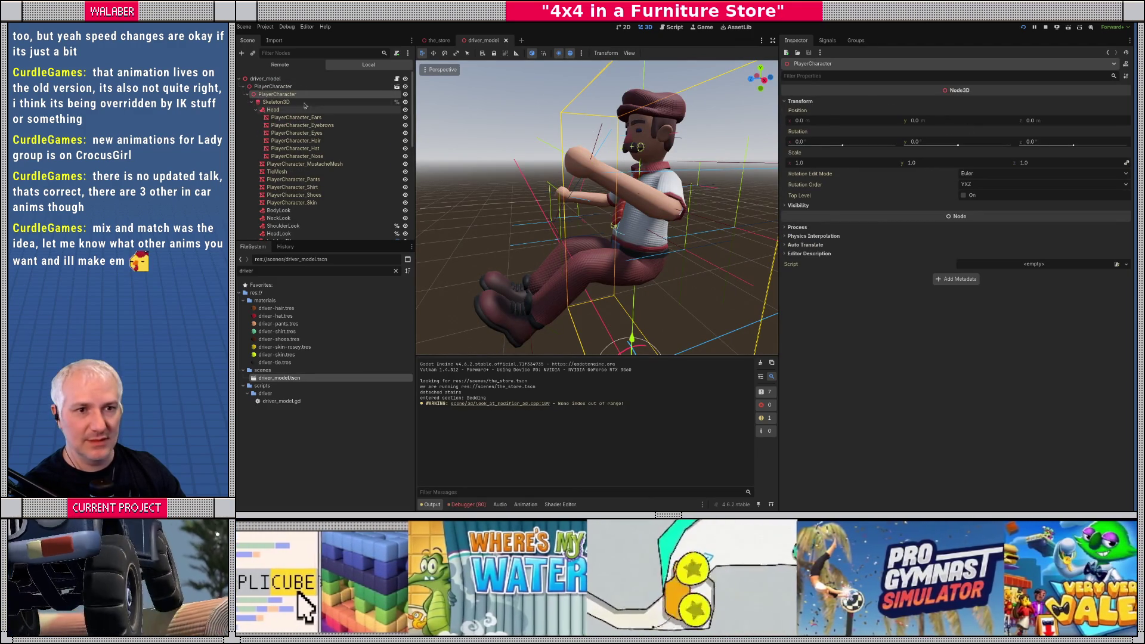
pyautogui.click(276, 102)
pyautogui.click(799, 286)
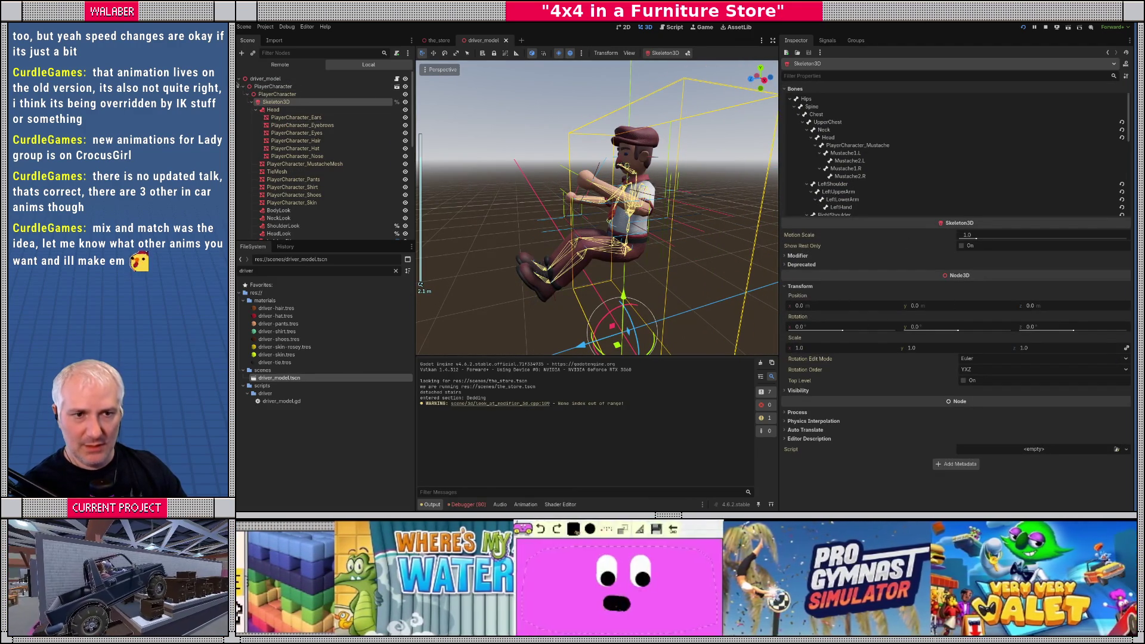
# Step: Review the LeftArmIK and RightLegIK nodes' targets and final bone, collapsing MustacheSprings
pyautogui.scroll(-2, 290, 216)
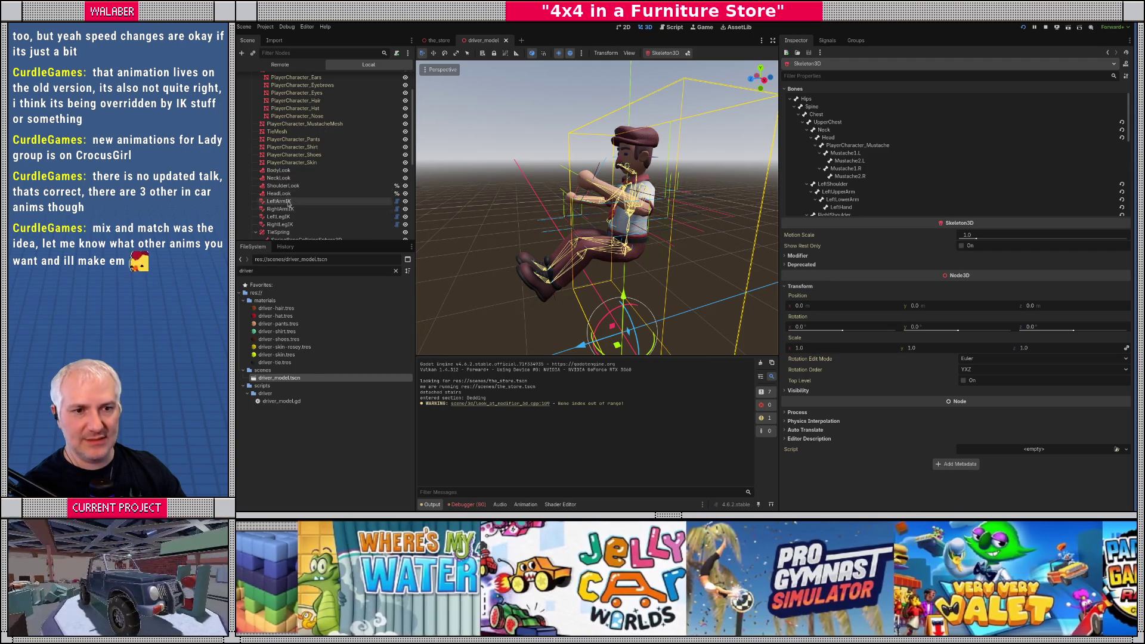
pyautogui.click(278, 202)
pyautogui.click(280, 224)
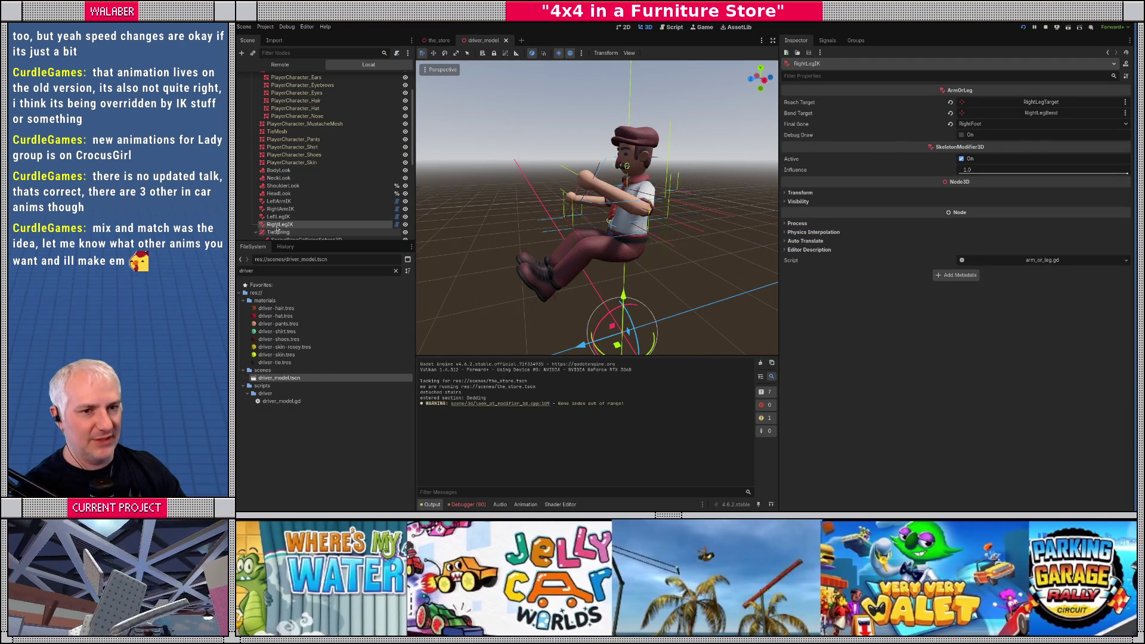
pyautogui.scroll(-3, 276, 229)
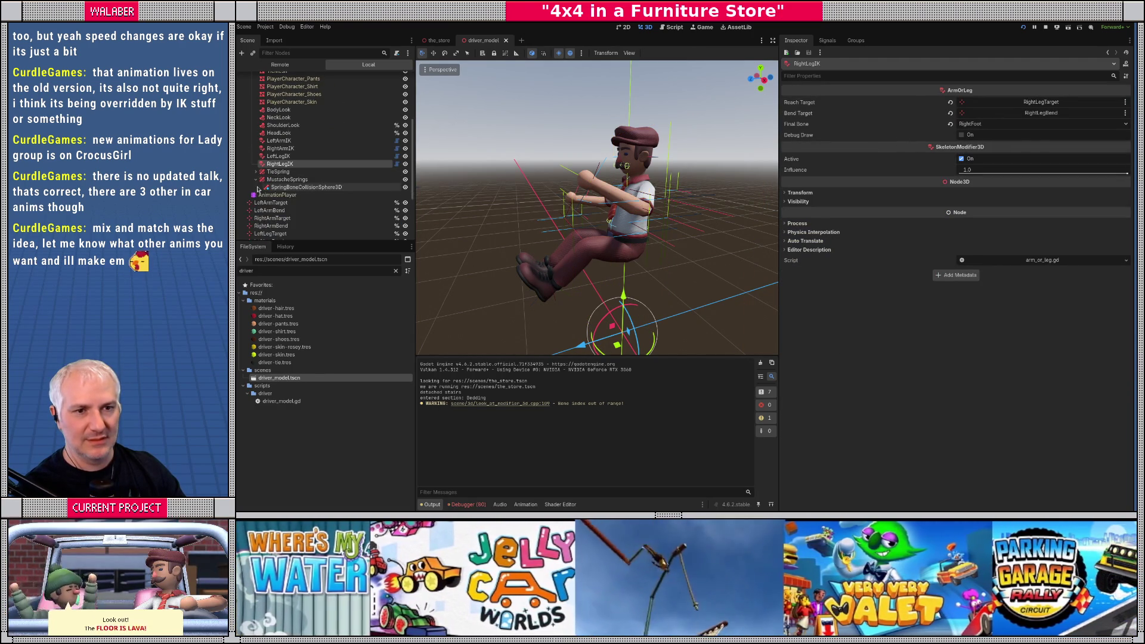
pyautogui.click(256, 179)
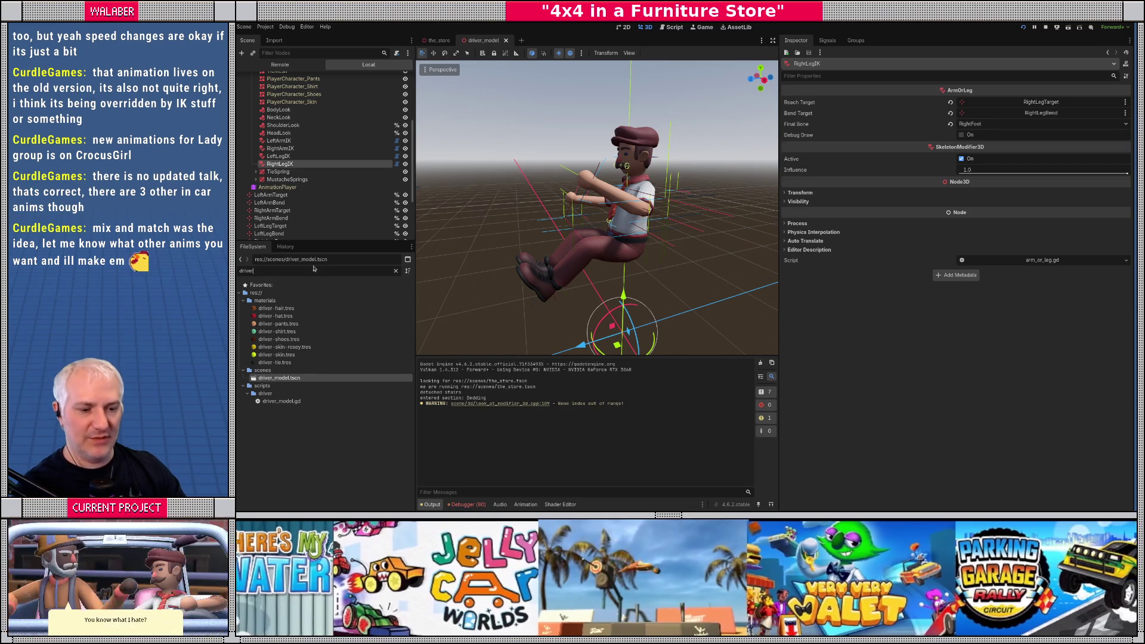
# Step: Filter for 'ik', open passenger_left_arm_ik, clear PassengerLeftArmIK's Final Bone, and save
pyautogui.write('ik')
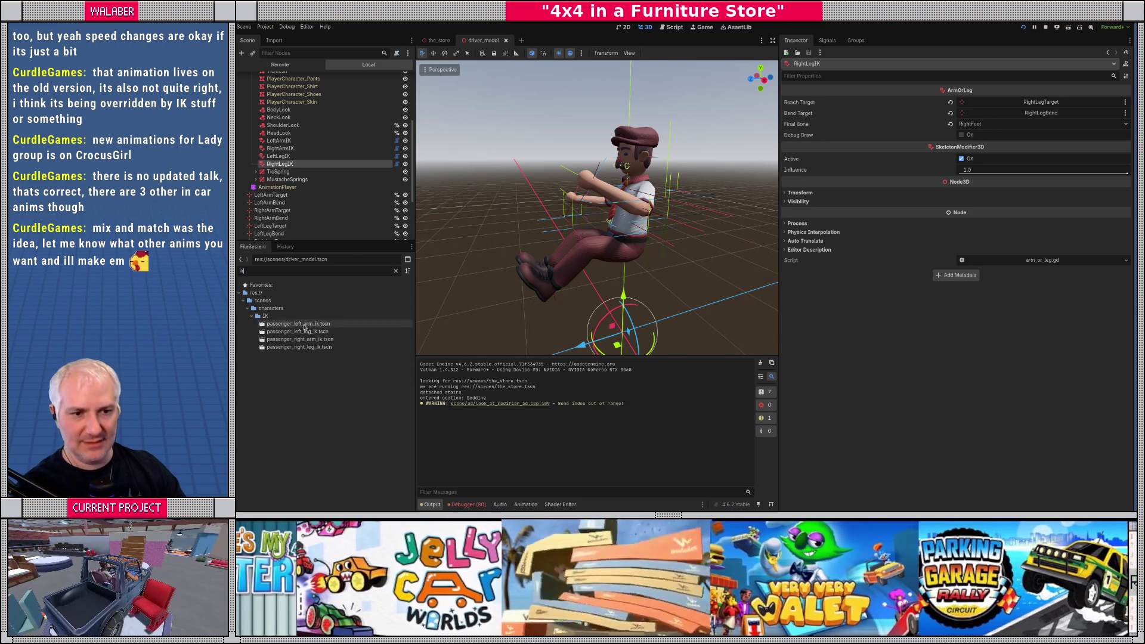
pyautogui.doubleClick(299, 323)
pyautogui.click(300, 79)
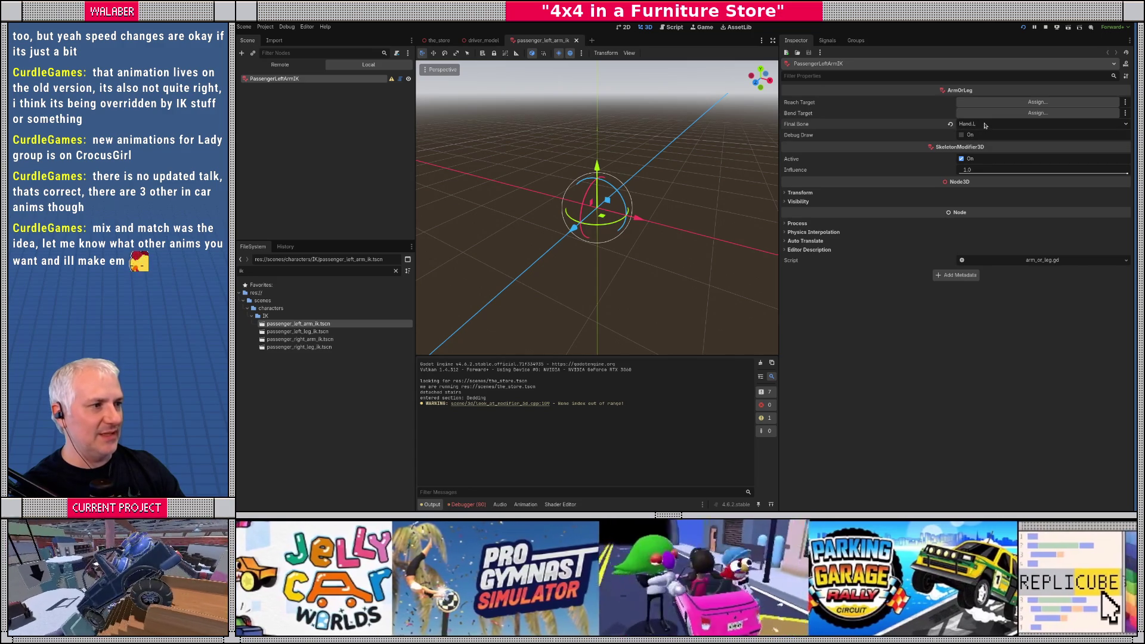
pyautogui.click(951, 124)
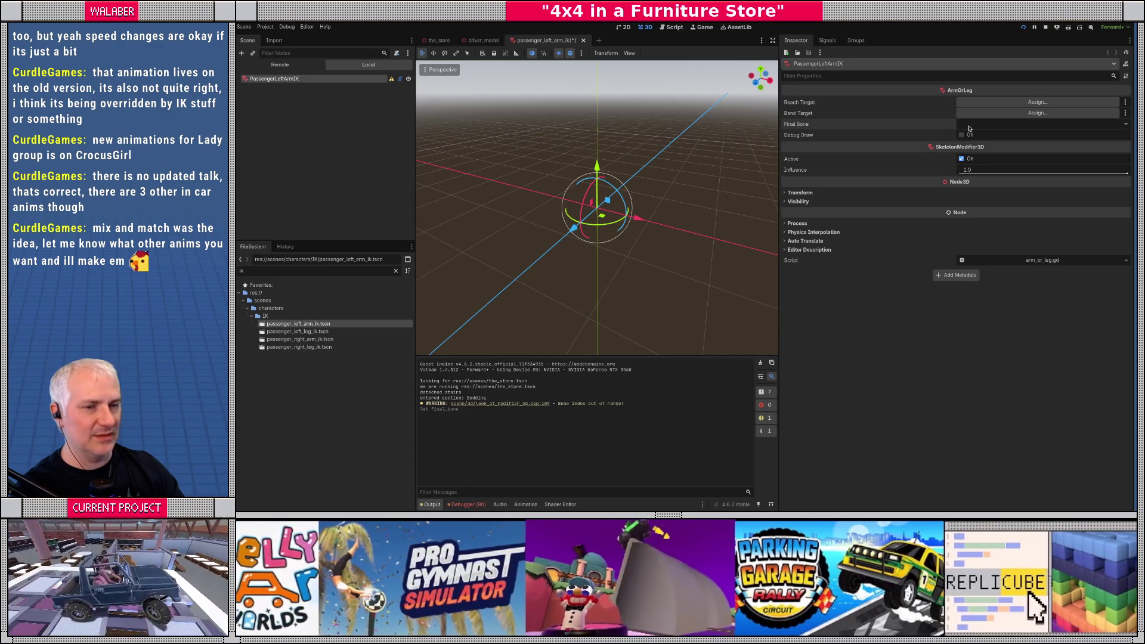
pyautogui.hotkey('ctrl', 's')
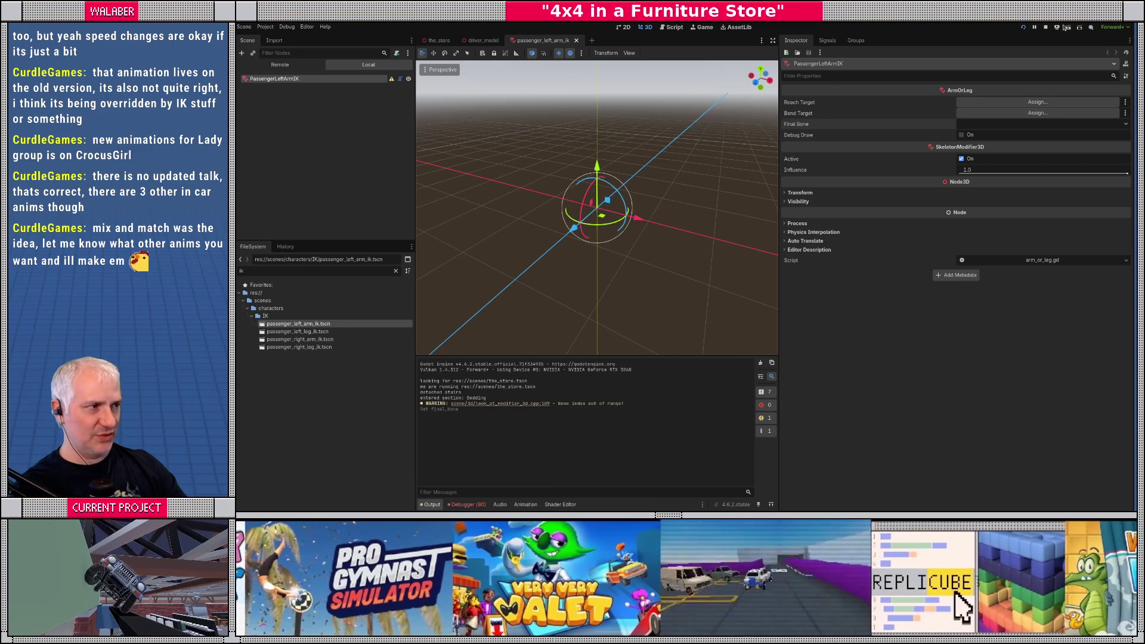
# Step: Restart the playtest with F5, then close the passenger_left_arm_ik scene
pyautogui.click(1046, 28)
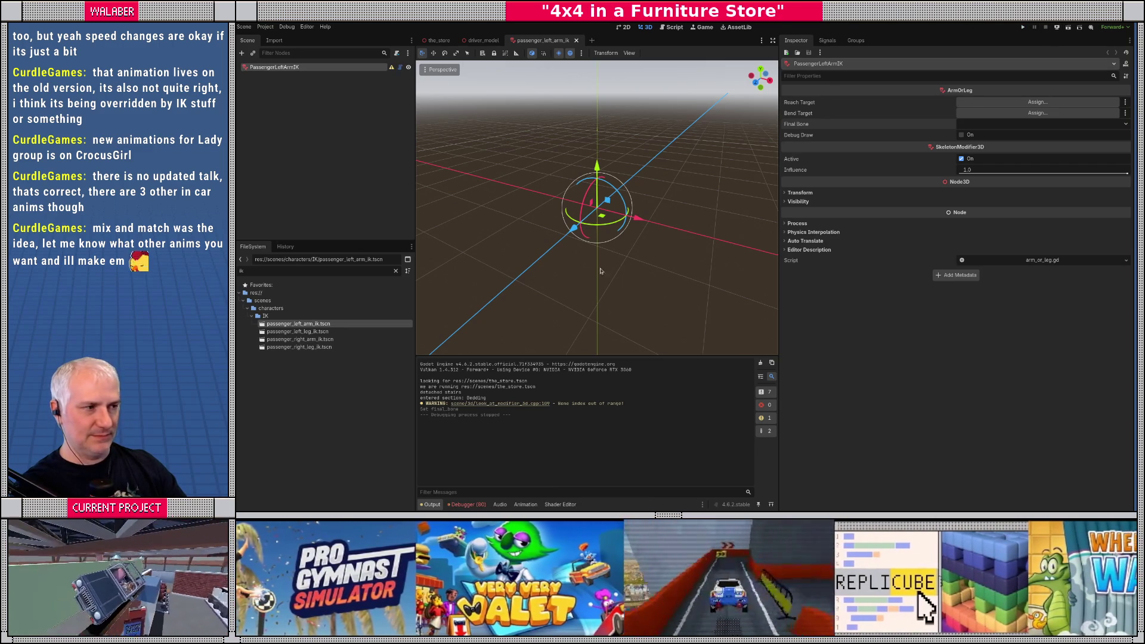
pyautogui.press('F5')
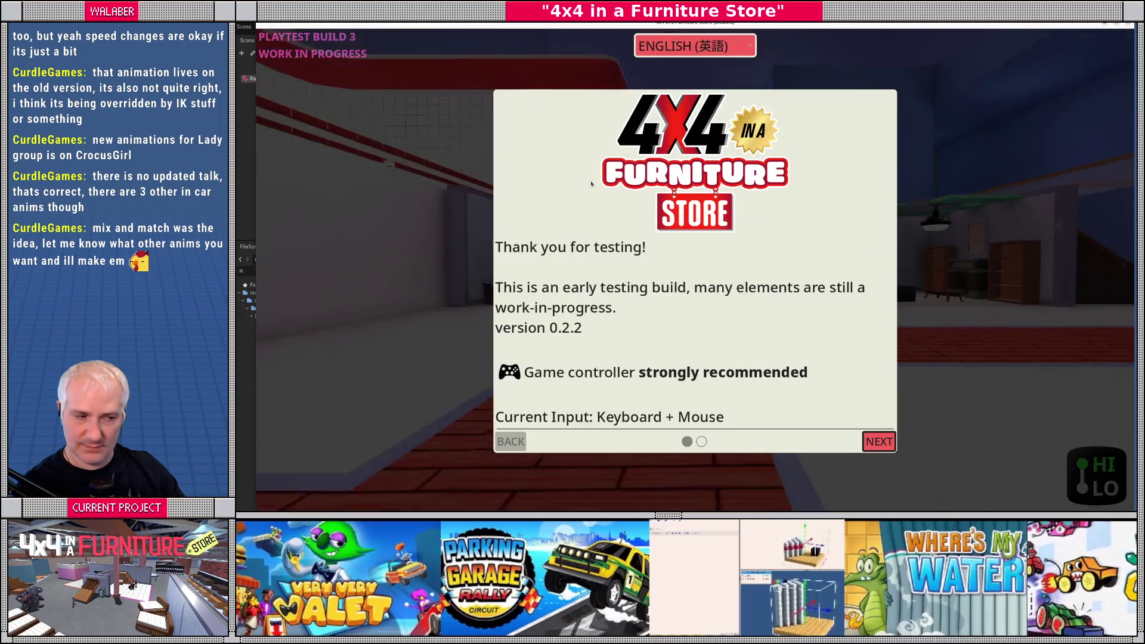
pyautogui.hotkey('alt', 'Tab')
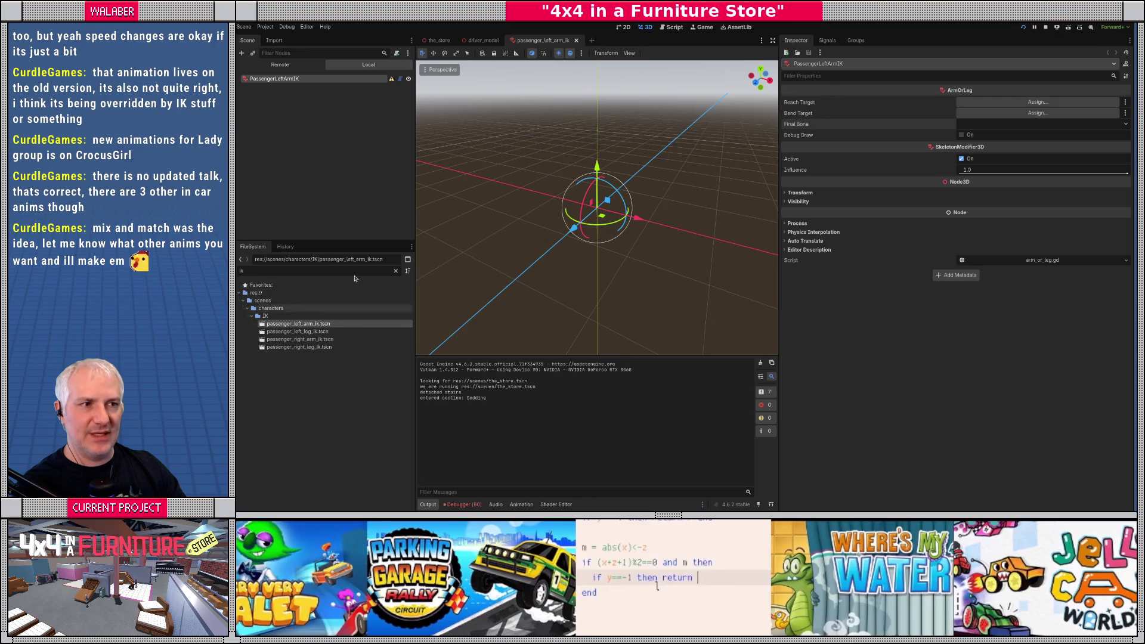
pyautogui.click(577, 40)
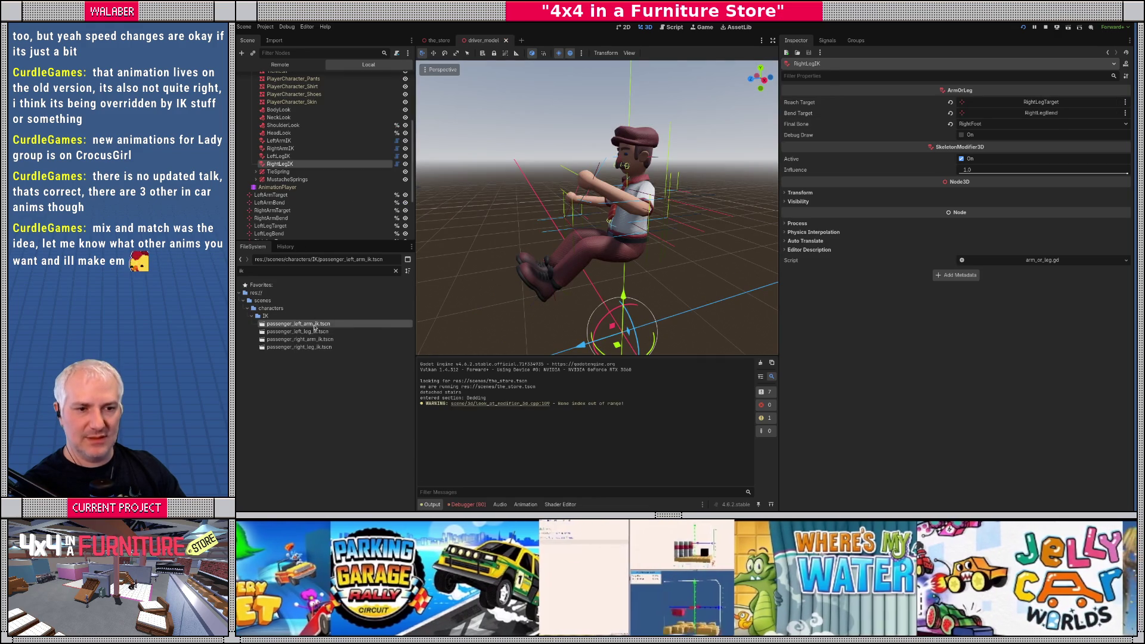
# Step: Reveal passenger_left_arm_ik.tscn in Files and browse its Open With app list
pyautogui.rightClick(316, 327)
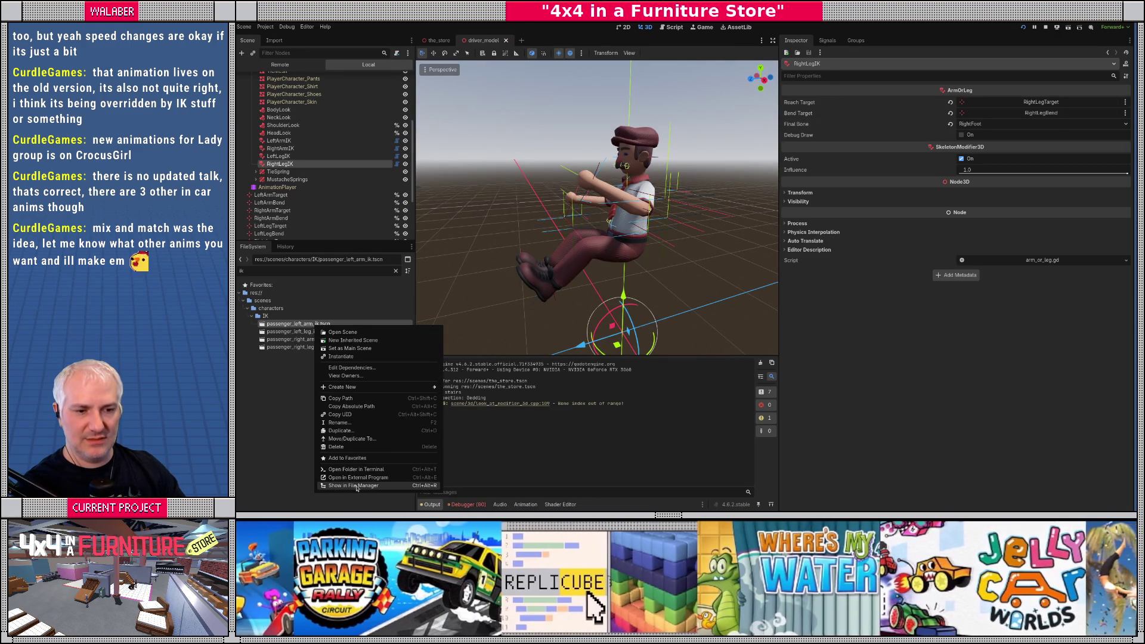
pyautogui.click(355, 485)
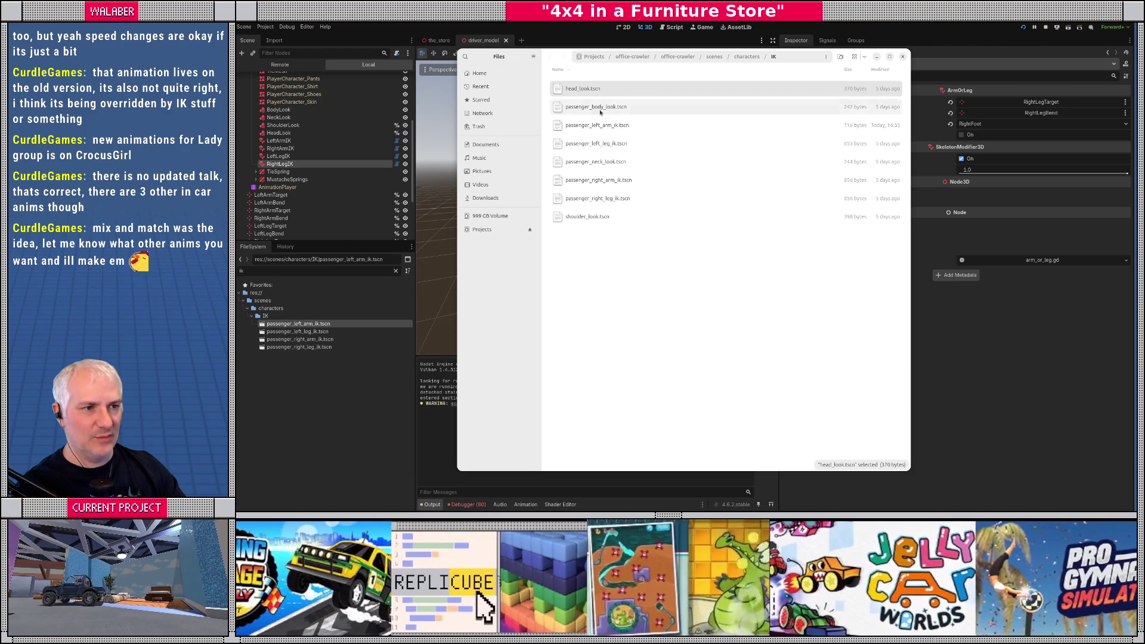
pyautogui.click(599, 126)
pyautogui.rightClick(601, 130)
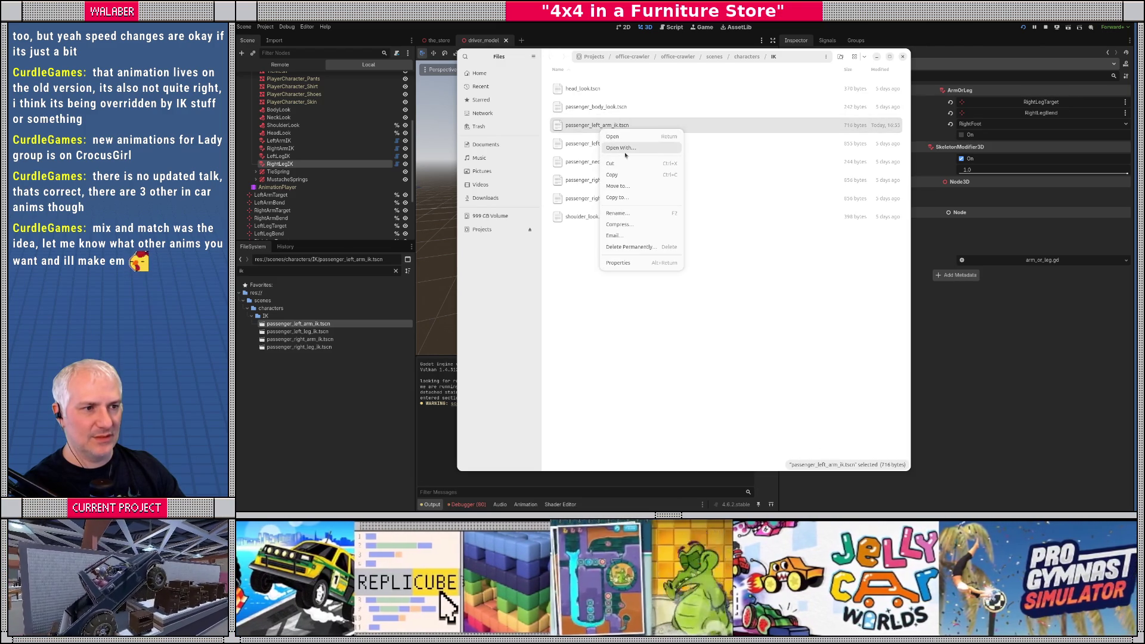
pyautogui.click(620, 150)
pyautogui.scroll(-5, 644, 215)
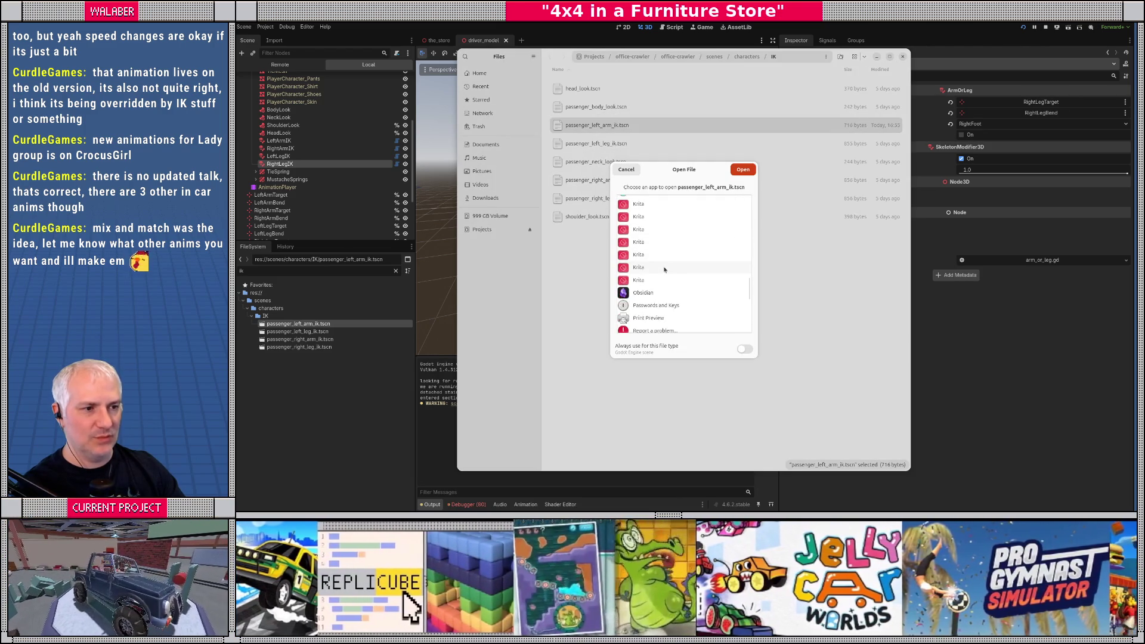
pyautogui.scroll(3, 649, 219)
pyautogui.scroll(5, 650, 222)
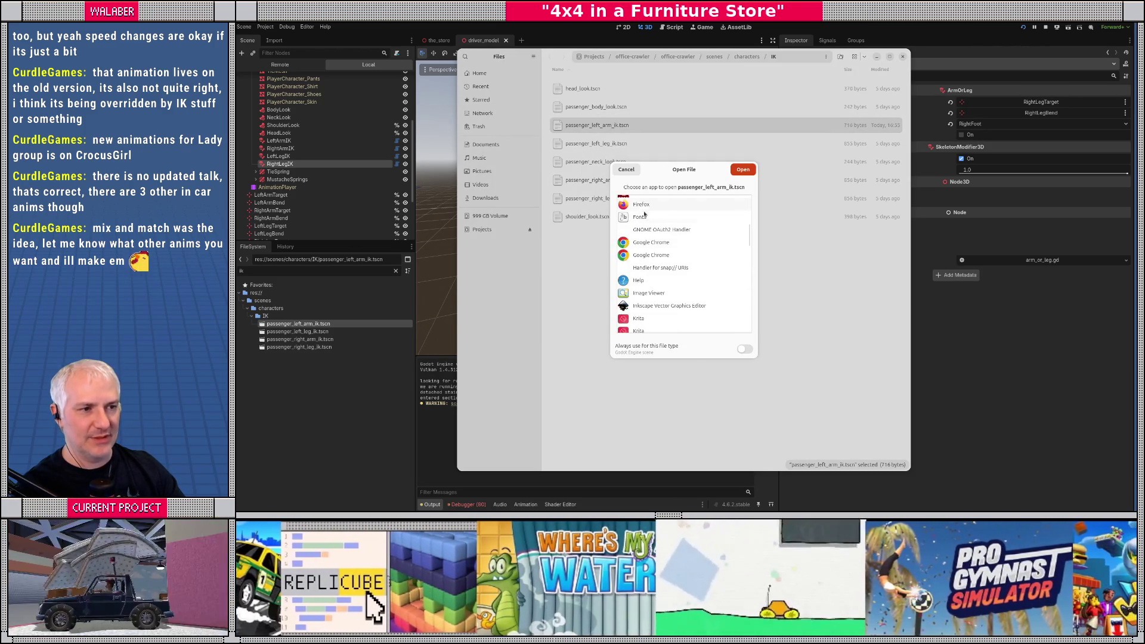
pyautogui.scroll(-5, 662, 238)
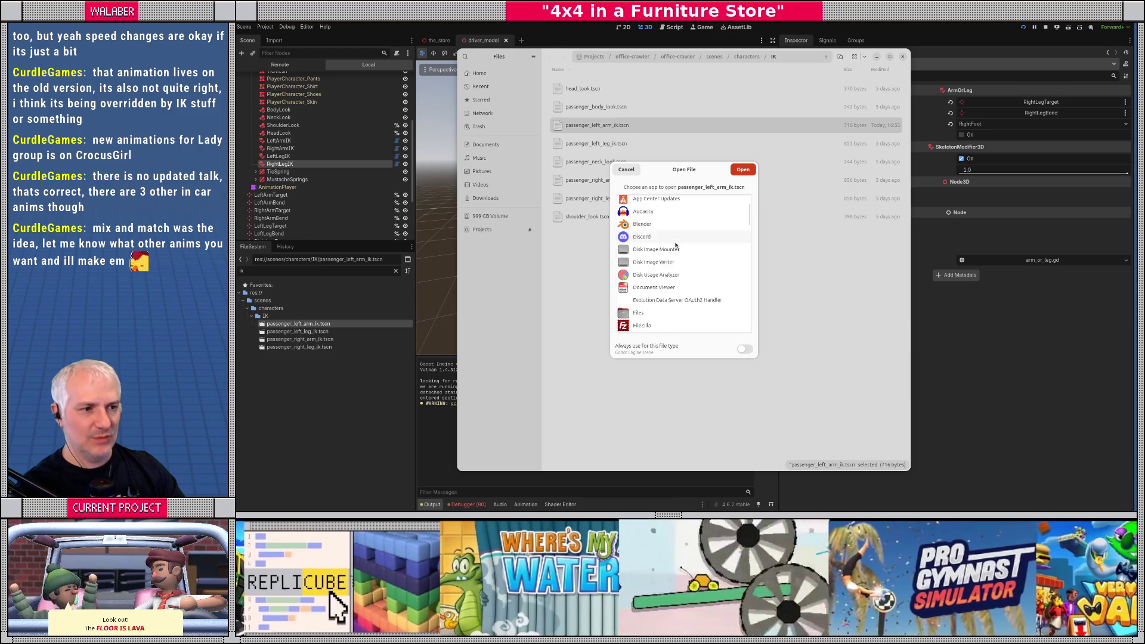
pyautogui.scroll(-8, 677, 245)
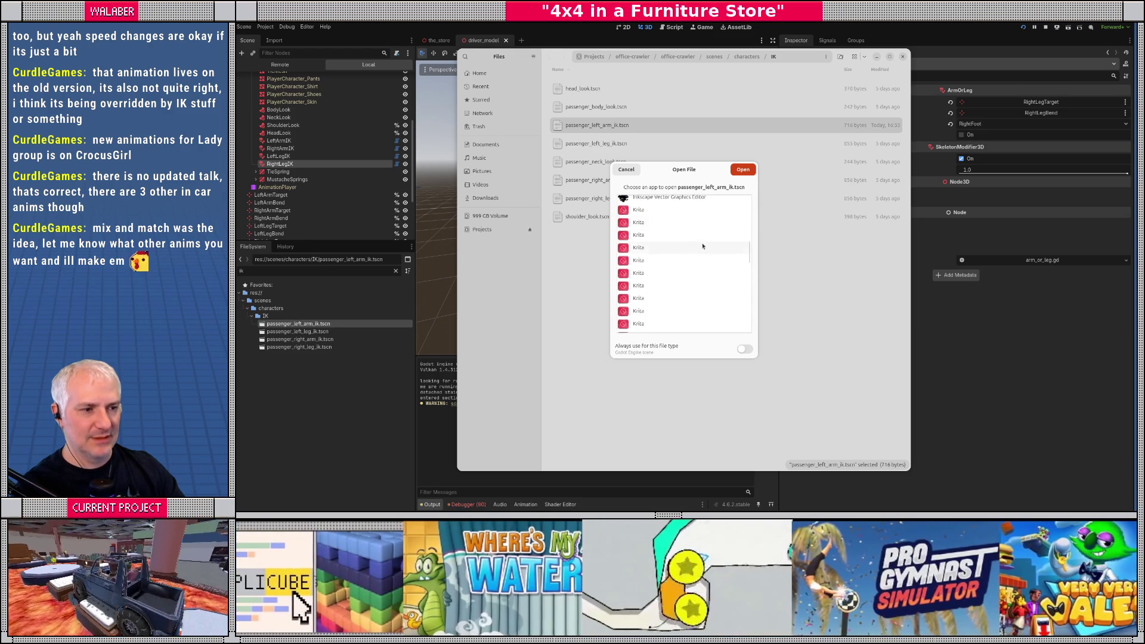
# Step: Open passenger_left_arm_ik.tscn in Visual Studio Code, zooming the text in and back out
pyautogui.doubleClick(657, 324)
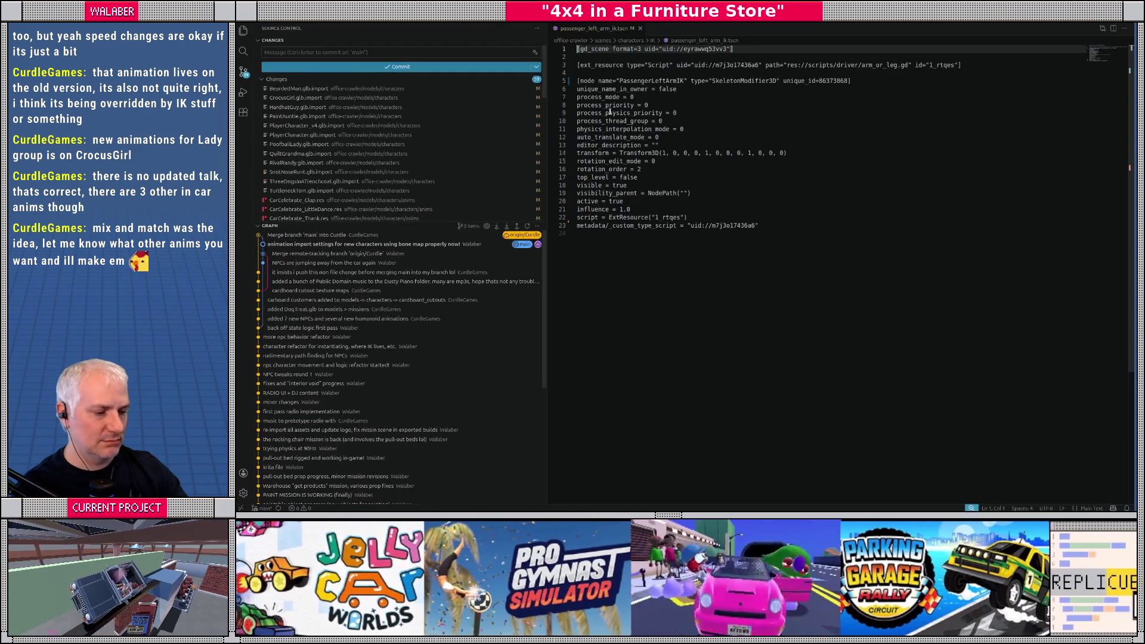
pyautogui.hotkey('ctrl', '=')
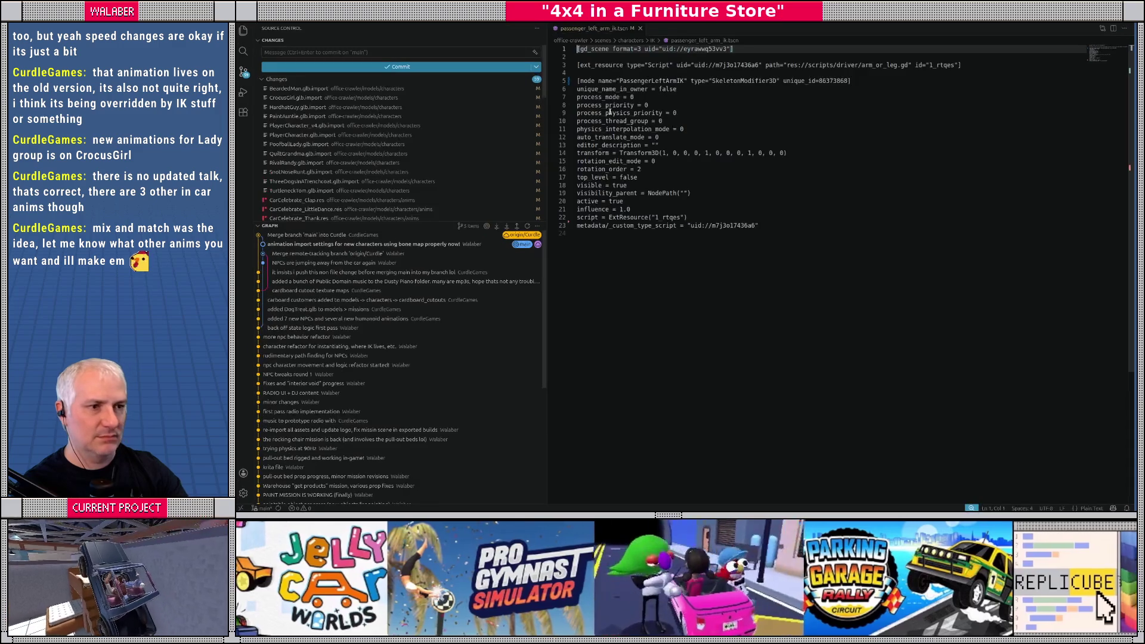
pyautogui.hotkey('ctrl', '-')
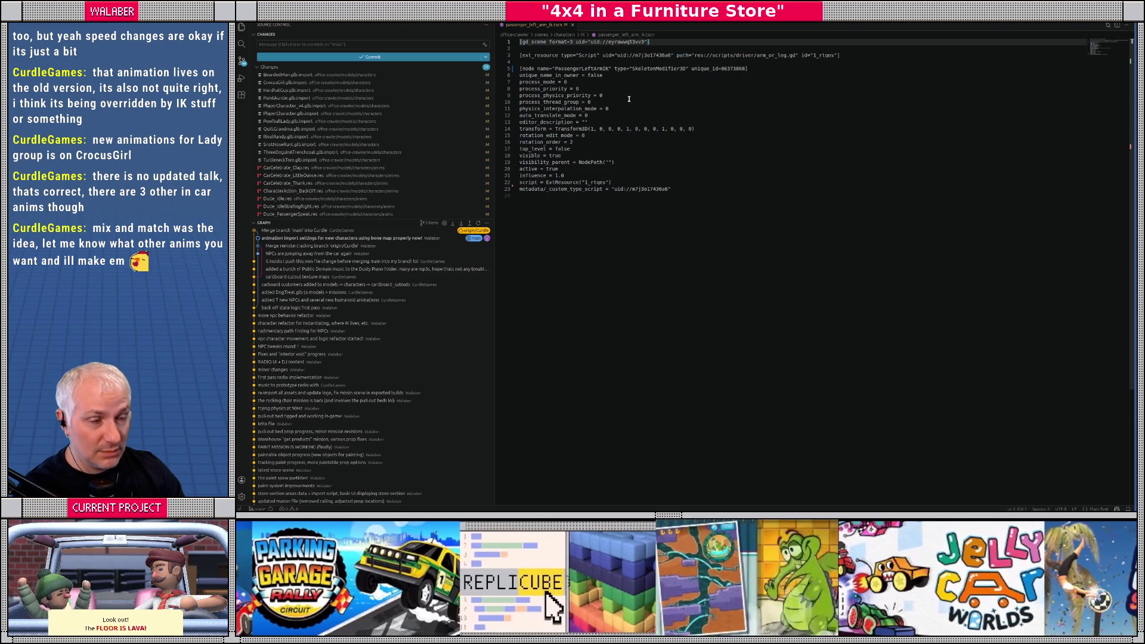
# Step: Open the passenger_left_leg_ik scene in Godot, then return to Visual Studio Code
pyautogui.hotkey('ctrl', 'alt', 'r')
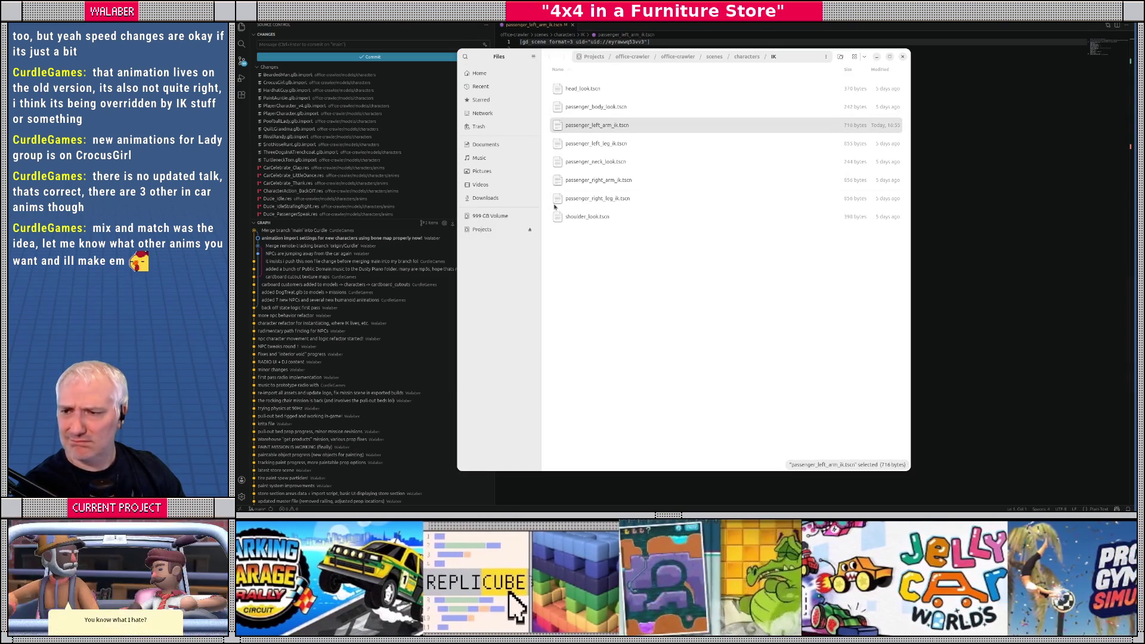
pyautogui.hotkey('alt', 'Tab')
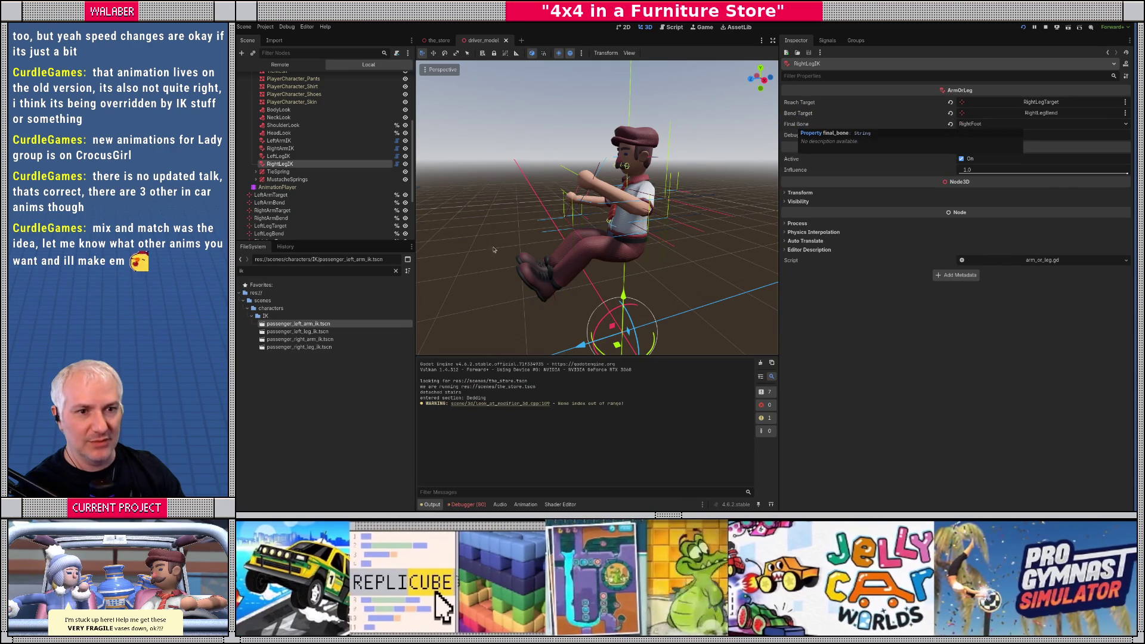
pyautogui.doubleClick(298, 331)
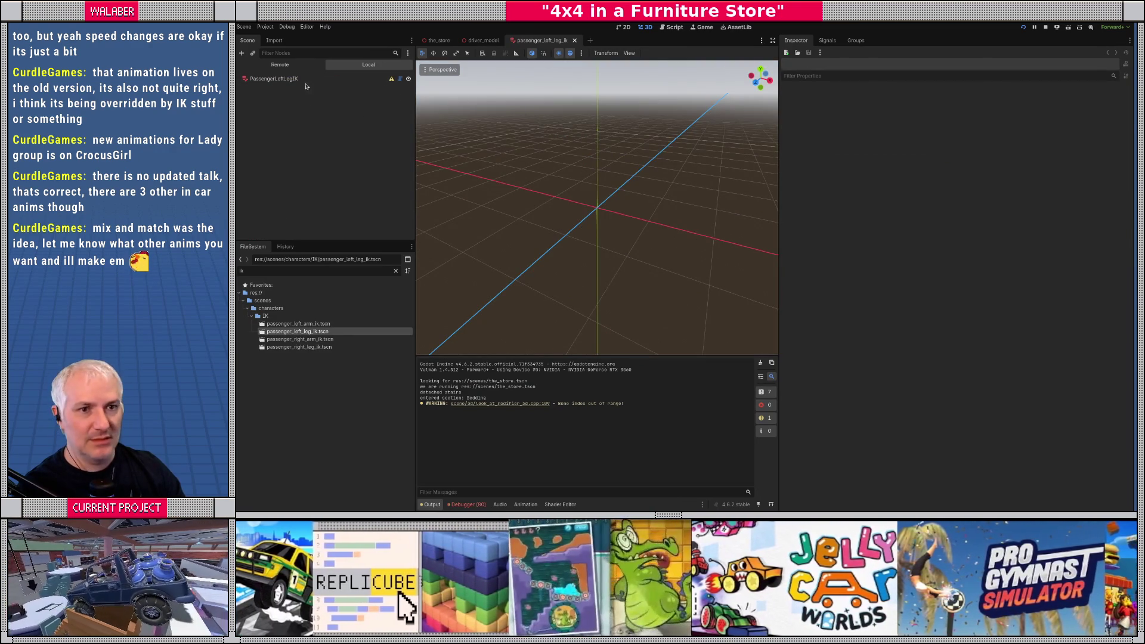
pyautogui.hotkey('alt', 'Tab')
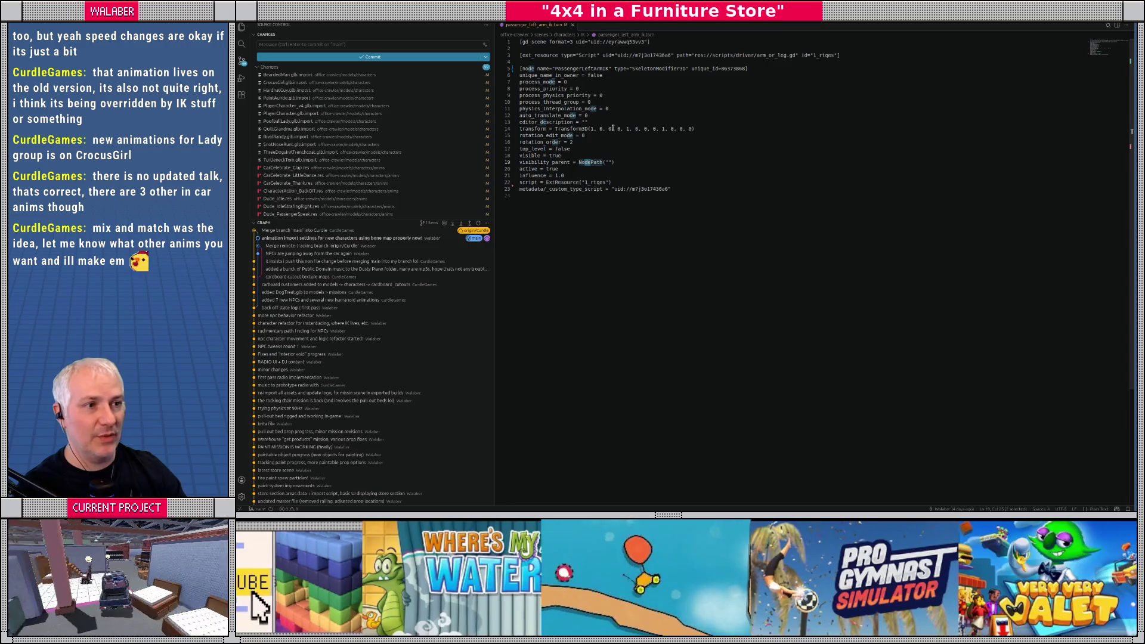
# Step: Drag passenger_left_leg_ik.tscn from Files into Visual Studio Code after the could-not-display error
pyautogui.hotkey('shift', 'alt', 'r')
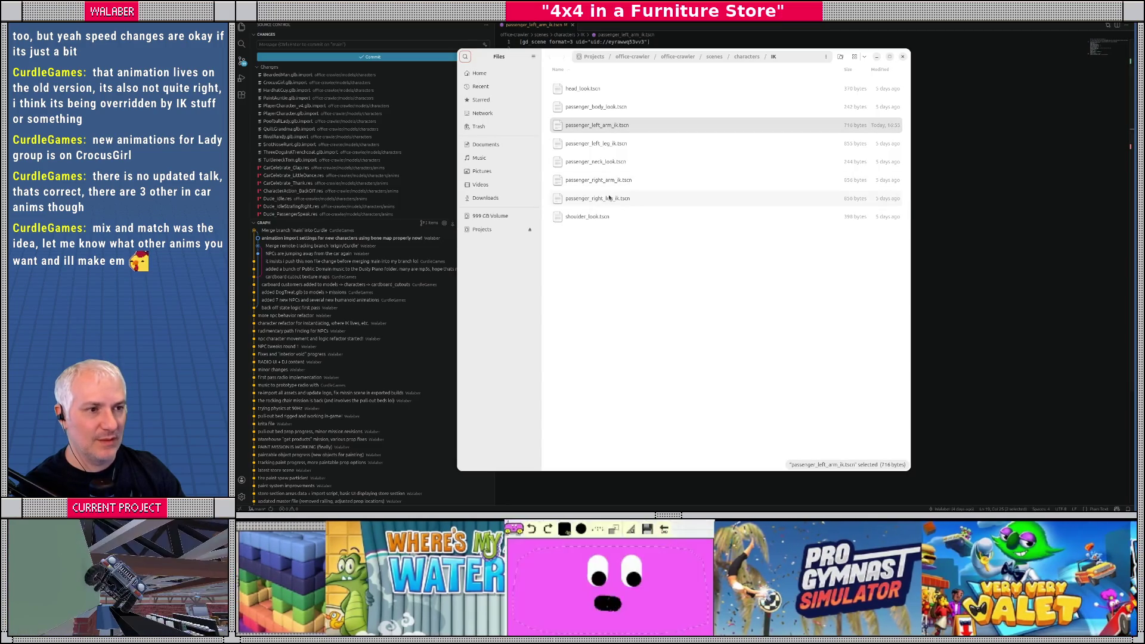
pyautogui.doubleClick(594, 146)
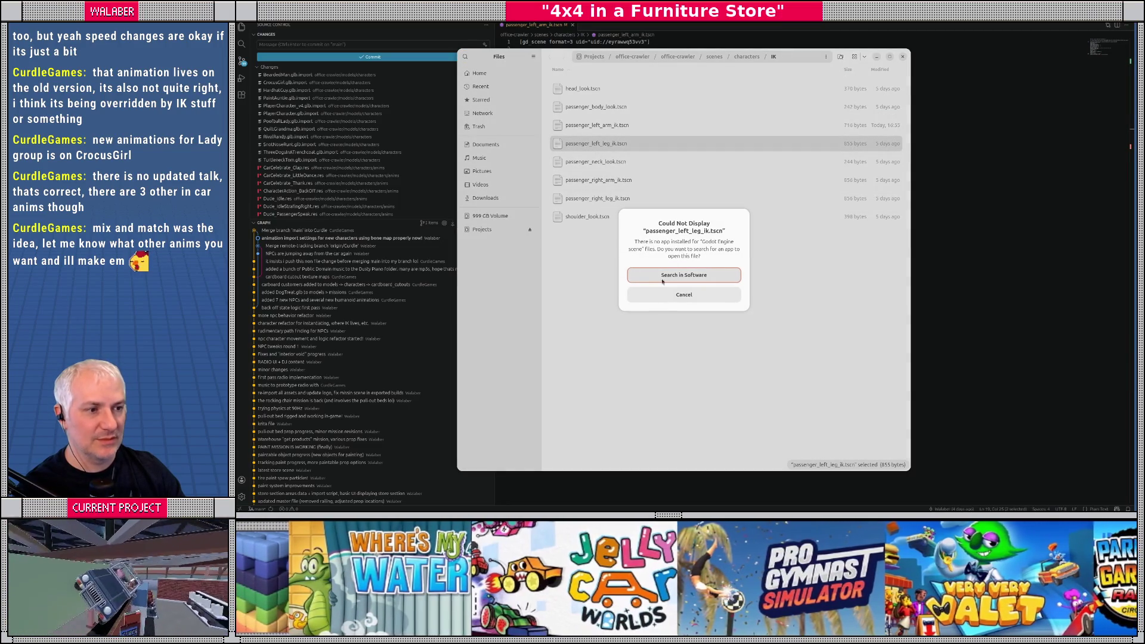
pyautogui.click(684, 294)
pyautogui.moveTo(656, 143); pyautogui.dragTo(662, 35)
pyautogui.click(622, 27)
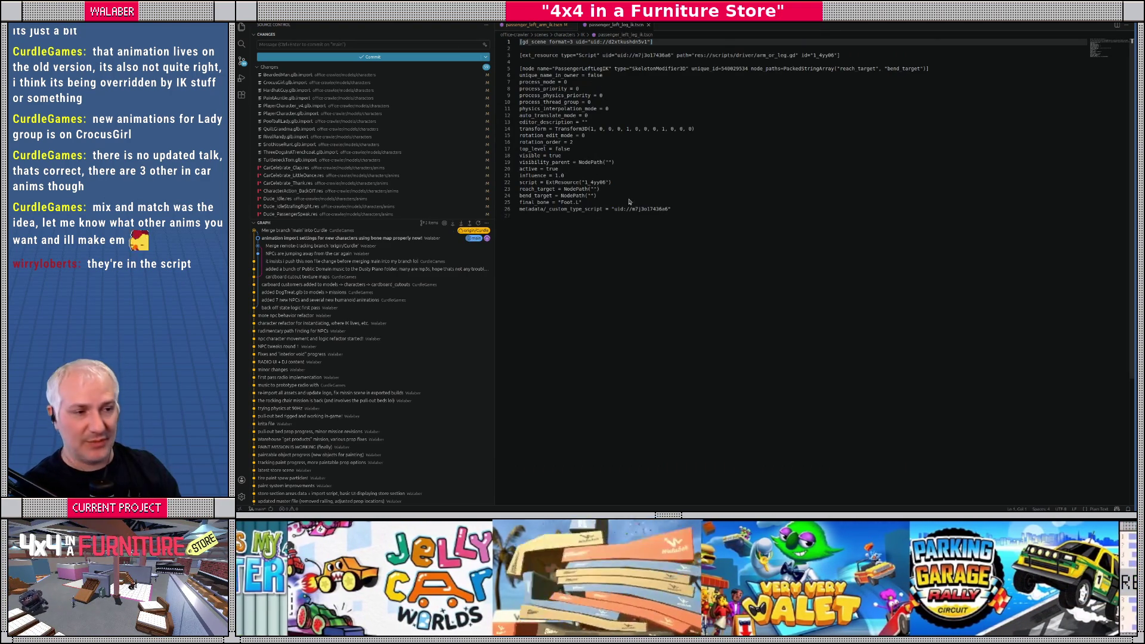
pyautogui.hotkey('alt', 'Tab')
pyautogui.hotkey('alt', 'Tab')
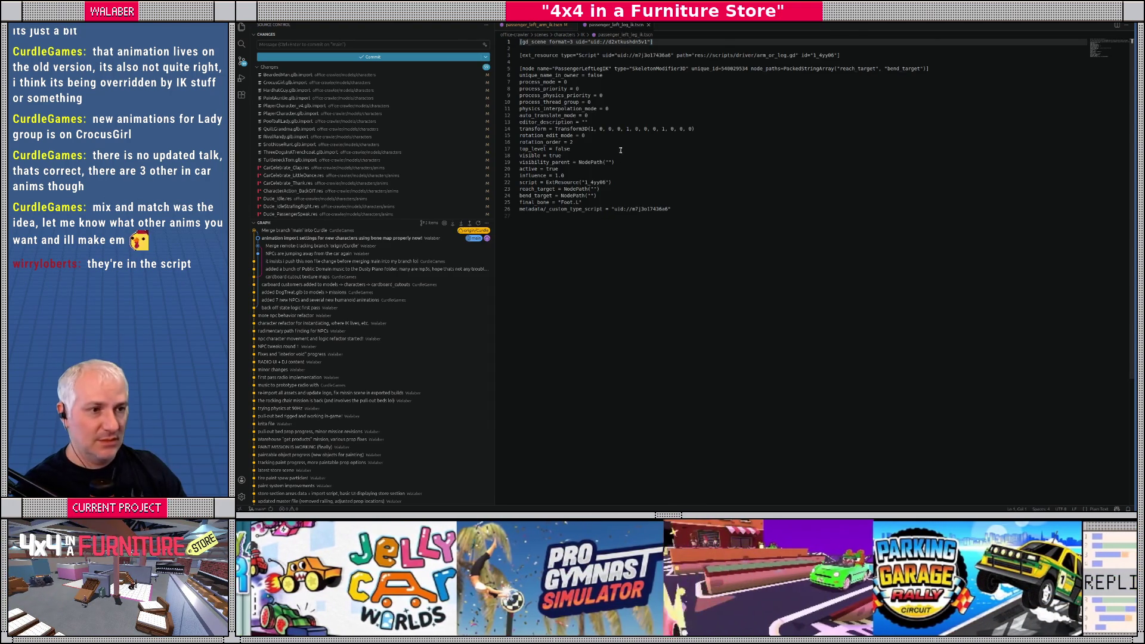
pyautogui.moveTo(700, 214); pyautogui.dragTo(632, 41)
pyautogui.click(618, 96)
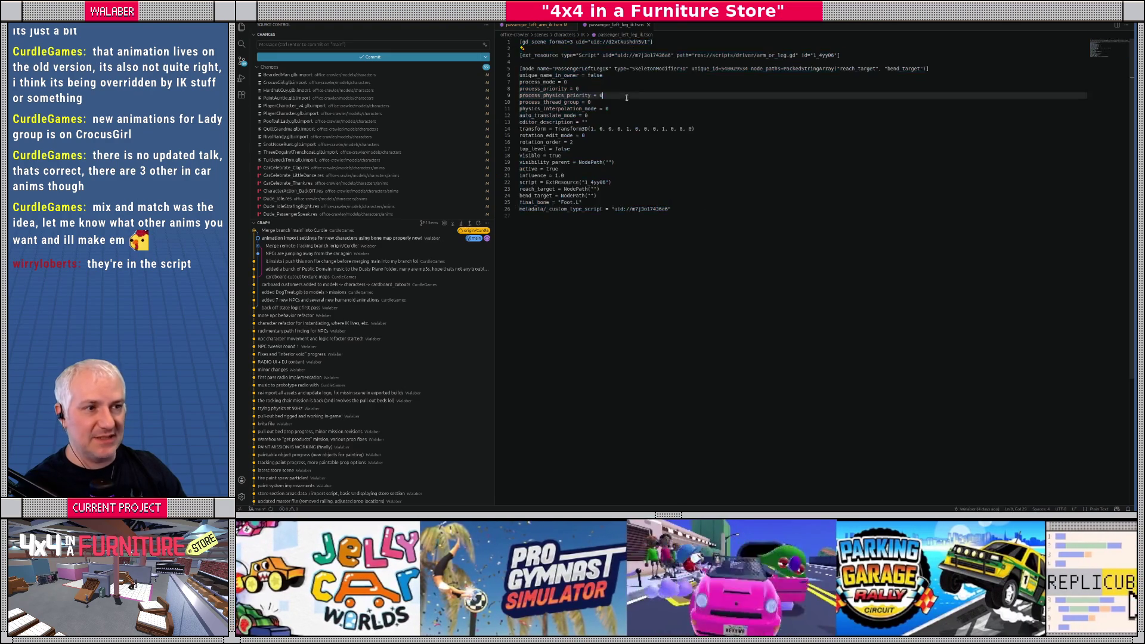
pyautogui.hotkey('alt', 'Tab')
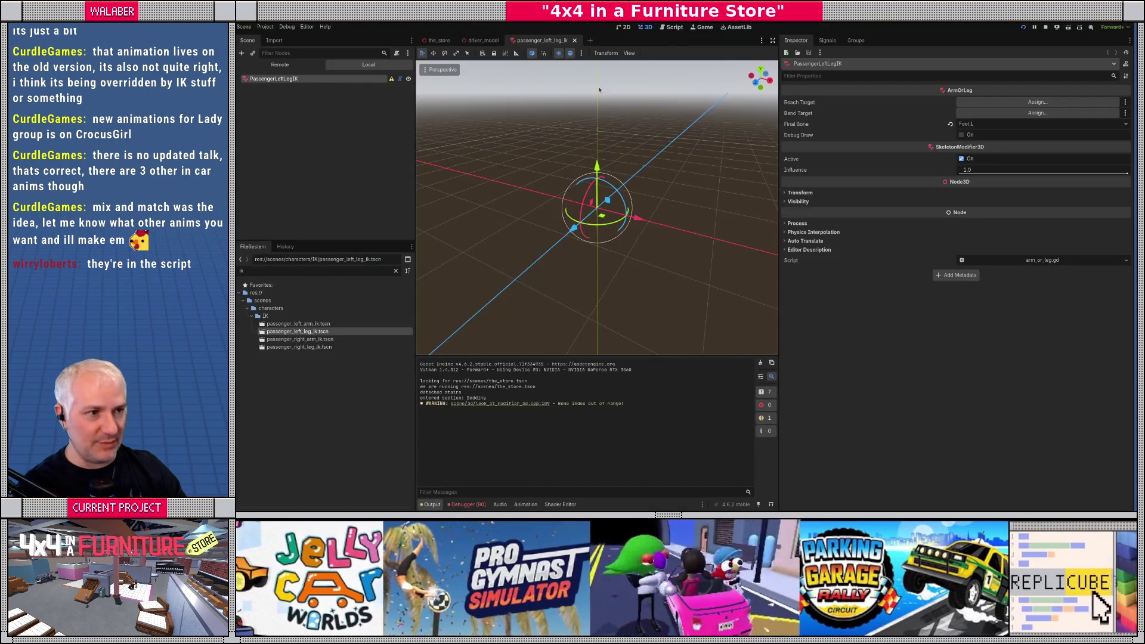
pyautogui.click(673, 29)
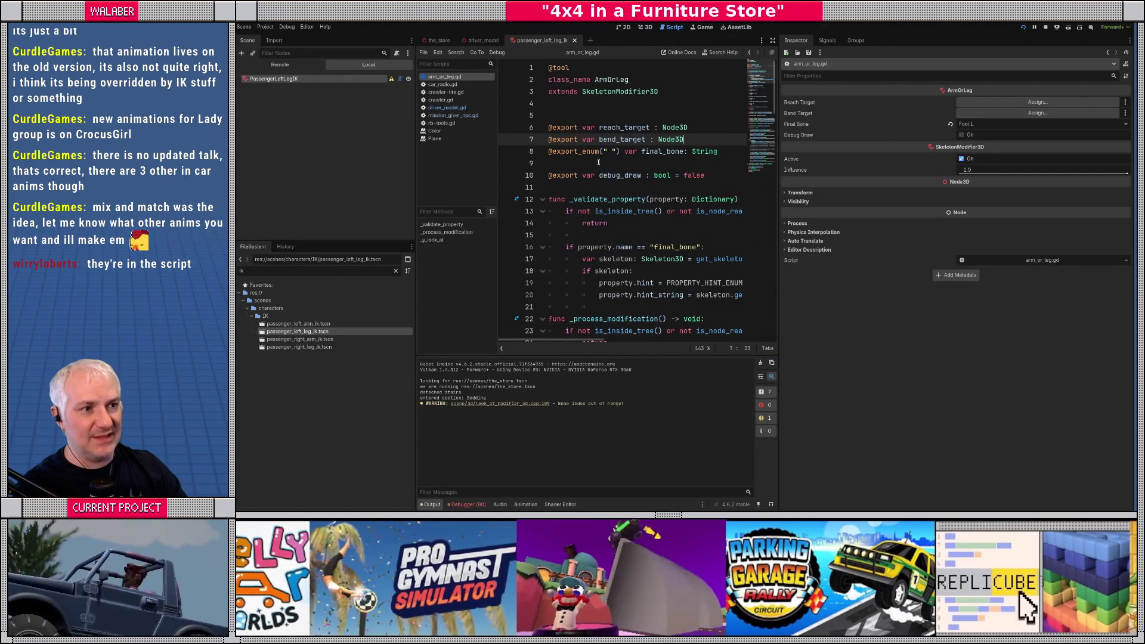
pyautogui.moveTo(722, 151); pyautogui.dragTo(524, 149)
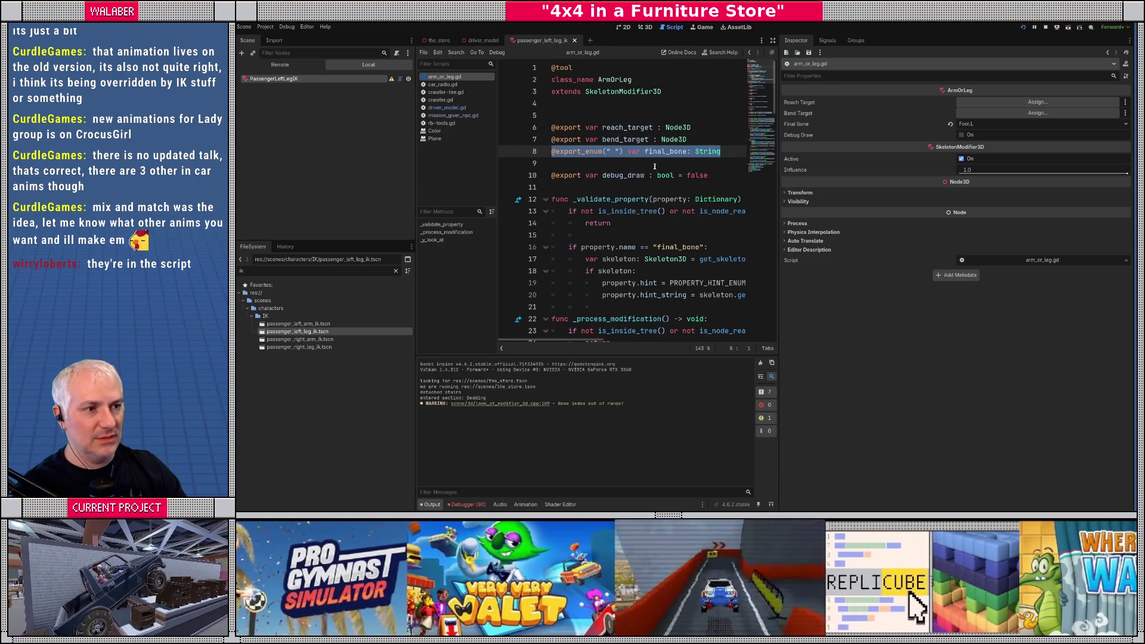
pyautogui.doubleClick(665, 151)
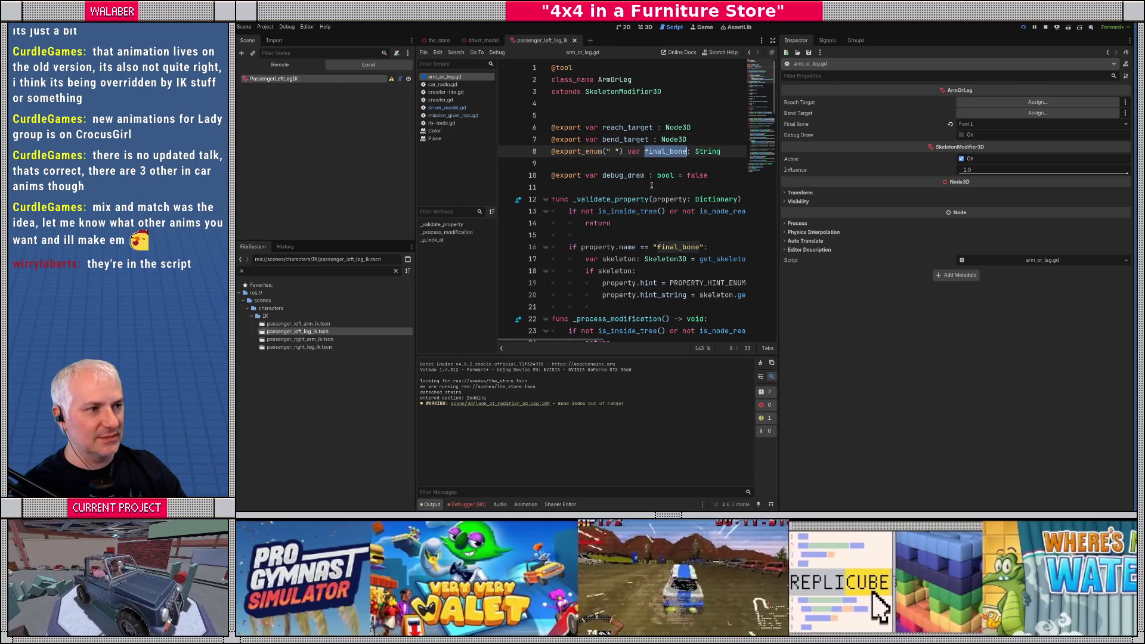
pyautogui.click(650, 165)
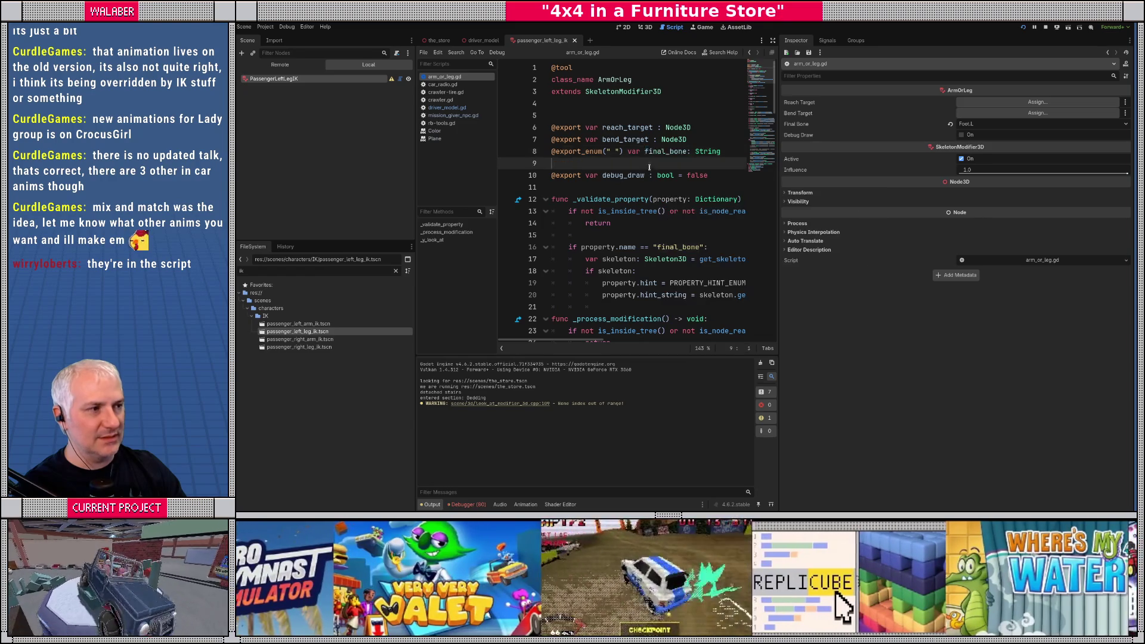
pyautogui.hotkey('alt', 'Tab')
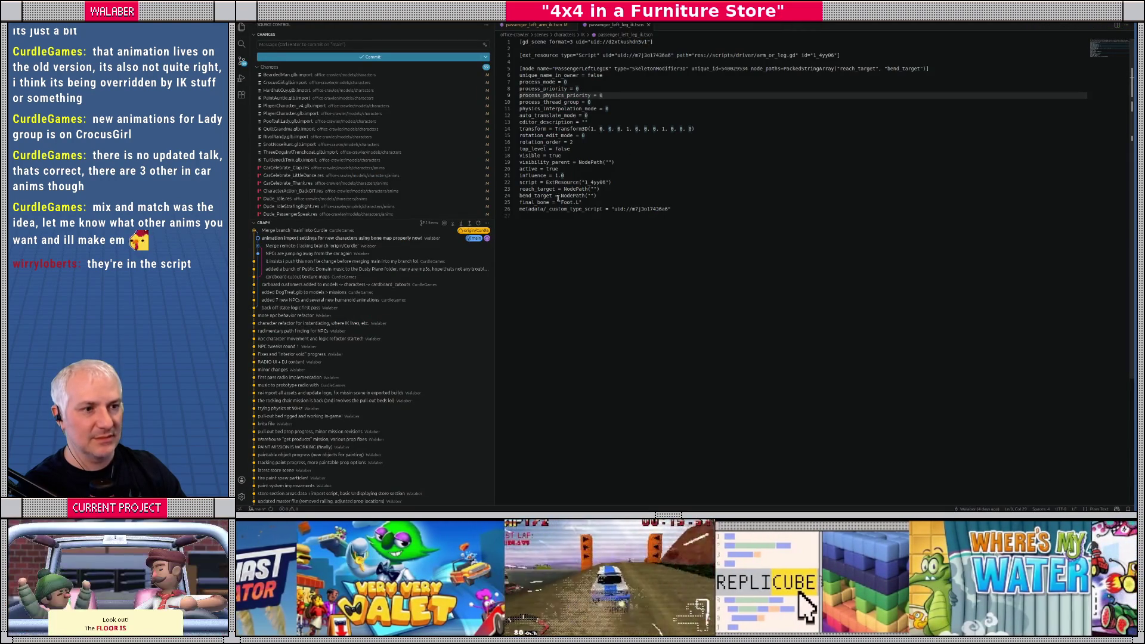
# Step: Compare the arm and leg IK files and reopen passenger_left_arm_ik in Godot
pyautogui.tripleClick(589, 202)
pyautogui.click(536, 25)
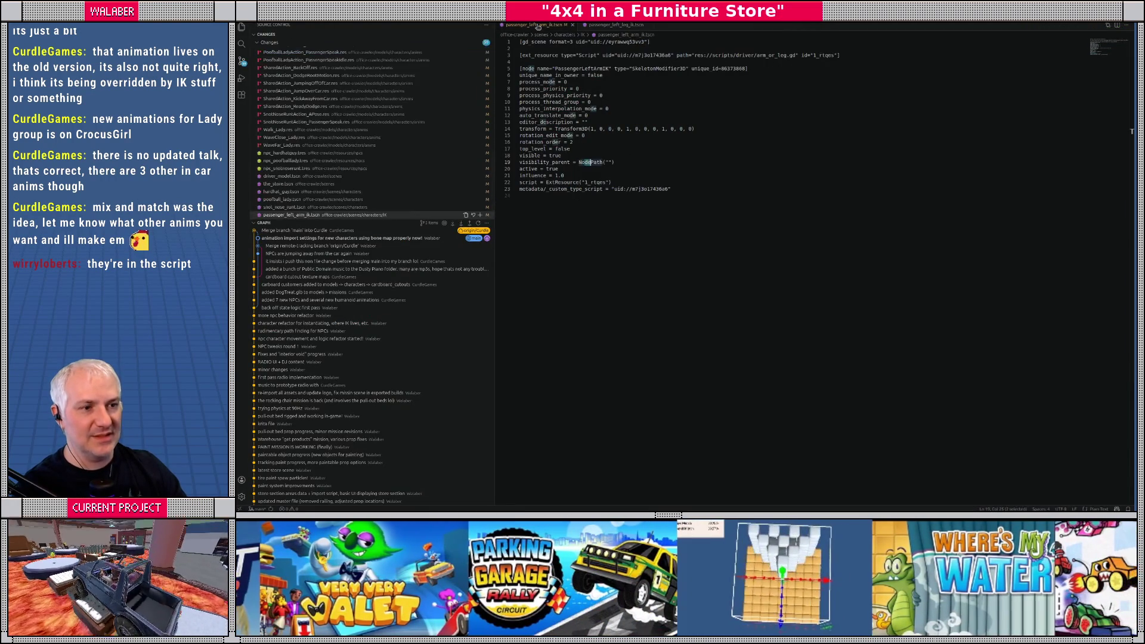
pyautogui.click(627, 27)
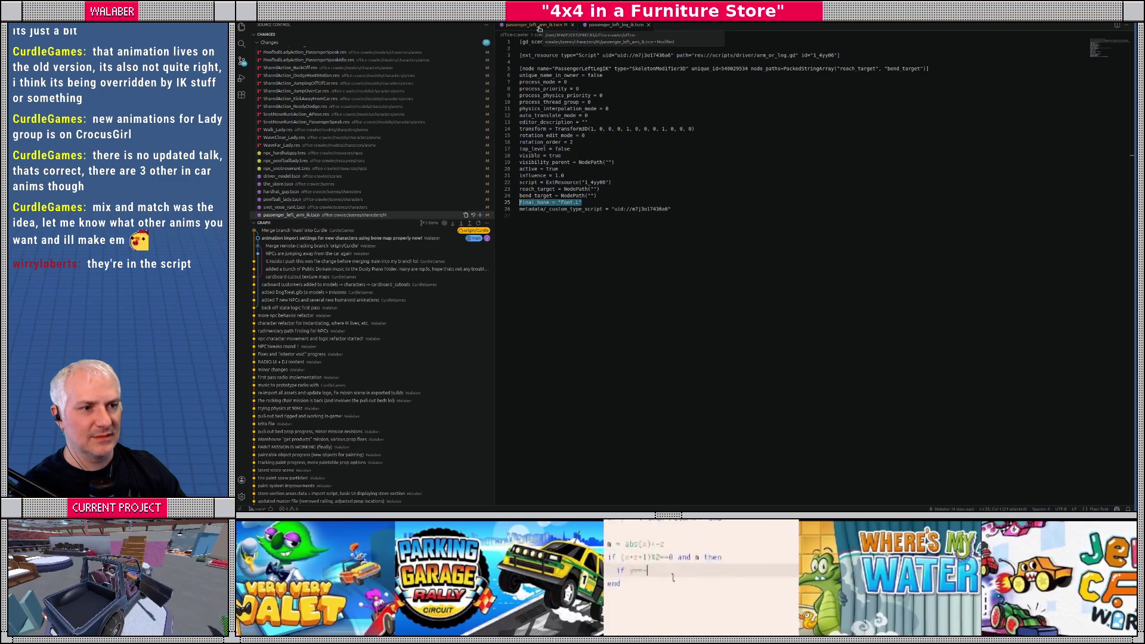
pyautogui.hotkey('alt', 'Tab')
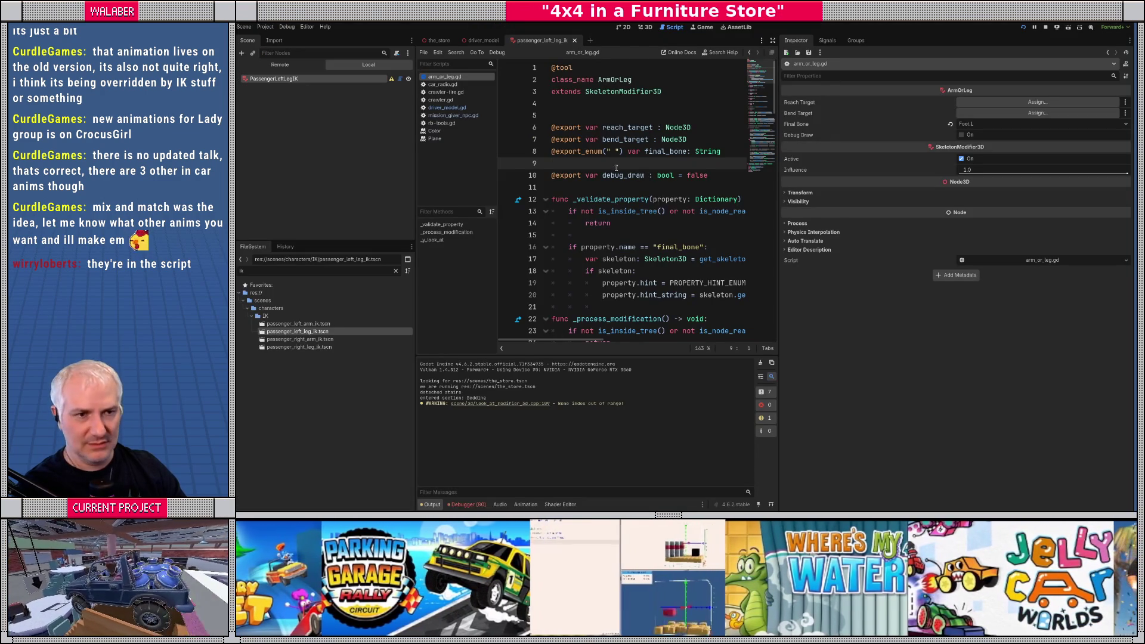
pyautogui.doubleClick(298, 323)
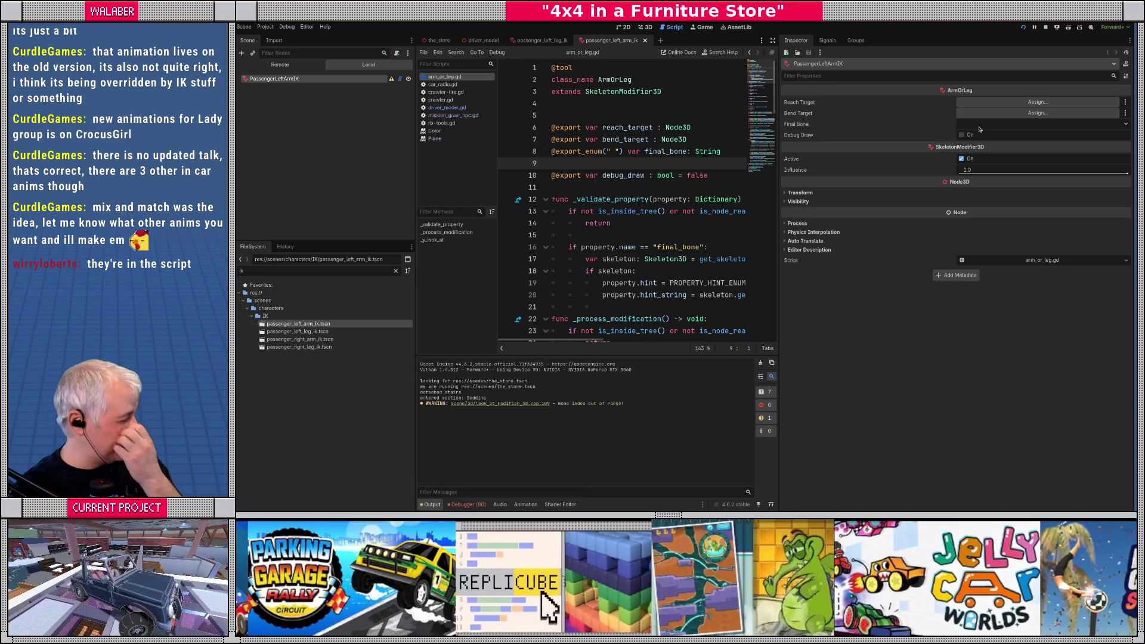
pyautogui.hotkey('alt', 'Tab')
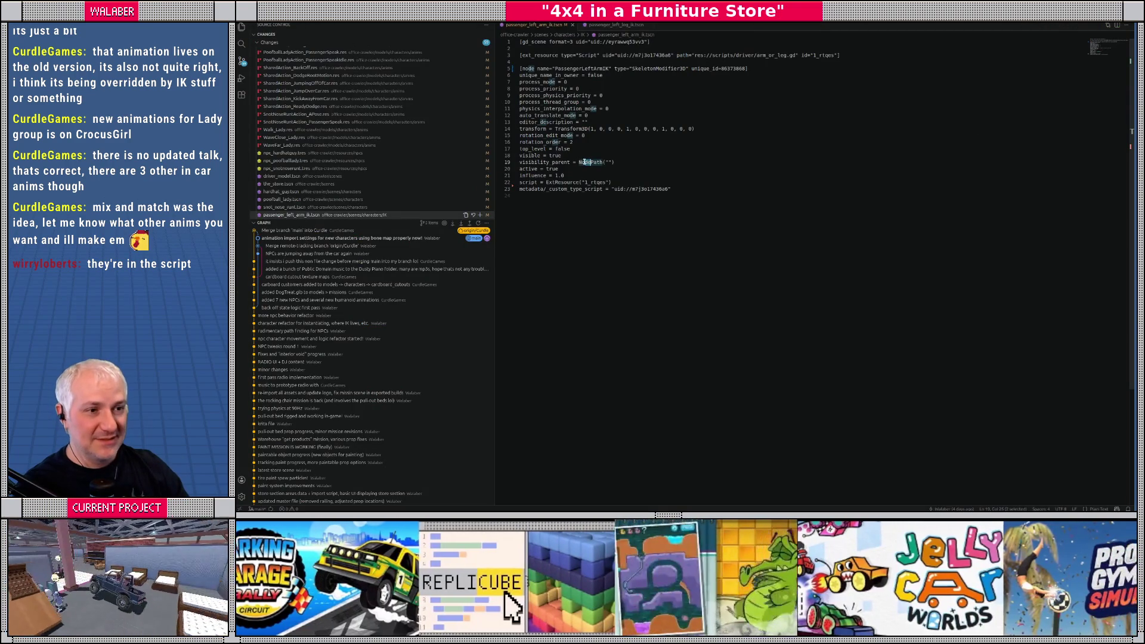
pyautogui.hotkey('ctrl', 'Tab')
# Step: Copy the leg scene's final_bone line into the arm scene and set it to "LeftHand"
pyautogui.click(594, 201)
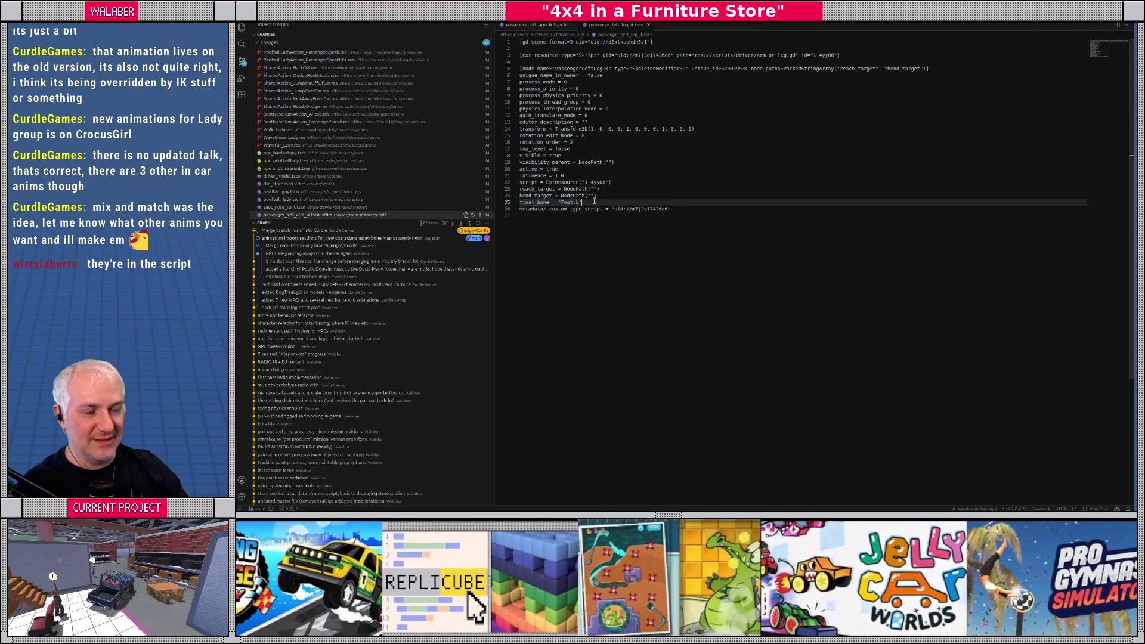
pyautogui.moveTo(594, 201); pyautogui.dragTo(504, 203)
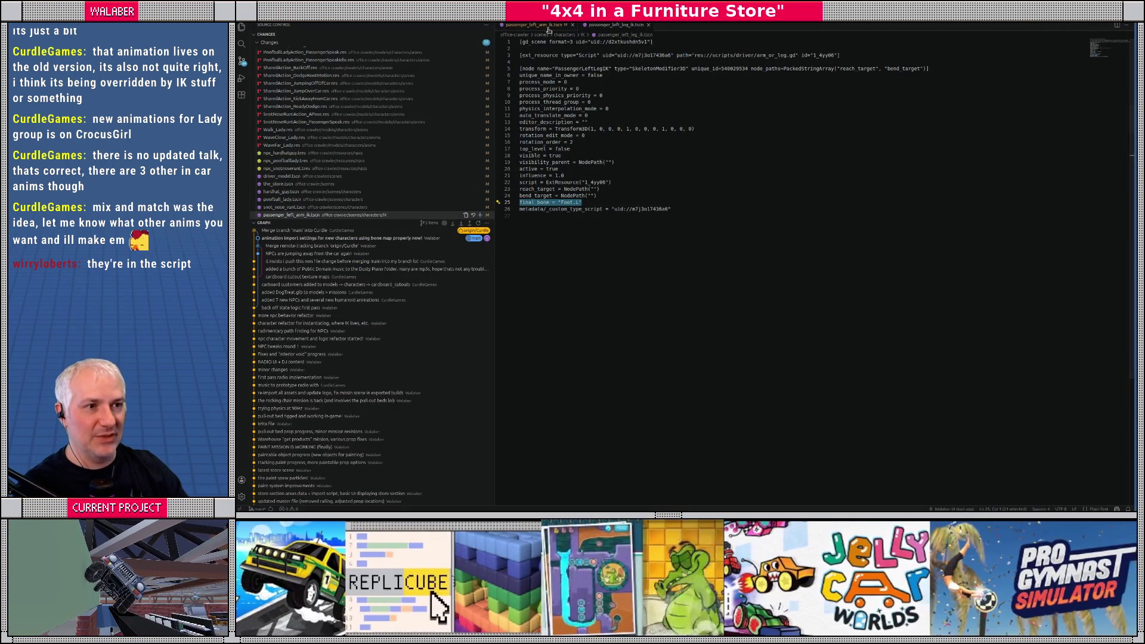
pyautogui.hotkey('ctrl', 'Tab')
pyautogui.hotkey('ctrl', 'Tab')
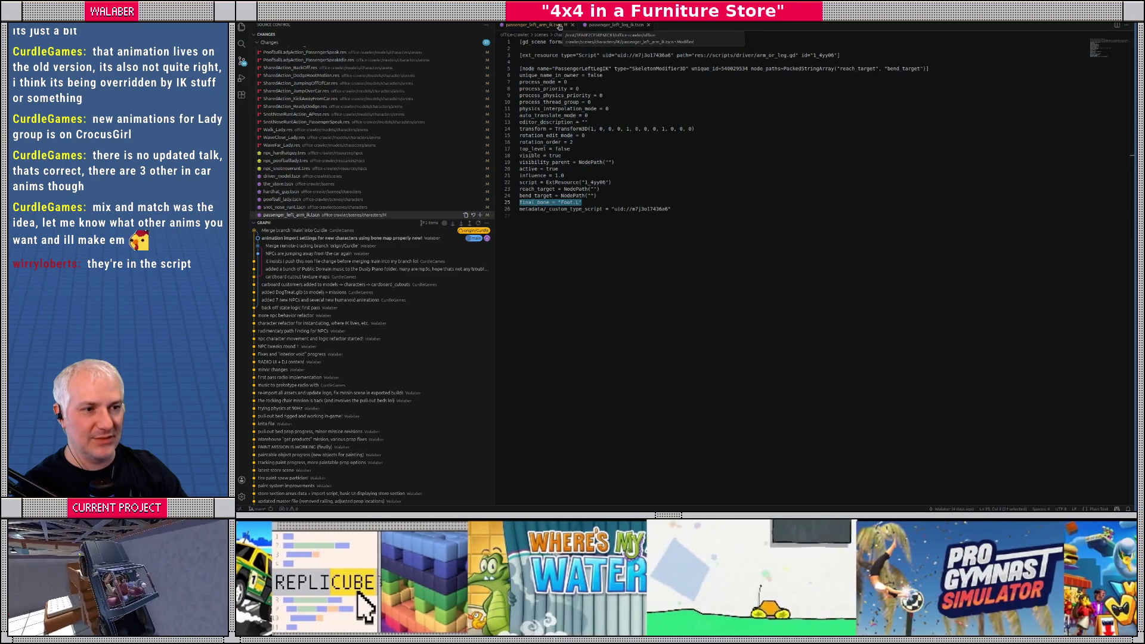
pyautogui.click(559, 27)
pyautogui.moveTo(597, 195); pyautogui.dragTo(625, 183)
pyautogui.hotkey('ctrl', 'v')
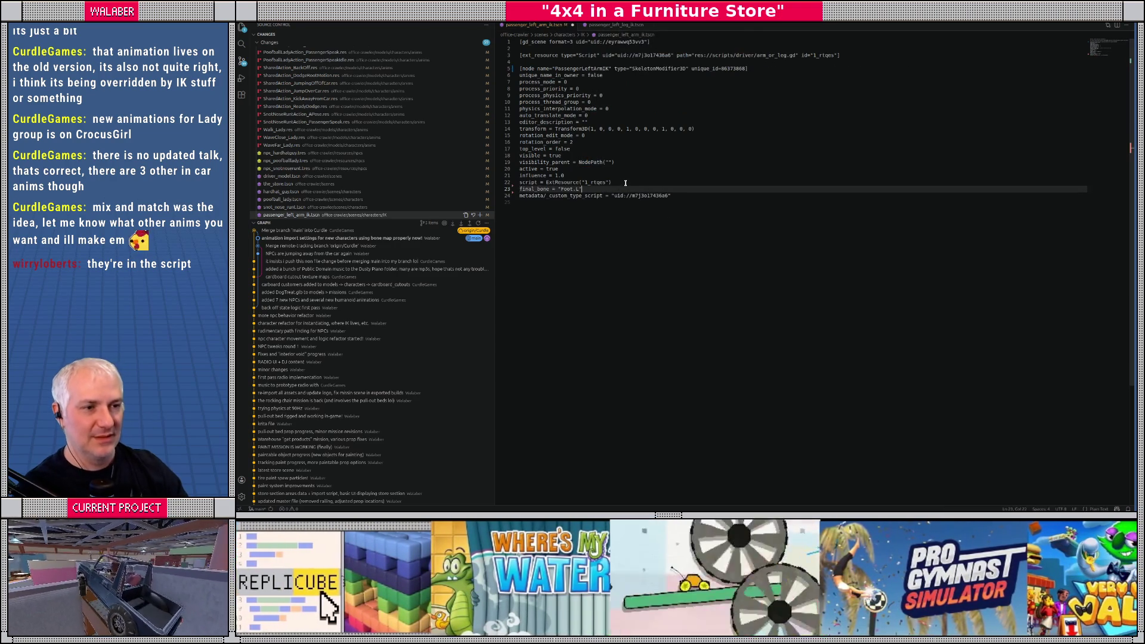
pyautogui.press('BackSpace')
pyautogui.press('BackSpace')
pyautogui.press('BackSpace')
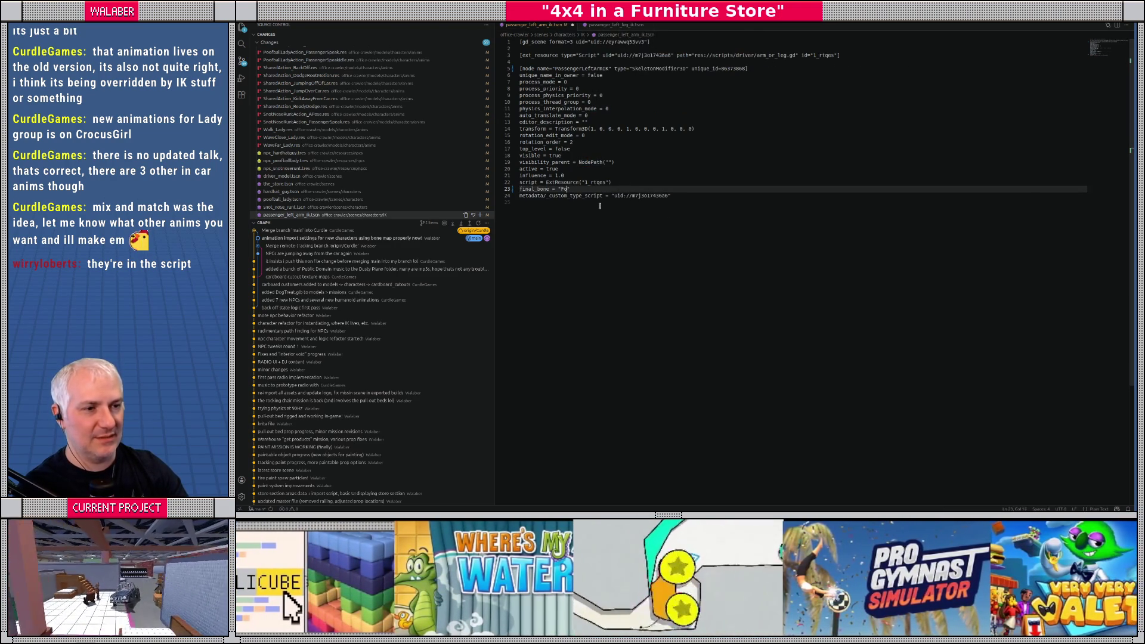
pyautogui.press('BackSpace')
pyautogui.write('LeftHand')
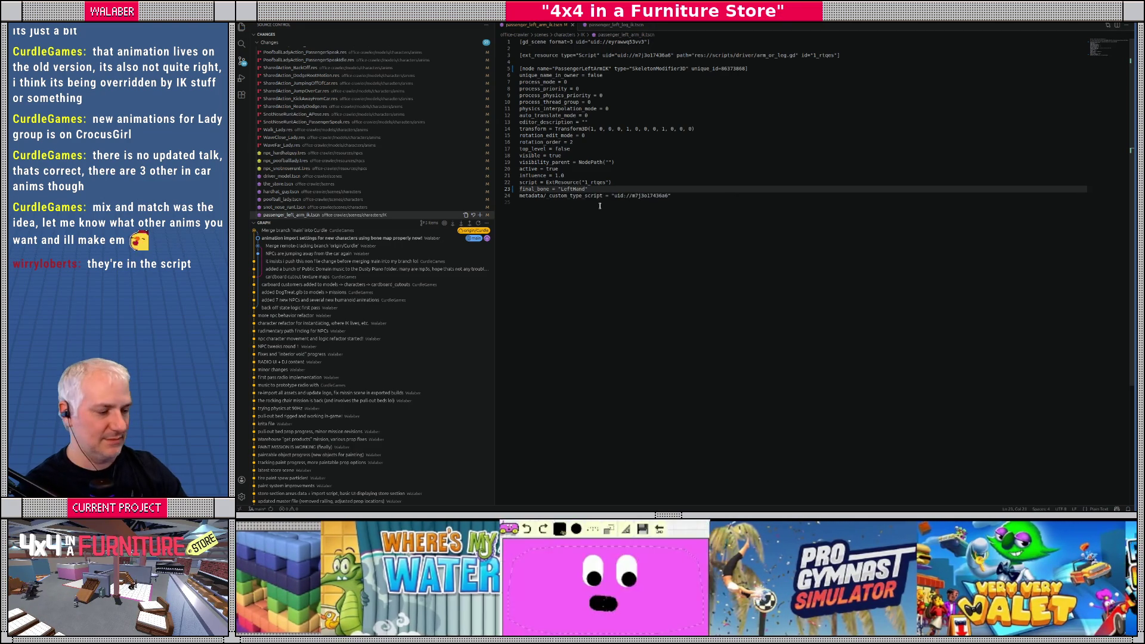
pyautogui.hotkey('shift', 'Home')
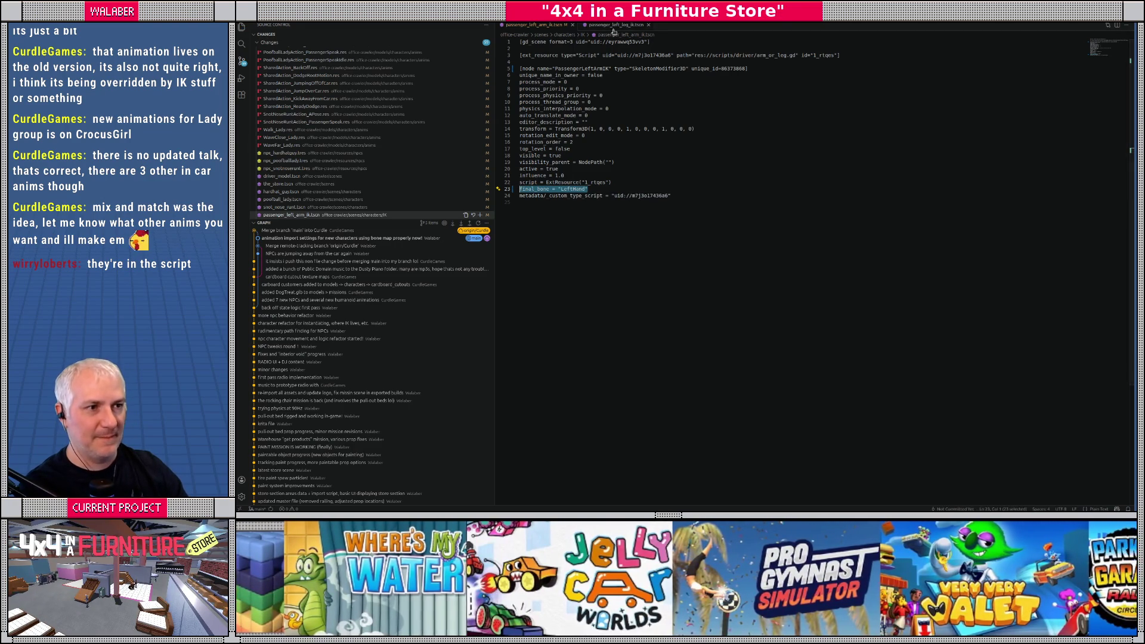
# Step: Change the leg scene's final_bone from "Foot.L" to "LeftFoot" and save it
pyautogui.click(615, 24)
pyautogui.doubleClick(568, 203)
pyautogui.press('BackSpace')
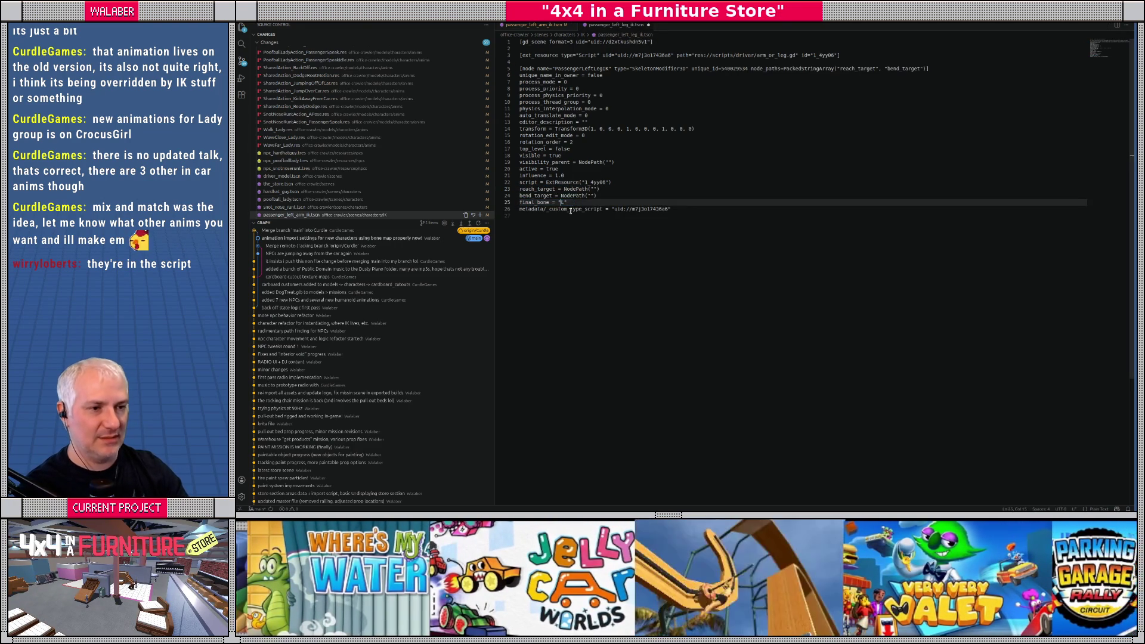
pyautogui.write('eftFoot')
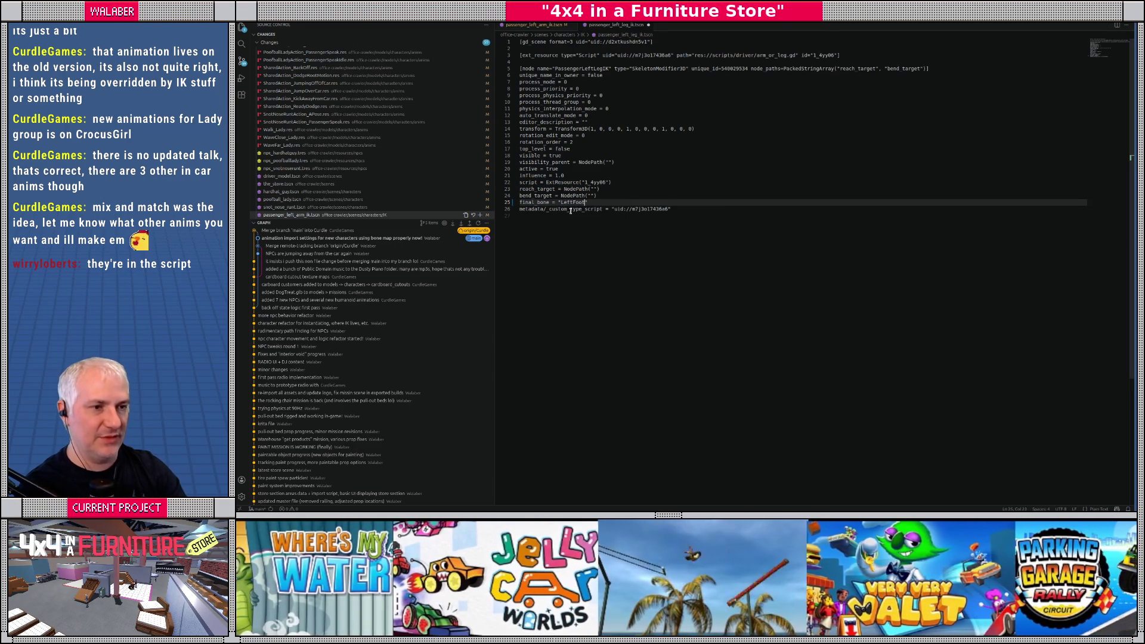
pyautogui.hotkey('ctrl', 's')
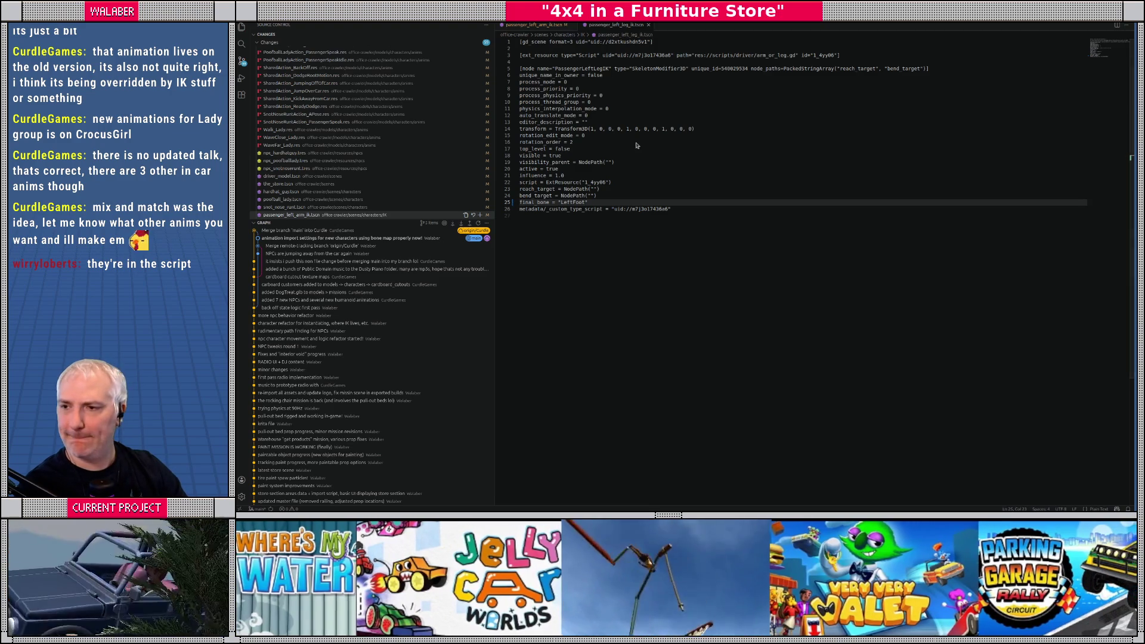
pyautogui.hotkey('ctrl', 'alt', 'r')
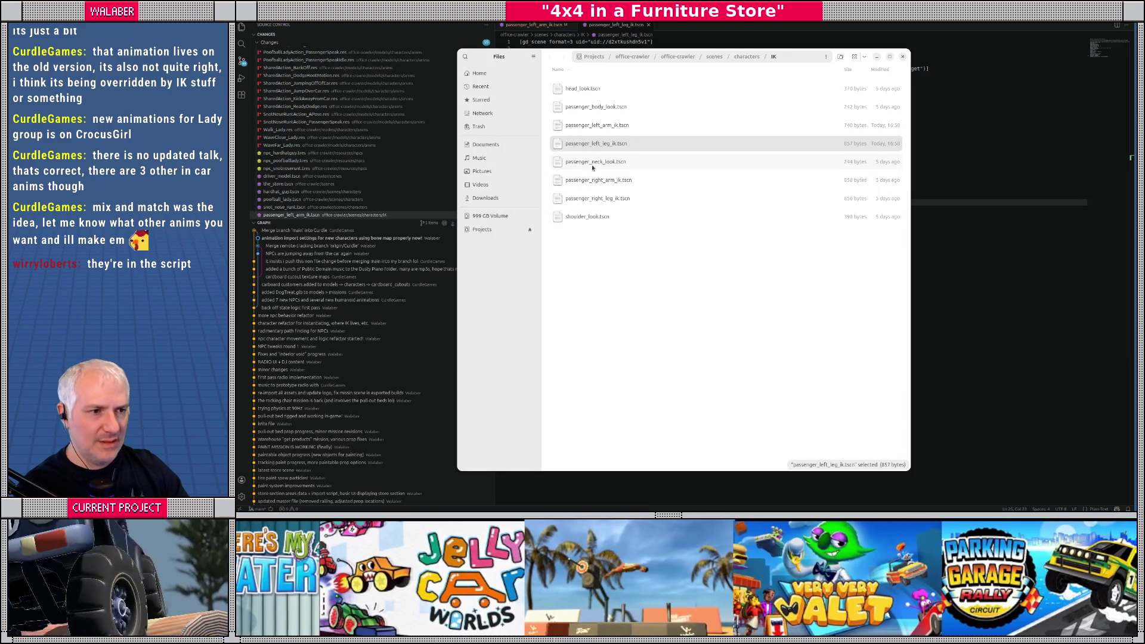
# Step: Open passenger_right_arm_ik.tscn and change its final_bone from Hand.R to "RightHand"
pyautogui.doubleClick(595, 181)
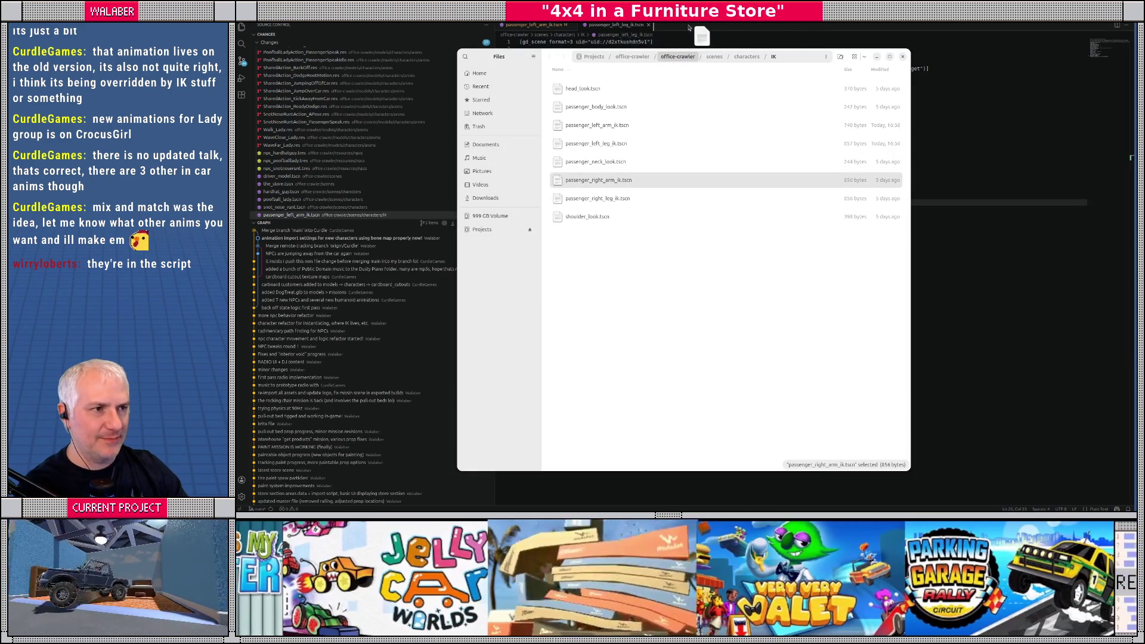
pyautogui.click(807, 193)
pyautogui.doubleClick(563, 202)
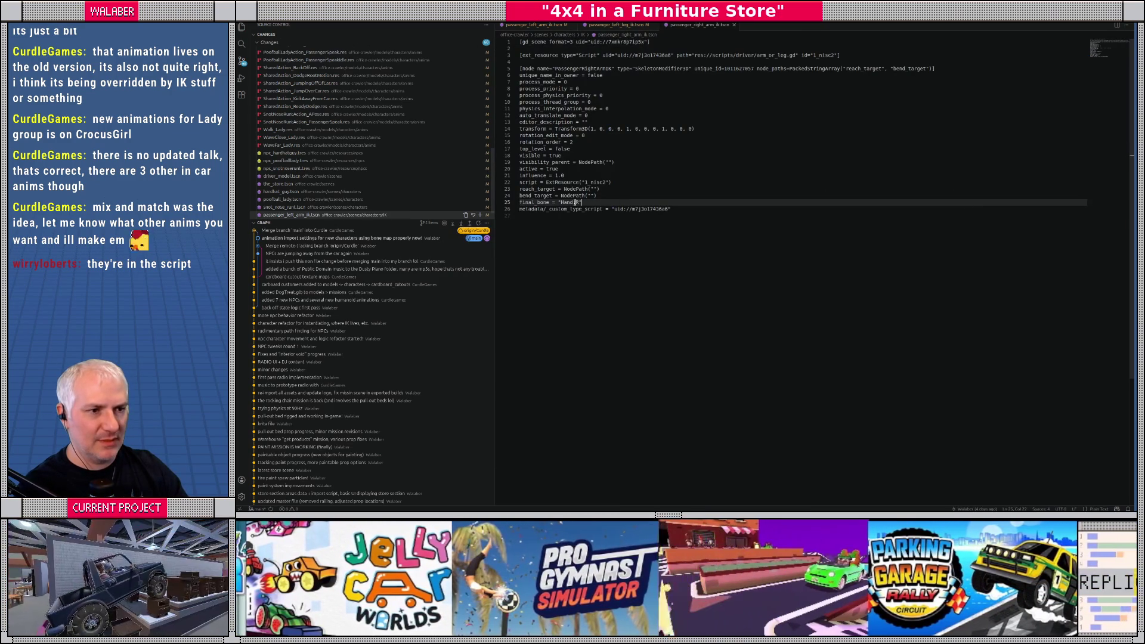
pyautogui.write('H')
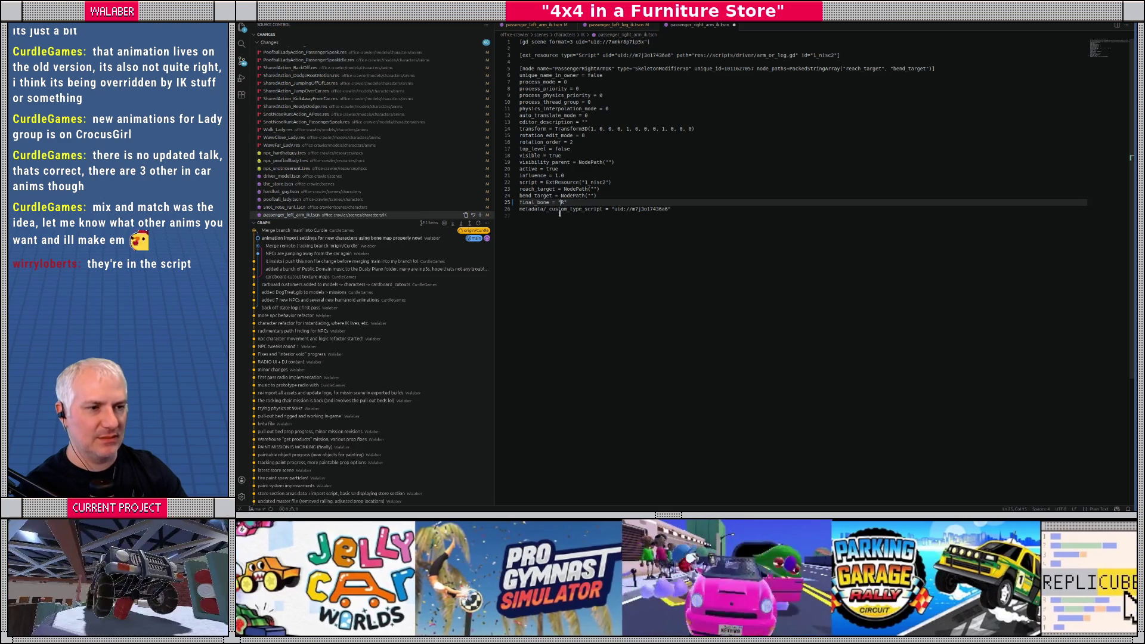
pyautogui.write('ightHand')
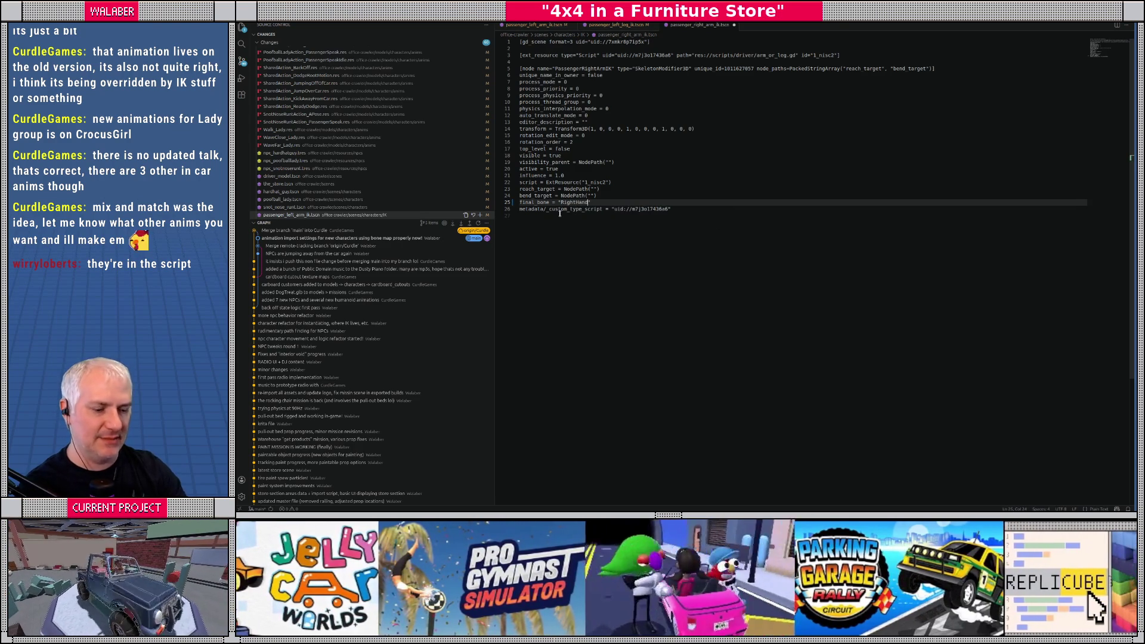
# Step: Open passenger_right_leg_ik.tscn, change its final_bone from Foot.R to "RightFoot", and save
pyautogui.hotkey('shift', 'alt', 'r')
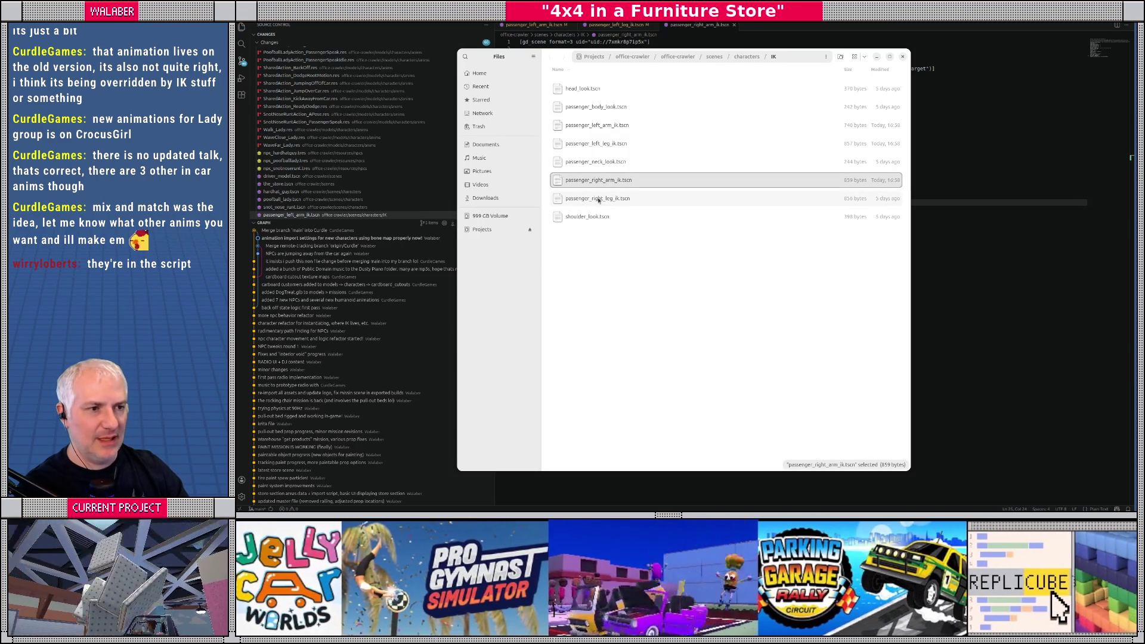
pyautogui.moveTo(596, 198); pyautogui.dragTo(686, 37)
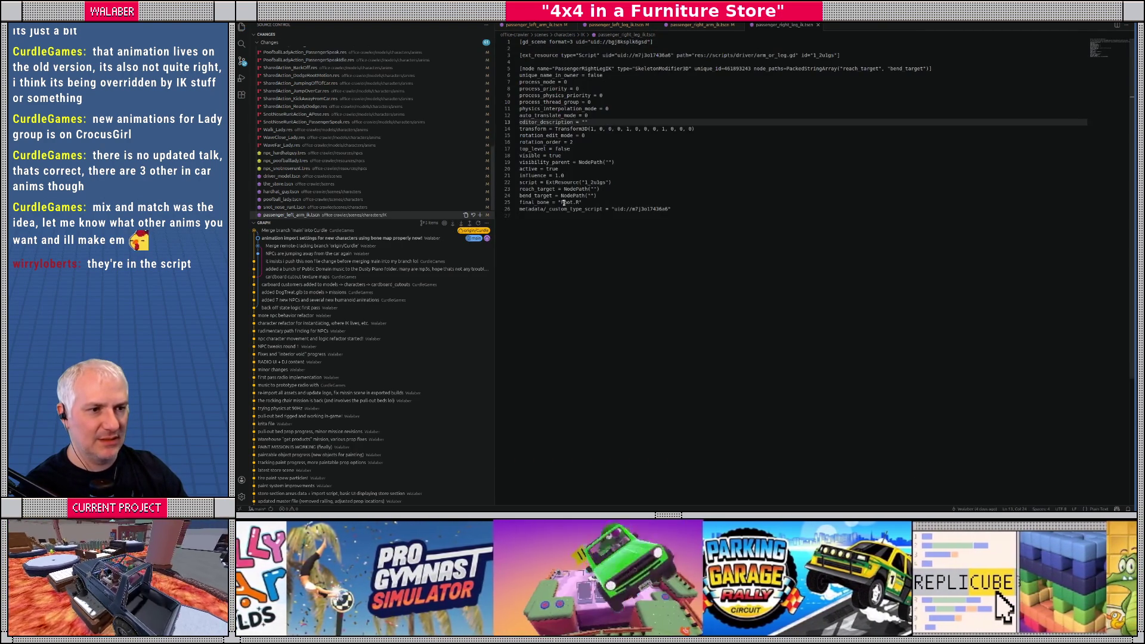
pyautogui.click(563, 202)
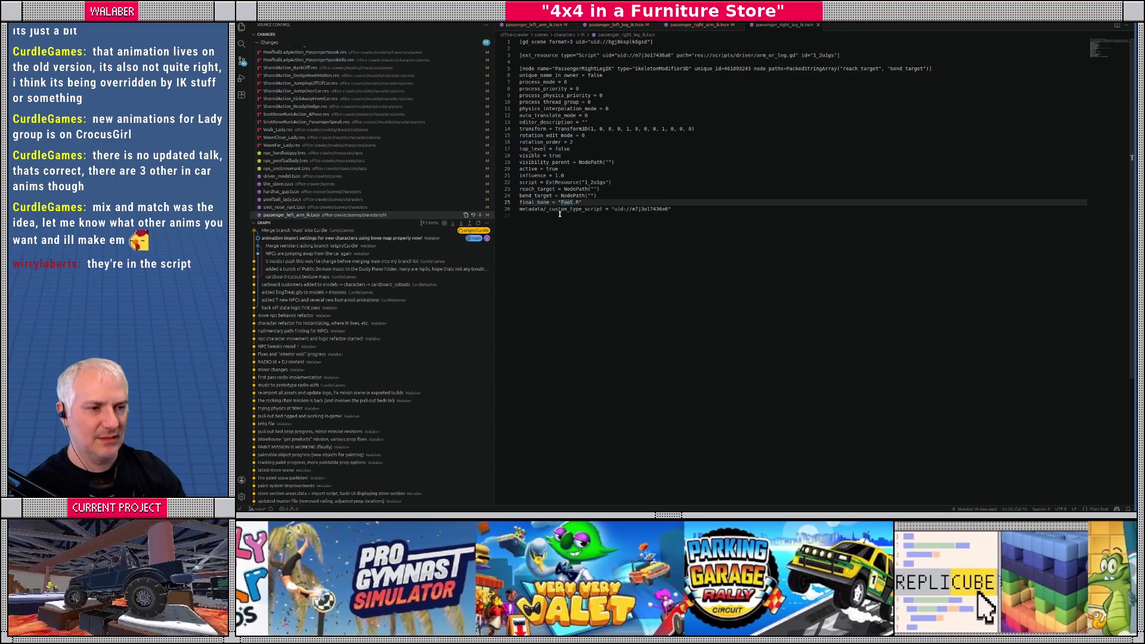
pyautogui.press('BackSpace')
pyautogui.write('ightFo')
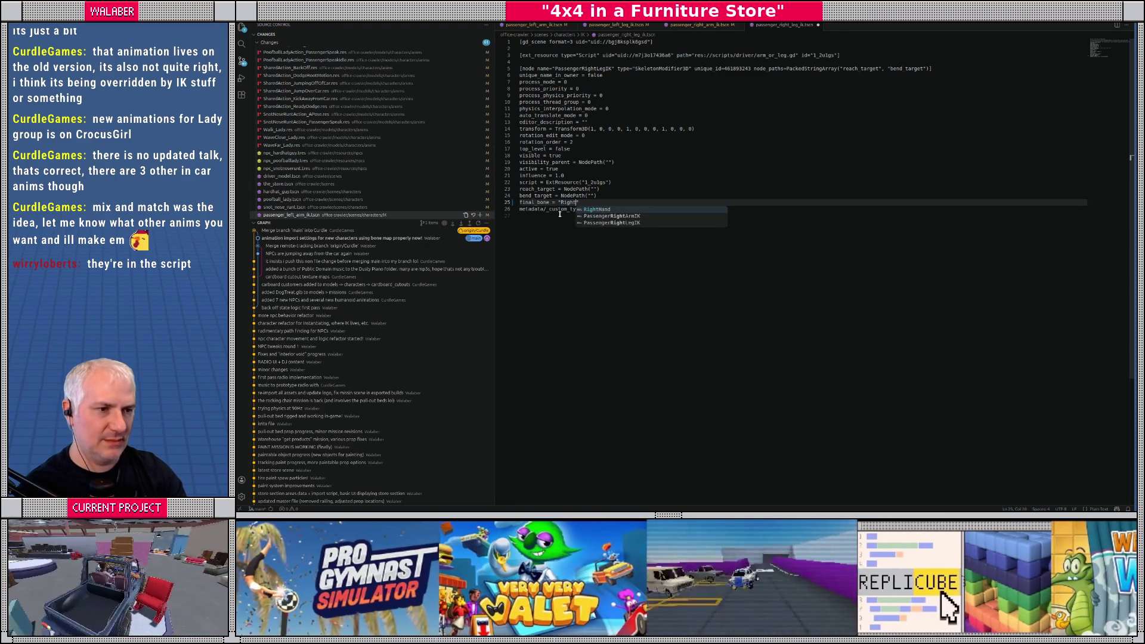
pyautogui.hotkey('ctrl', 's')
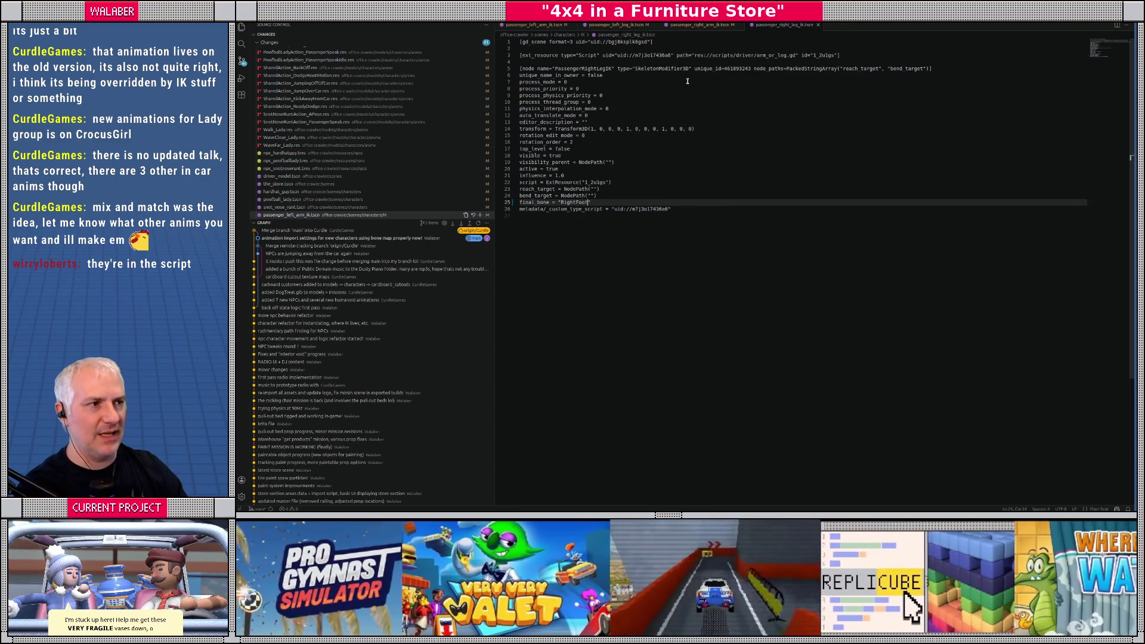
# Step: Reload the changed IK scenes from disk, close the passenger left arm and left leg tabs, and run with F5
pyautogui.hotkey('alt', 'Tab')
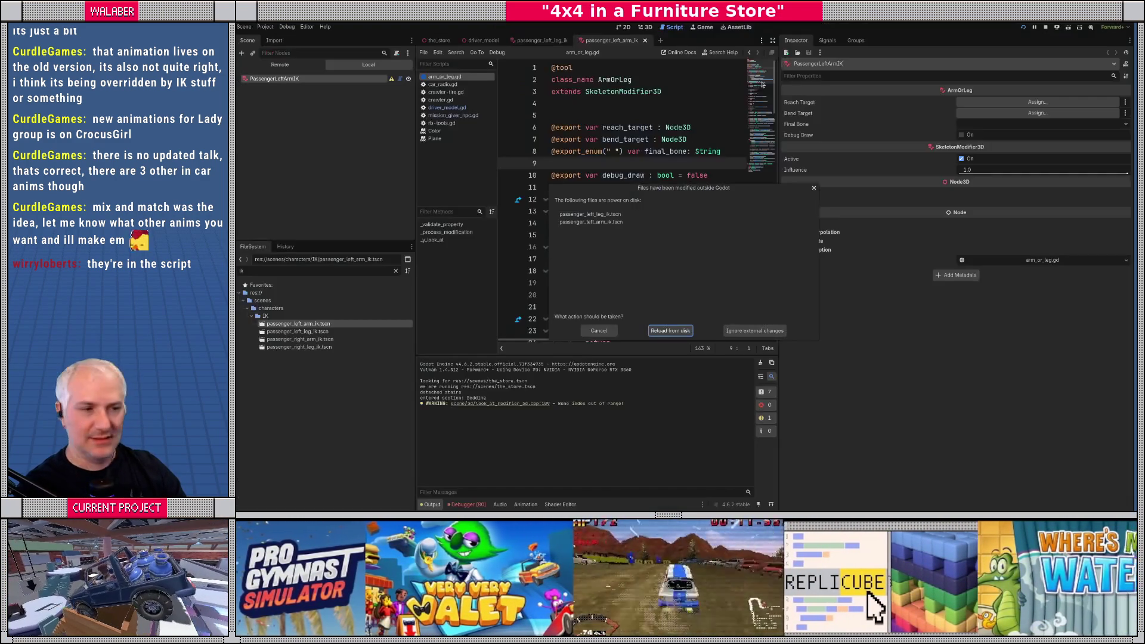
pyautogui.click(671, 331)
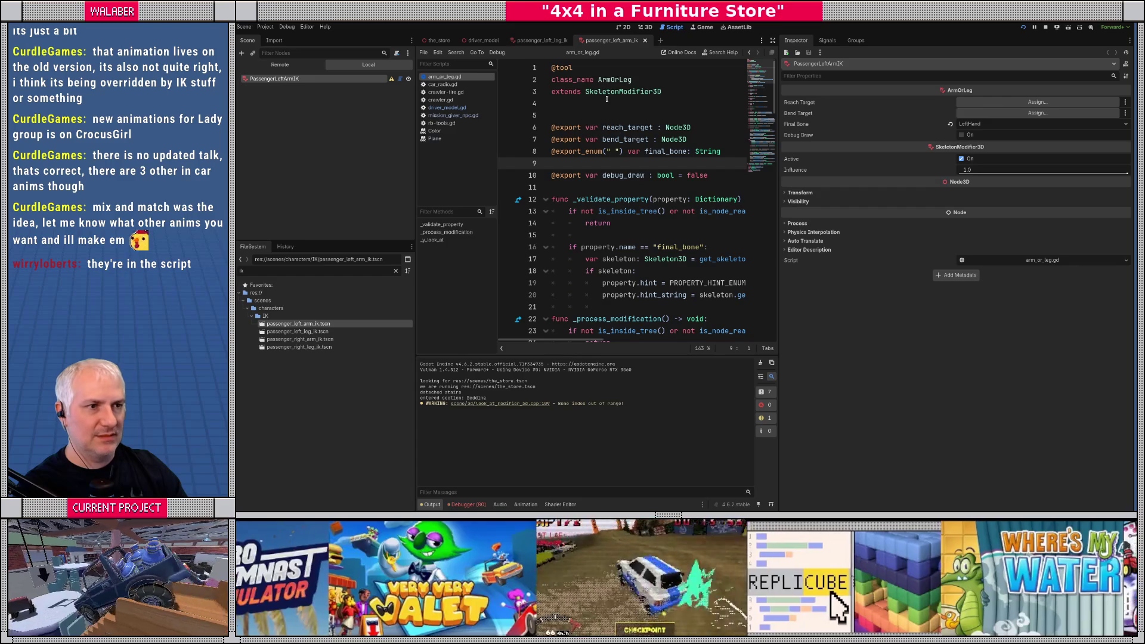
pyautogui.click(645, 40)
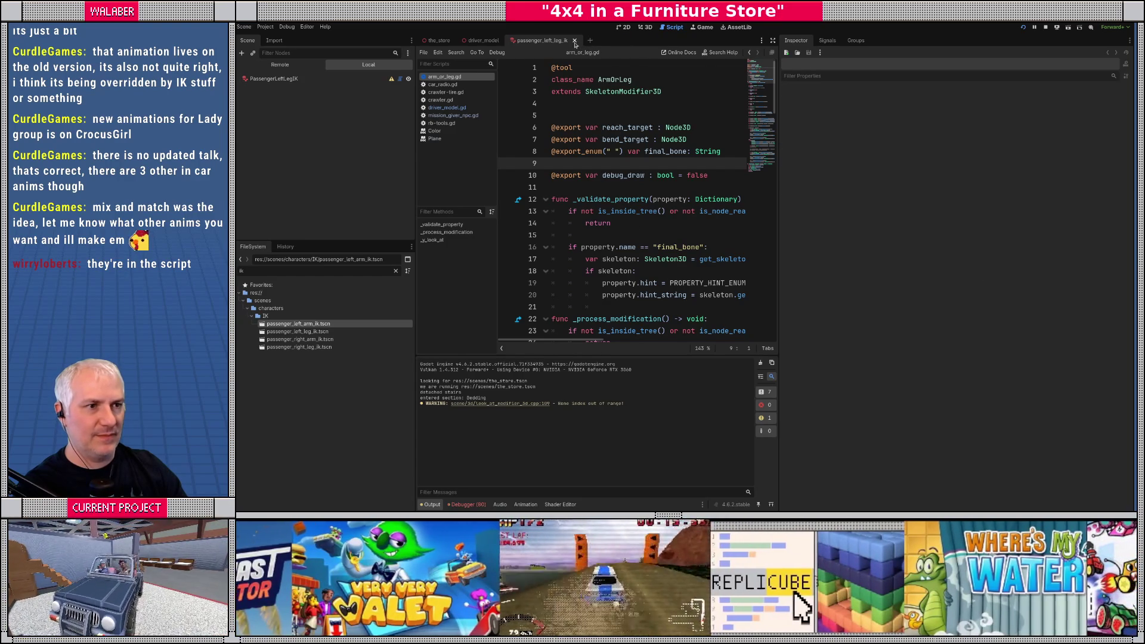
pyautogui.click(574, 40)
pyautogui.press('F5')
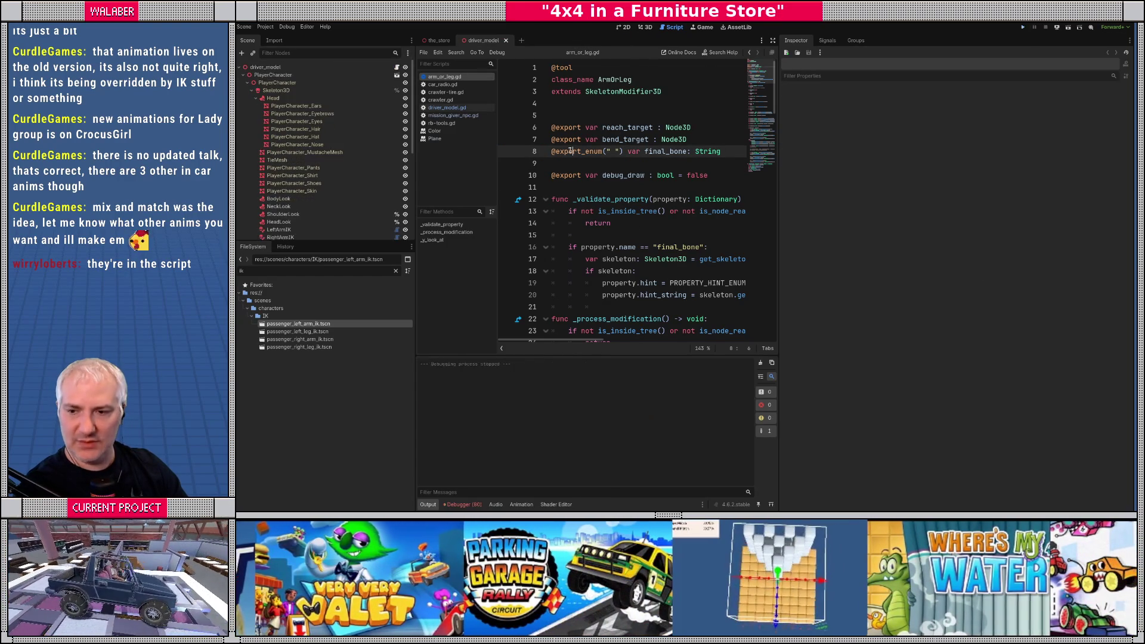
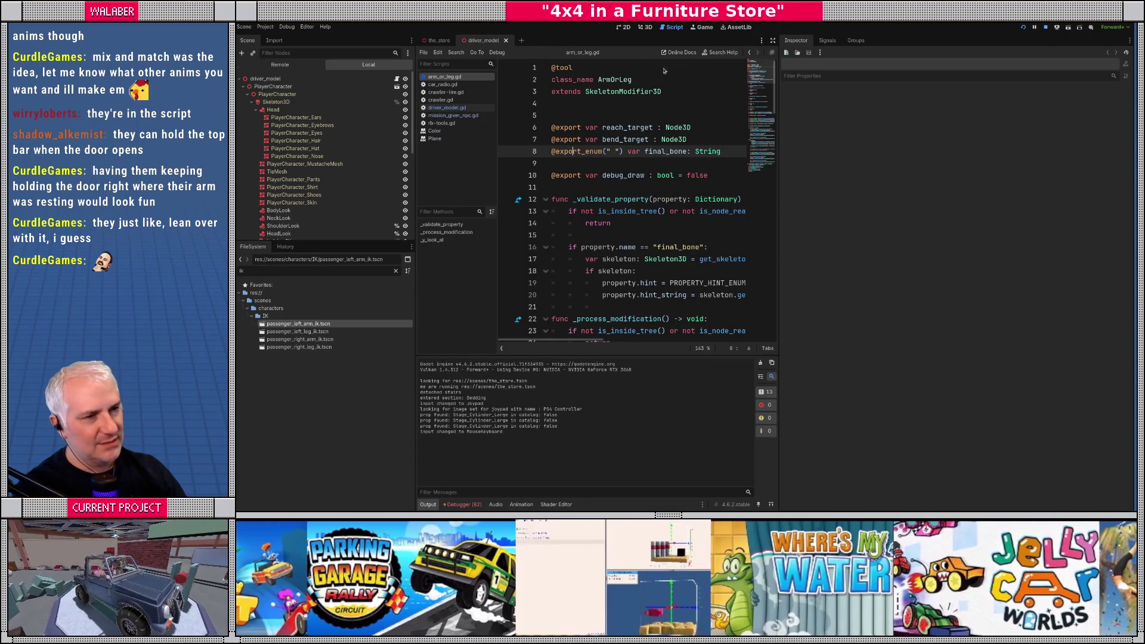
# Step: In the 3D view, filter files for 'snot' and open snot_nose_runt.tscn
pyautogui.click(647, 28)
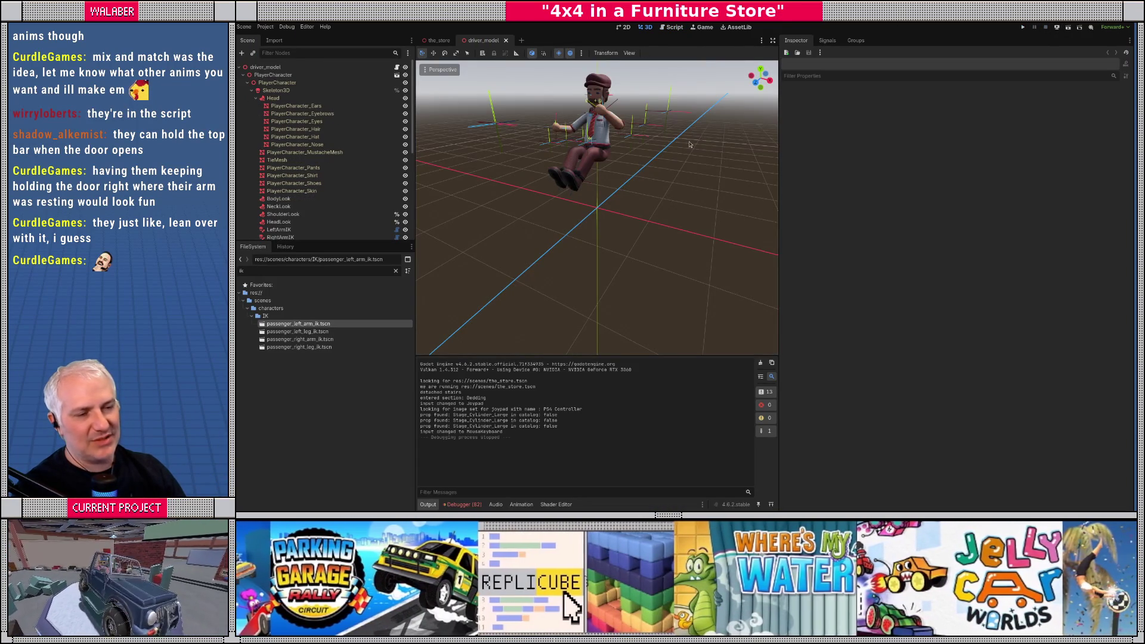
pyautogui.moveTo(689, 144); pyautogui.dragTo(678, 177)
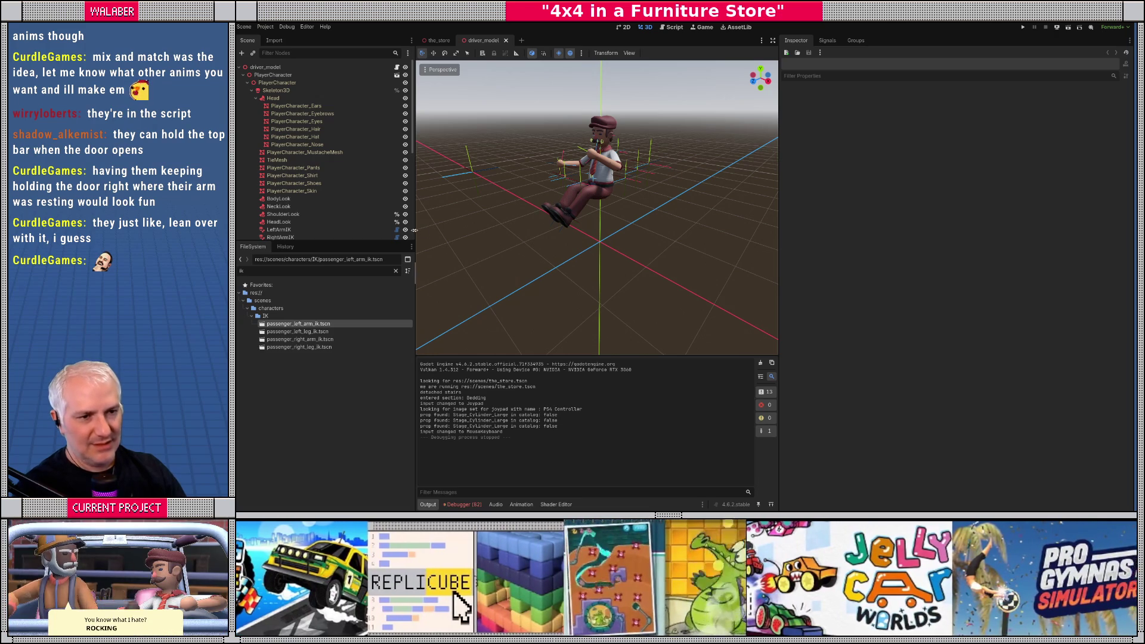
pyautogui.moveTo(414, 230); pyautogui.dragTo(434, 233)
pyautogui.click(414, 271)
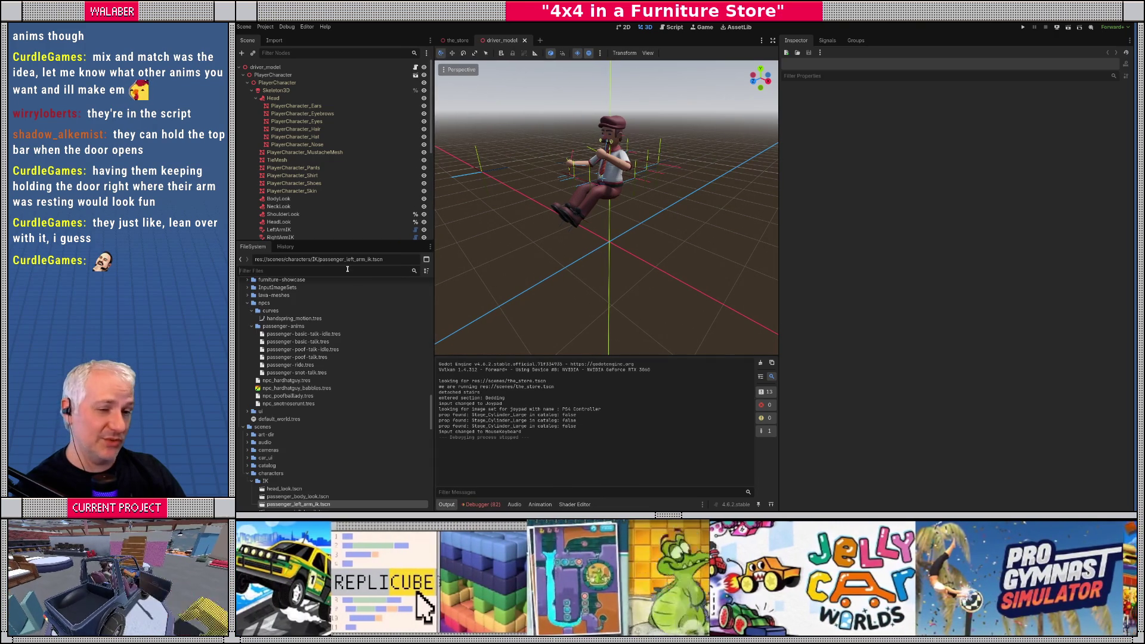
pyautogui.write('snot')
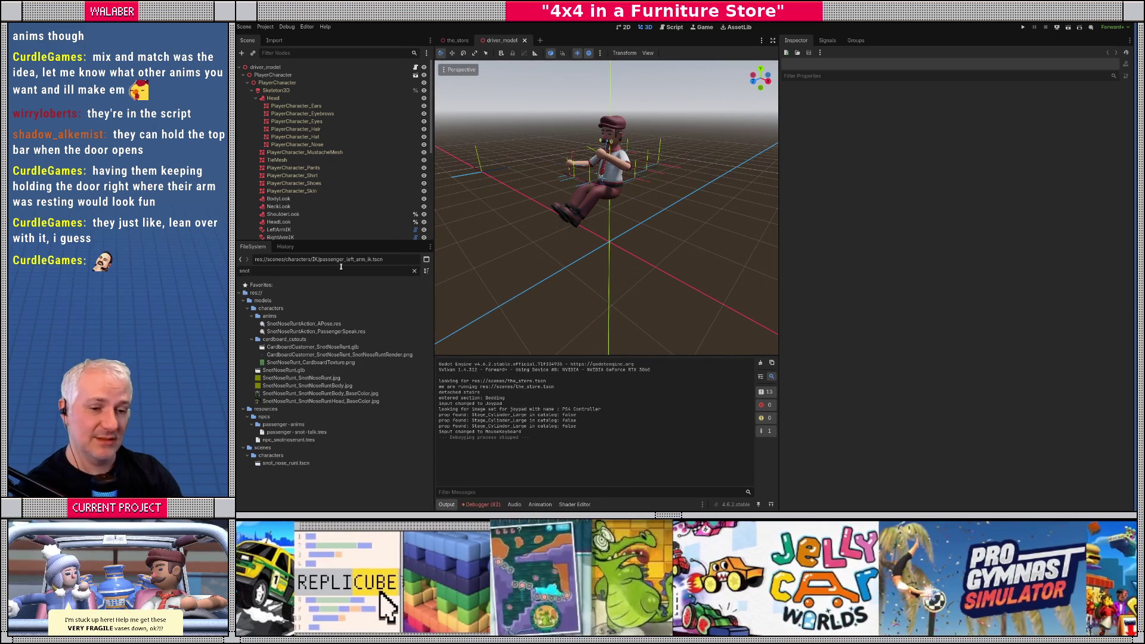
pyautogui.doubleClick(292, 463)
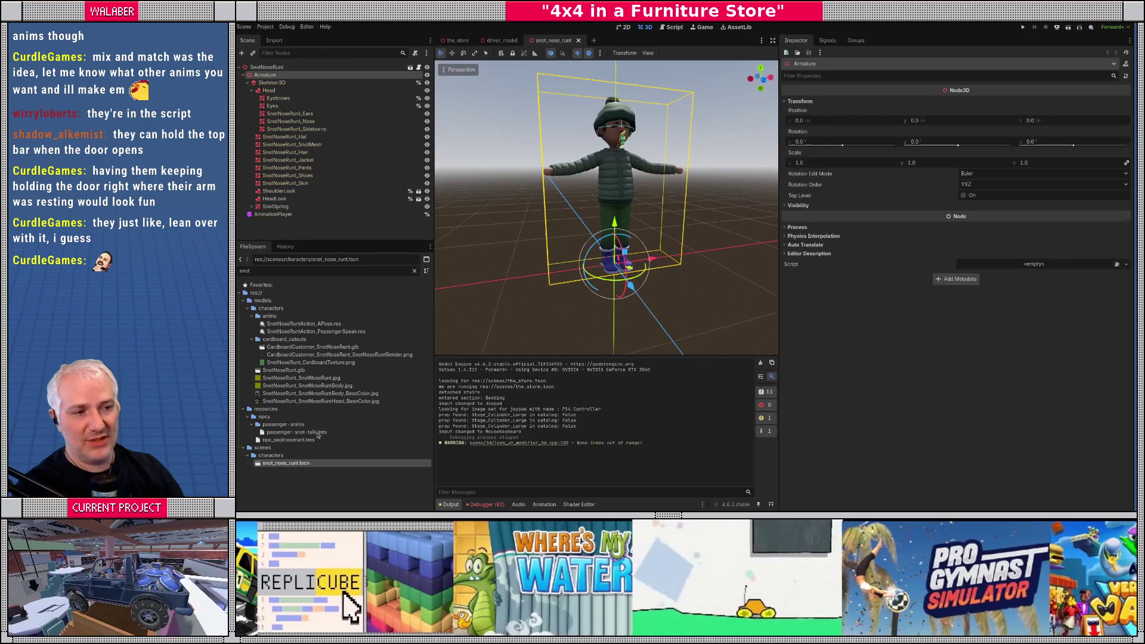
pyautogui.moveTo(606, 208); pyautogui.dragTo(622, 213)
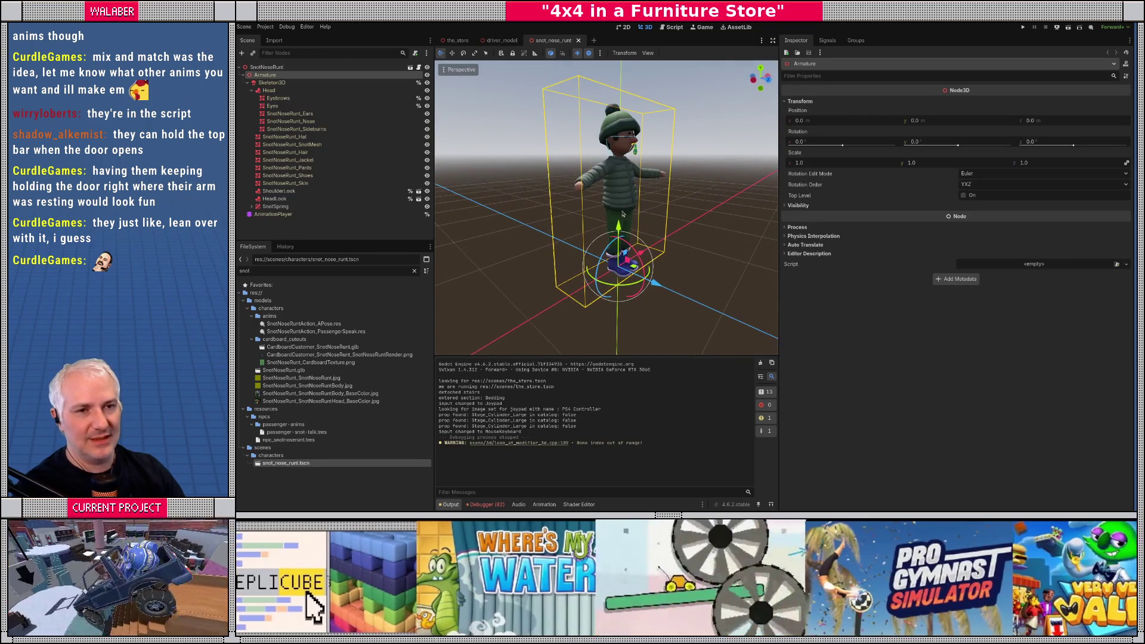
# Step: Load PlayerCharacterAction_PassengerSpeak on the AnimationPlayer and browse its tracks
pyautogui.click(273, 214)
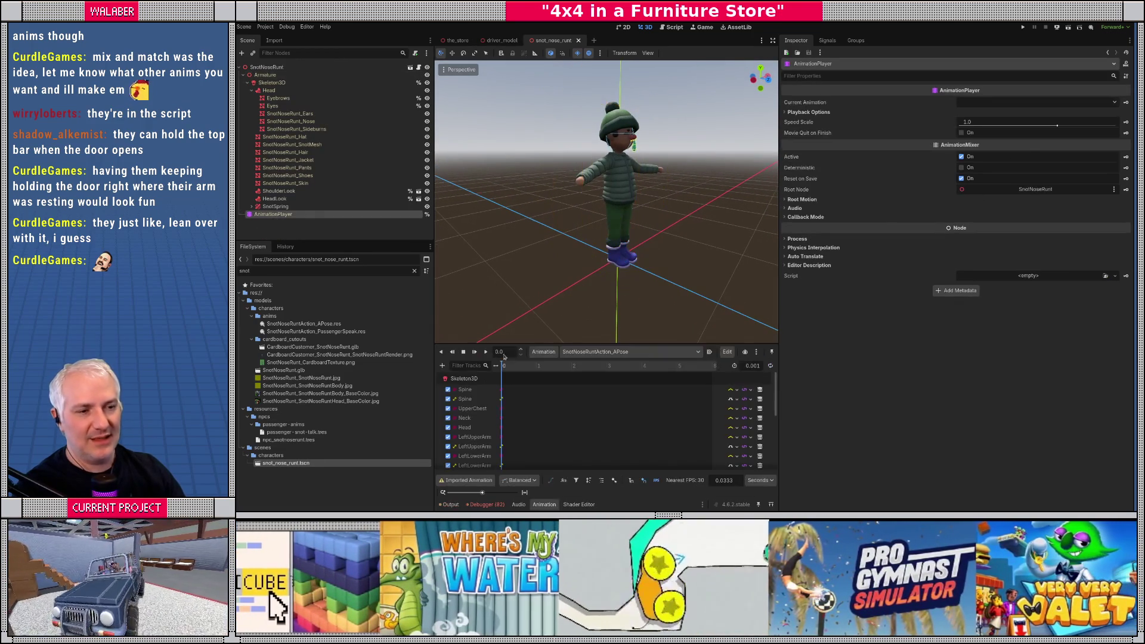
pyautogui.click(544, 352)
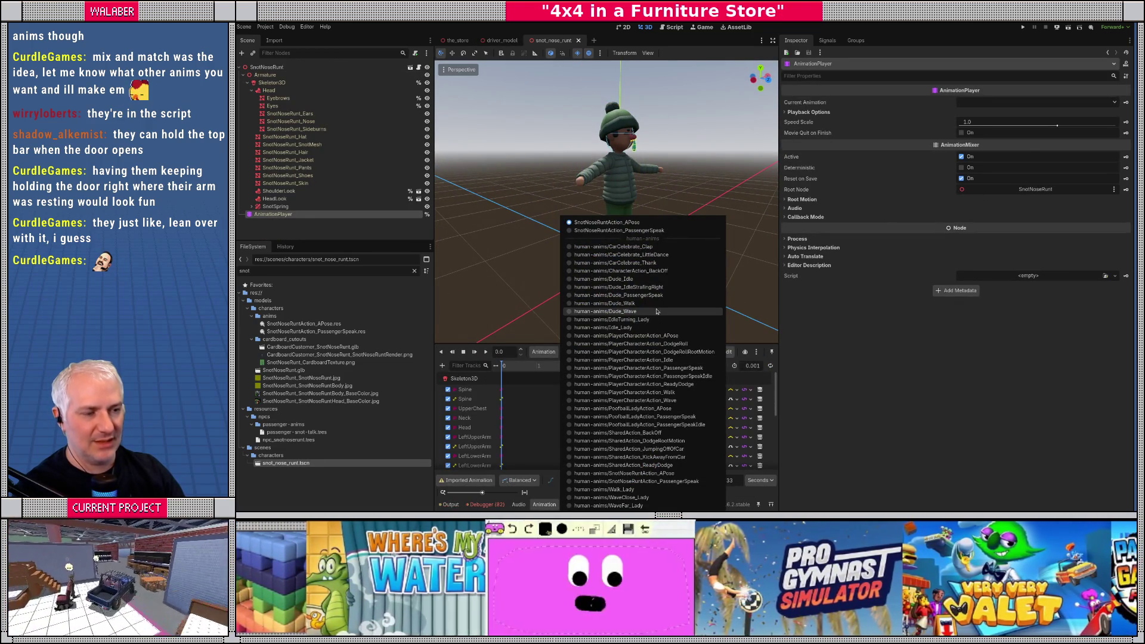
pyautogui.click(669, 368)
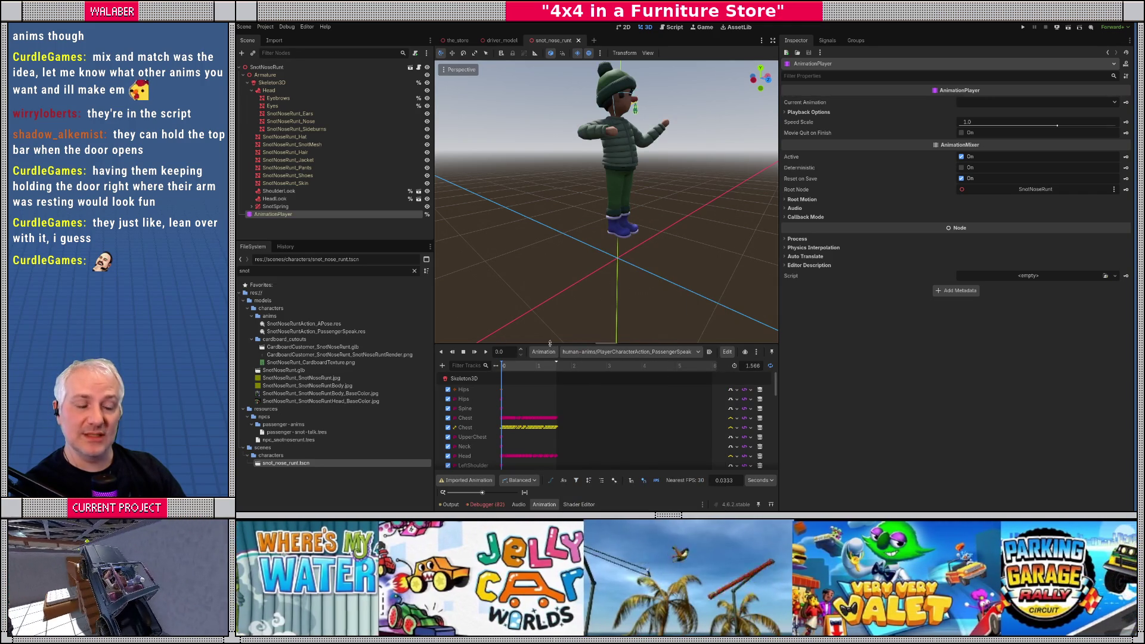
pyautogui.moveTo(550, 343); pyautogui.dragTo(551, 247)
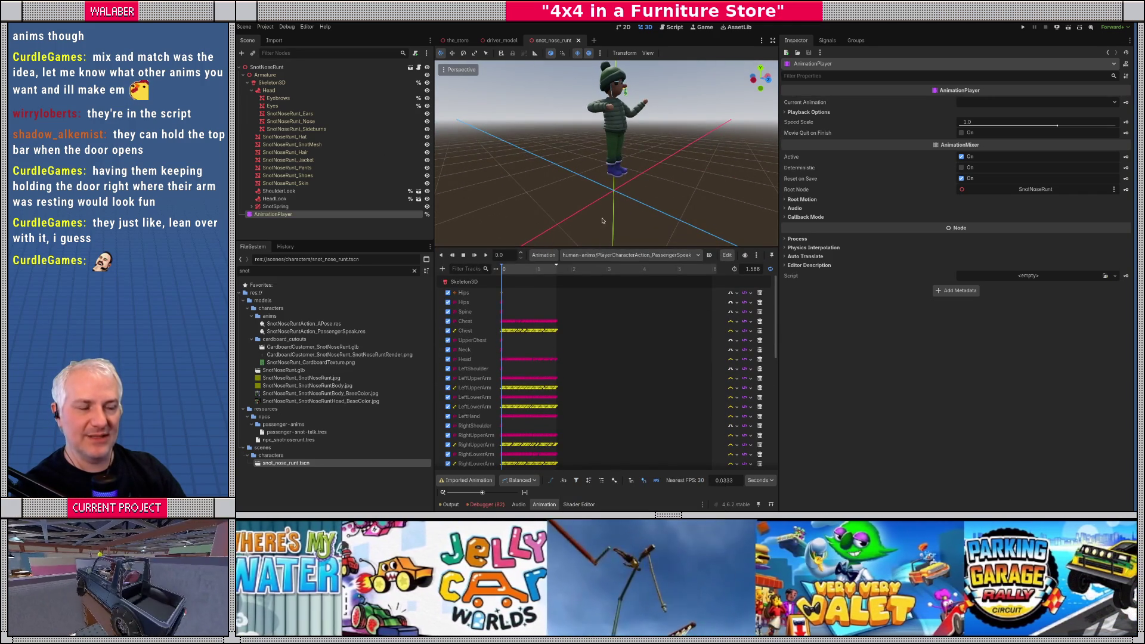
pyautogui.scroll(3, 602, 220)
pyautogui.scroll(-3, 603, 221)
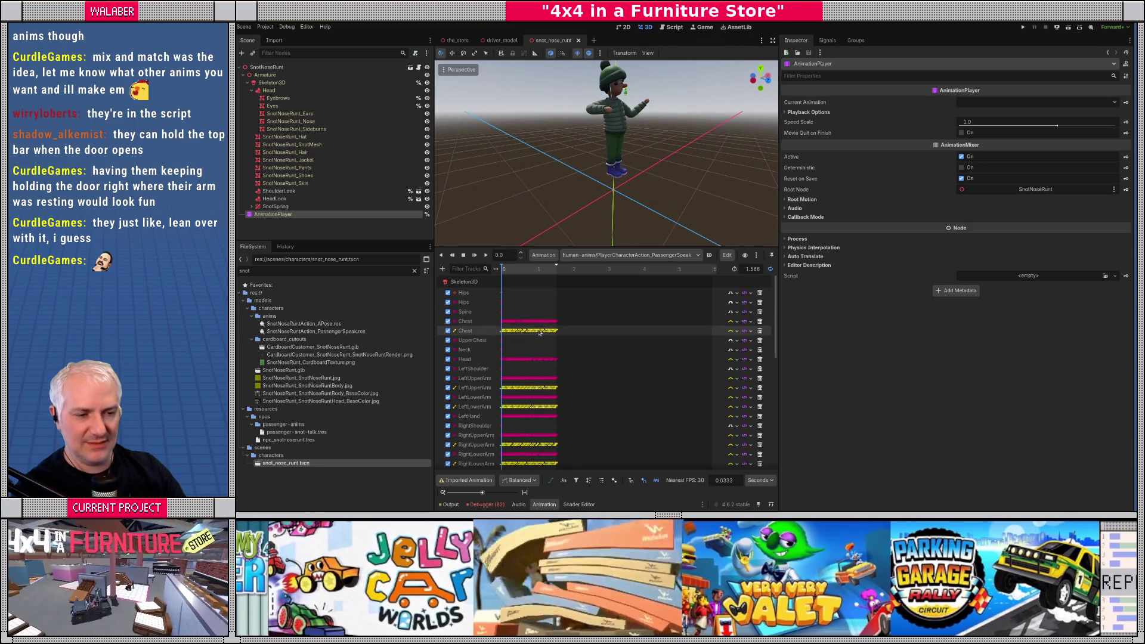
pyautogui.scroll(-5, 539, 334)
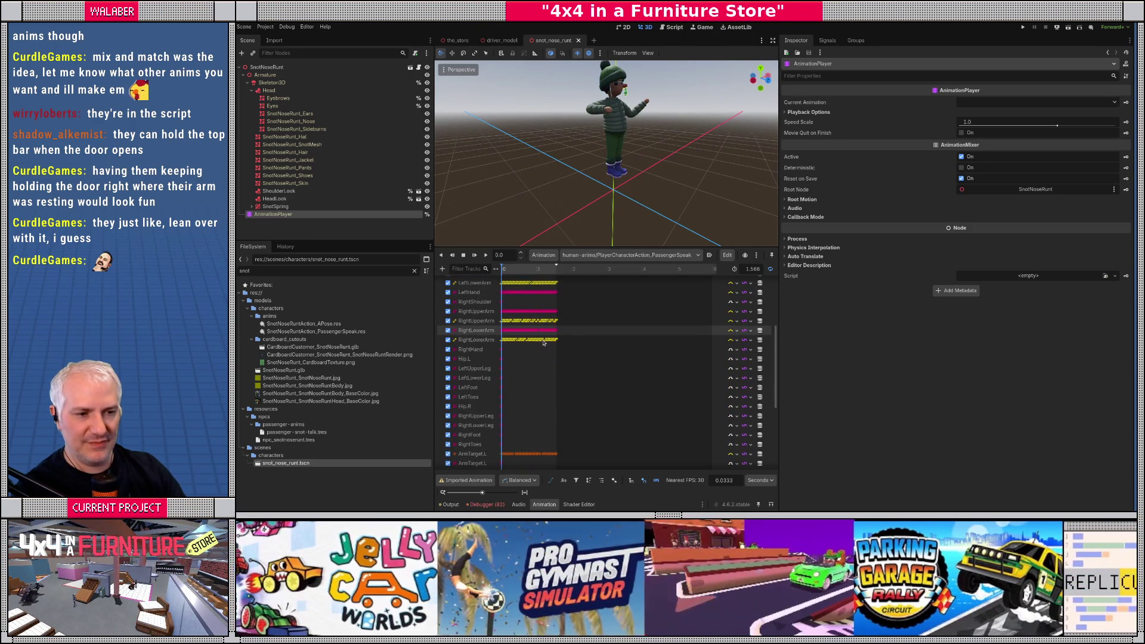
pyautogui.scroll(-1, 544, 343)
pyautogui.scroll(6, 537, 341)
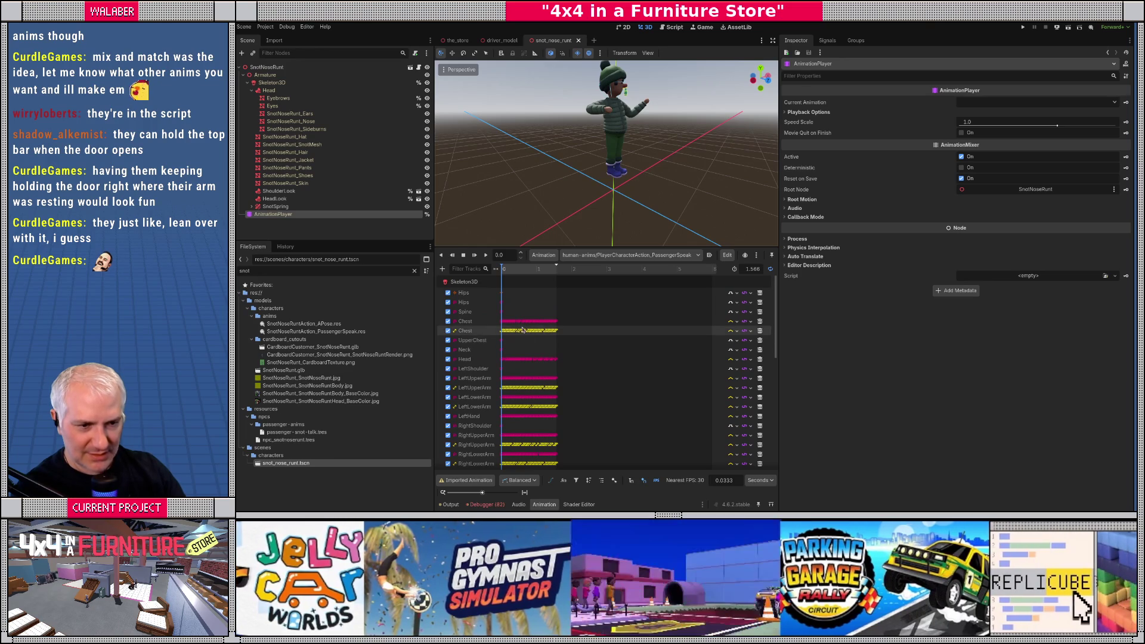
# Step: Disable the Hips track and scrub the PassengerSpeak pose, returning to the start
pyautogui.click(448, 294)
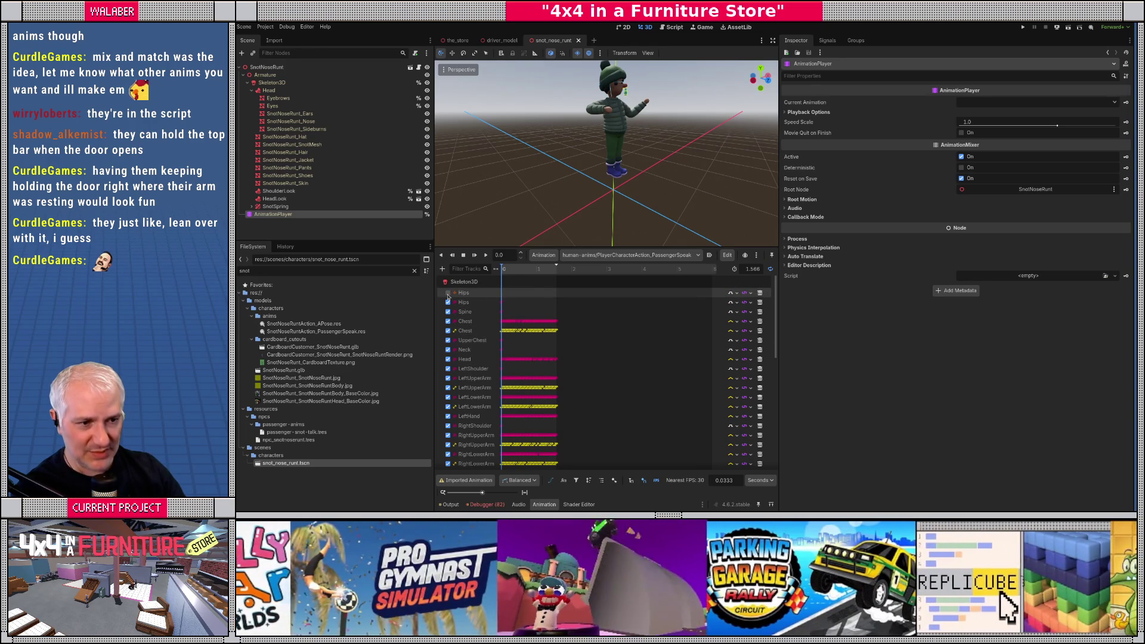
pyautogui.click(502, 293)
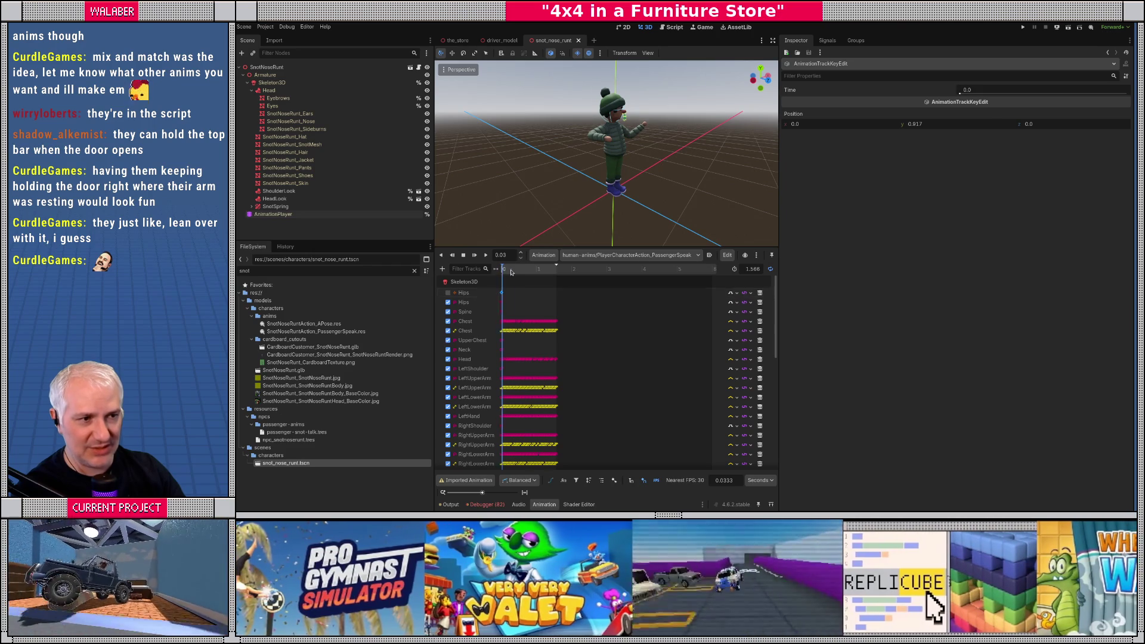
pyautogui.moveTo(504, 270)
pyautogui.mouseDown()
pyautogui.moveTo(520, 274)
pyautogui.moveTo(503, 272)
pyautogui.mouseUp()
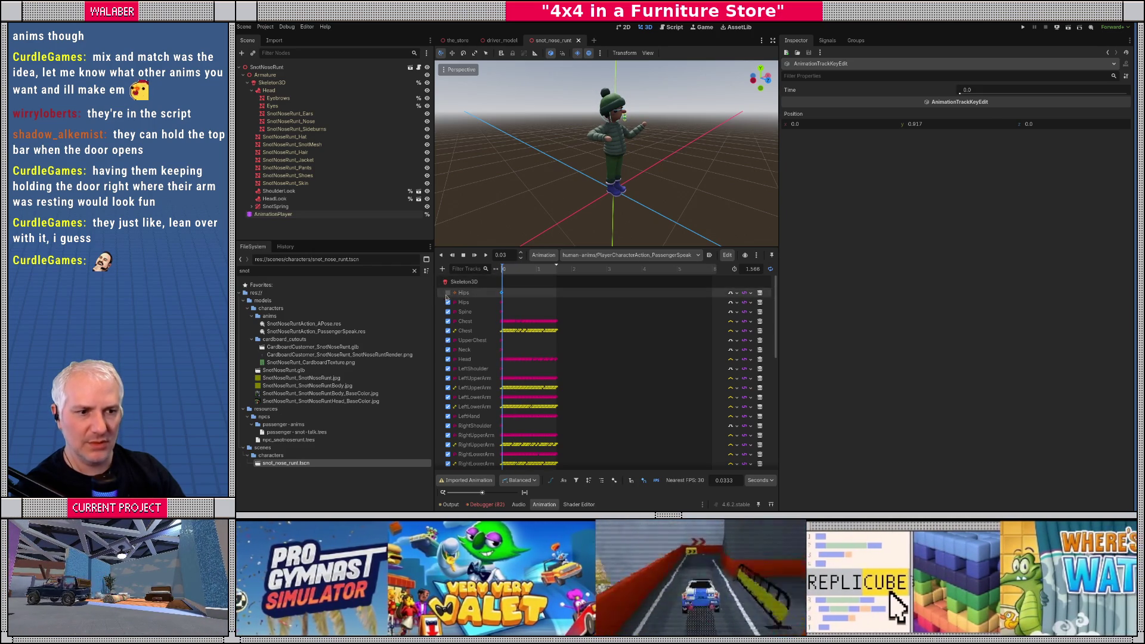
pyautogui.click(495, 273)
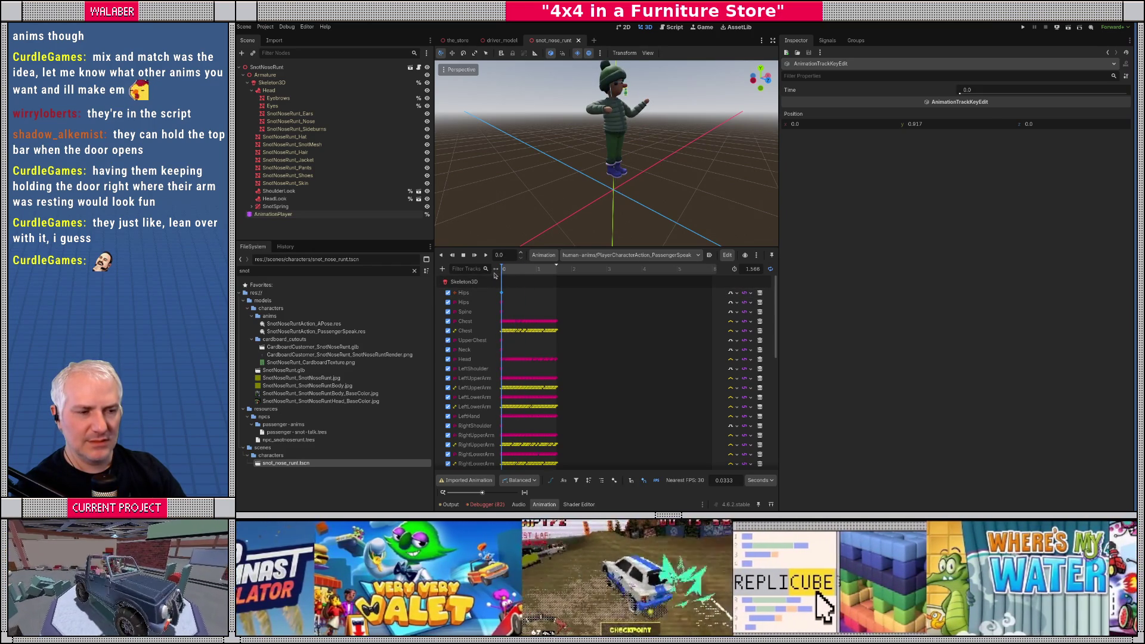
# Step: Switch the clip to PlayerCharacterAction_Idle
pyautogui.click(605, 256)
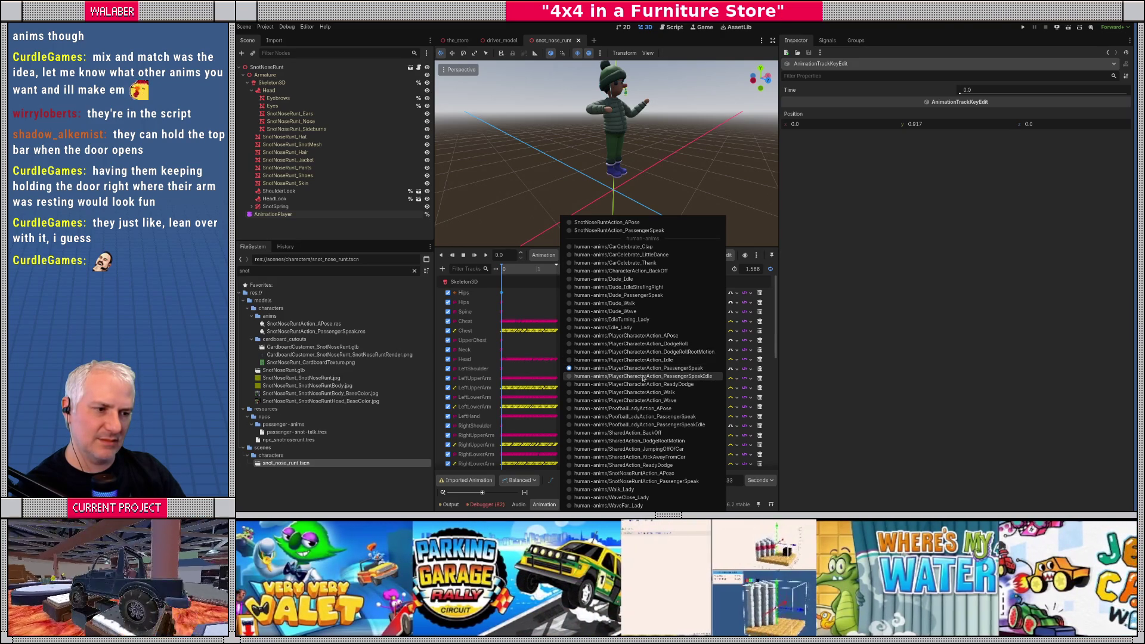
pyautogui.click(643, 362)
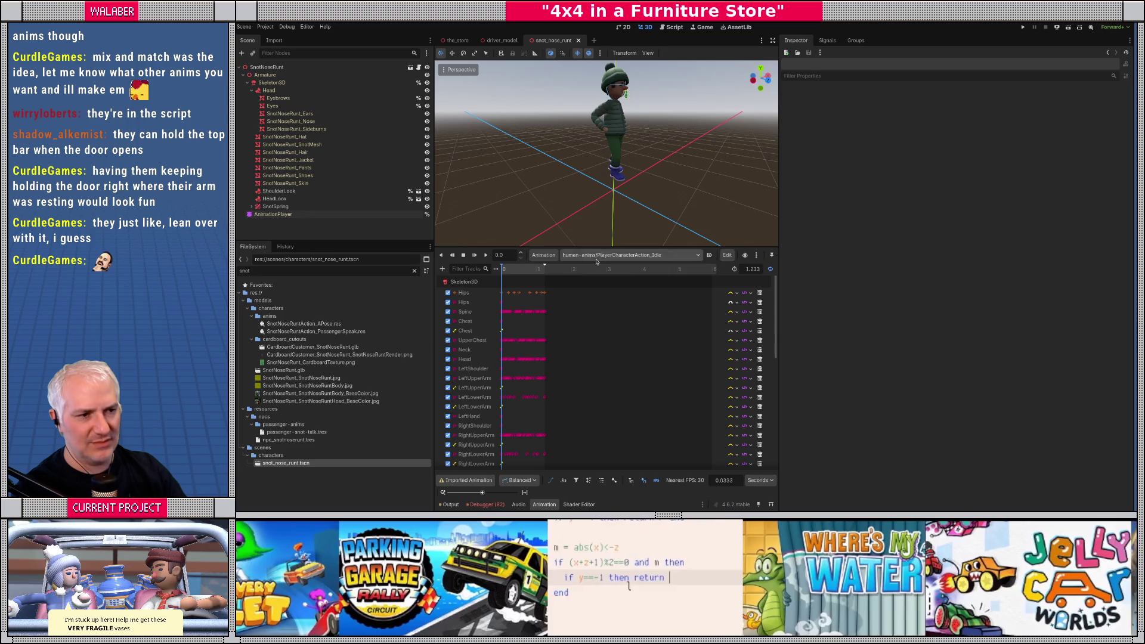
pyautogui.click(629, 254)
# Step: Open the Snot Nose Runt NPC profile resource and check its Anim Ride settings
pyautogui.click(395, 232)
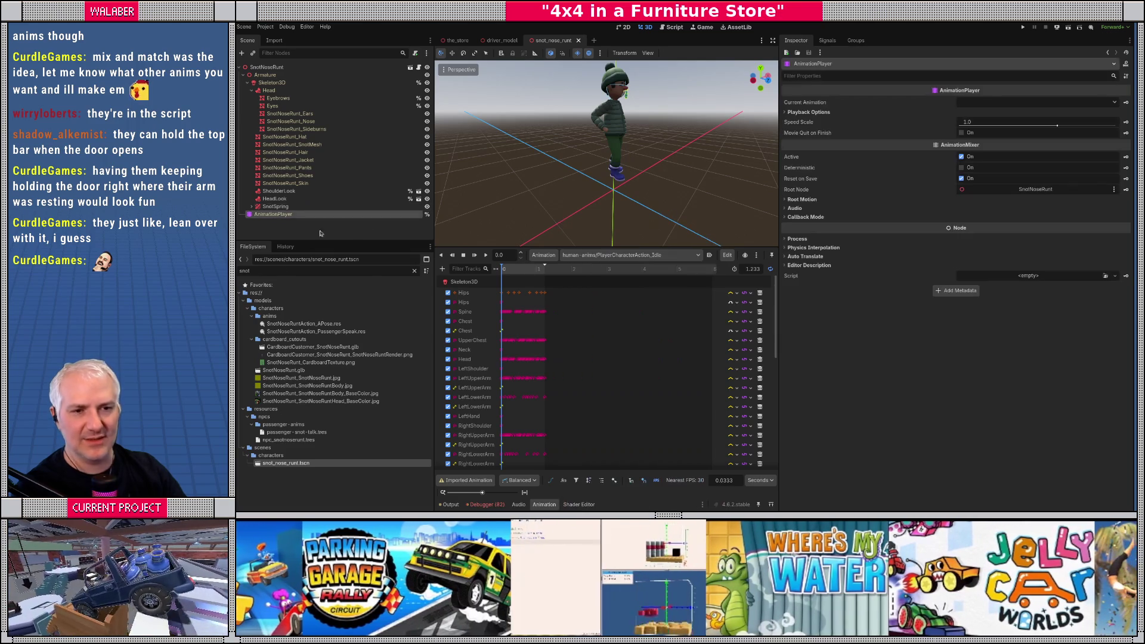
pyautogui.click(346, 440)
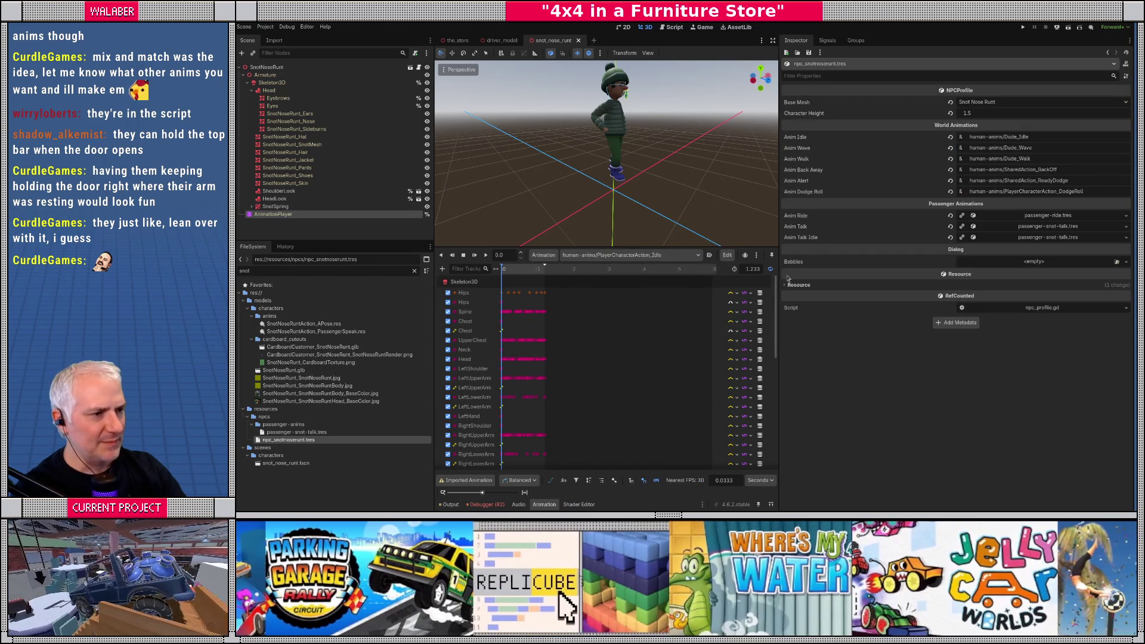
pyautogui.click(1036, 216)
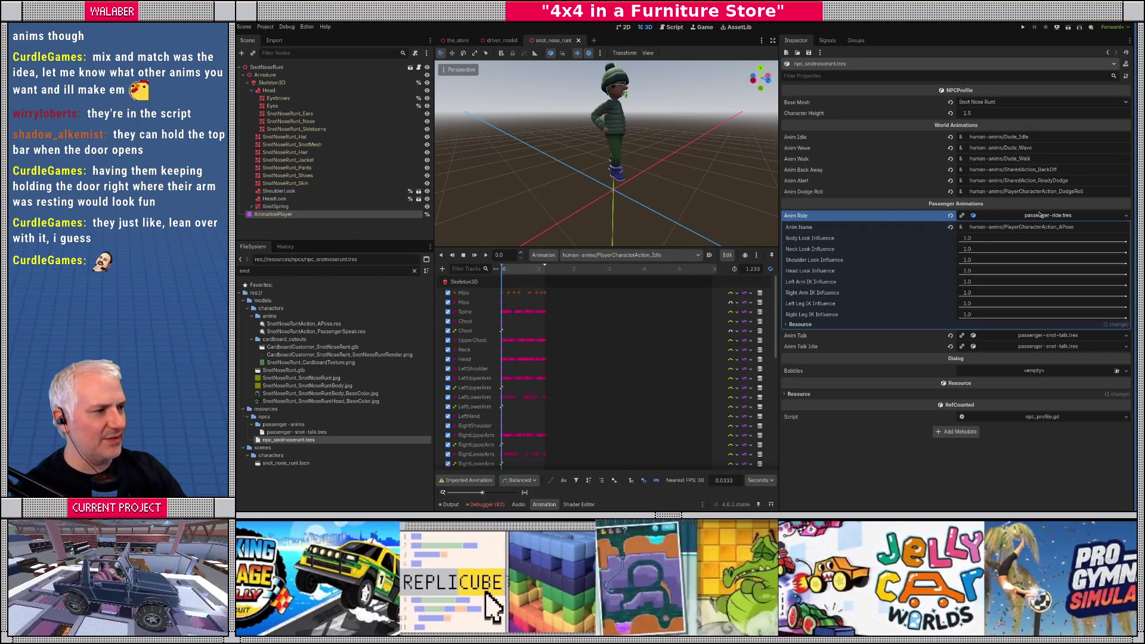
pyautogui.click(1040, 215)
# Step: Load PlayerCharacterAction_APose and re-enable the Hips track
pyautogui.click(665, 257)
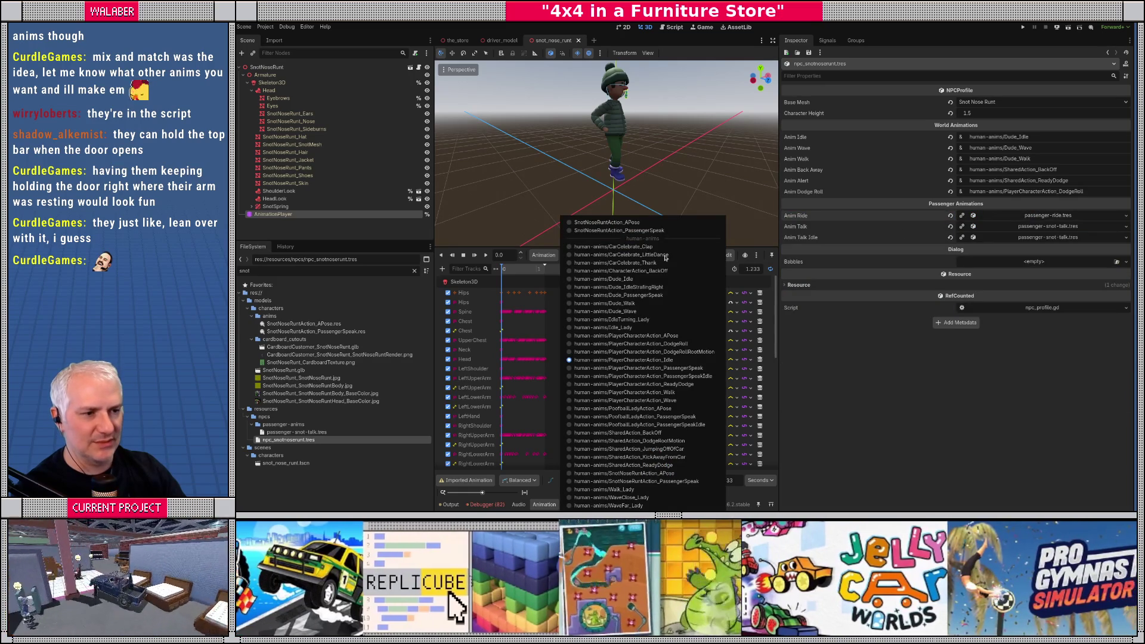
pyautogui.click(623, 336)
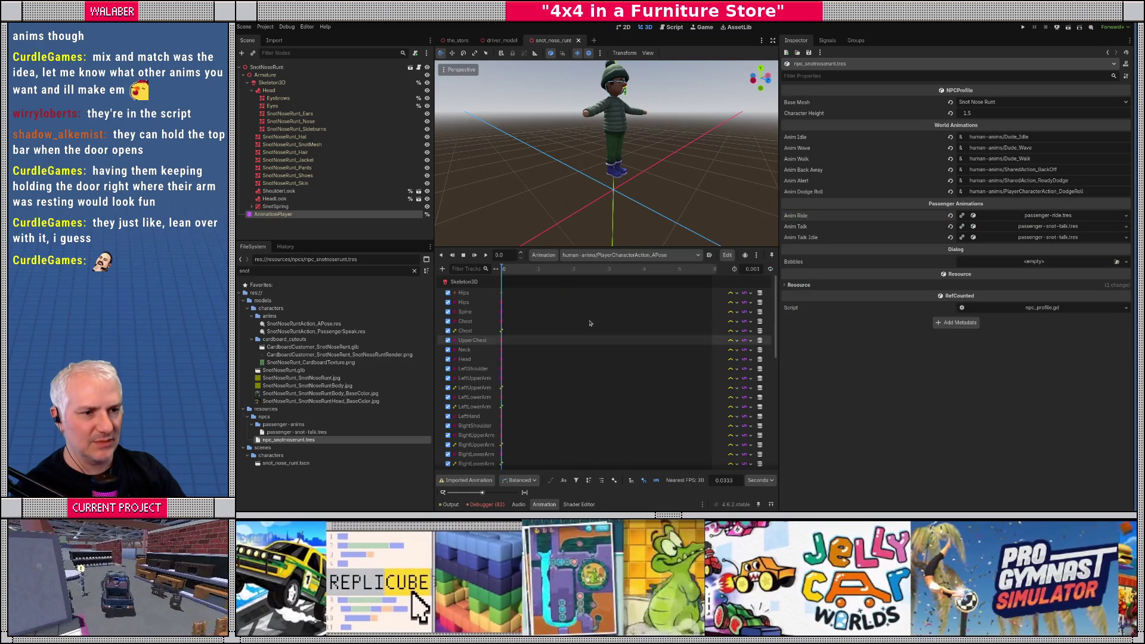
pyautogui.click(508, 274)
pyautogui.click(449, 294)
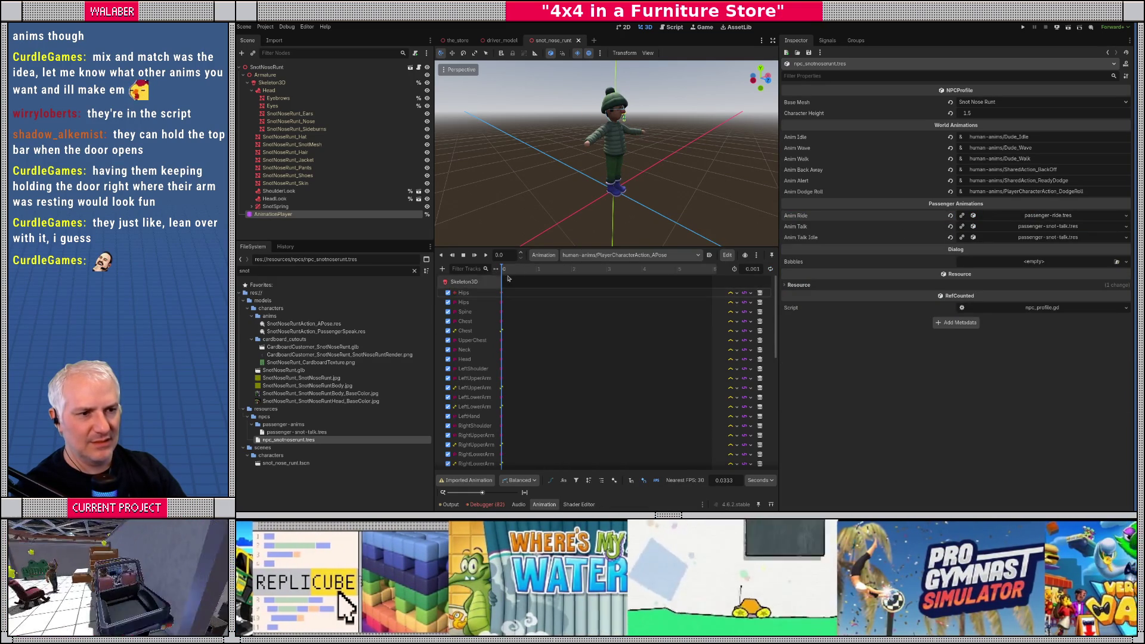
pyautogui.moveTo(606, 180)
pyautogui.mouseDown()
pyautogui.moveTo(692, 174)
pyautogui.moveTo(629, 187)
pyautogui.mouseUp()
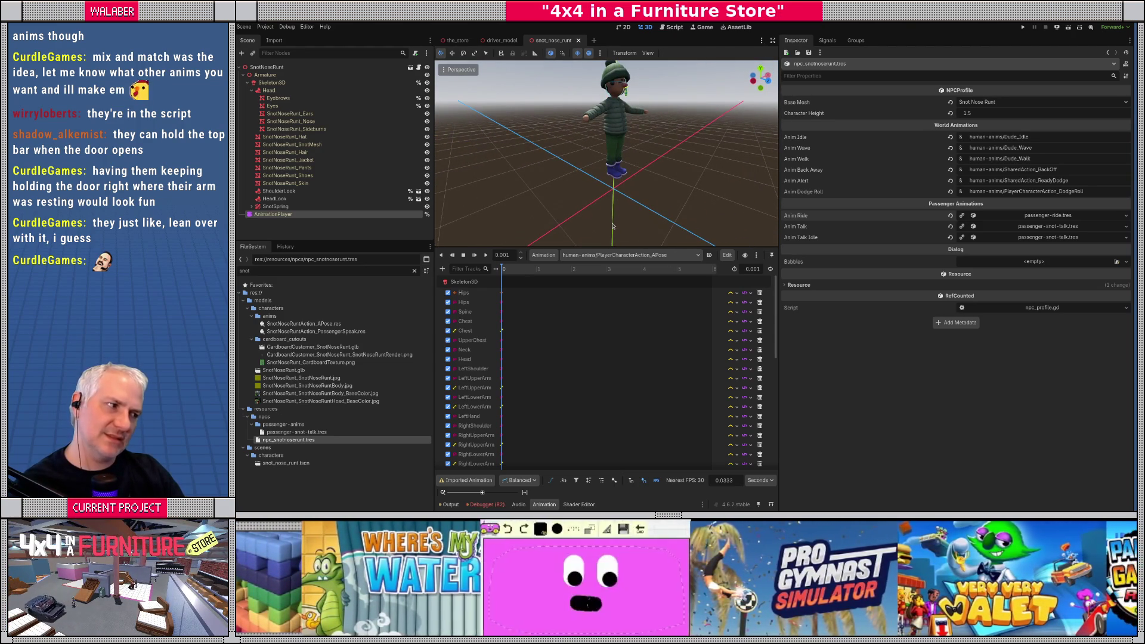
# Step: Check the Anim Talk settings, then load SnotNoseRuntAction_PassengerSpeak
pyautogui.click(1043, 227)
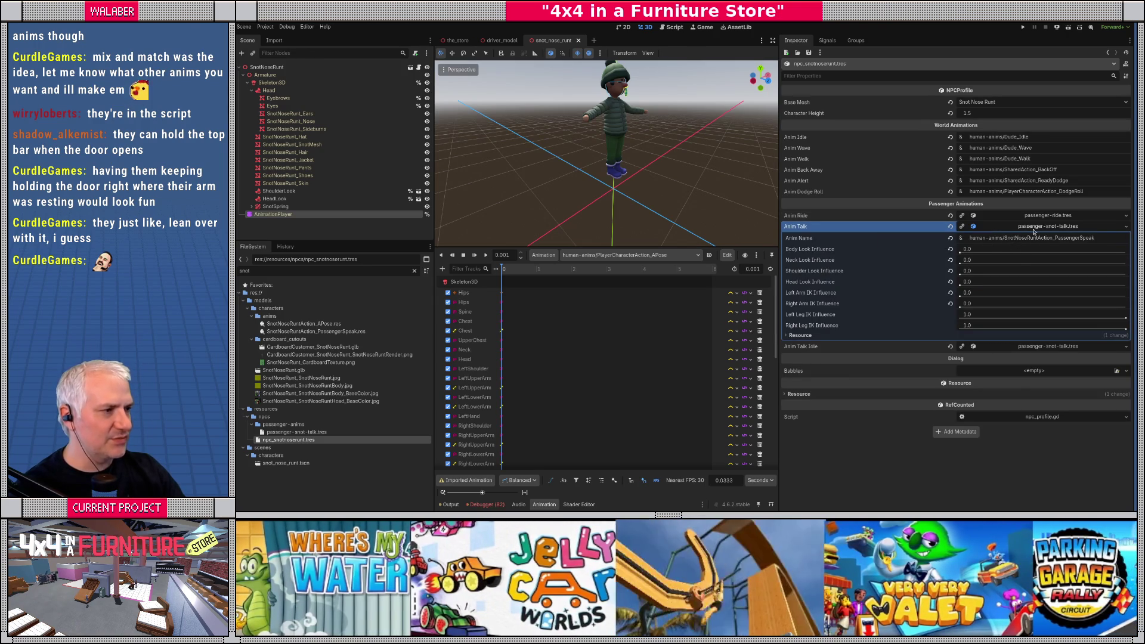
pyautogui.click(1033, 229)
pyautogui.click(626, 255)
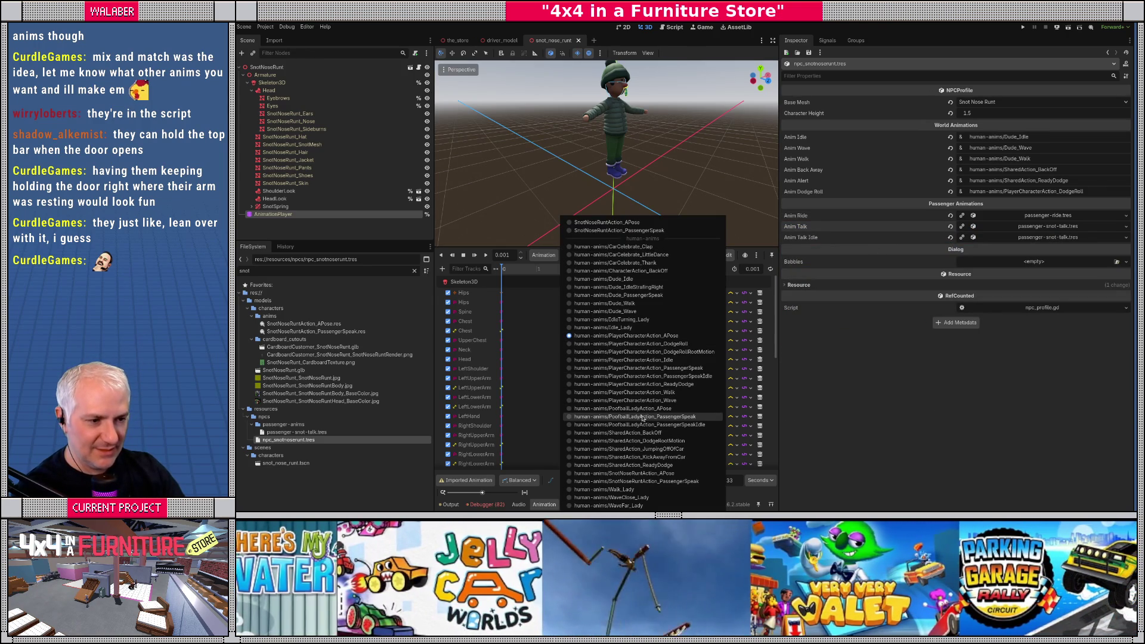
pyautogui.click(637, 480)
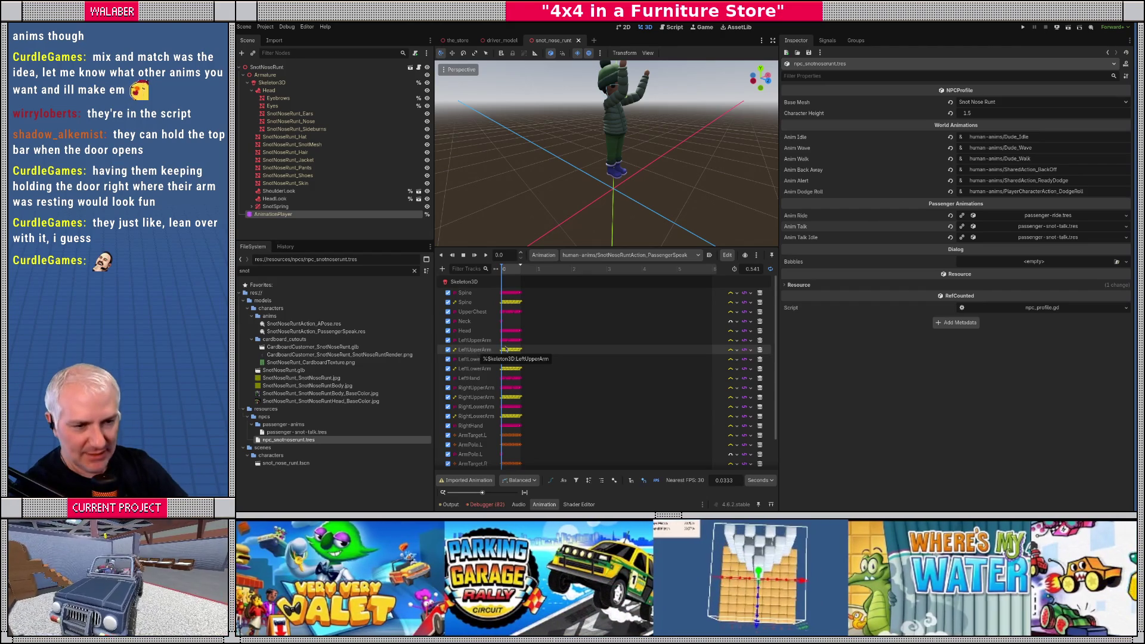
# Step: Scrub SnotNoseRuntAction_PassengerSpeak to about 0.42 s, then play and pause it
pyautogui.moveTo(567, 246)
pyautogui.mouseDown()
pyautogui.moveTo(572, 185)
pyautogui.moveTo(596, 241)
pyautogui.moveTo(623, 258)
pyautogui.mouseUp()
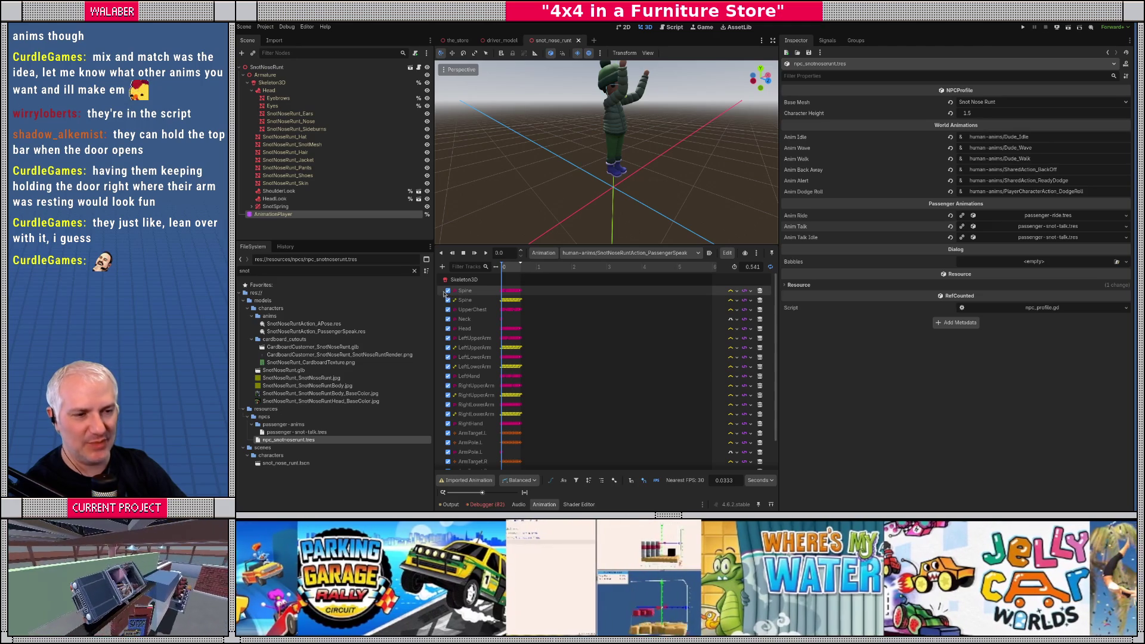
pyautogui.click(594, 253)
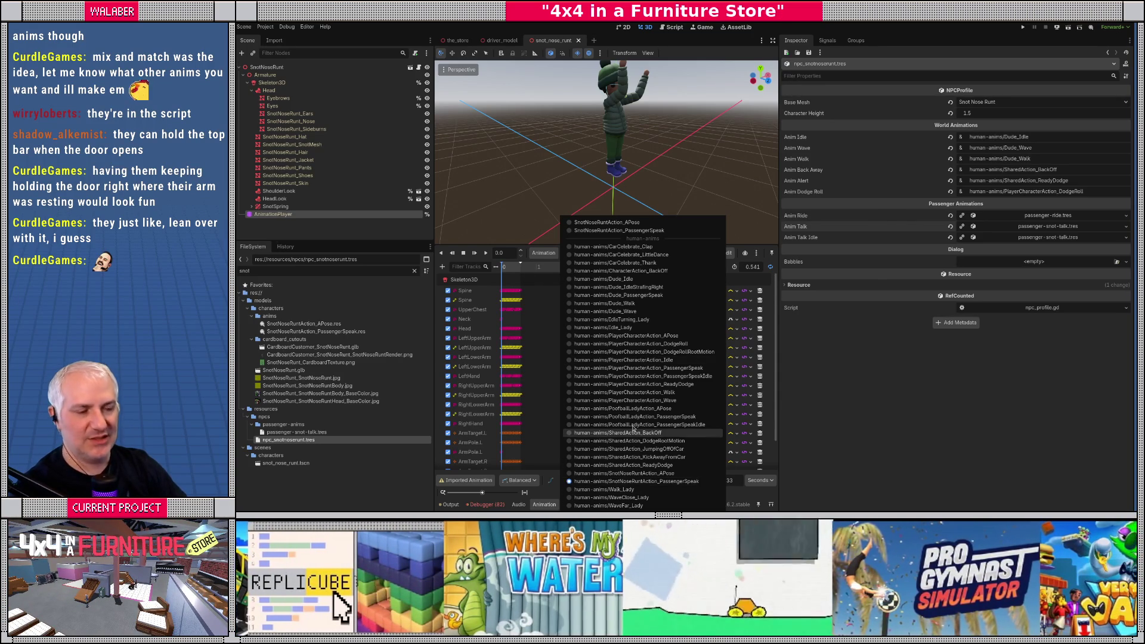
pyautogui.click(552, 262)
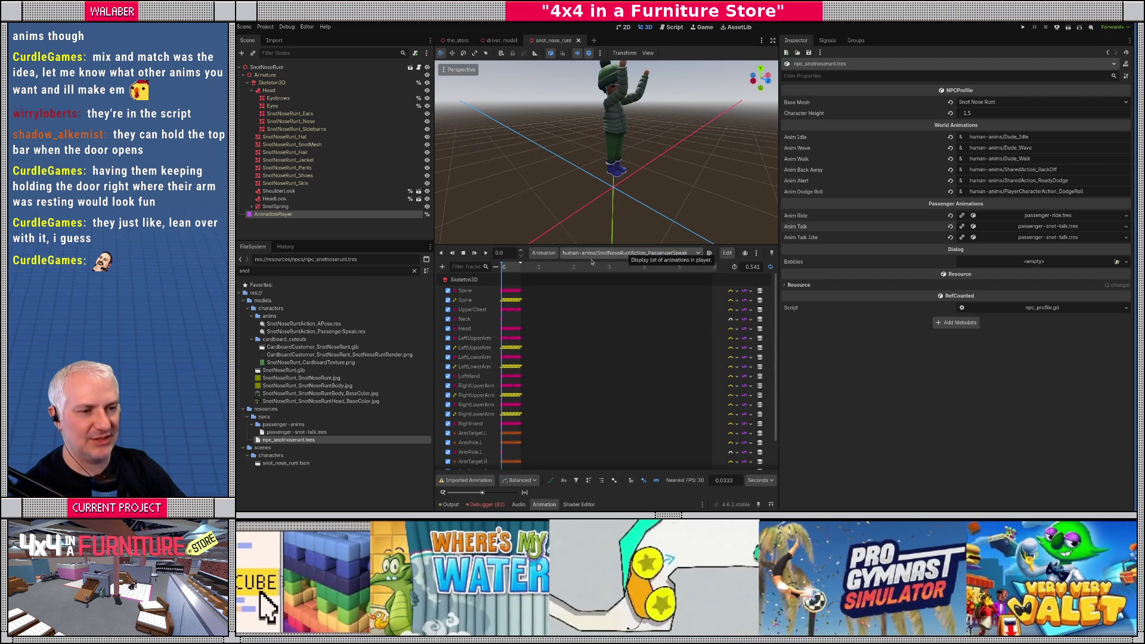
pyautogui.moveTo(505, 267); pyautogui.dragTo(507, 268)
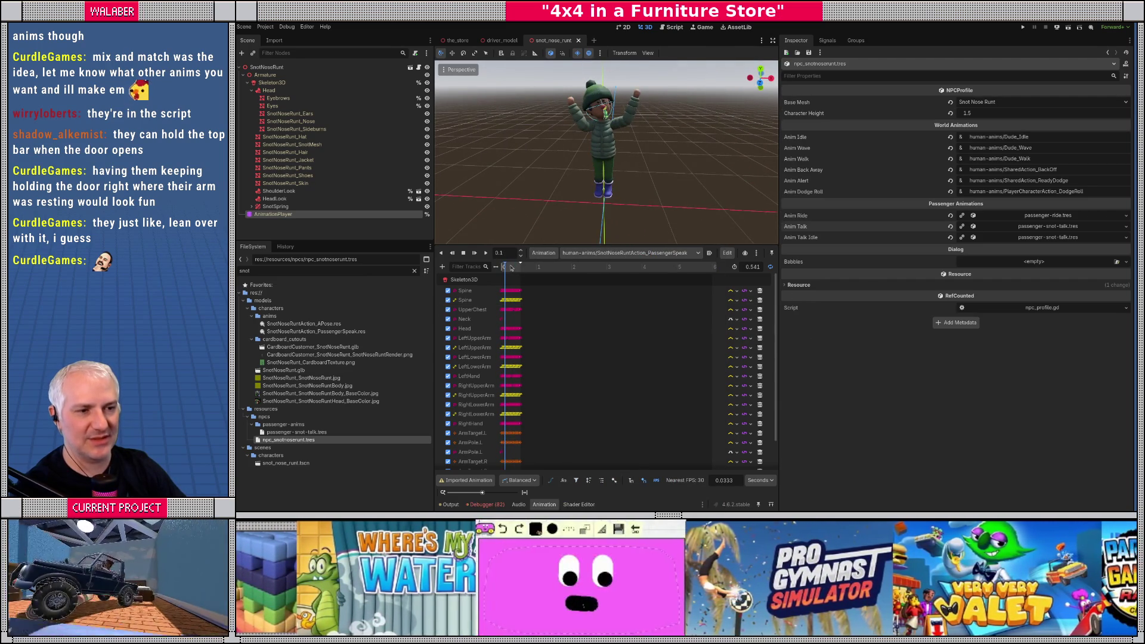
pyautogui.click(486, 253)
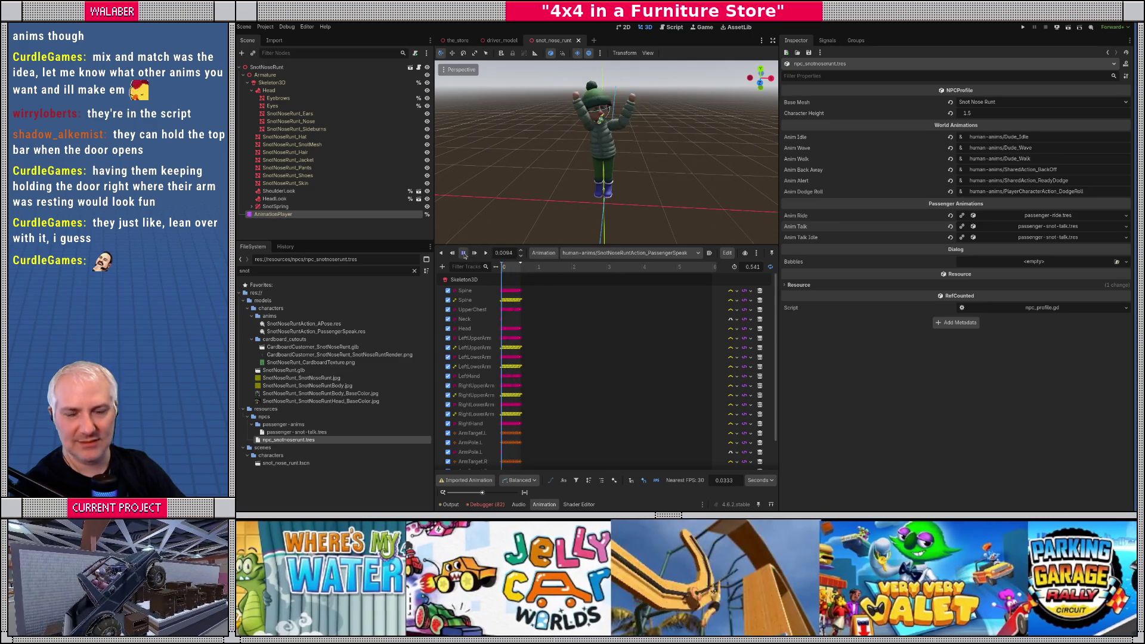
pyautogui.click(465, 253)
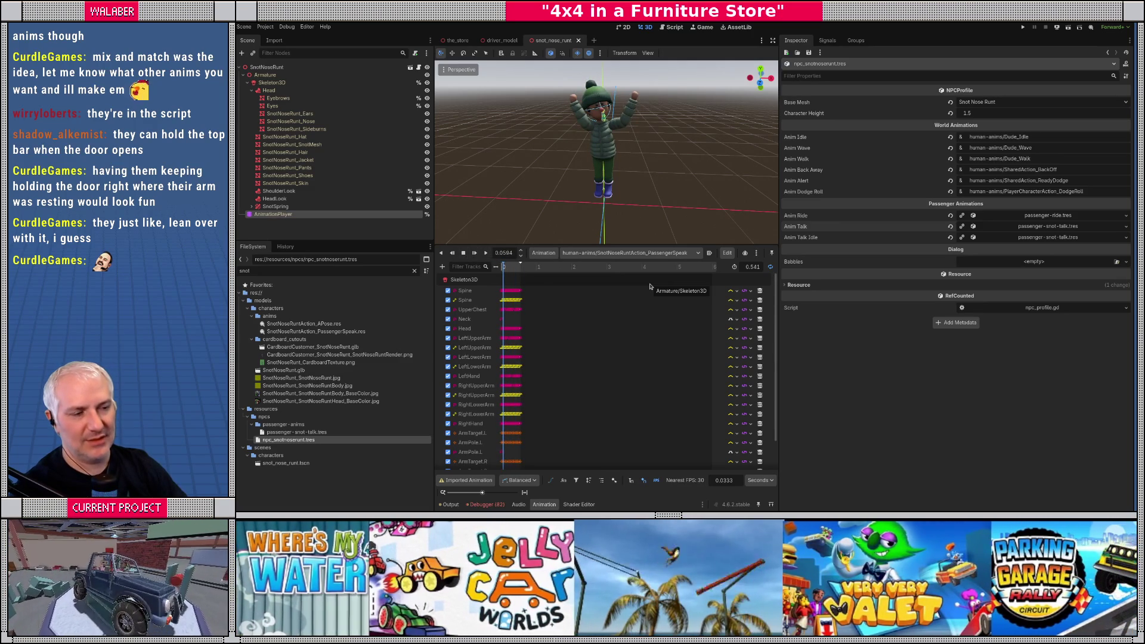
pyautogui.moveTo(665, 246); pyautogui.dragTo(665, 260)
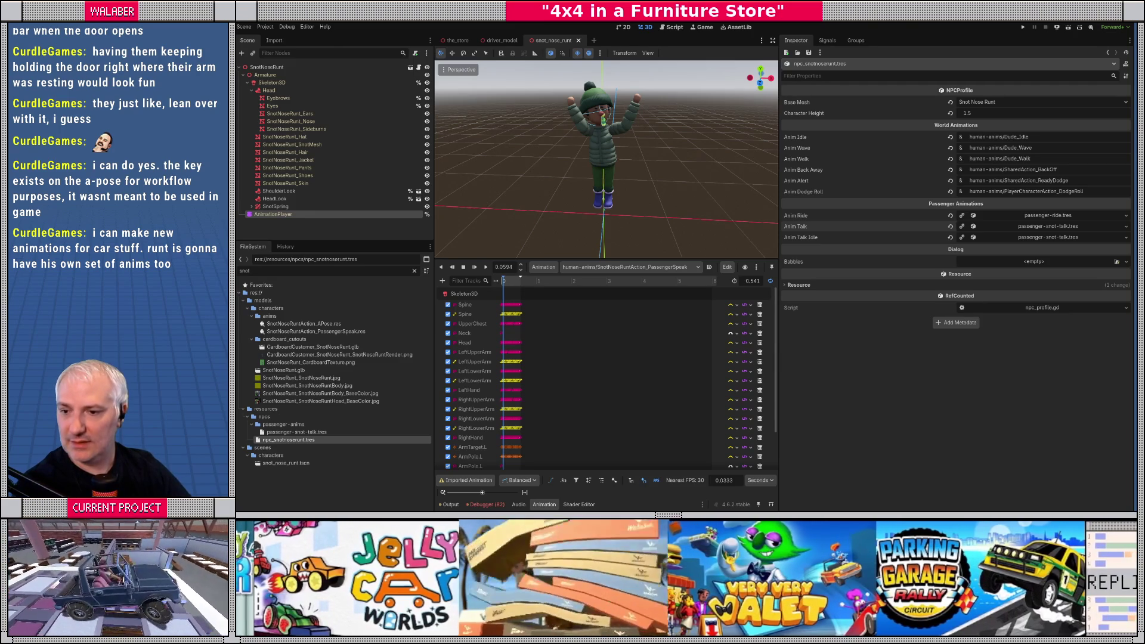
# Step: Load the player's PlayerCharacterAction_PassengerSpeak, toggle its Hips track, and scrub it back to start
pyautogui.click(486, 266)
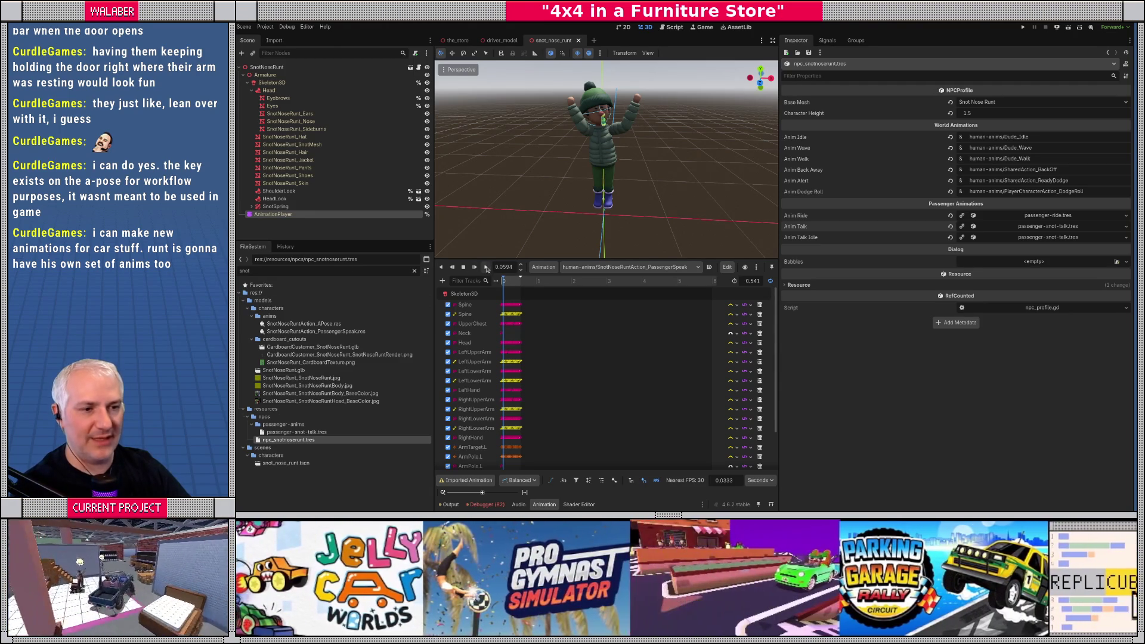
pyautogui.scroll(5, 590, 137)
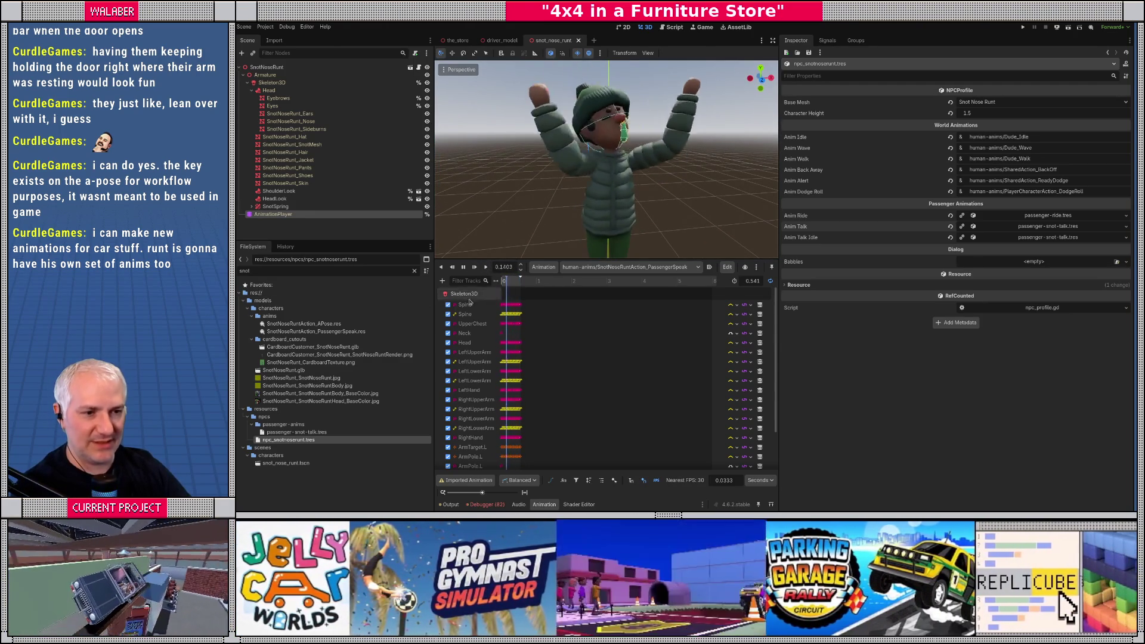
pyautogui.moveTo(528, 258); pyautogui.dragTo(527, 224)
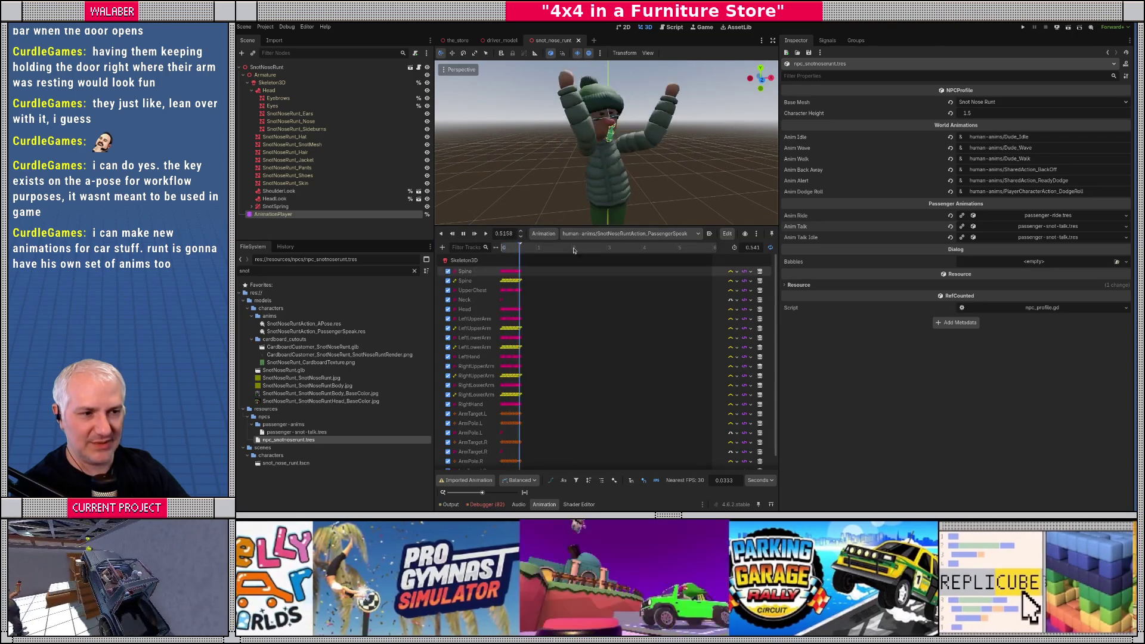
pyautogui.click(626, 233)
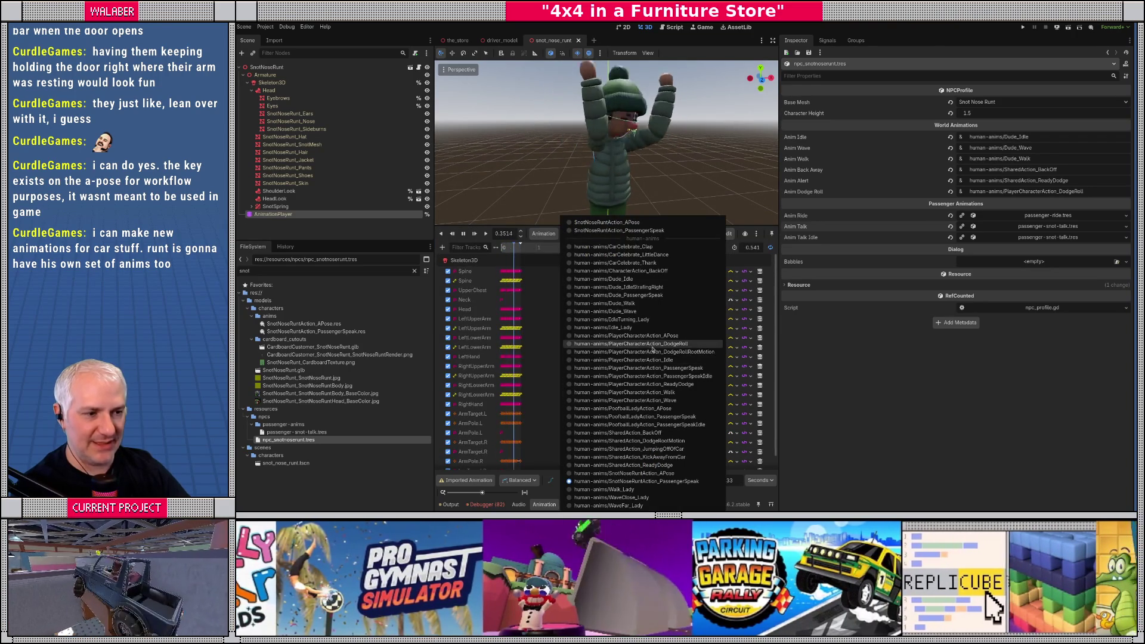
pyautogui.click(661, 368)
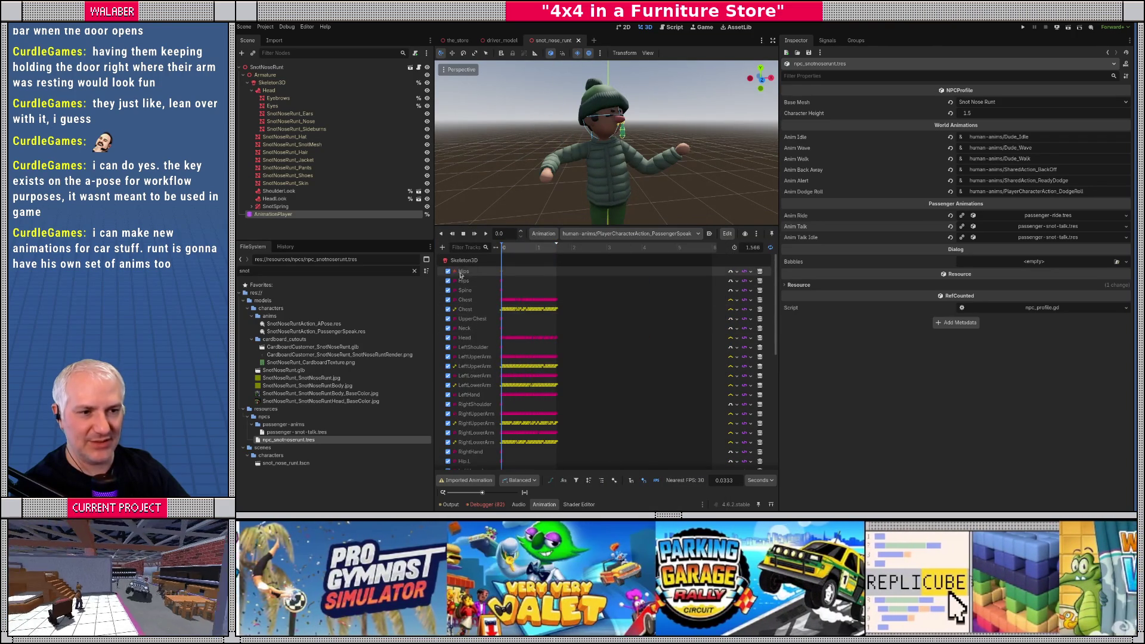
pyautogui.click(449, 272)
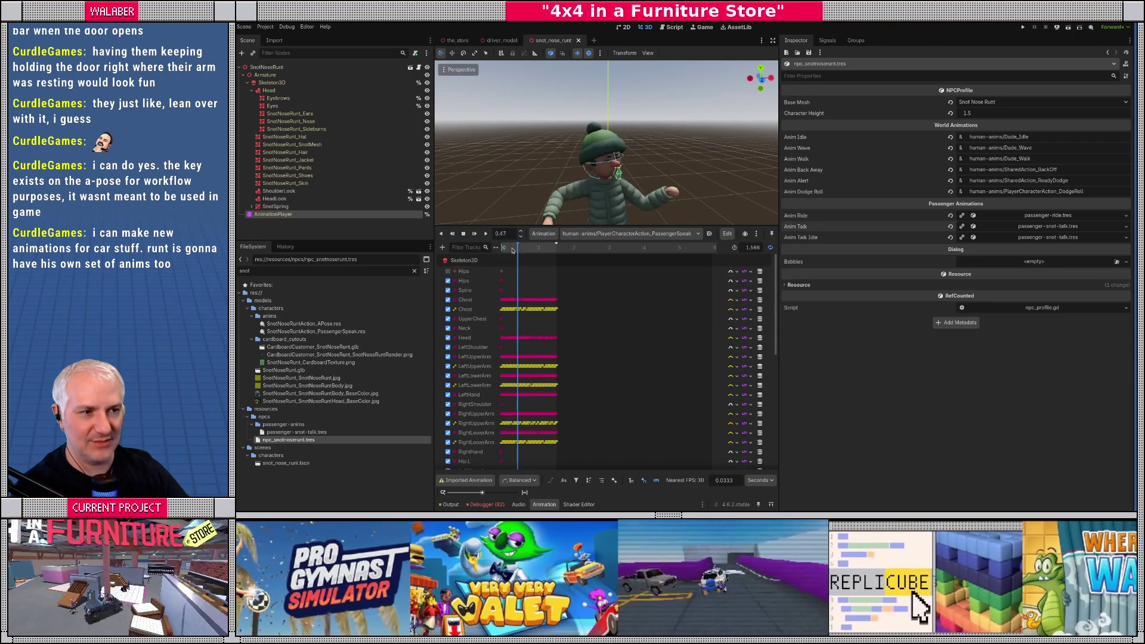
pyautogui.click(449, 271)
pyautogui.click(509, 249)
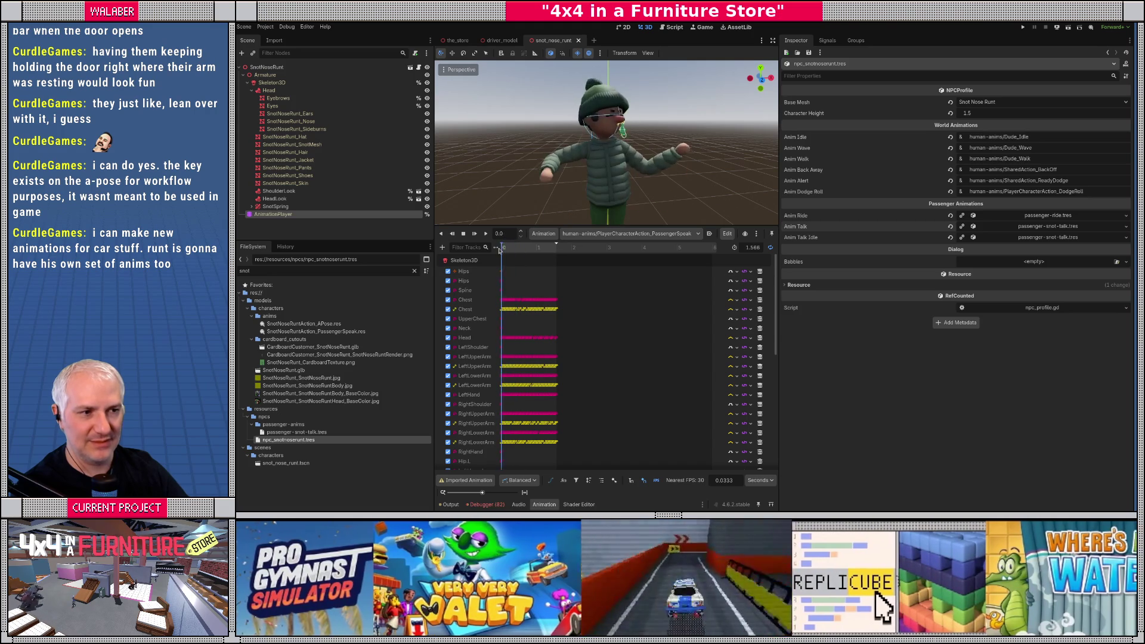
pyautogui.moveTo(509, 249); pyautogui.dragTo(503, 250)
# Step: Reload SnotNoseRuntAction_PassengerSpeak, play and stop it, then run the game with F5
pyautogui.click(629, 234)
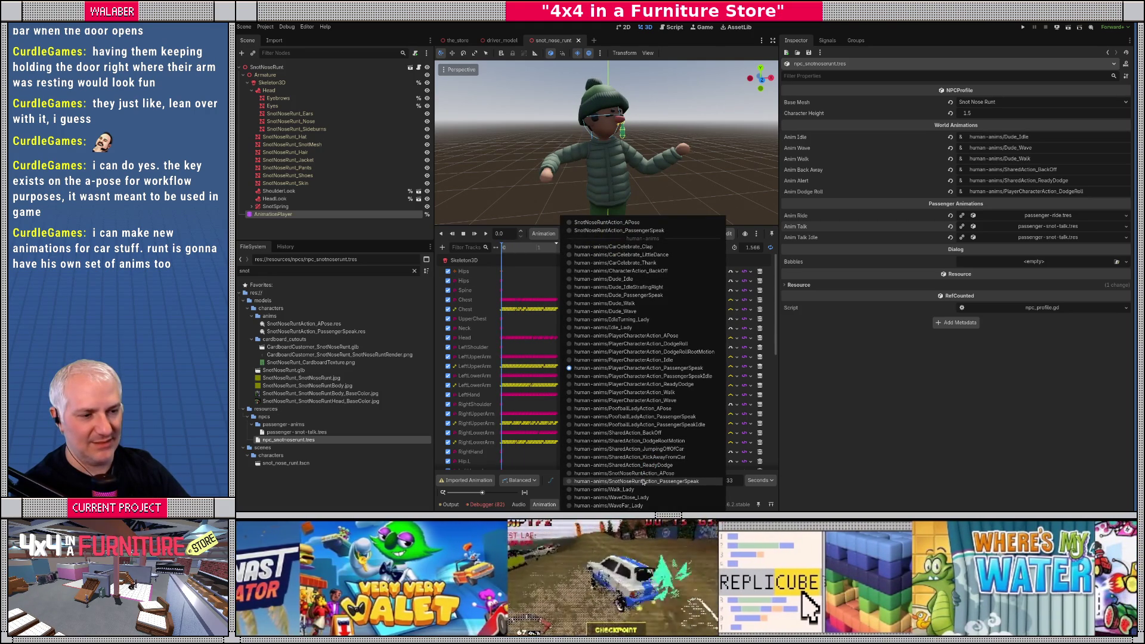
pyautogui.click(643, 481)
pyautogui.click(478, 235)
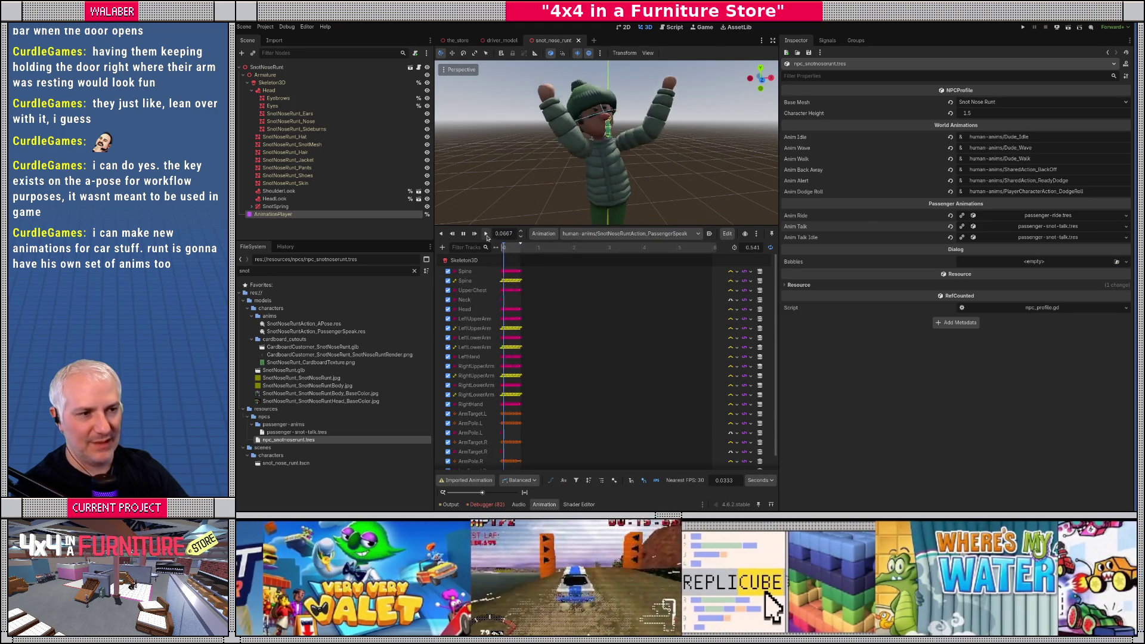
pyautogui.click(463, 234)
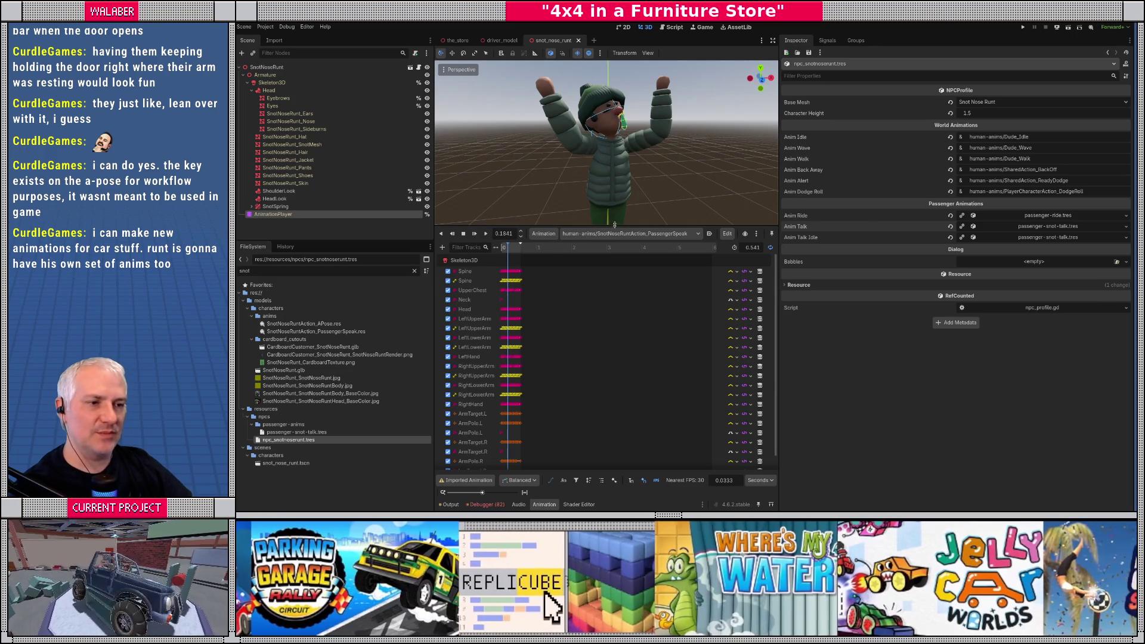
pyautogui.moveTo(615, 226); pyautogui.dragTo(598, 315)
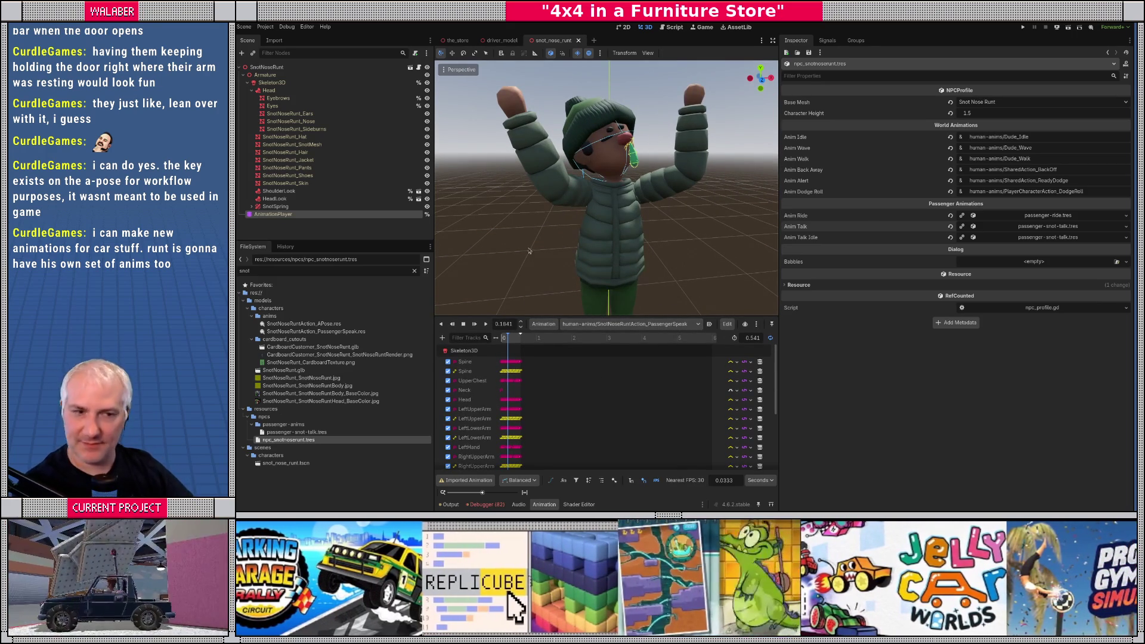
pyautogui.press('F5')
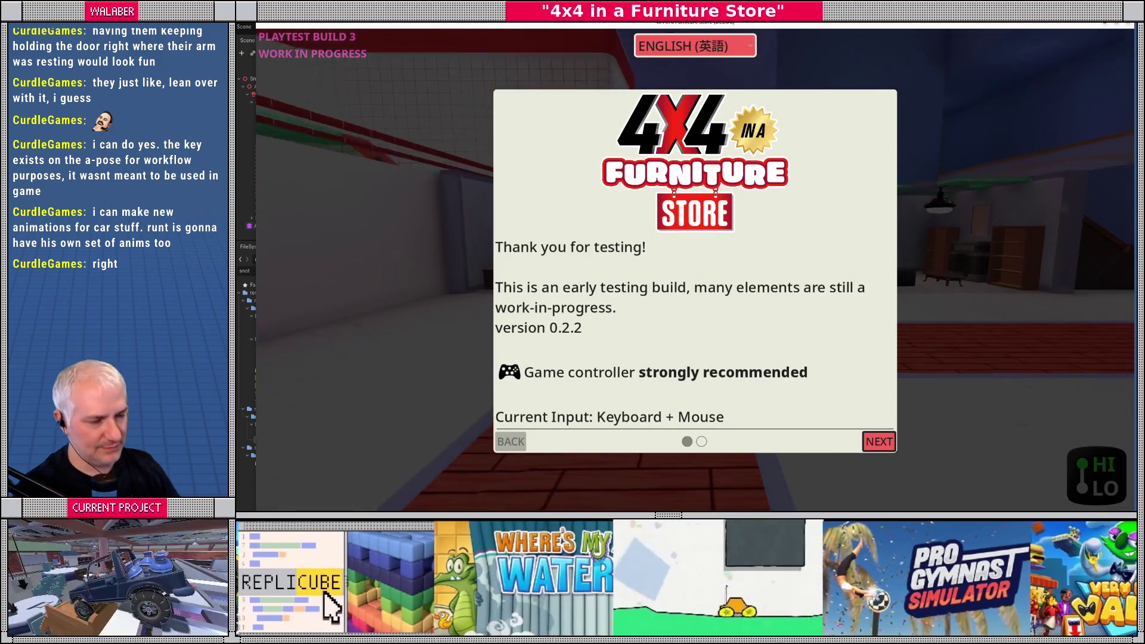
# Step: Advance past the intro into driving, stop the game, and switch to VS Code
pyautogui.press('Return')
pyautogui.press('Return')
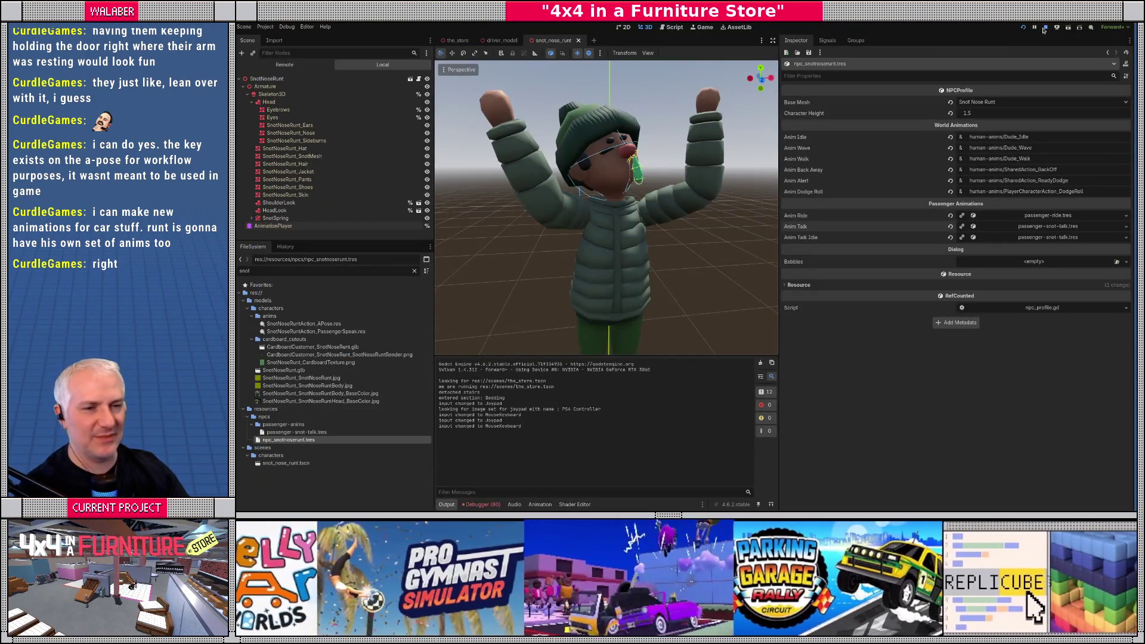
pyautogui.click(1045, 27)
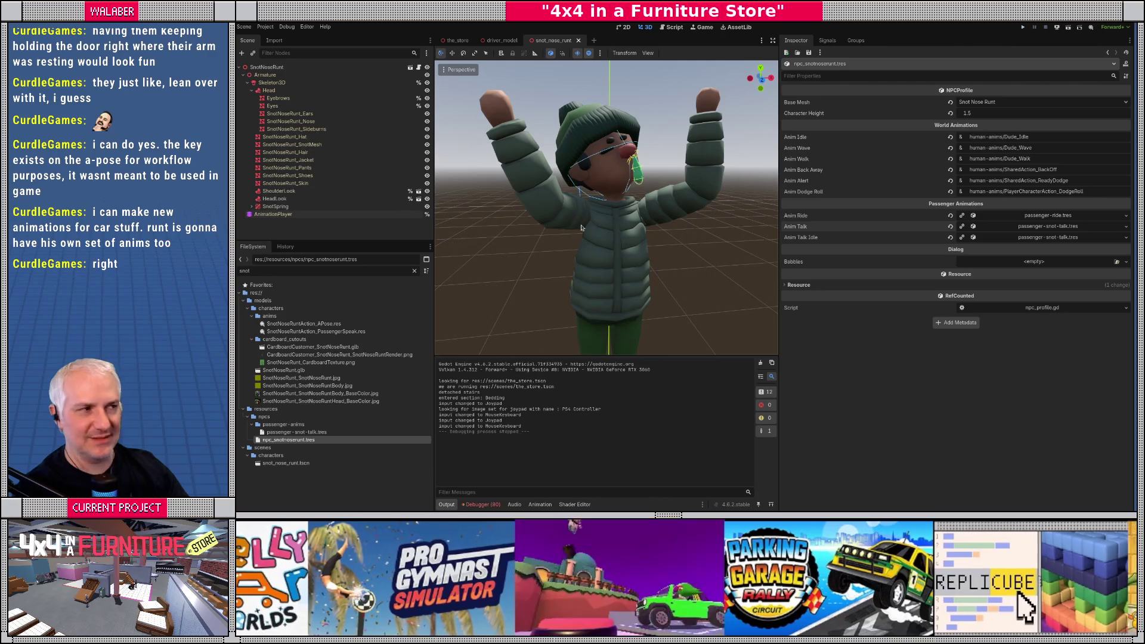
pyautogui.hotkey('alt', 'Tab')
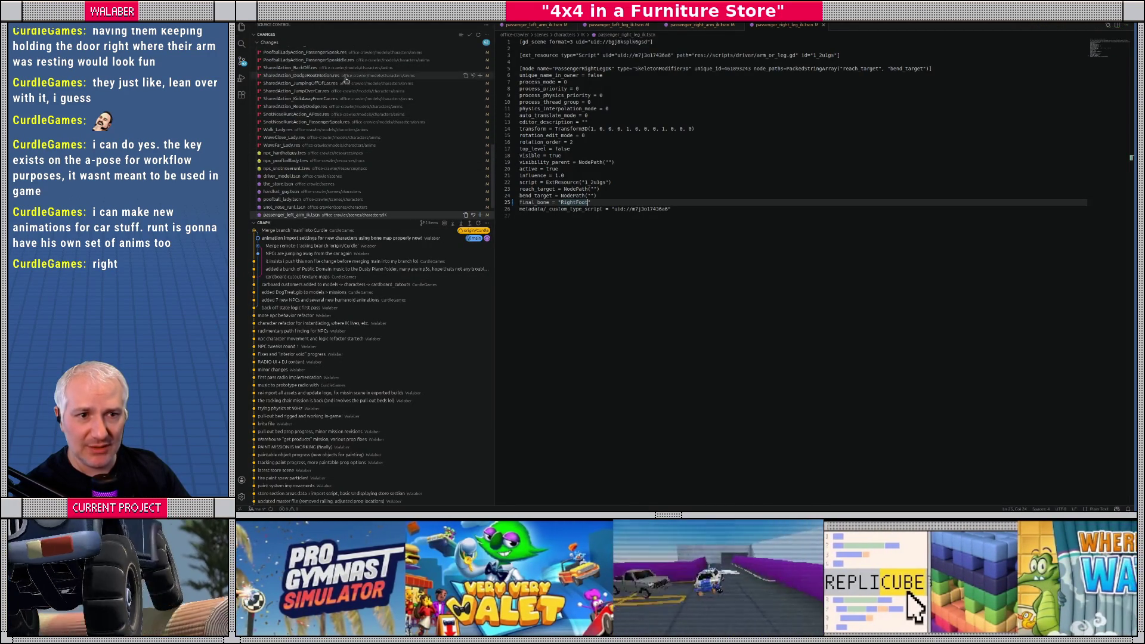
# Step: Find poofball_lady.tscn in the Source Control changes list and open its diff
pyautogui.scroll(-2, 342, 173)
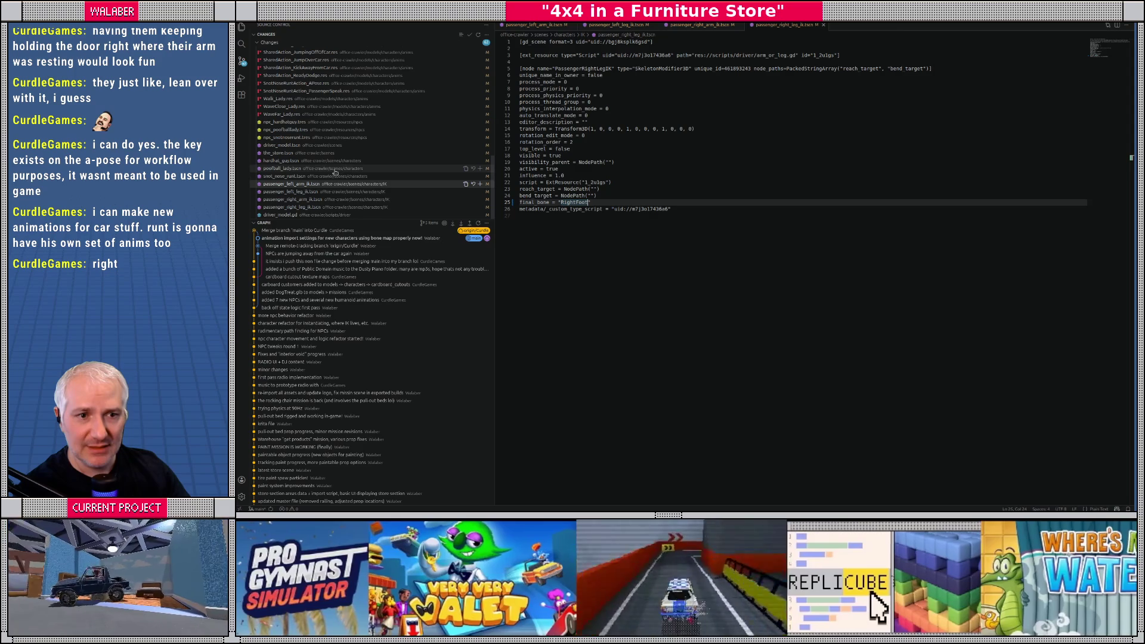
pyautogui.scroll(2, 312, 179)
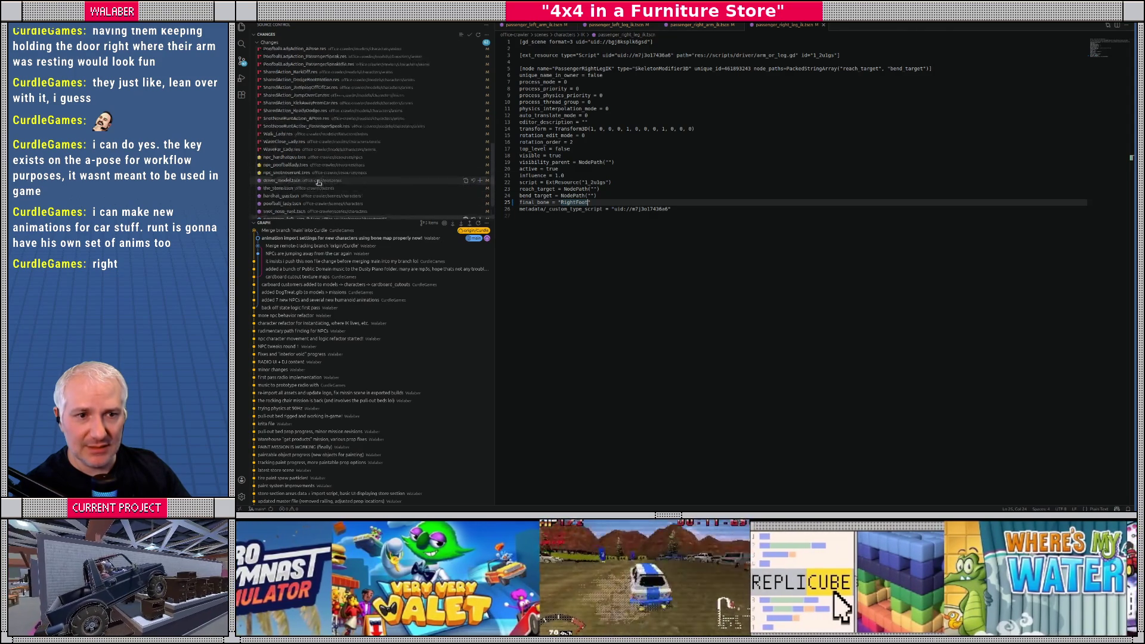
pyautogui.scroll(5, 312, 173)
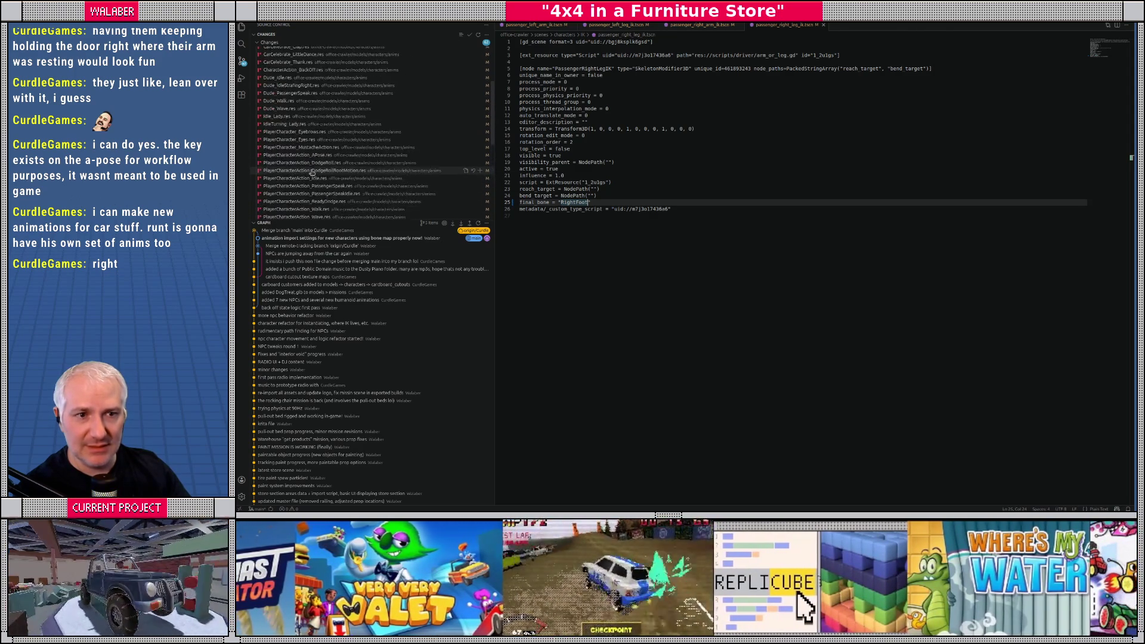
pyautogui.scroll(-10, 312, 173)
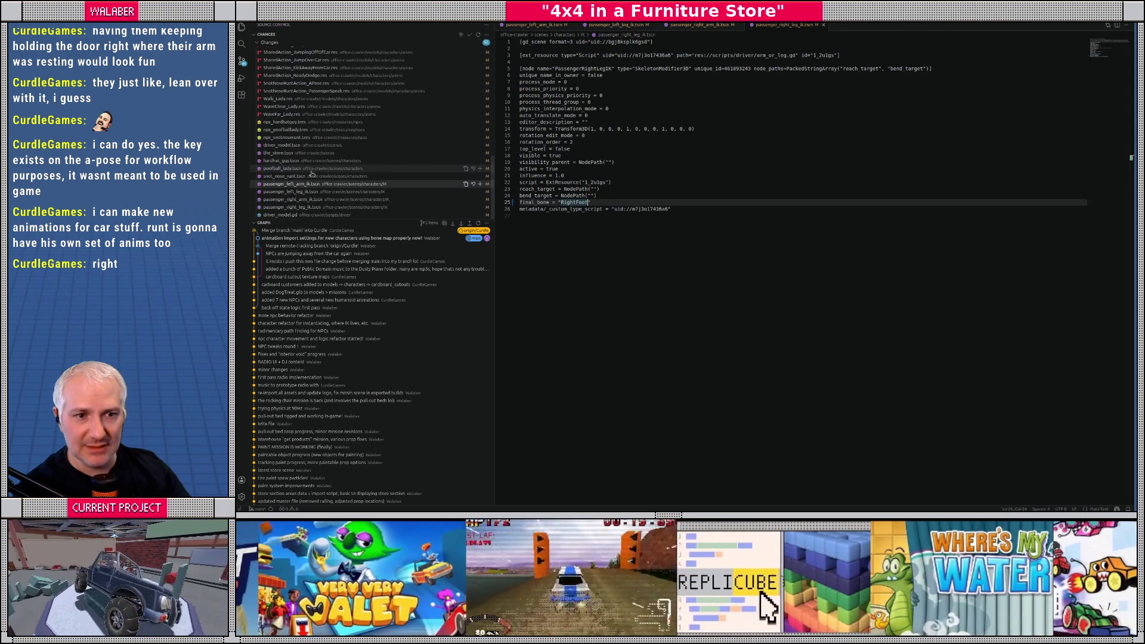
pyautogui.click(299, 169)
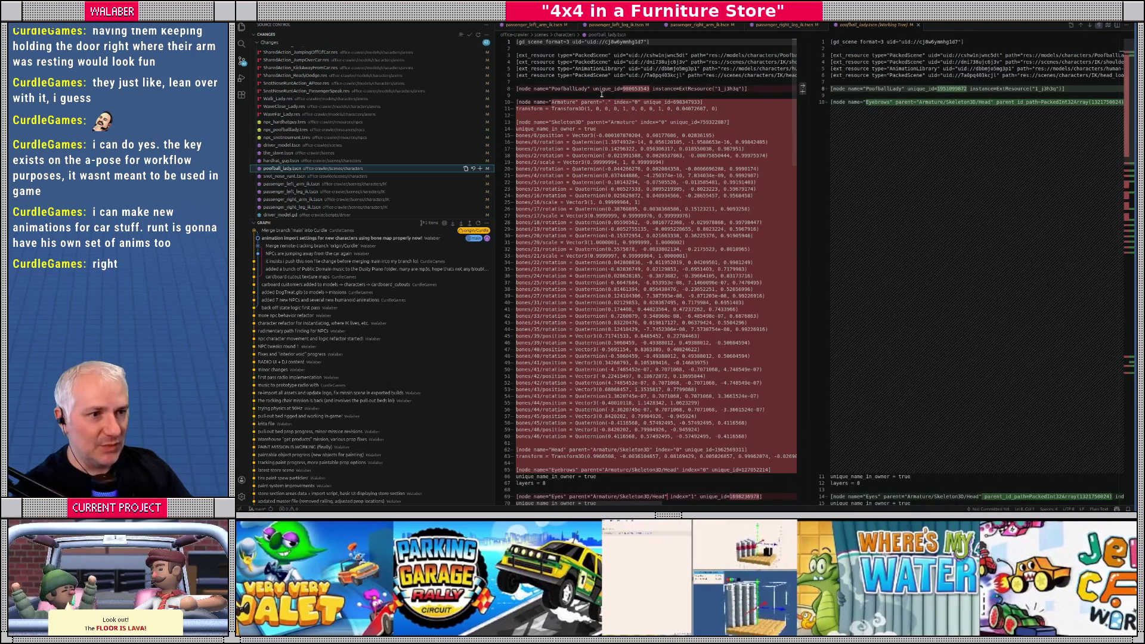
# Step: Scroll through the poofball_lady.tscn diff and inspect the Armature transform and Skeleton3D lines
pyautogui.scroll(-3, 720, 173)
pyautogui.scroll(-7, 729, 183)
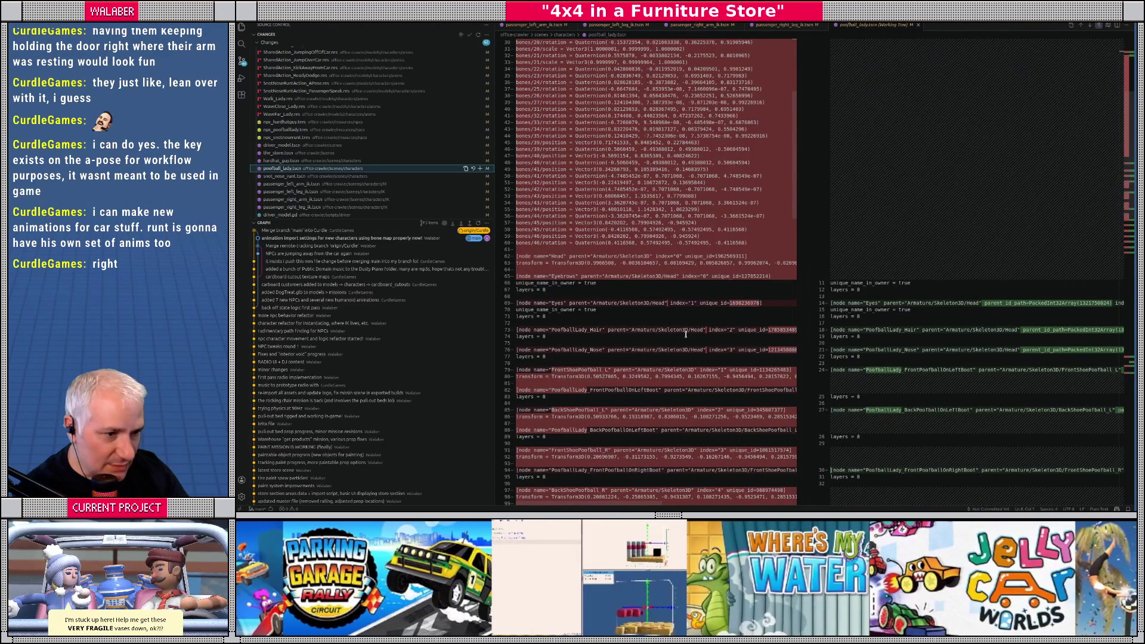
pyautogui.scroll(-15, 685, 335)
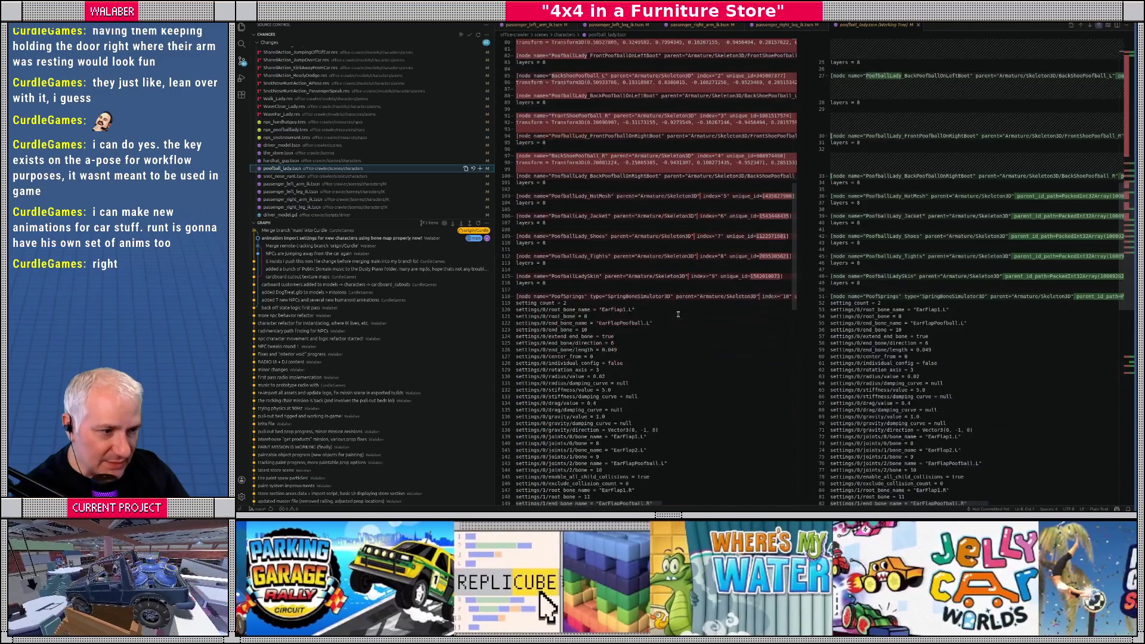
pyautogui.moveTo(1125, 239); pyautogui.dragTo(1125, 338)
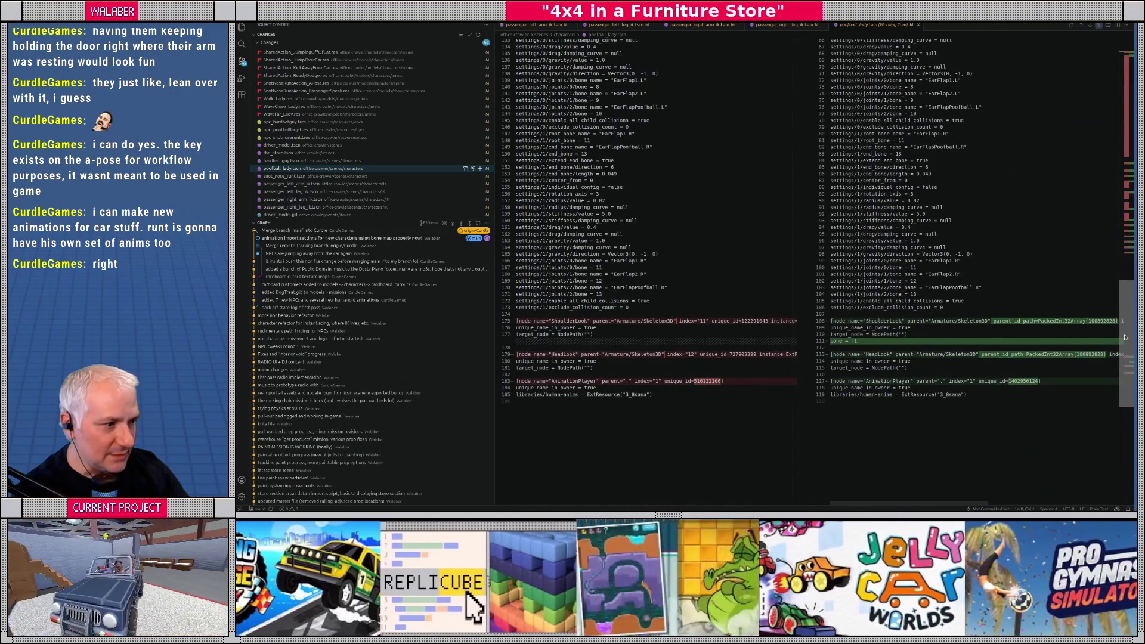
pyautogui.moveTo(1125, 338); pyautogui.dragTo(1123, 234)
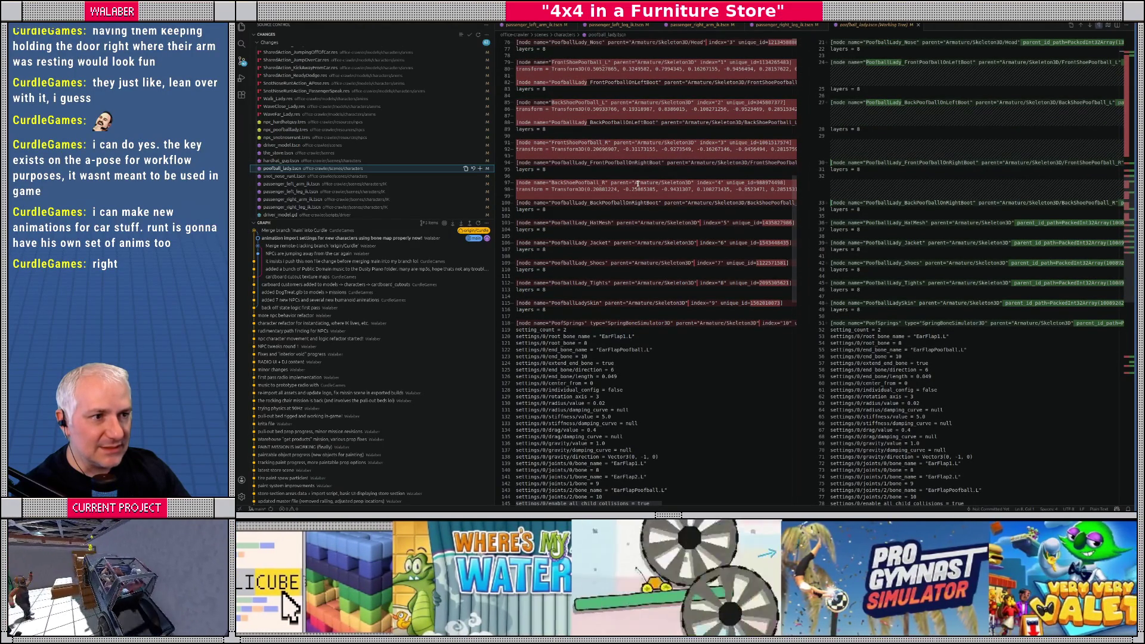
pyautogui.scroll(7, 637, 184)
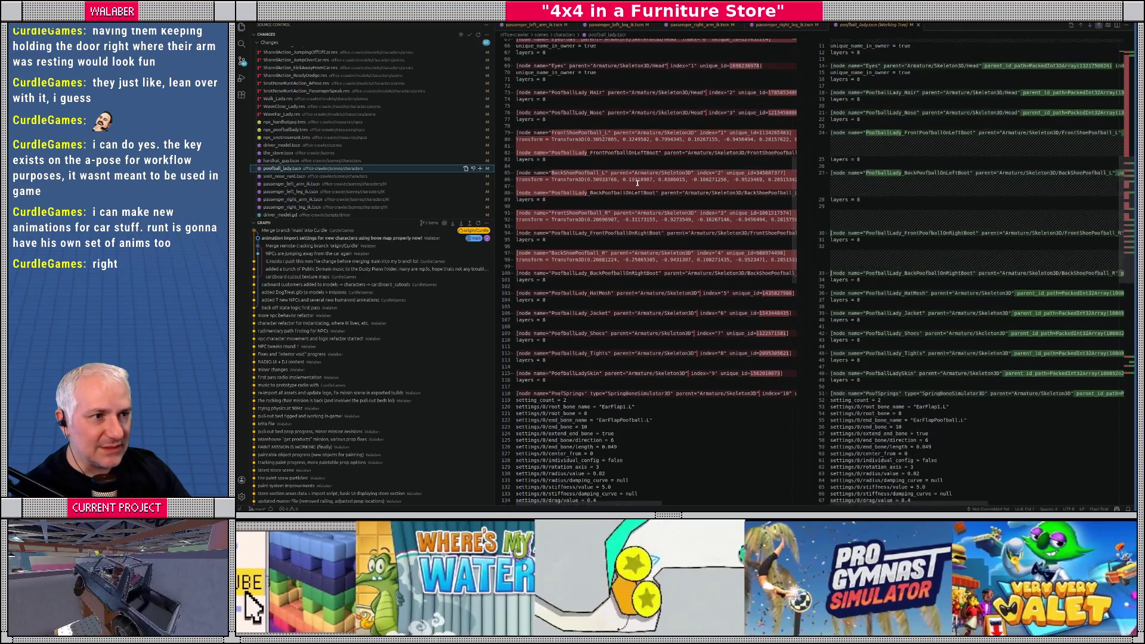
pyautogui.scroll(3, 637, 183)
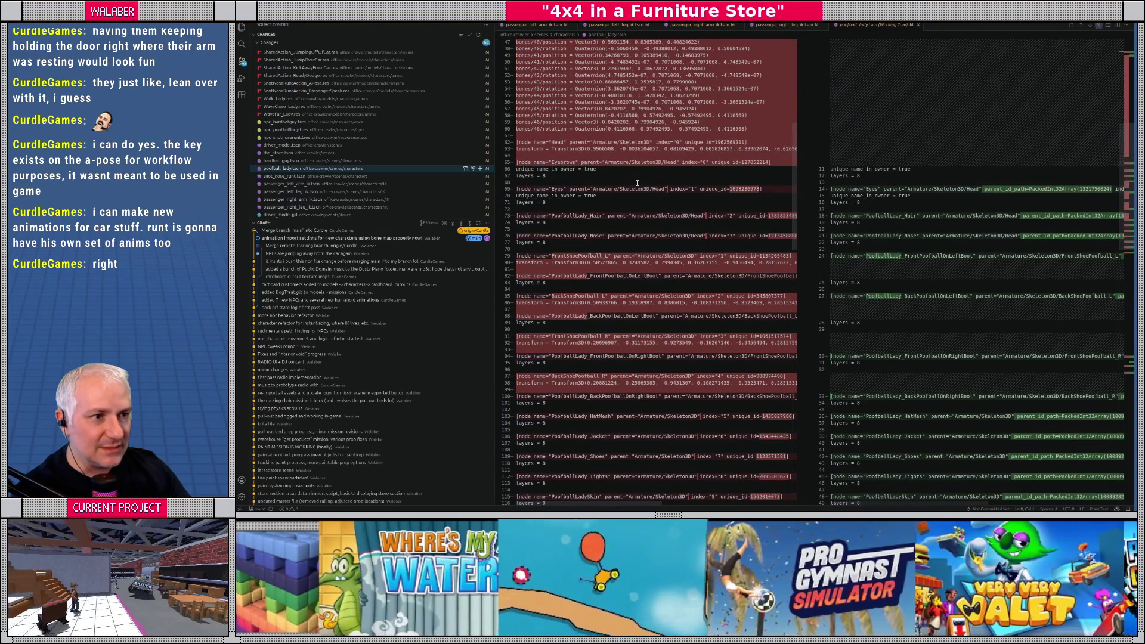
pyautogui.scroll(15, 637, 183)
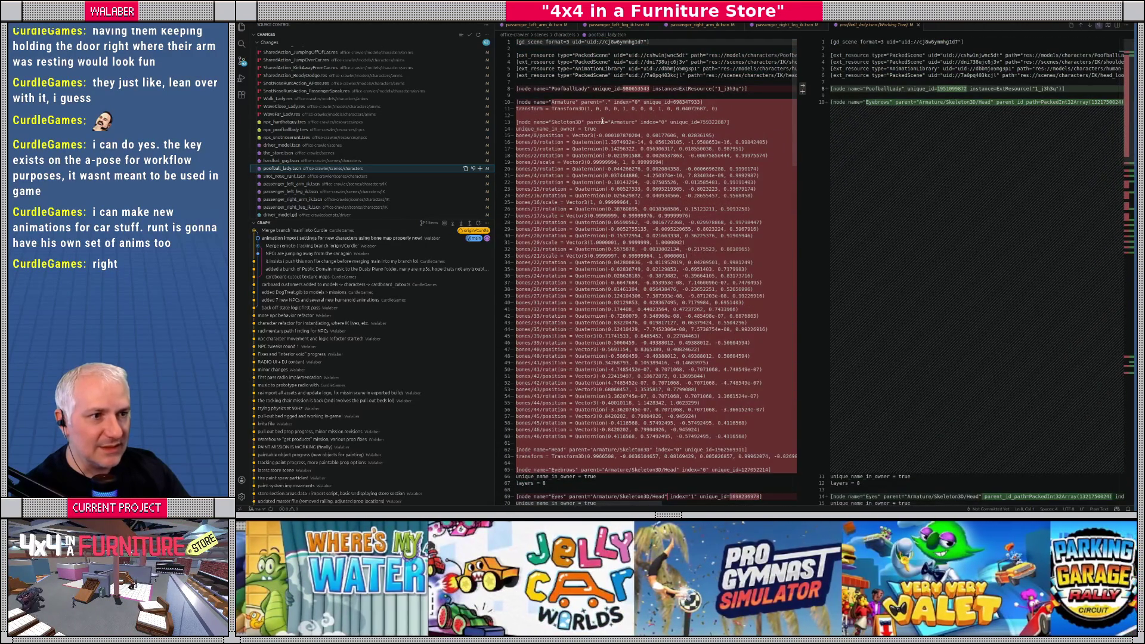
pyautogui.click(723, 109)
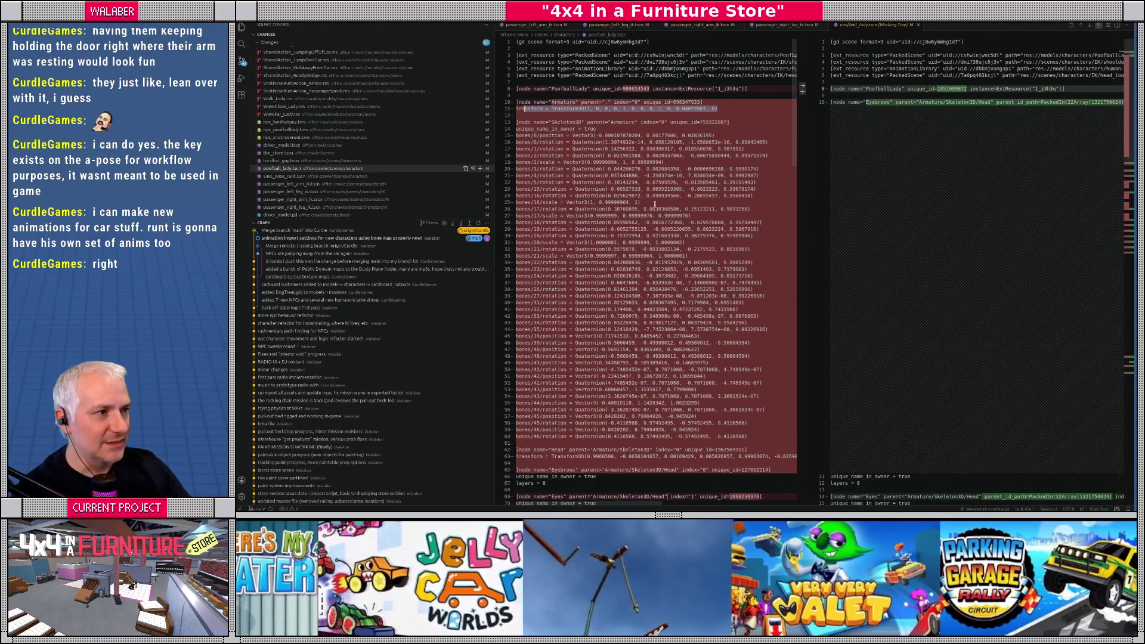
pyautogui.click(639, 121)
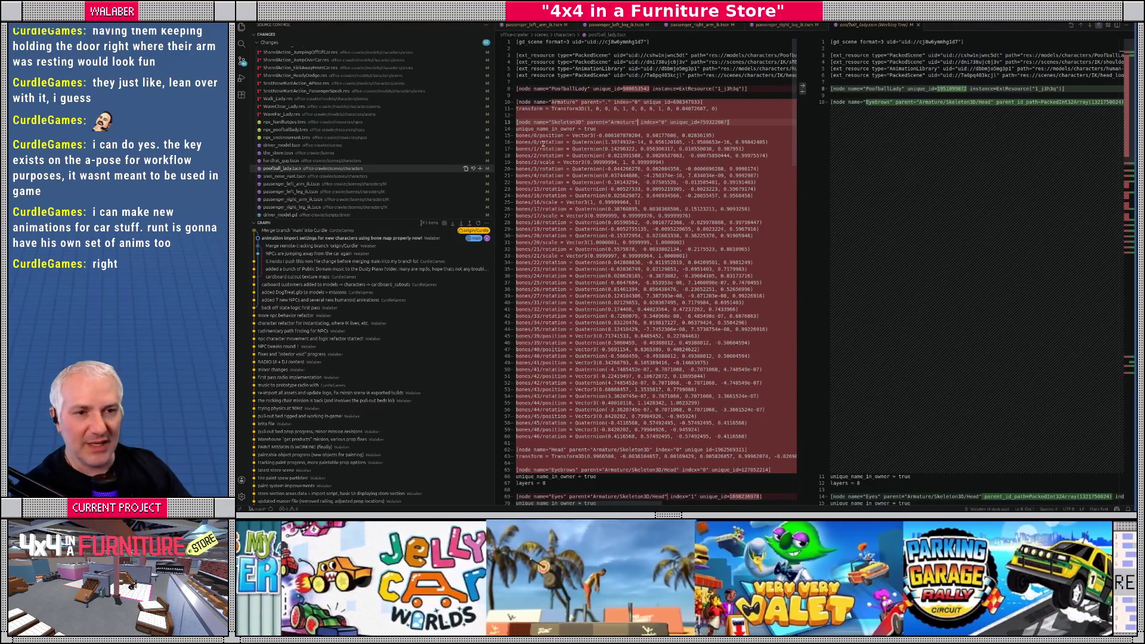
# Step: In front orthographic view, lower the Armature to Y -0.316, then save and close snot_nose_runt.tscn
pyautogui.hotkey('alt', 'Tab')
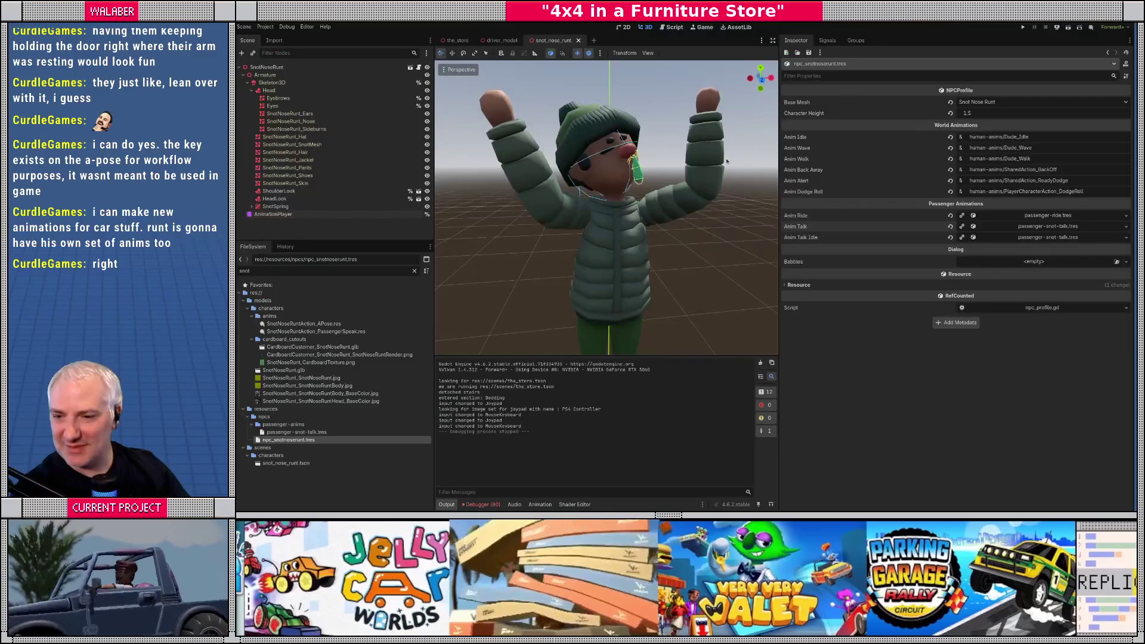
pyautogui.scroll(-3, 559, 192)
pyautogui.press('KP_1')
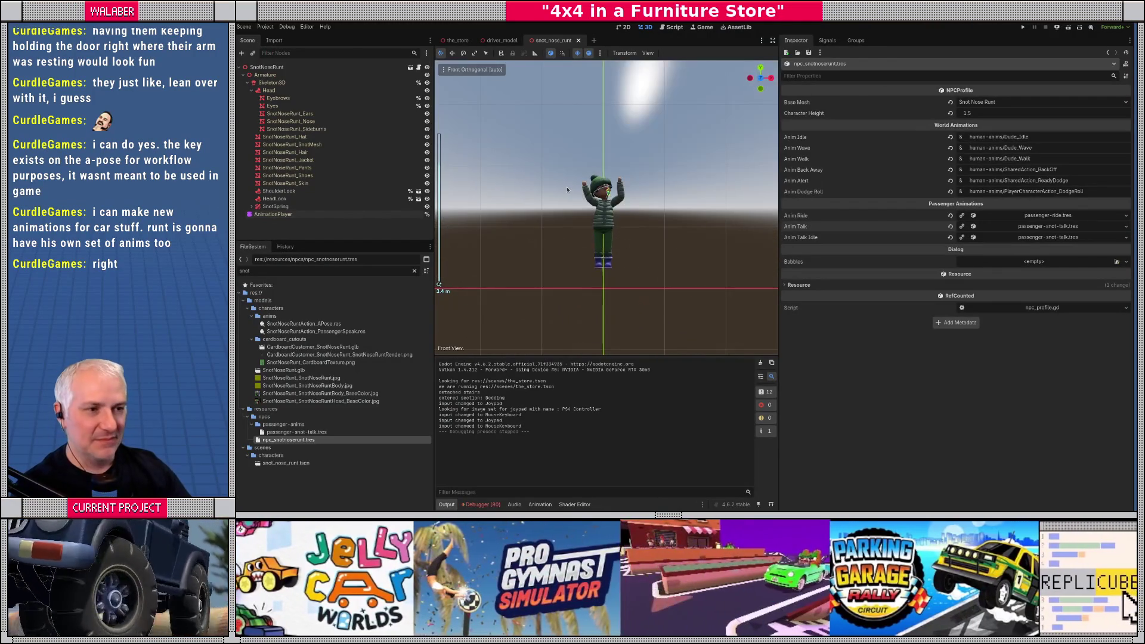
pyautogui.scroll(3, 567, 188)
pyautogui.click(265, 75)
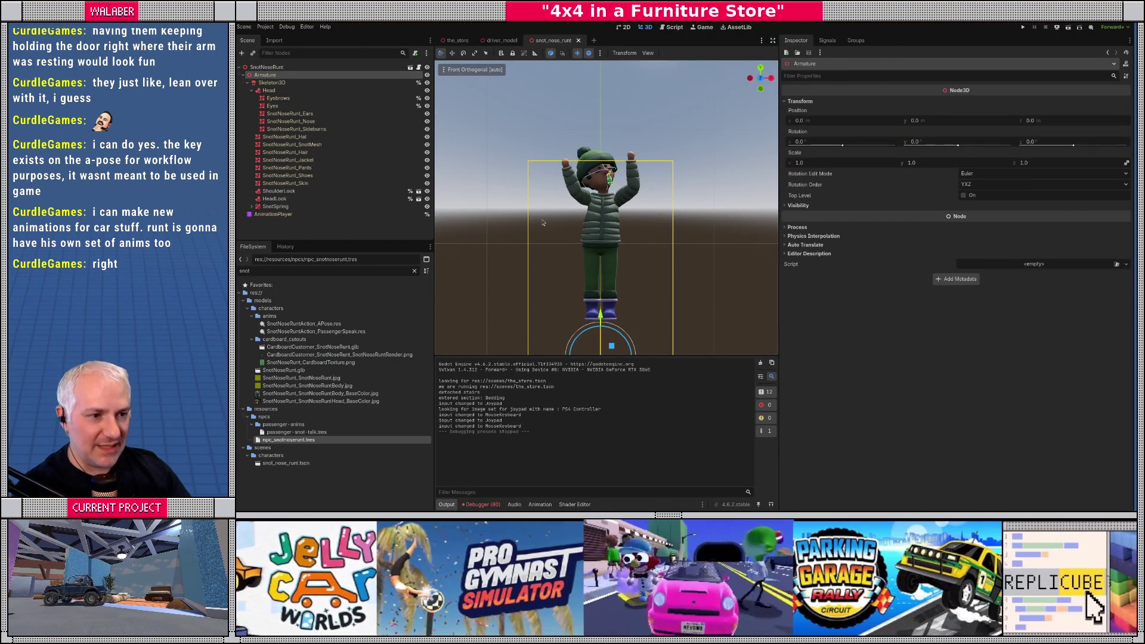
pyautogui.press('f')
pyautogui.moveTo(610, 234); pyautogui.dragTo(610, 271)
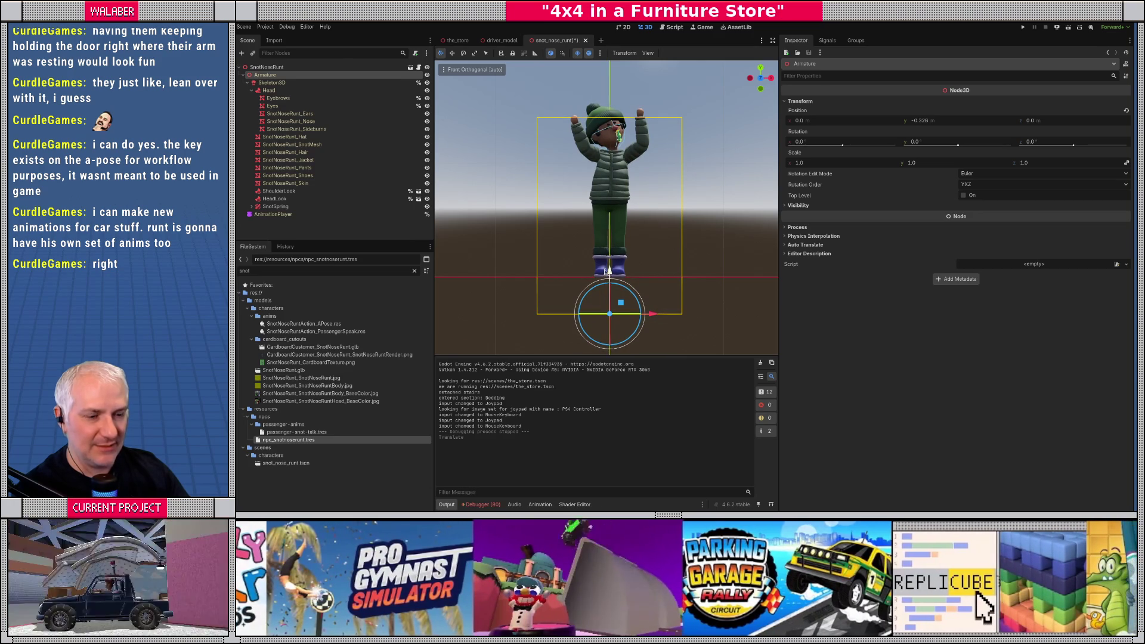
pyautogui.hotkey('ctrl', 'shift', 'w')
pyautogui.press('Return')
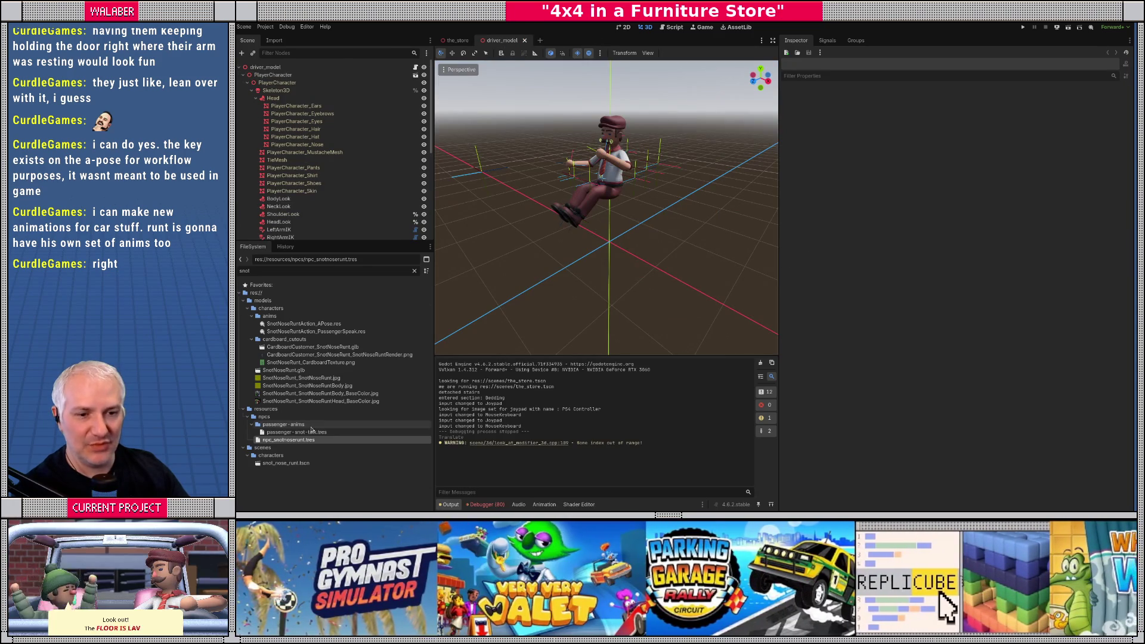
# Step: Open poofball_lady.tscn, nudge its Armature down to Y -0.011, and select the AnimationPlayer
pyautogui.write('poof')
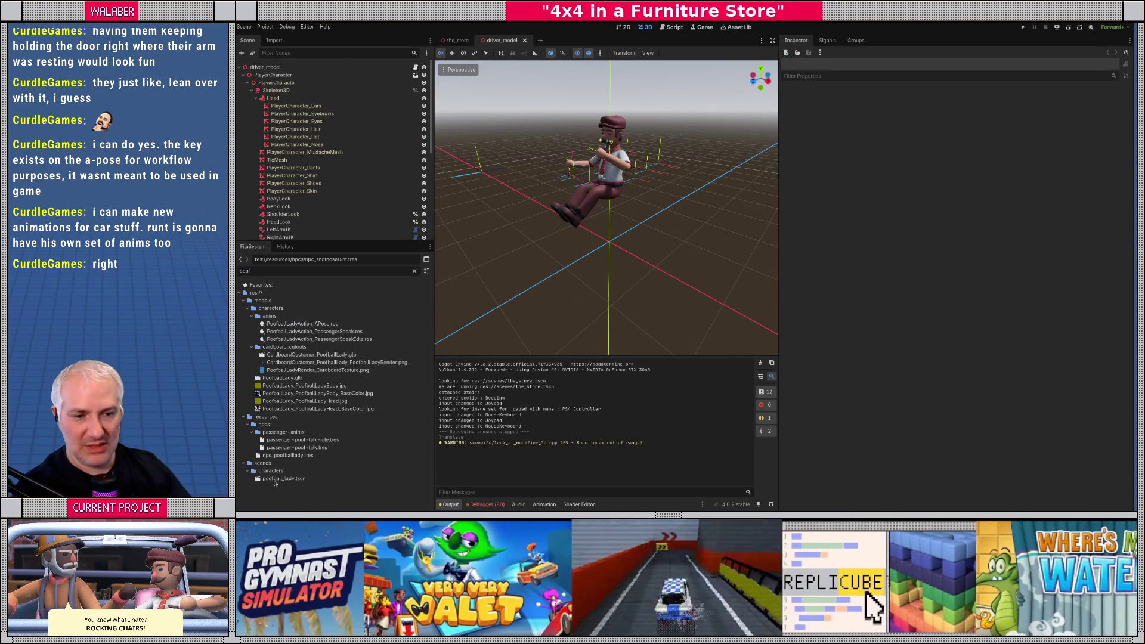
pyautogui.doubleClick(276, 479)
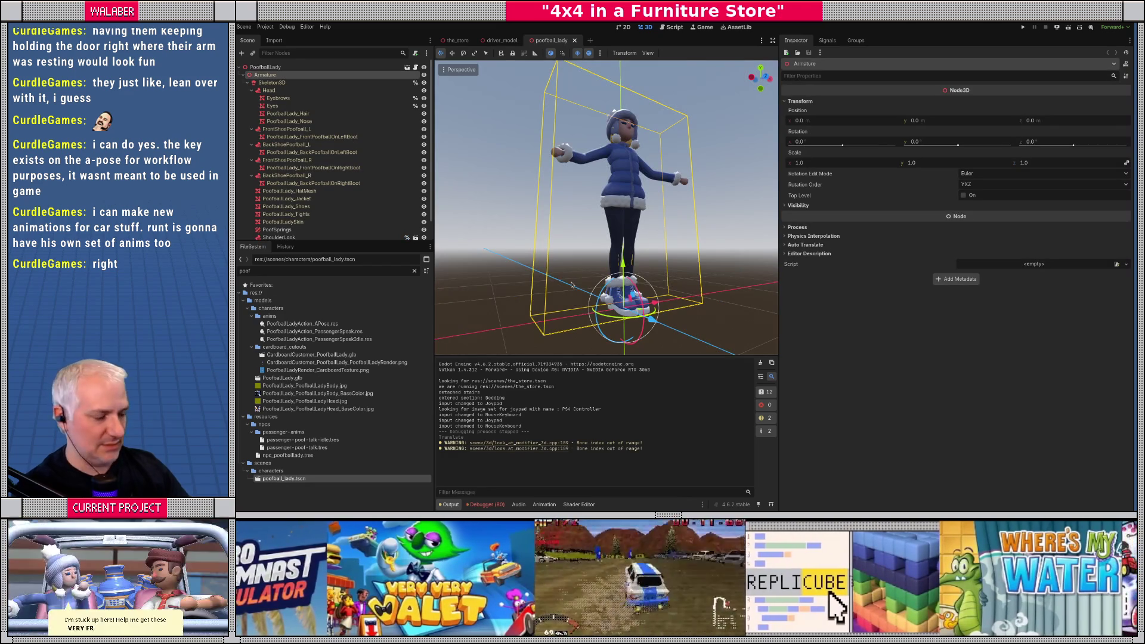
pyautogui.press('KP_1')
pyautogui.scroll(5, 572, 286)
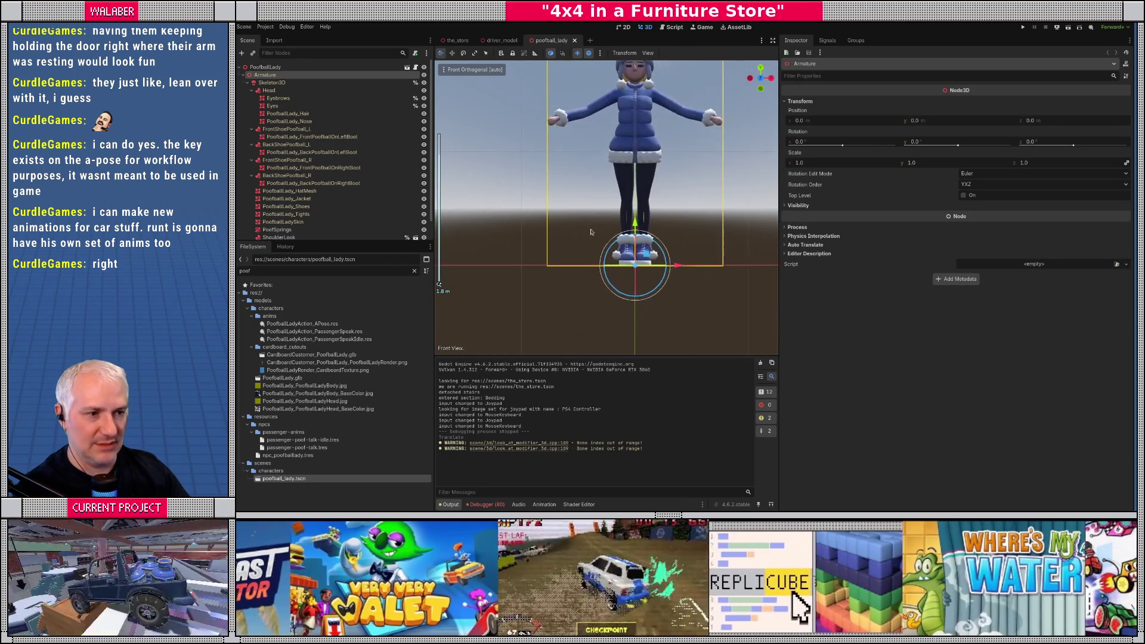
pyautogui.scroll(2, 602, 213)
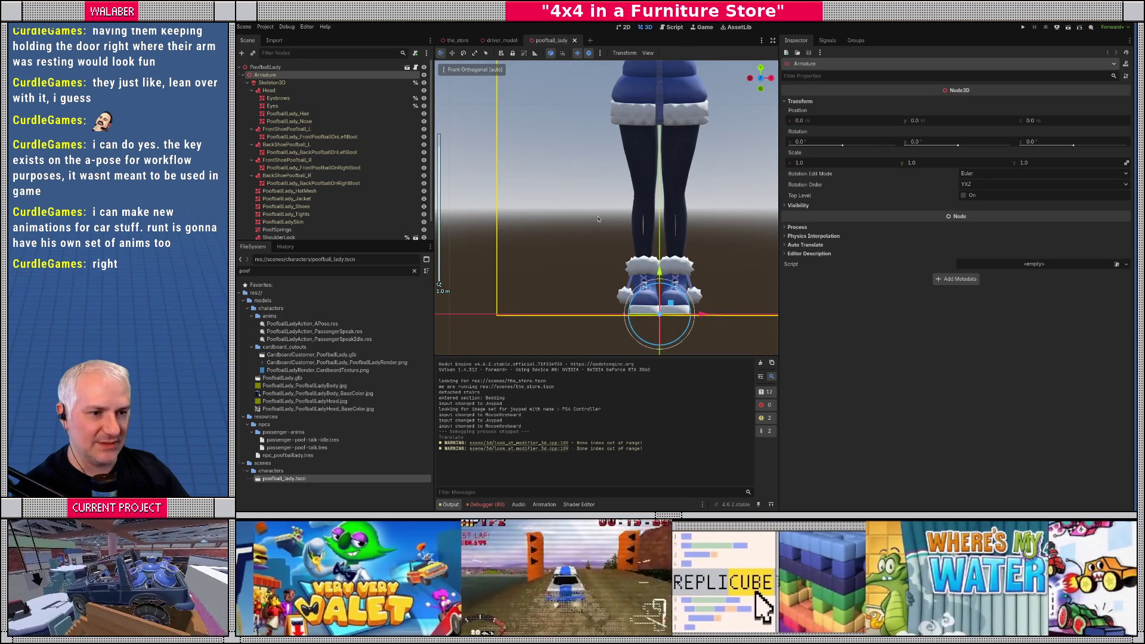
pyautogui.scroll(-4, 598, 219)
pyautogui.moveTo(630, 216); pyautogui.dragTo(631, 219)
pyautogui.scroll(-1, 280, 221)
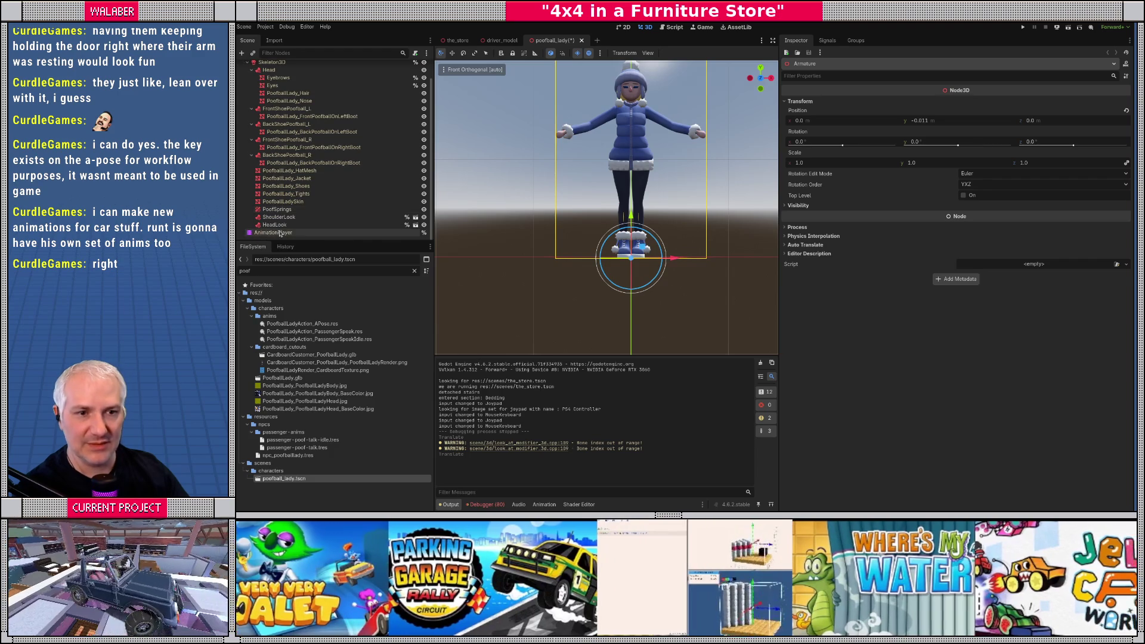
pyautogui.click(274, 232)
# Step: Load and play Poofball Lady's Walk_Lady animation preview
pyautogui.click(576, 326)
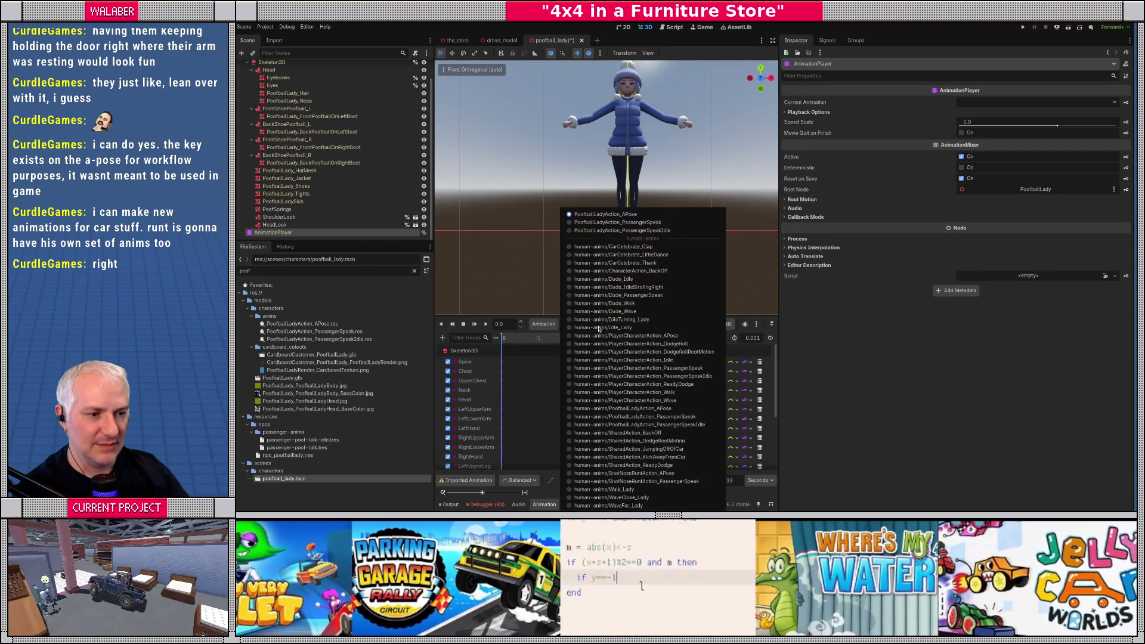
pyautogui.click(613, 490)
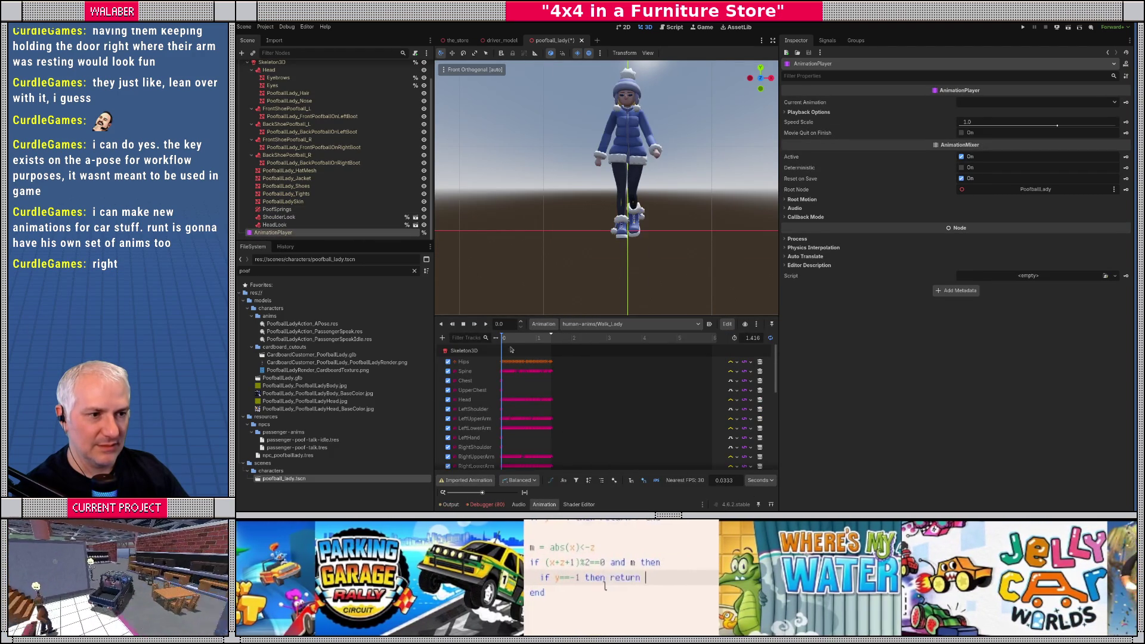
pyautogui.click(485, 325)
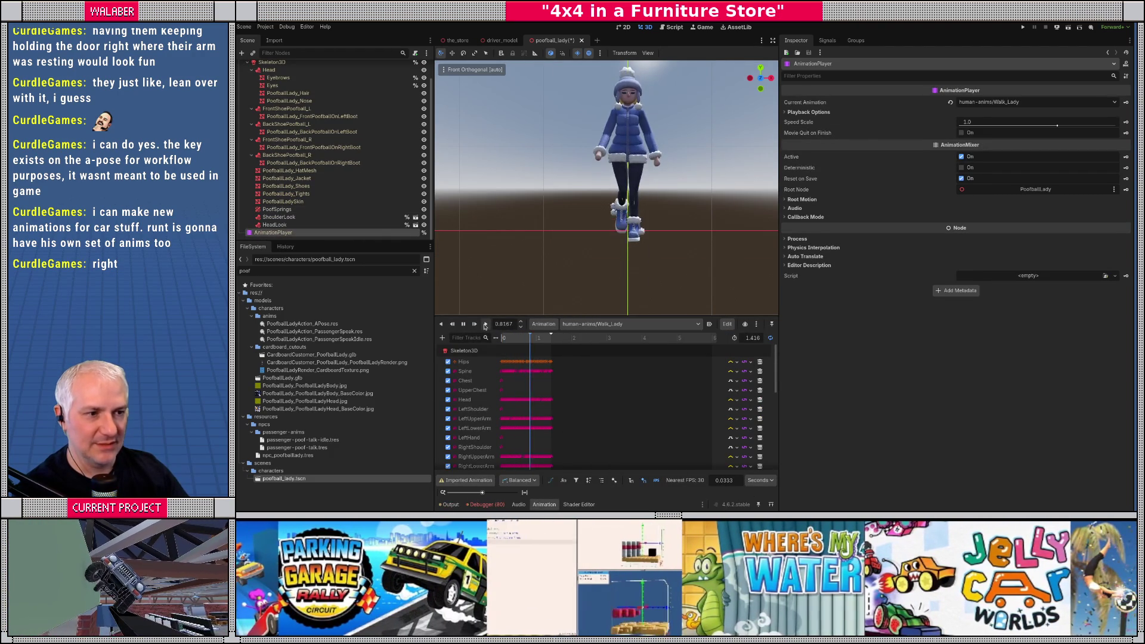
pyautogui.scroll(2, 270, 71)
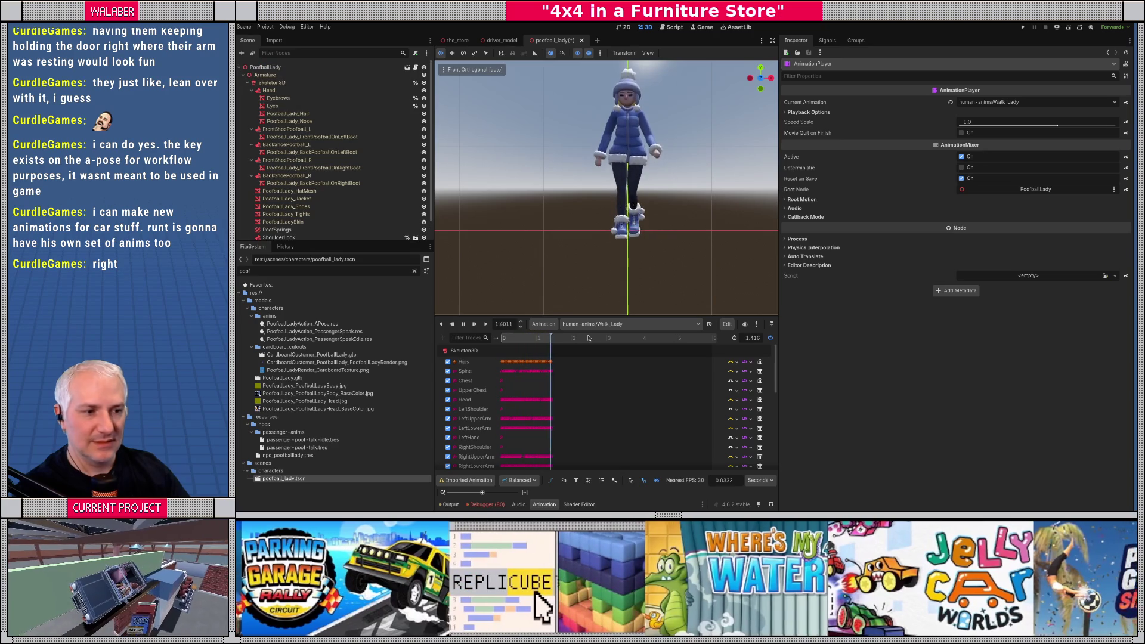
# Step: Play Idle_Lady and nudge her Armature up slightly to Y 0.11
pyautogui.click(599, 325)
pyautogui.click(602, 328)
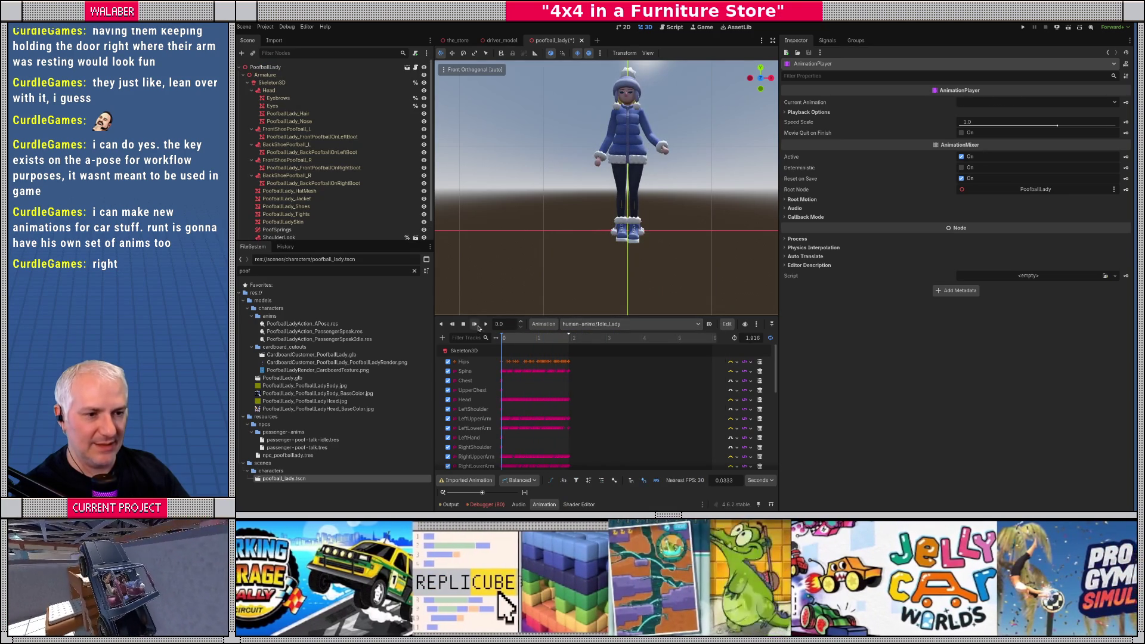
pyautogui.click(486, 326)
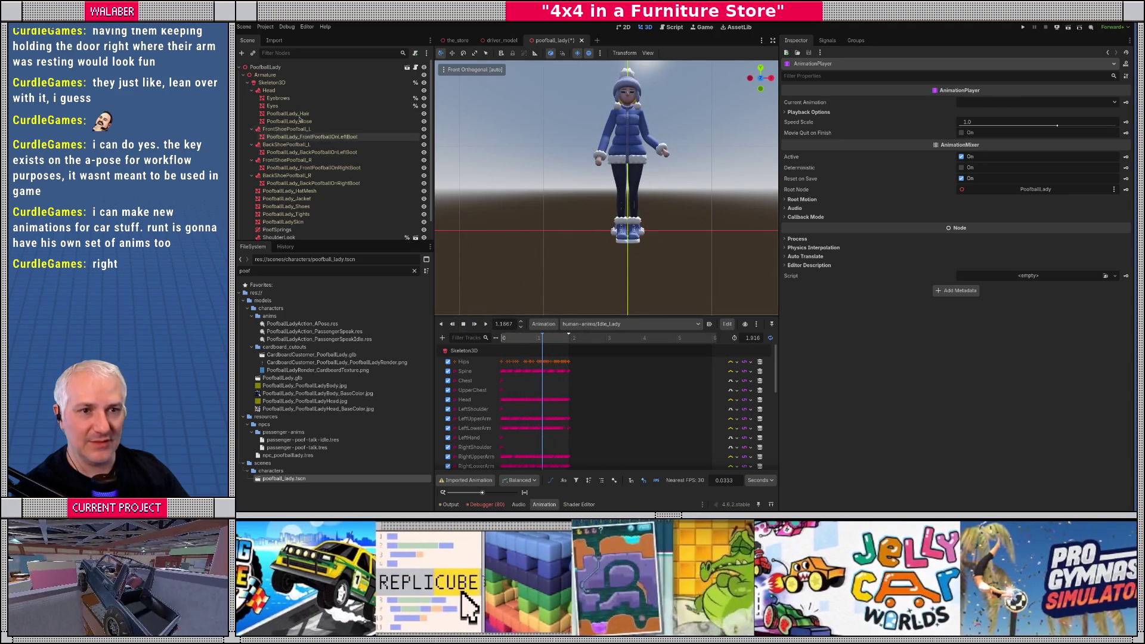
pyautogui.click(265, 75)
pyautogui.moveTo(628, 190); pyautogui.dragTo(629, 182)
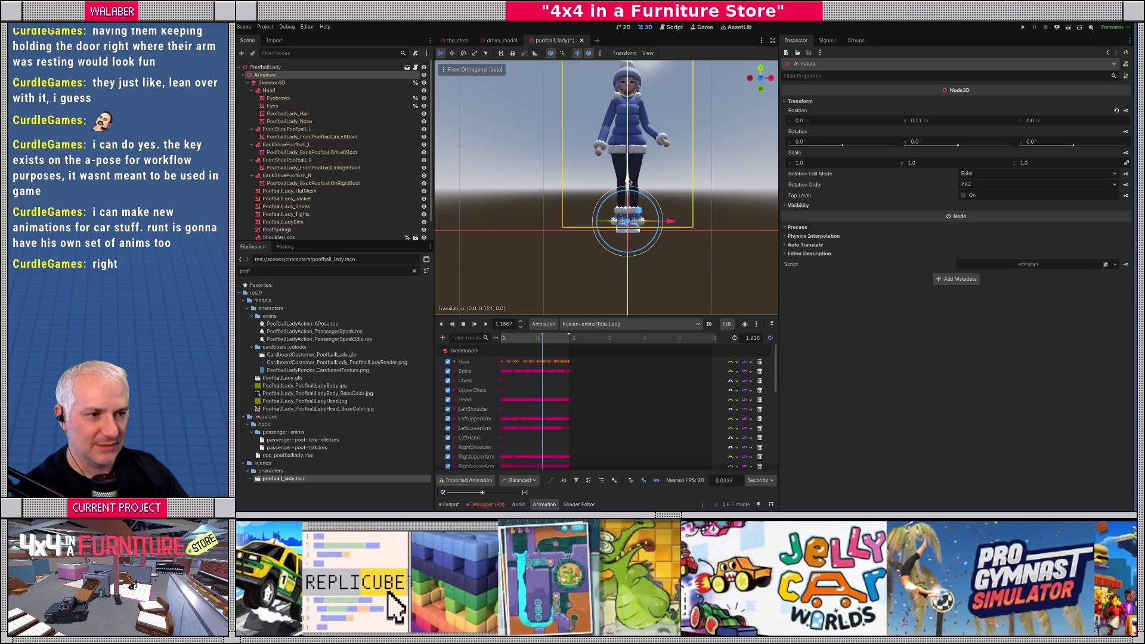
# Step: Revert the Skeleton3D's Neck and arm bones to their rest pose
pyautogui.click(271, 83)
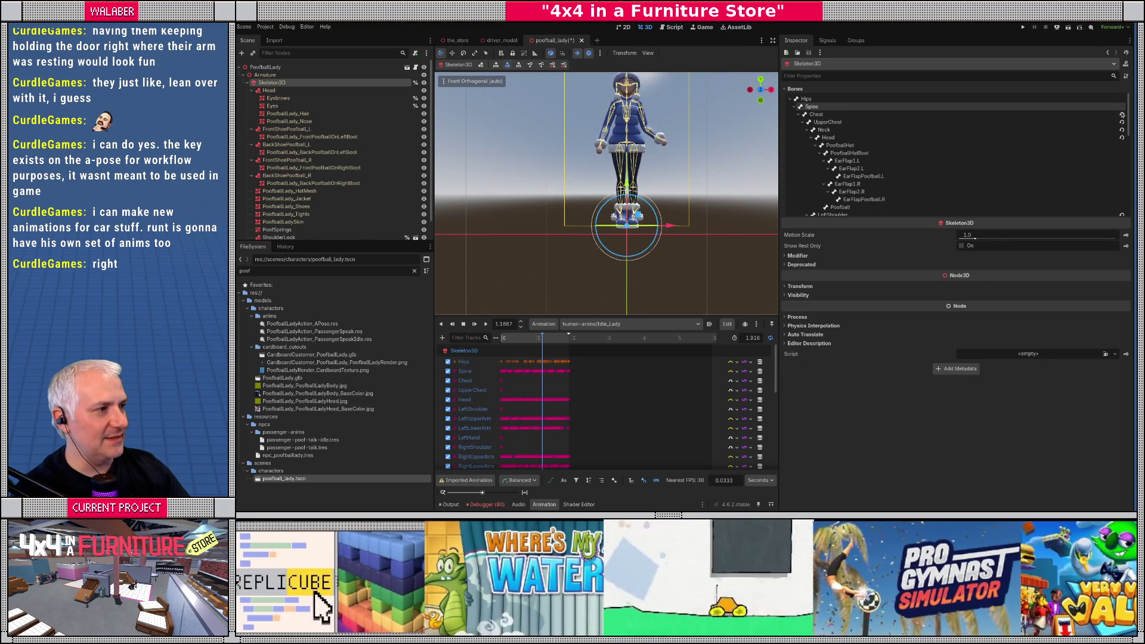
pyautogui.click(1122, 131)
pyautogui.scroll(-3, 1122, 149)
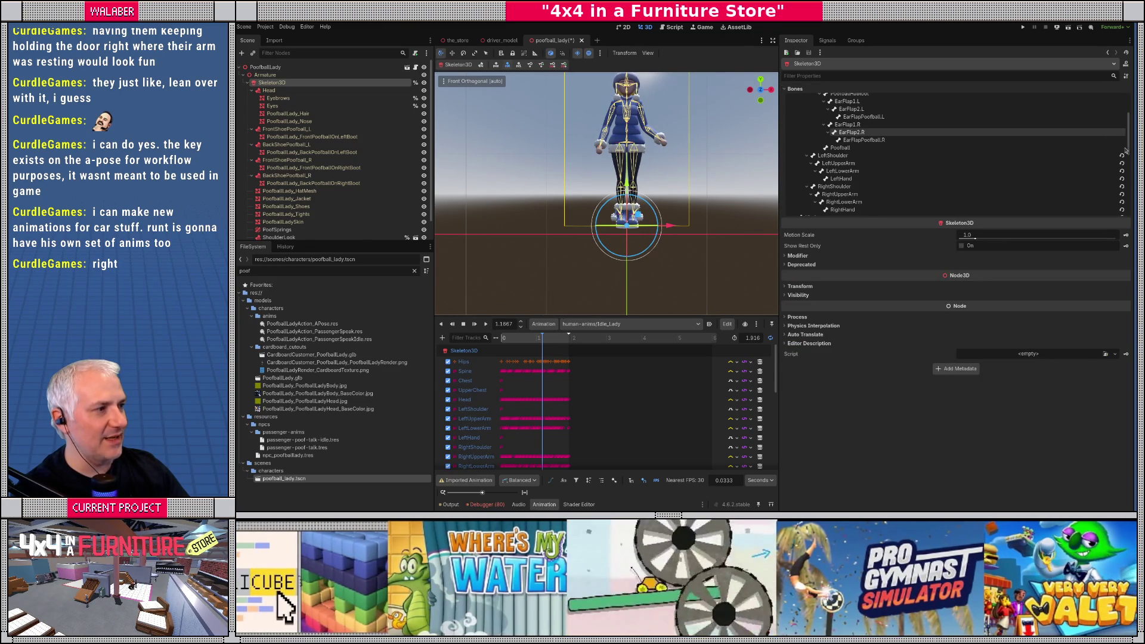
pyautogui.click(1122, 173)
pyautogui.click(1122, 171)
pyautogui.click(1122, 179)
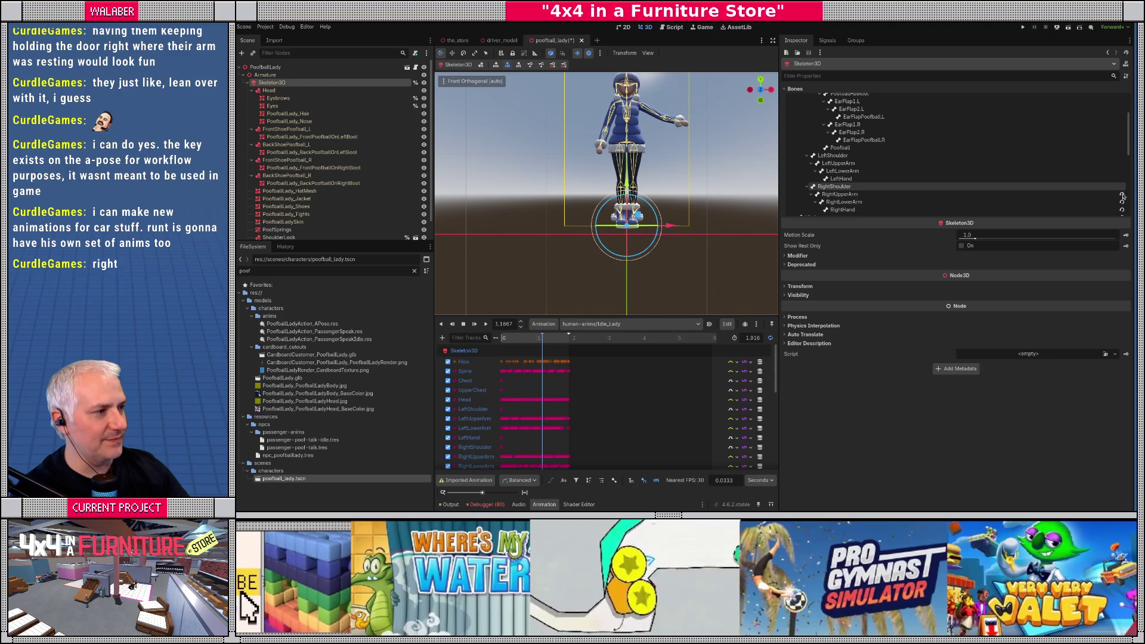
pyautogui.click(1122, 186)
pyautogui.click(1122, 194)
pyautogui.click(1122, 202)
# Step: Revert the leg bones down to RightFoot to their rest pose
pyautogui.scroll(-4, 1121, 179)
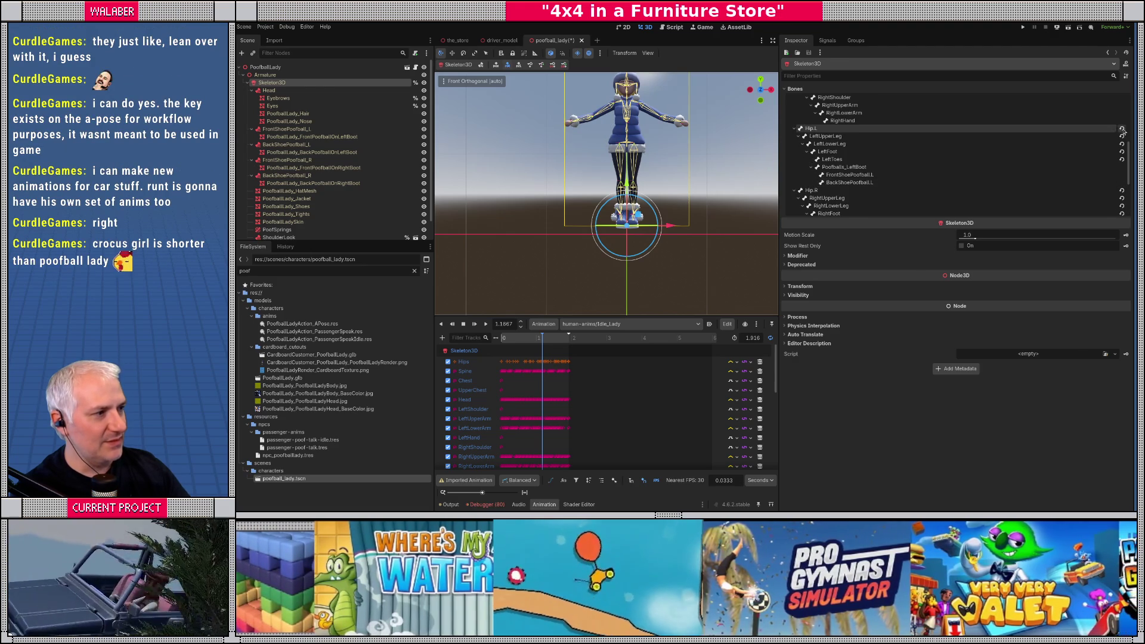
pyautogui.click(1122, 130)
pyautogui.click(1122, 144)
pyautogui.click(1122, 151)
pyautogui.click(1122, 159)
pyautogui.click(1122, 191)
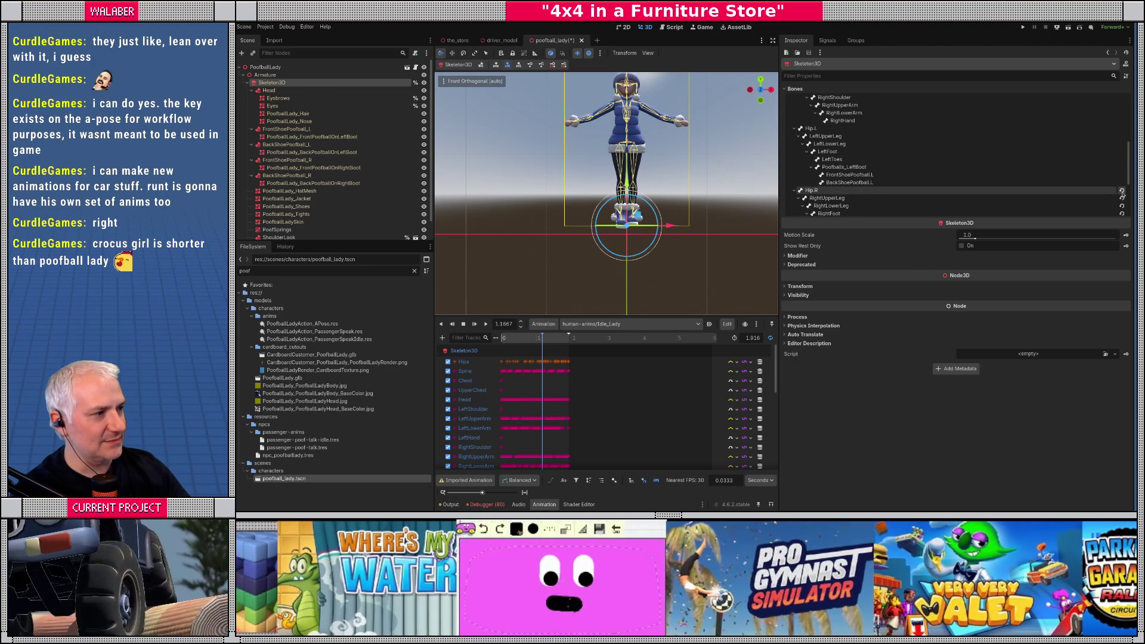
pyautogui.click(1122, 198)
pyautogui.click(1122, 206)
pyautogui.click(1122, 213)
# Step: Revert the IK target bones plus LegPole.L and LegPole.R to rest
pyautogui.scroll(-3, 1122, 197)
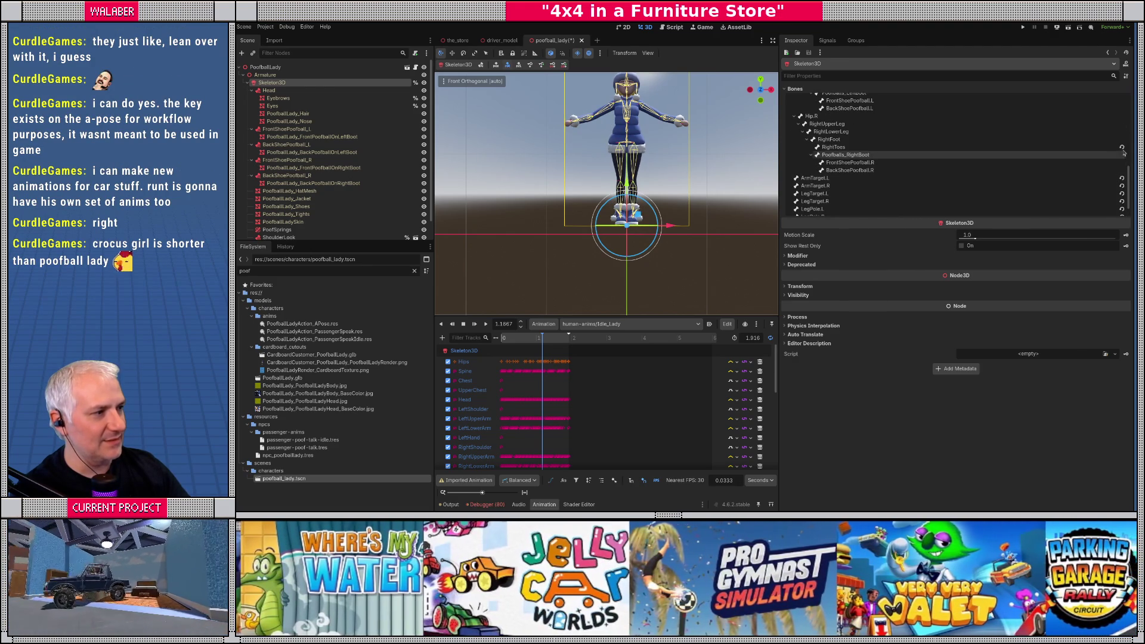
pyautogui.click(1122, 178)
pyautogui.click(1122, 185)
pyautogui.click(1122, 193)
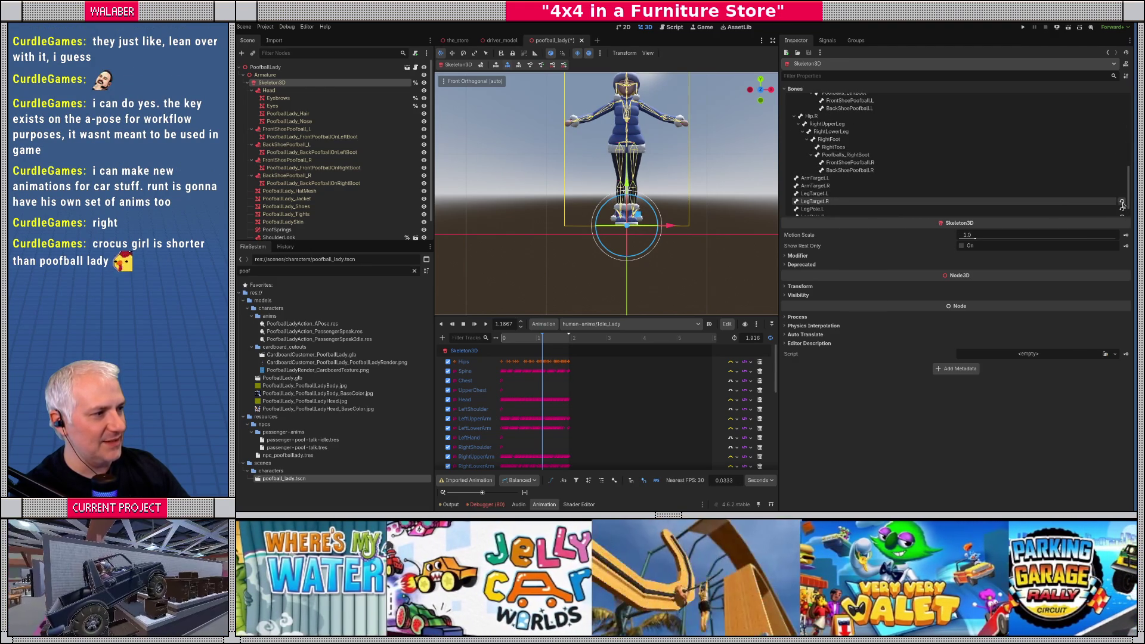
pyautogui.click(1122, 201)
pyautogui.click(1122, 209)
pyautogui.scroll(-1, 1122, 206)
pyautogui.click(1122, 202)
pyautogui.click(1122, 194)
# Step: Revert ArmPole.L and ArmPole.R to rest and save the Poofball Lady scene
pyautogui.click(1122, 202)
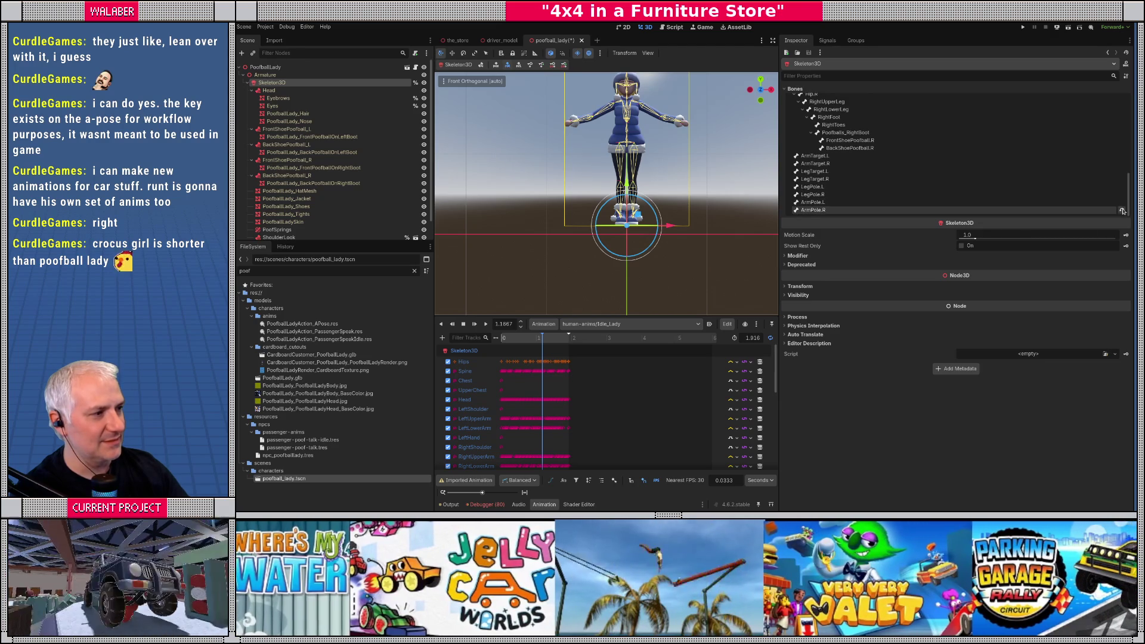
pyautogui.click(1122, 210)
pyautogui.hotkey('ctrl', 's')
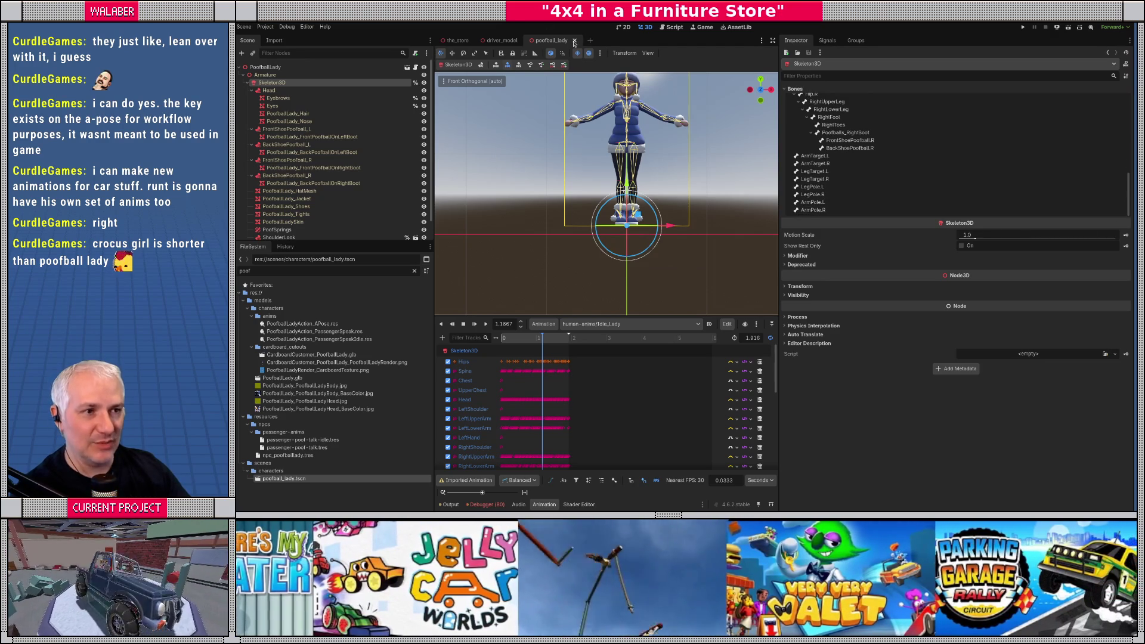
# Step: Close poofball_lady and open snot_nose_runt.tscn, found by filtering for 'snot'
pyautogui.click(574, 41)
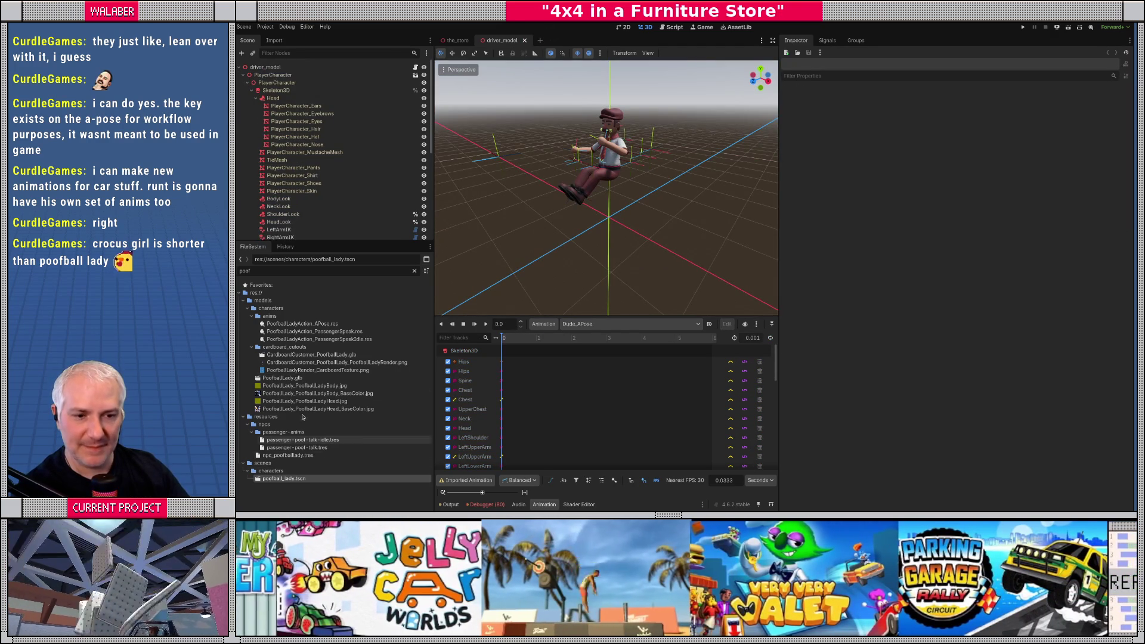
pyautogui.write('snot')
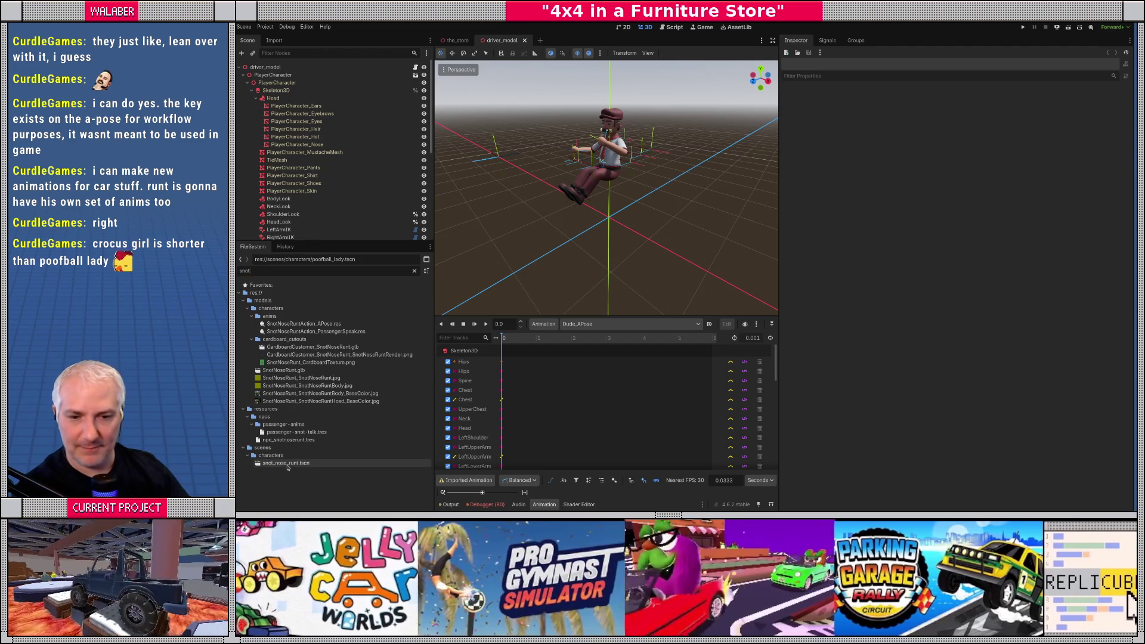
pyautogui.doubleClick(286, 463)
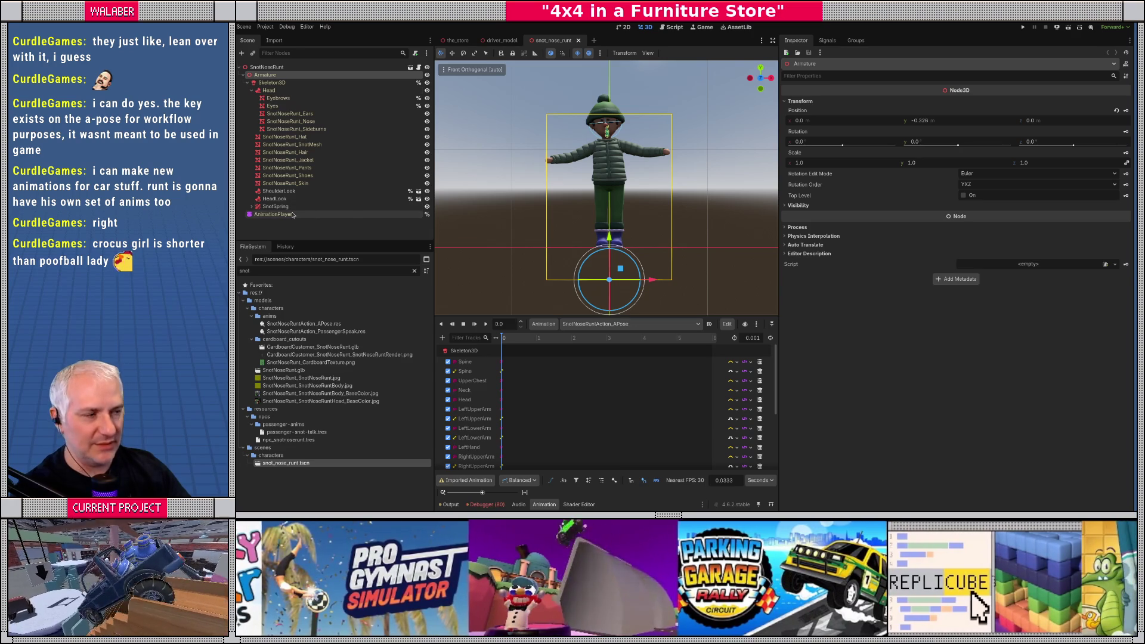
# Step: Revert the runt's spine, Chest, Neck and arm bones to their rest pose
pyautogui.click(293, 215)
pyautogui.click(272, 82)
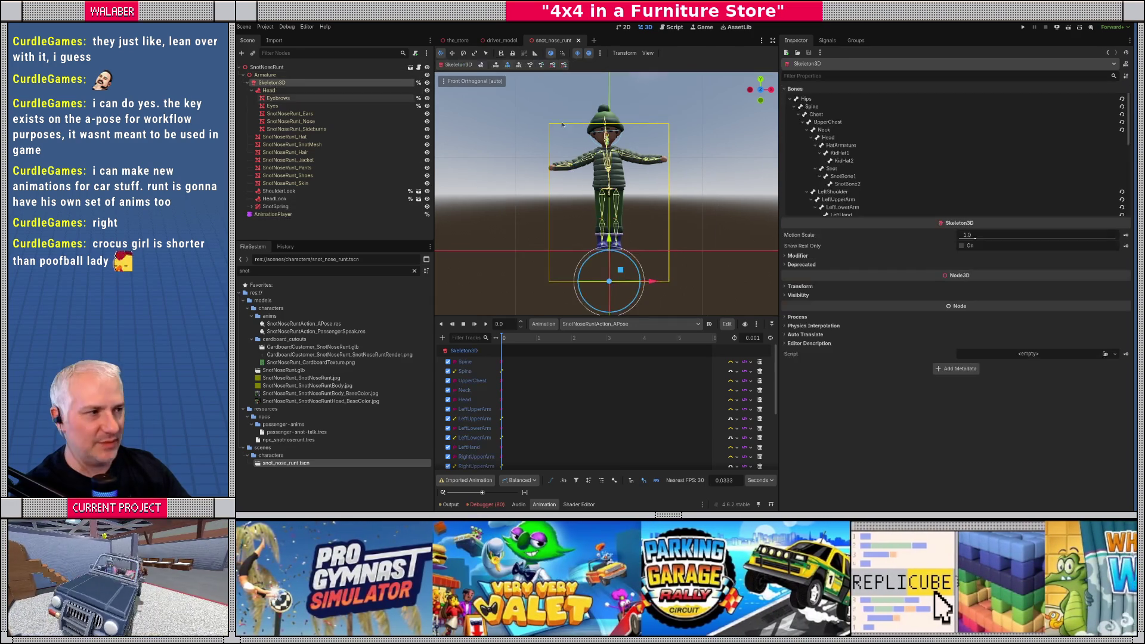
pyautogui.click(1122, 99)
pyautogui.click(1122, 115)
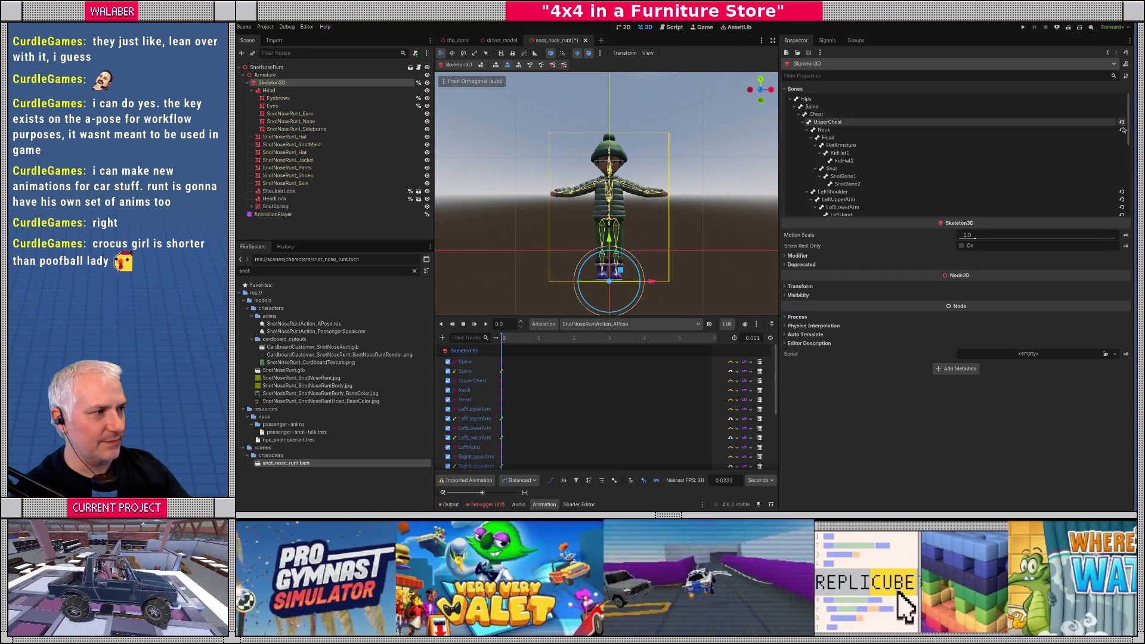
pyautogui.click(1122, 129)
pyautogui.scroll(-2, 1122, 155)
pyautogui.click(1122, 162)
pyautogui.click(1122, 170)
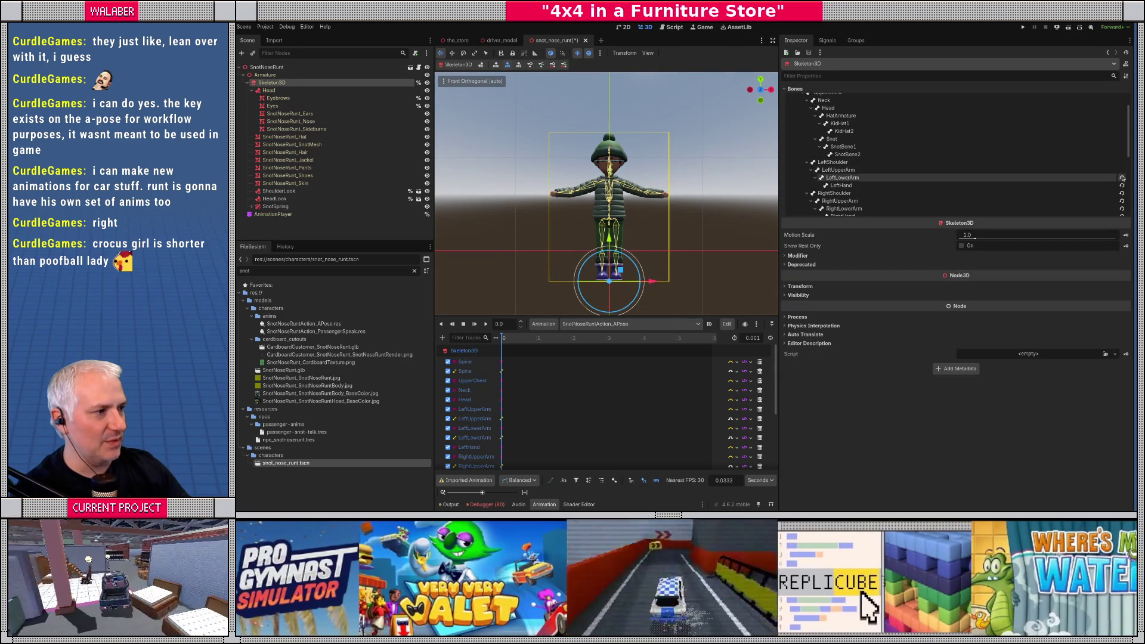
pyautogui.click(1122, 178)
pyautogui.click(1122, 185)
pyautogui.click(1122, 193)
pyautogui.click(1122, 201)
pyautogui.click(1121, 208)
# Step: Revert the leg and foot bones through RightFoot to their rest pose
pyautogui.scroll(-2, 1121, 206)
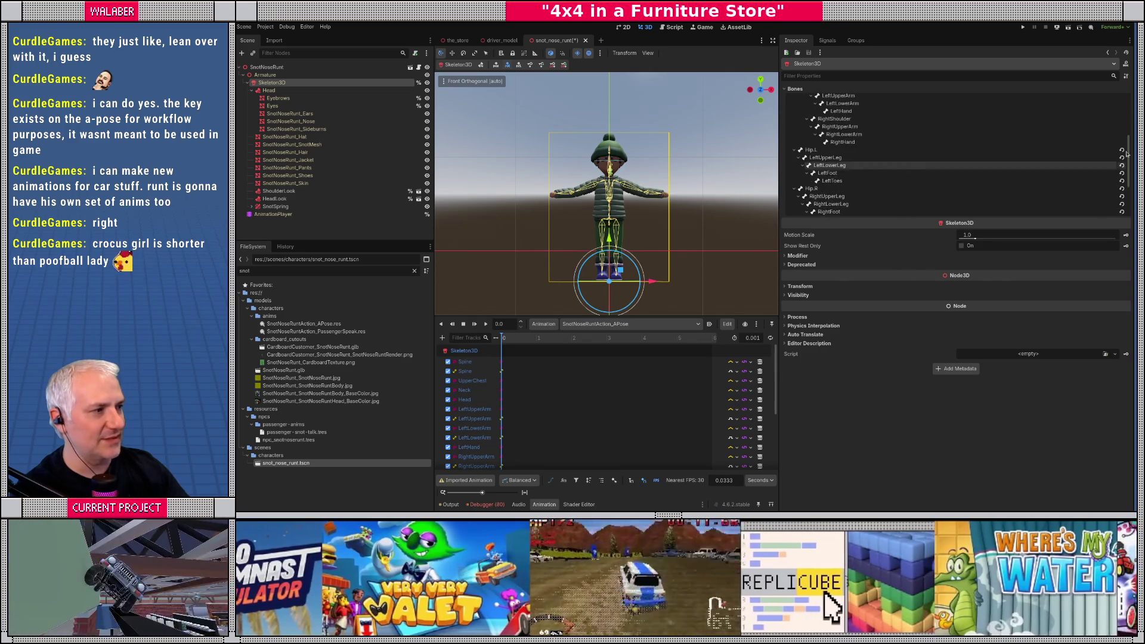
pyautogui.click(1122, 141)
pyautogui.click(1122, 150)
pyautogui.click(1122, 157)
pyautogui.click(1122, 165)
pyautogui.click(1122, 180)
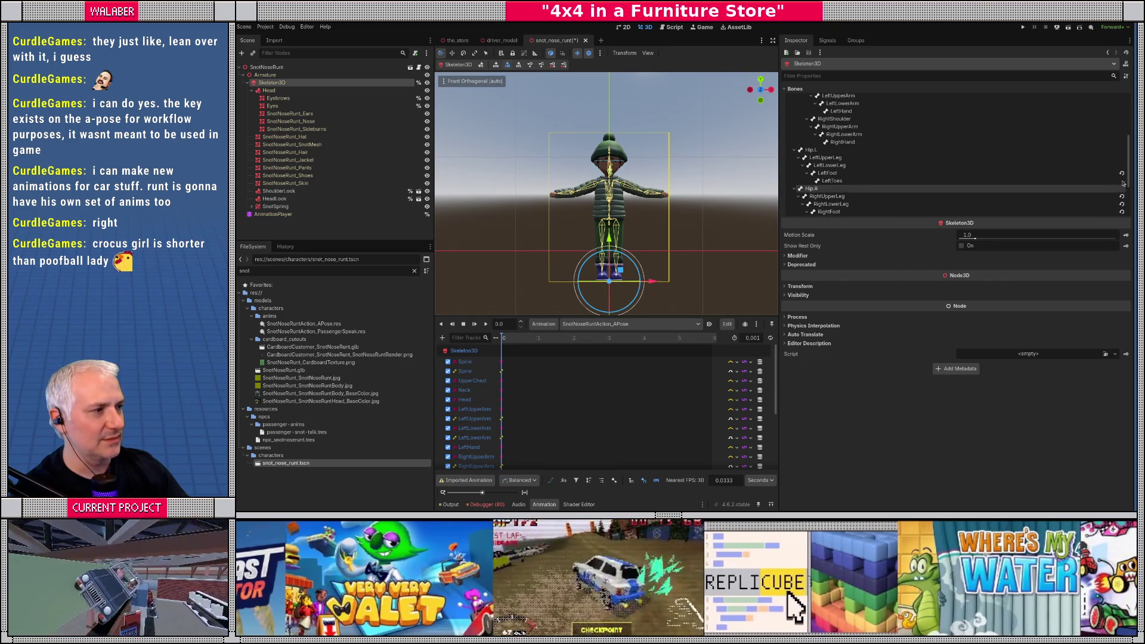
pyautogui.click(1122, 172)
pyautogui.click(1122, 188)
pyautogui.click(1122, 196)
pyautogui.click(1122, 203)
pyautogui.click(1122, 211)
# Step: Revert the arm IK targets and poles to rest, checking ArmPole.L and LegTarget.R values
pyautogui.scroll(-2, 1121, 202)
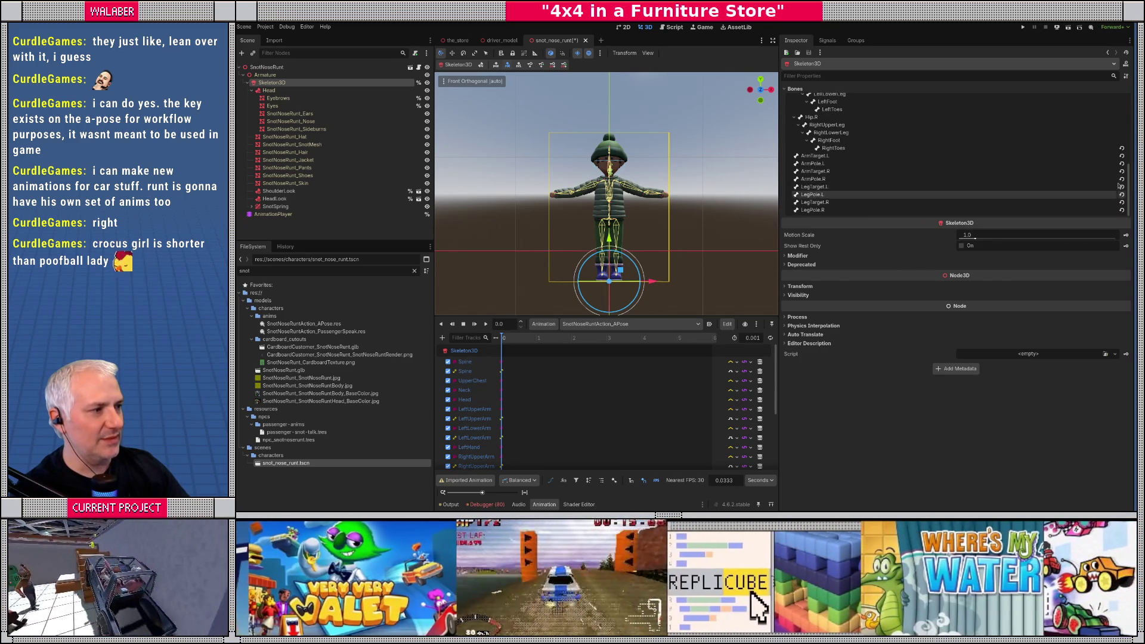
pyautogui.click(1115, 172)
pyautogui.click(1122, 179)
pyautogui.click(1122, 164)
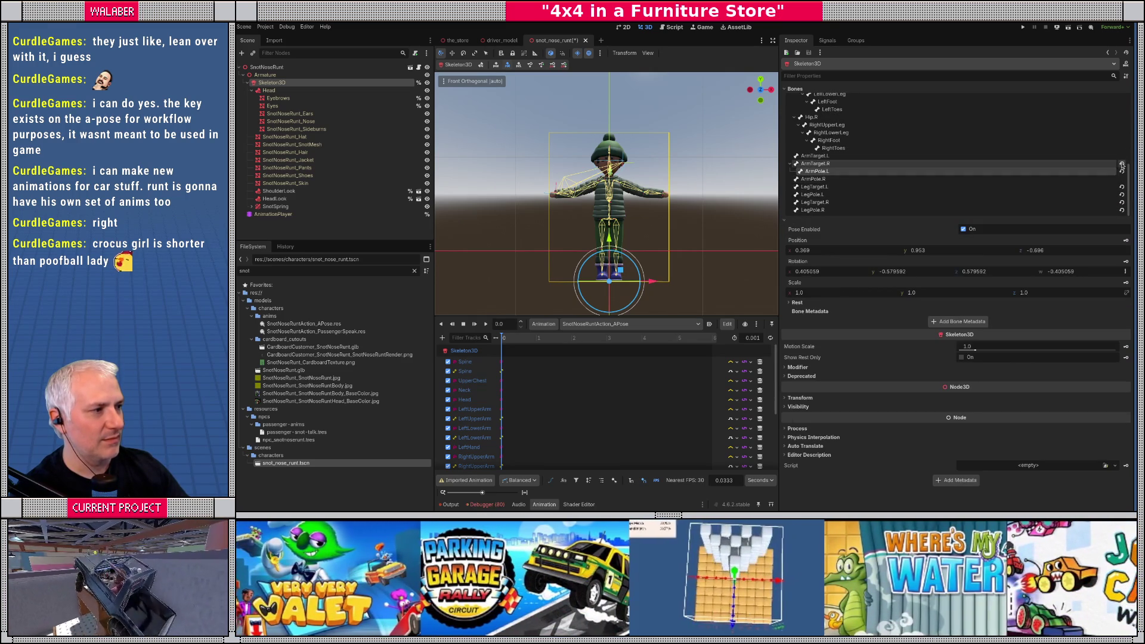
pyautogui.click(1122, 172)
pyautogui.click(1122, 195)
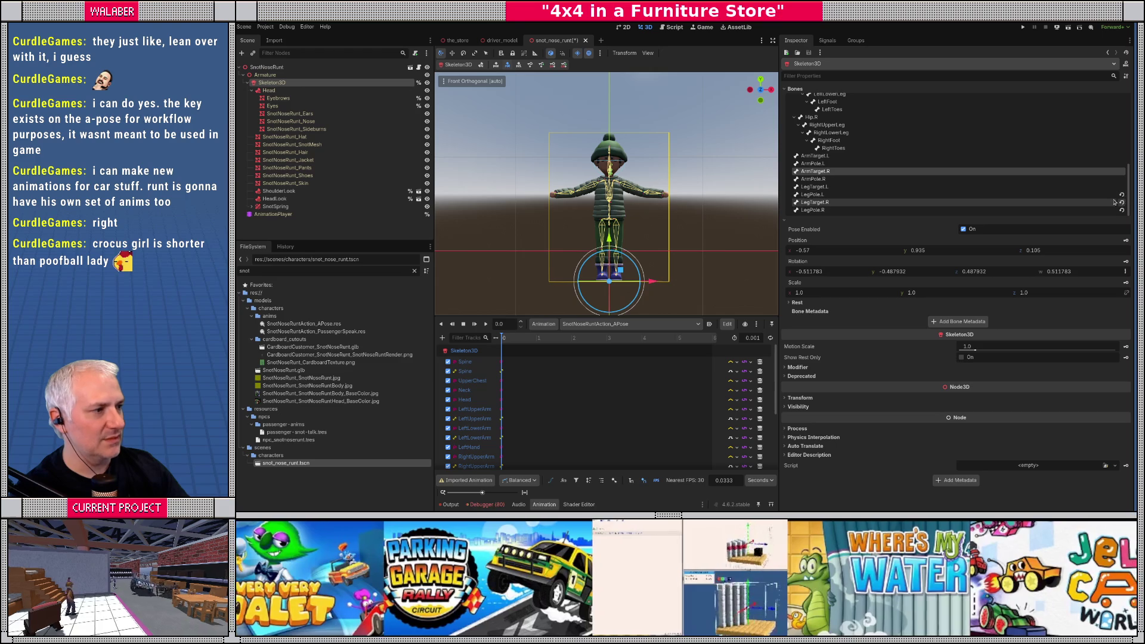
pyautogui.click(1106, 203)
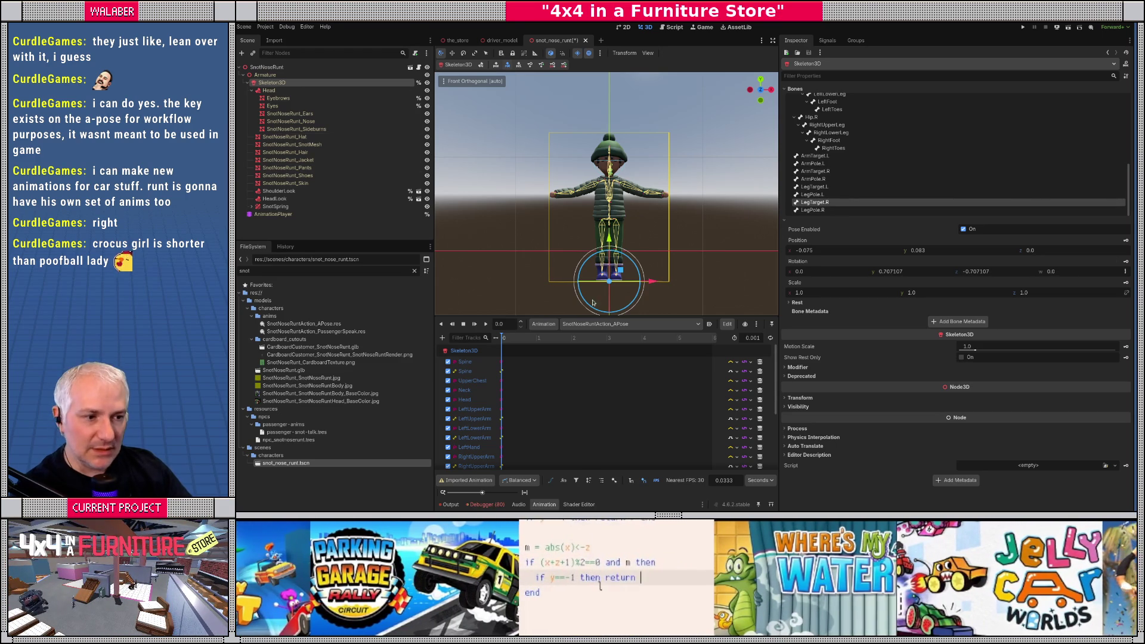
# Step: Load the Dude_Idle animation for preview and save the snot_nose_runt scene
pyautogui.click(603, 323)
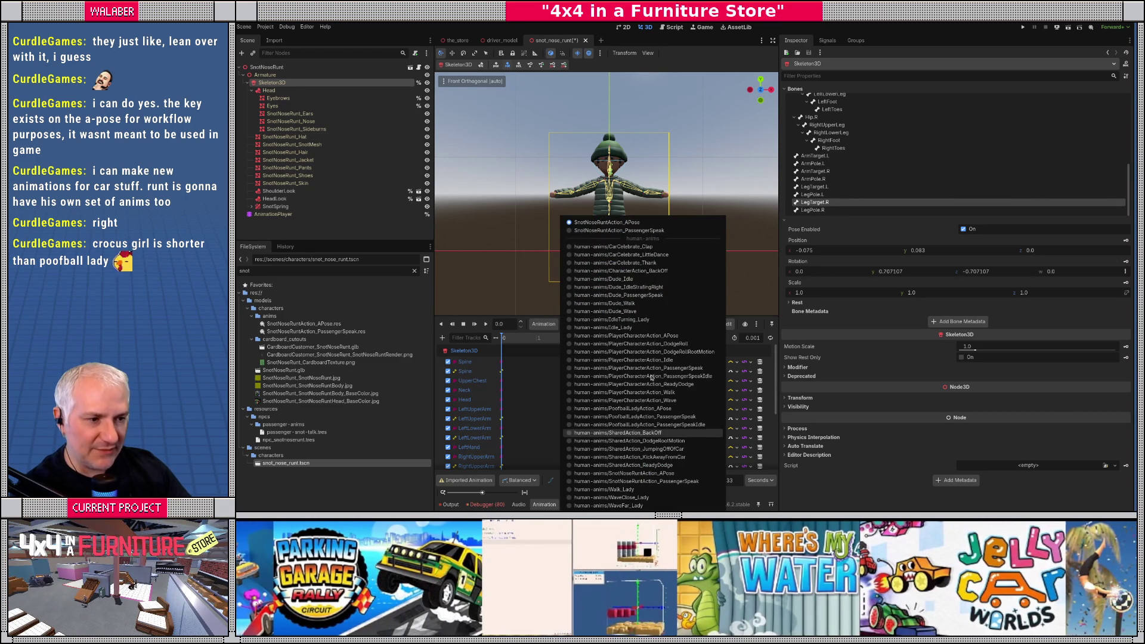
pyautogui.click(634, 281)
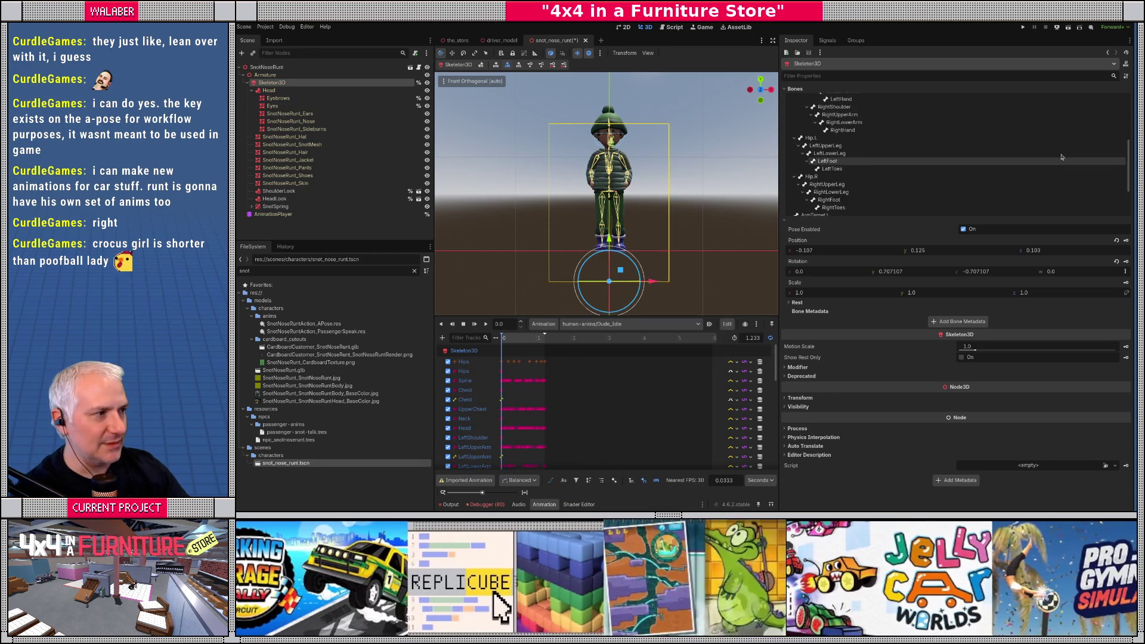
pyautogui.scroll(10, 1051, 162)
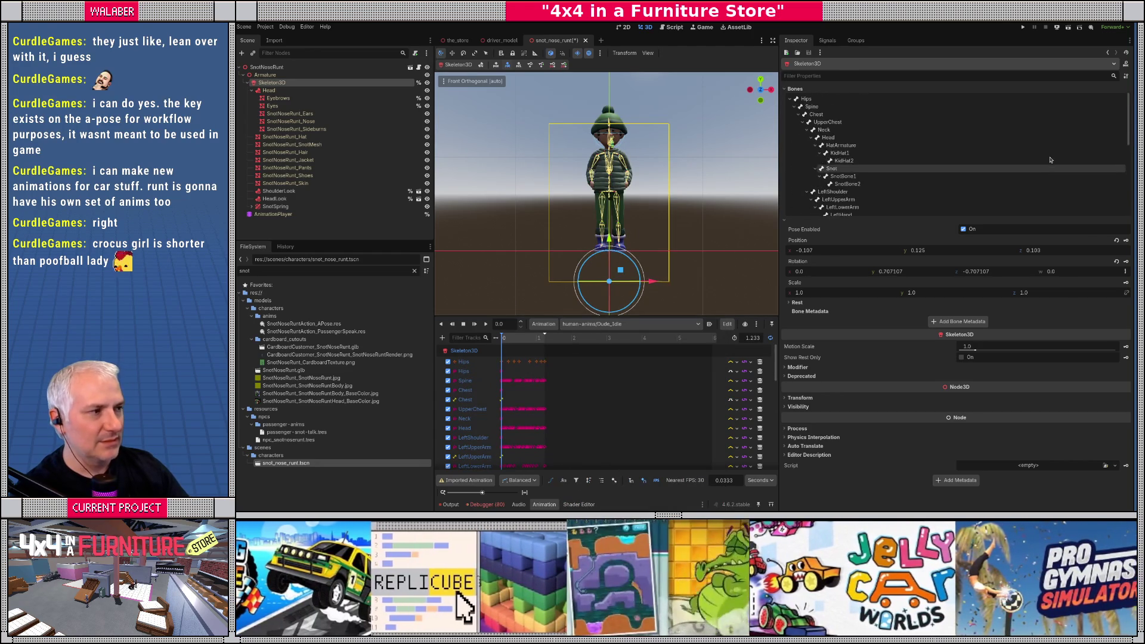
pyautogui.hotkey('ctrl', 's')
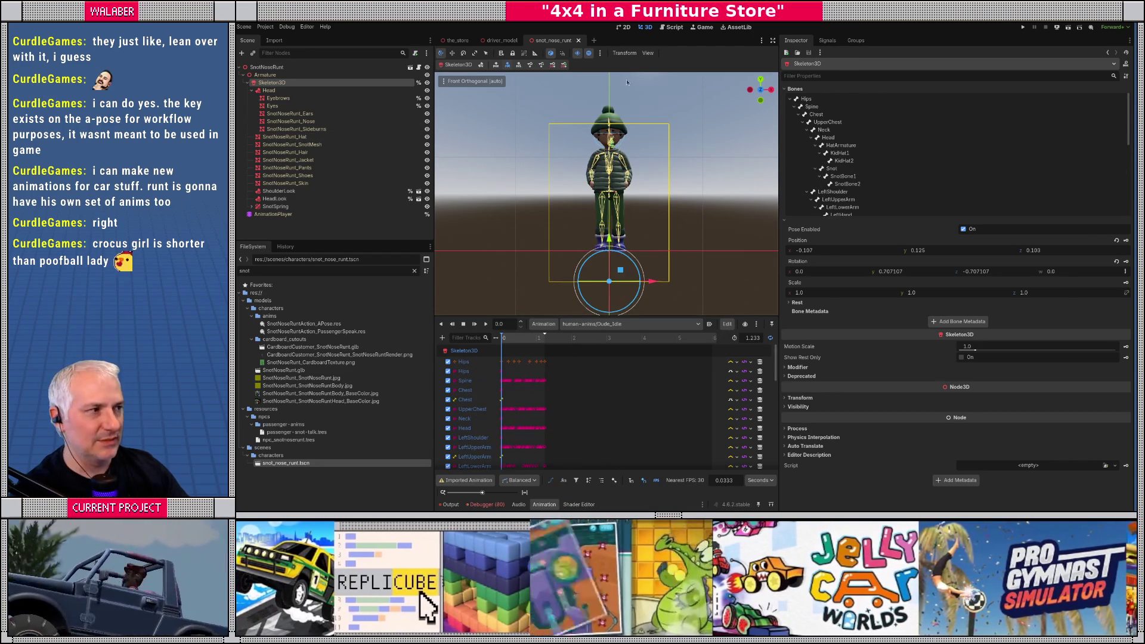
# Step: Close snot_nose_runt, run the project with F5 and get past the testing notice
pyautogui.click(578, 41)
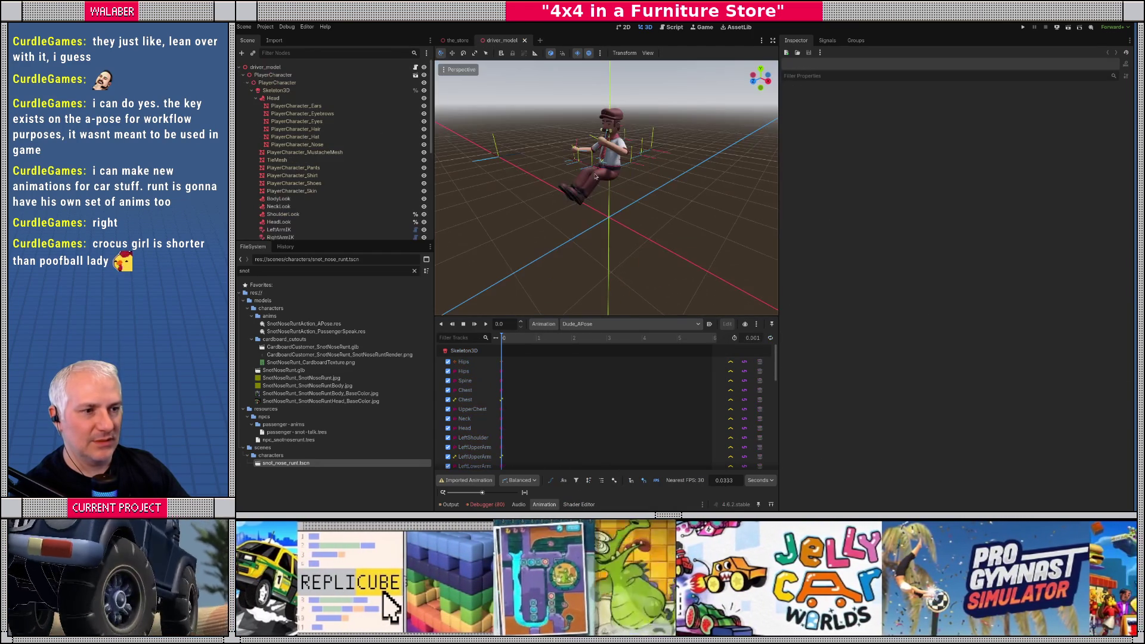
pyautogui.press('F5')
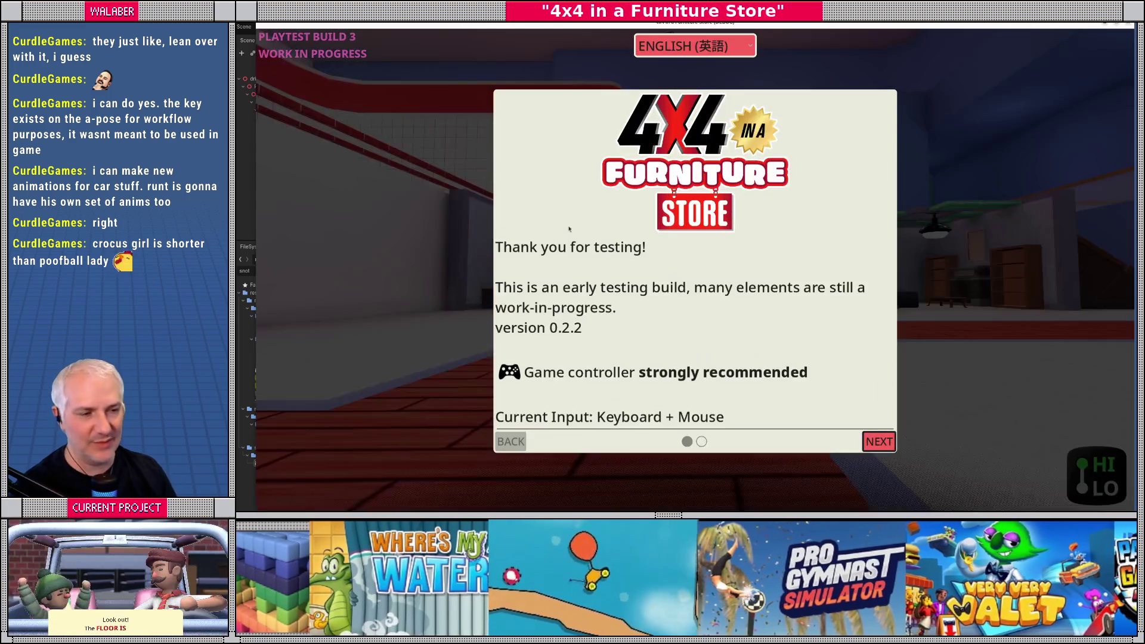
pyautogui.press('Return')
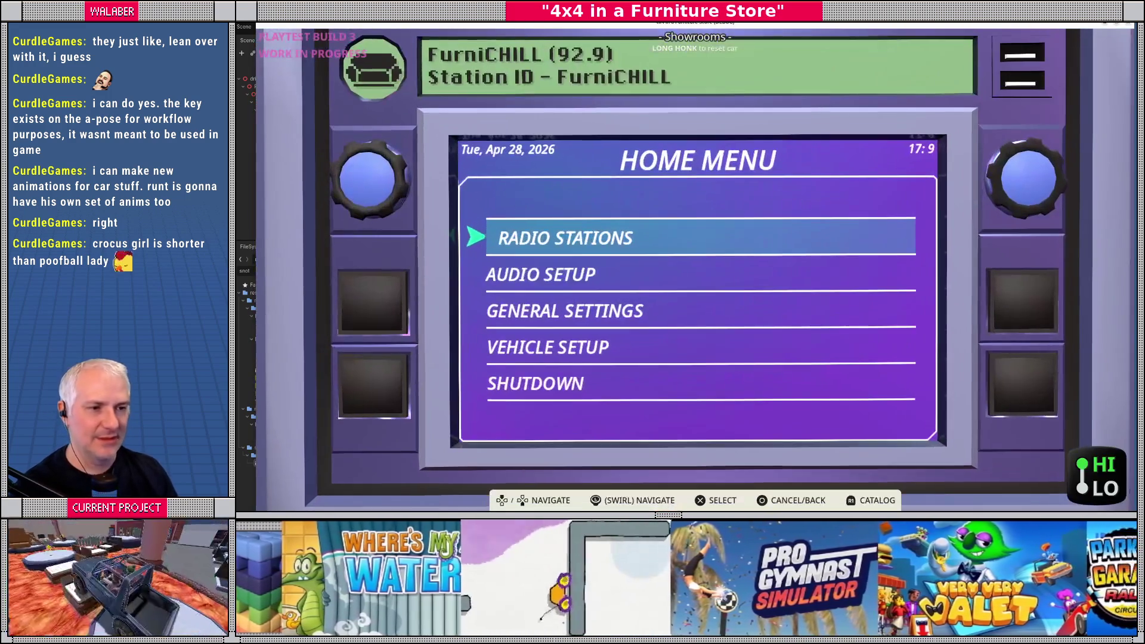
pyautogui.press('Return')
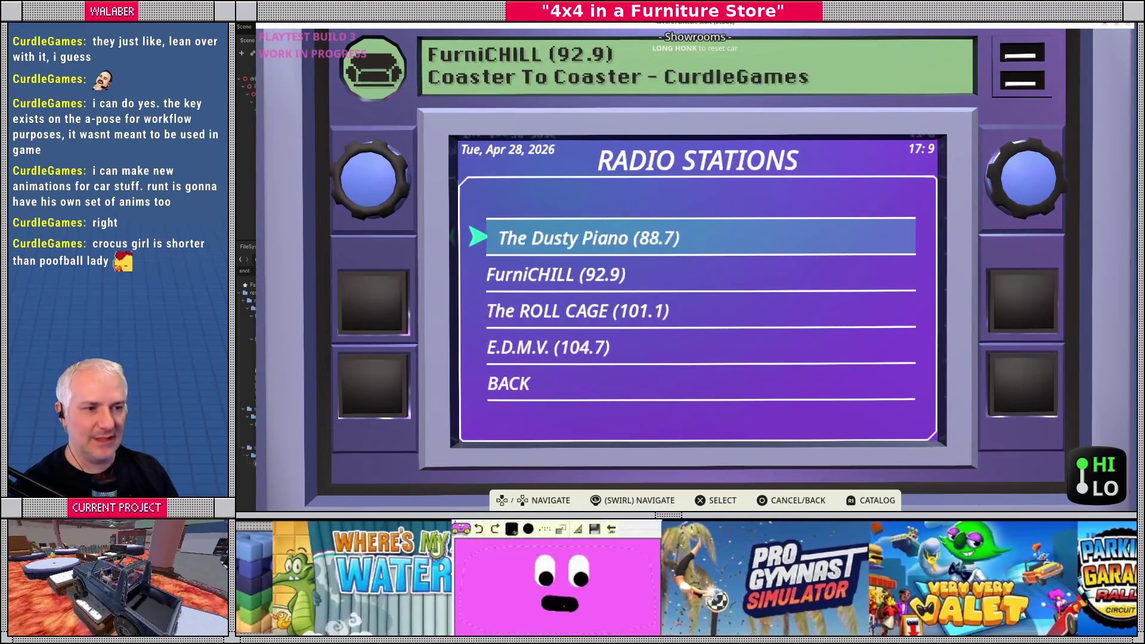
# Step: Tune to FurniCHILL, drive the jeep up to the waving NPC, then quit with F8
pyautogui.press('Down')
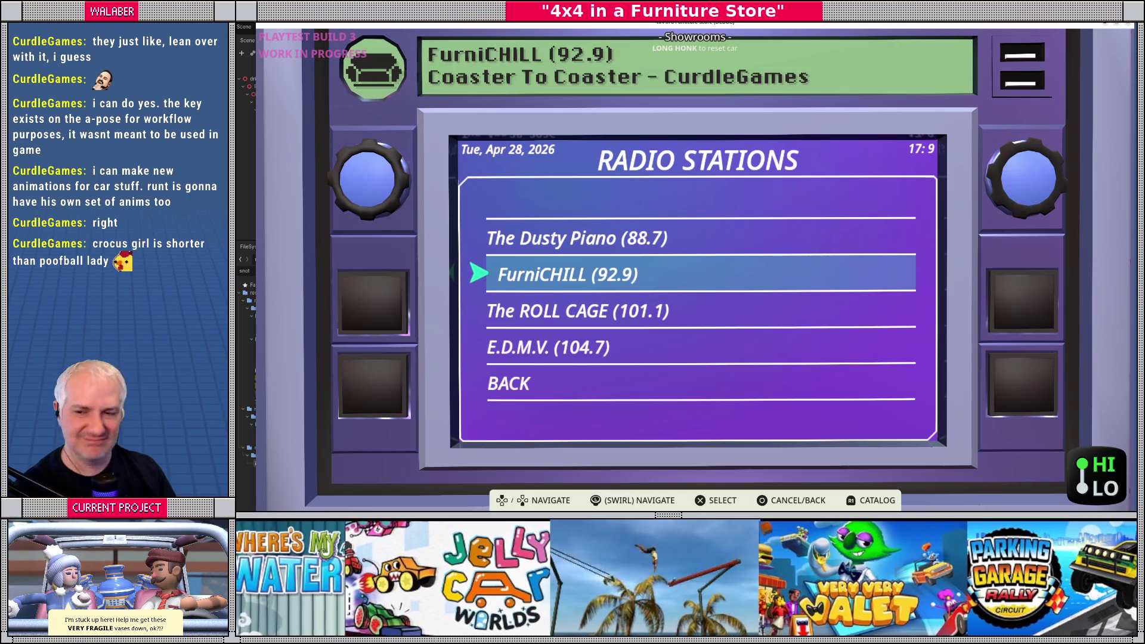
pyautogui.press('Escape')
pyautogui.press('Escape')
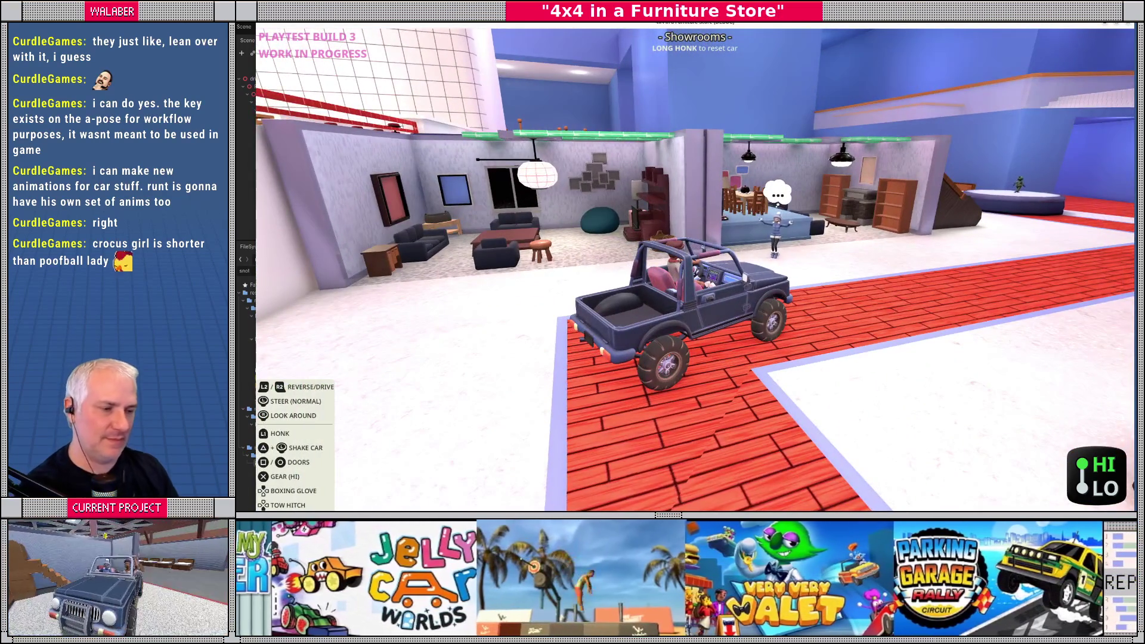
pyautogui.press('w')
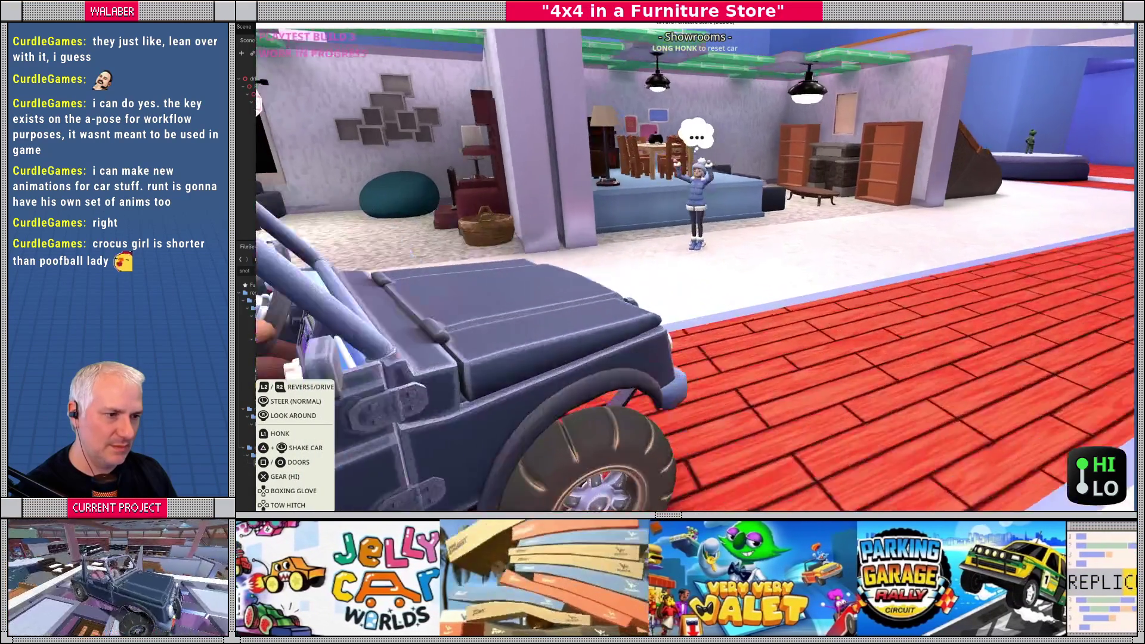
pyautogui.press('w')
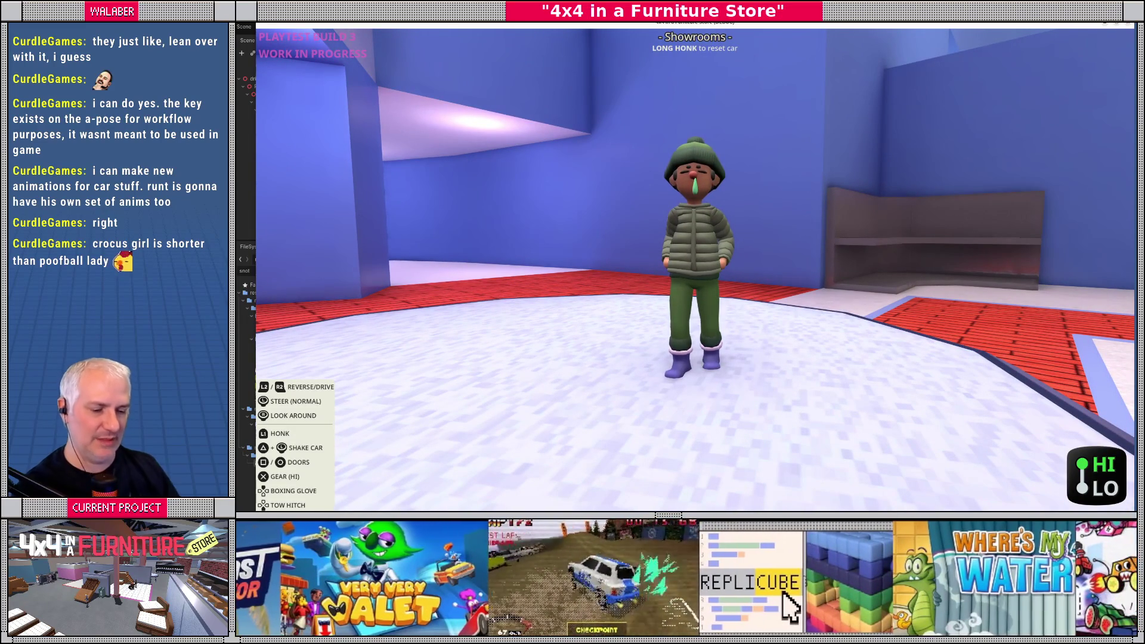
pyautogui.press('F8')
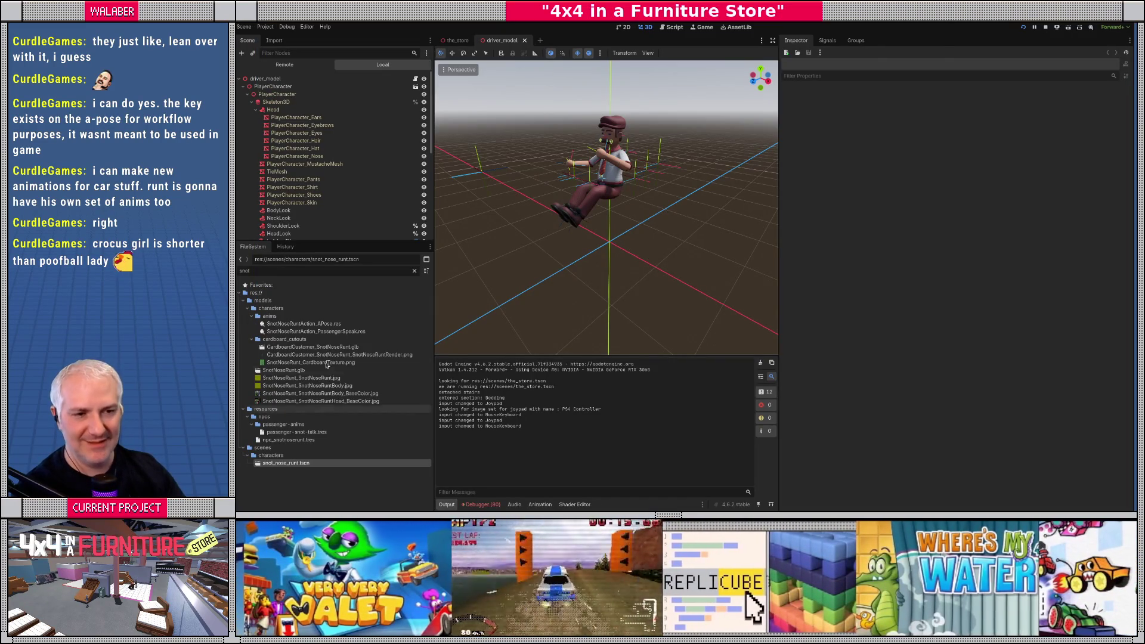
# Step: Reopen snot_nose_runt.tscn, load Dude_Walk, then switch to and play Dude_Idle
pyautogui.doubleClick(287, 464)
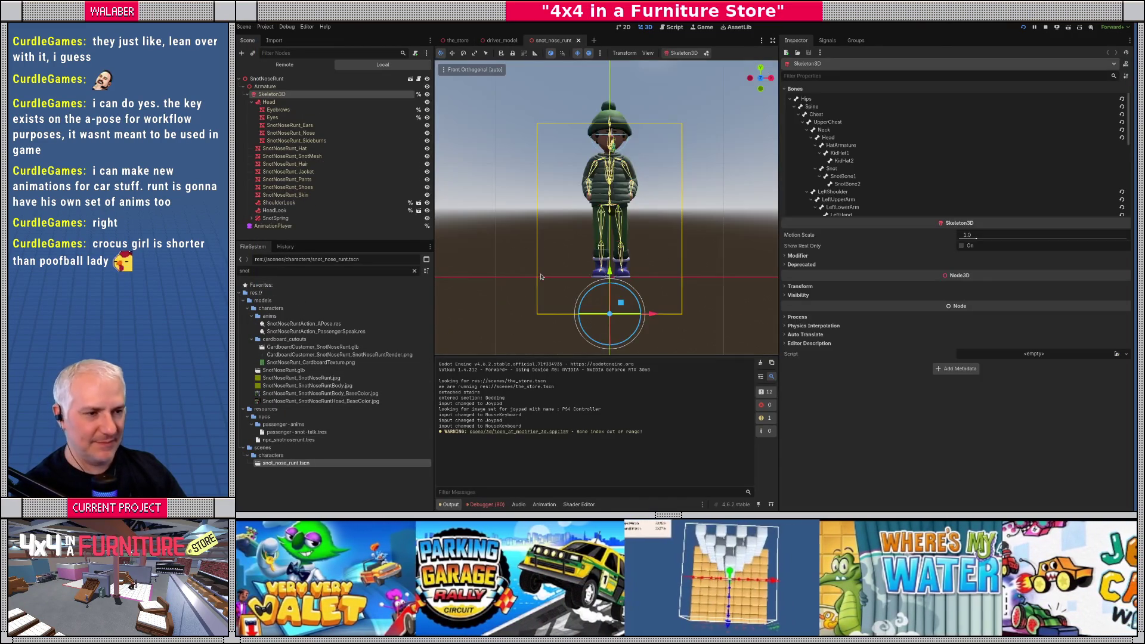
pyautogui.click(286, 227)
pyautogui.click(619, 325)
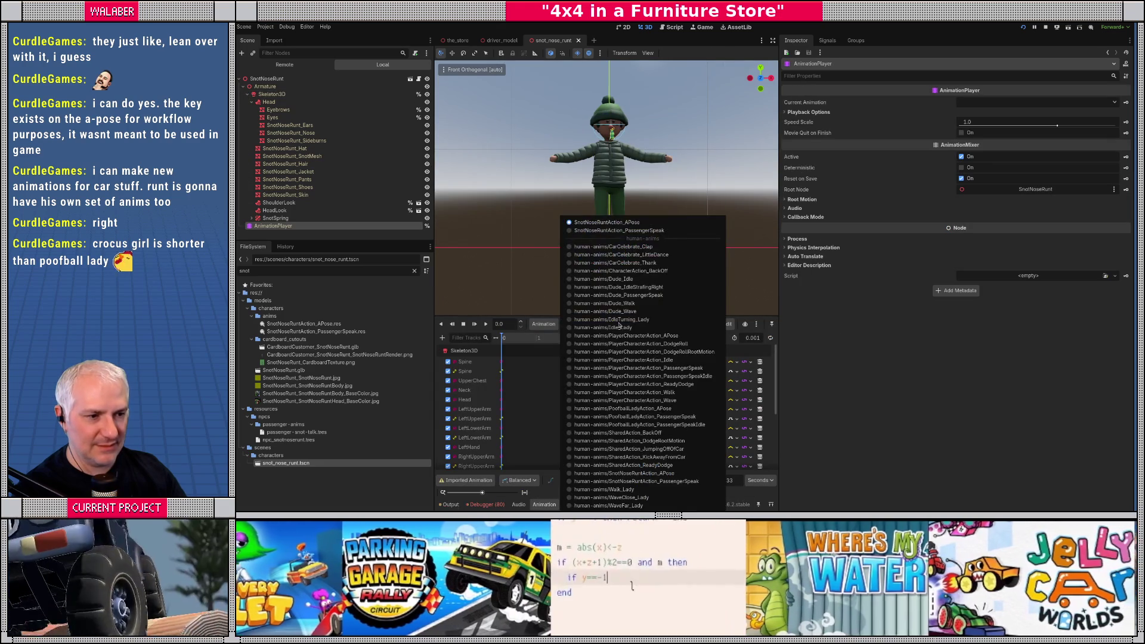
pyautogui.click(624, 304)
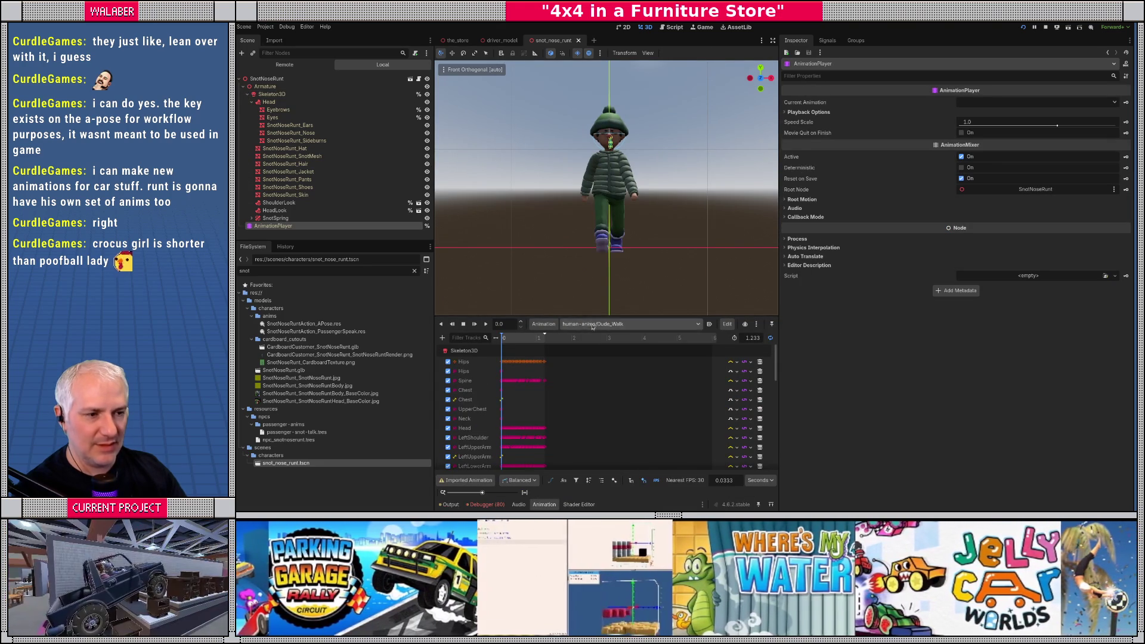
pyautogui.click(621, 324)
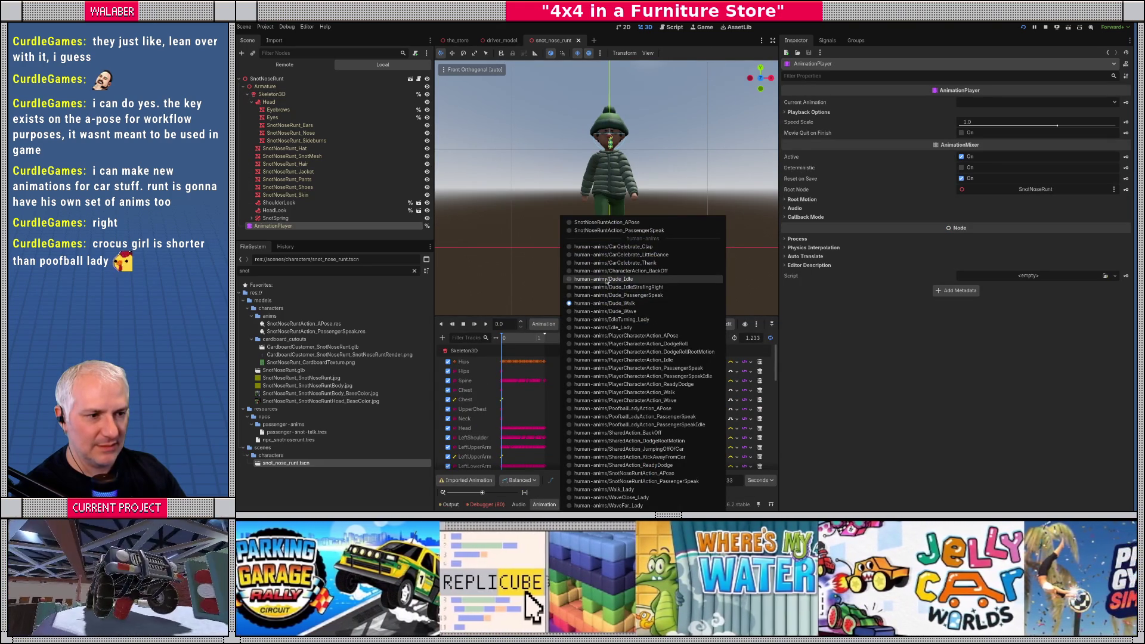
pyautogui.click(607, 279)
pyautogui.click(488, 324)
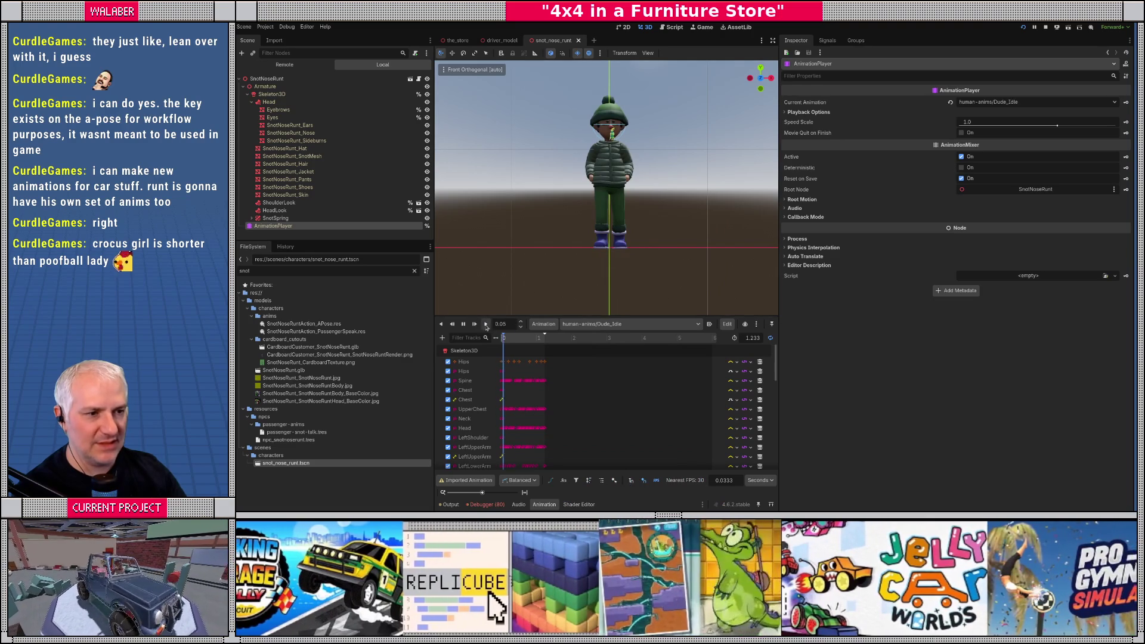
# Step: Play Dude_Wave and Dude_Walk, then leave Dude_Idle loaded in a front view
pyautogui.click(618, 324)
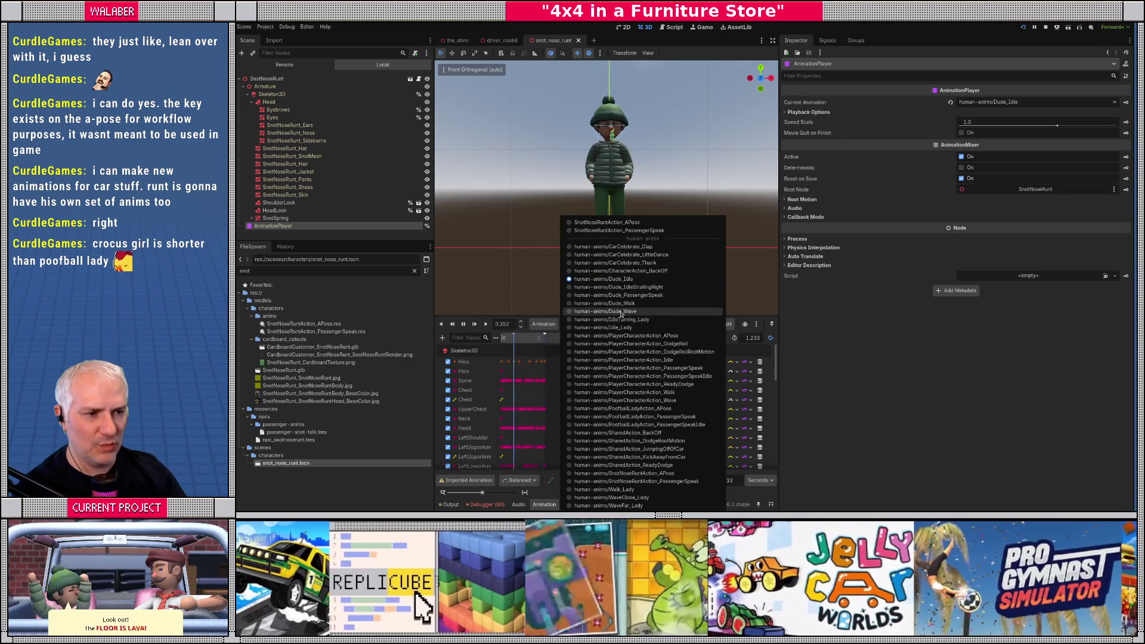
pyautogui.click(607, 311)
pyautogui.click(487, 324)
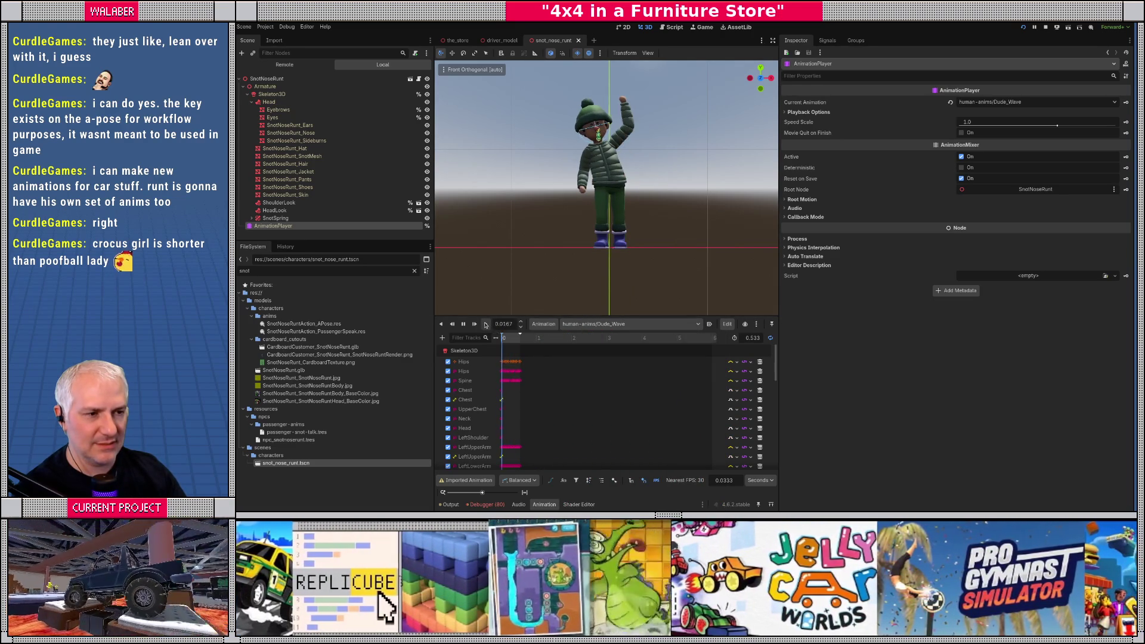
pyautogui.click(613, 325)
pyautogui.click(608, 304)
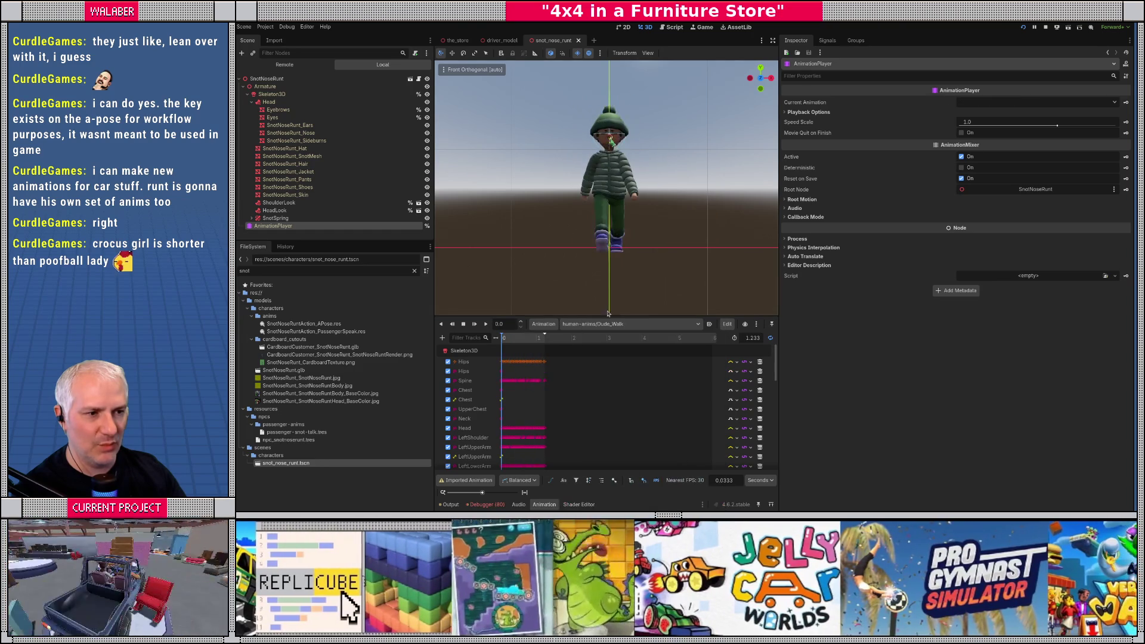
pyautogui.click(487, 323)
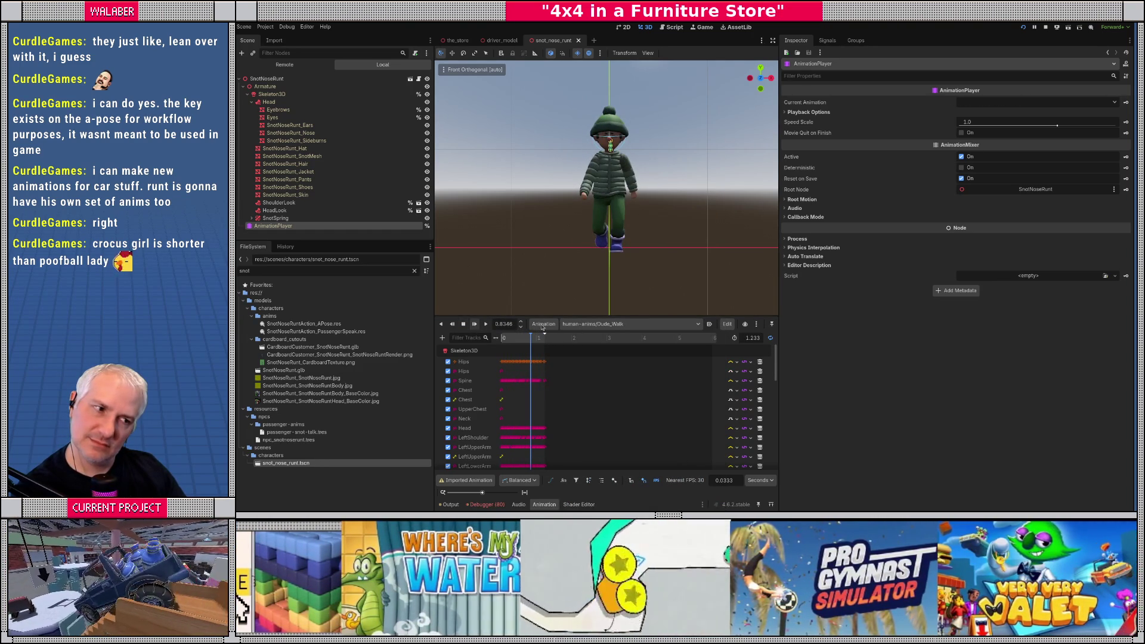
pyautogui.click(603, 324)
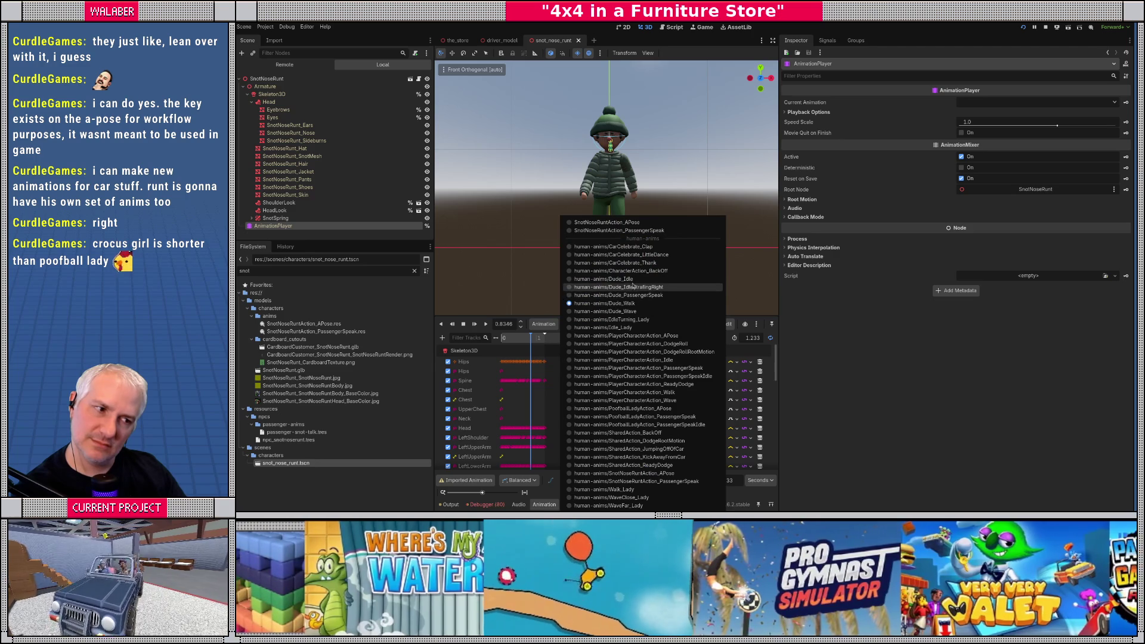
pyautogui.click(634, 279)
pyautogui.moveTo(592, 288); pyautogui.dragTo(548, 278)
pyautogui.press('KP_1')
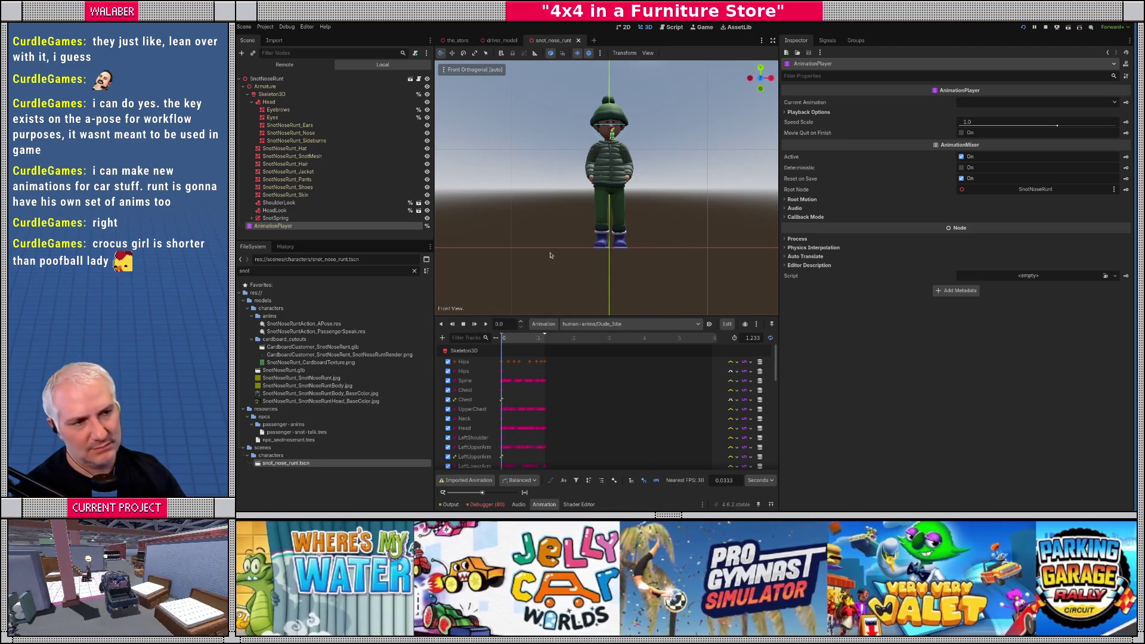
pyautogui.click(285, 85)
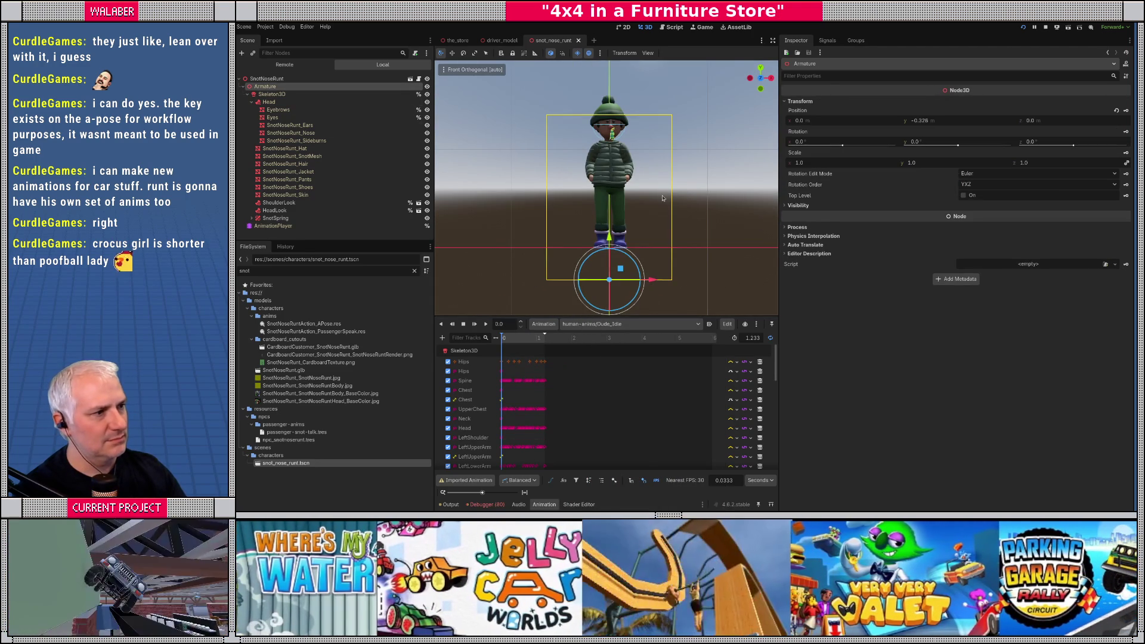
# Step: Raise the runt's Armature slightly to Y -0.3 and save the scene
pyautogui.moveTo(609, 238); pyautogui.dragTo(608, 235)
pyautogui.scroll(2, 603, 253)
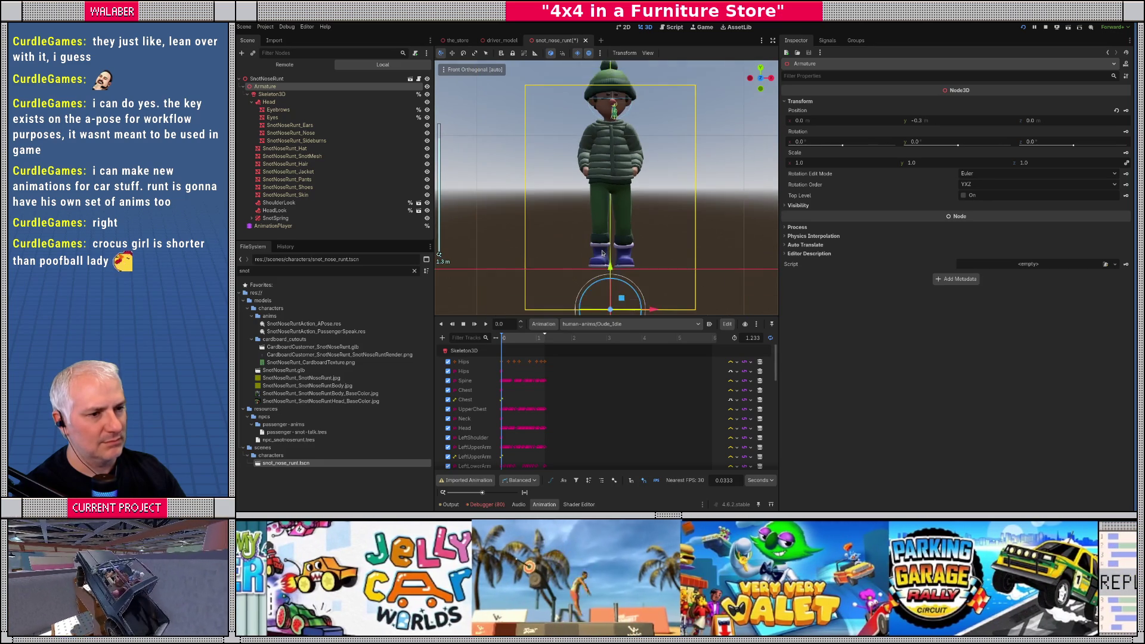
pyautogui.hotkey('ctrl', 's')
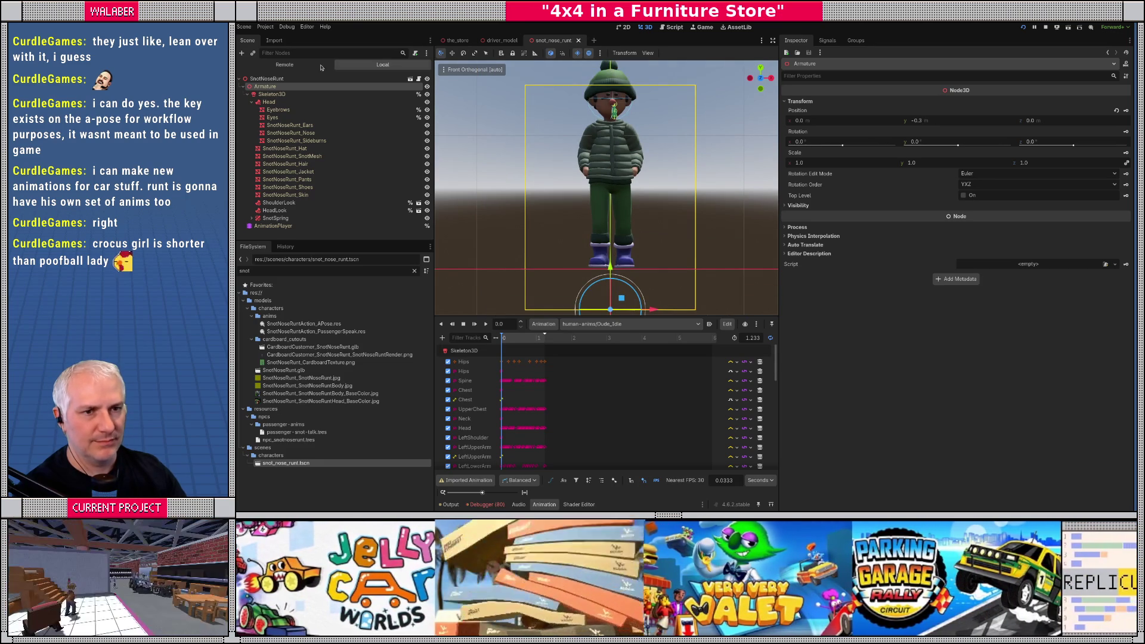
# Step: Revert Hips, Spine, Chest, UpperChest, Neck and left shoulder/arm bones to rest pose
pyautogui.click(284, 95)
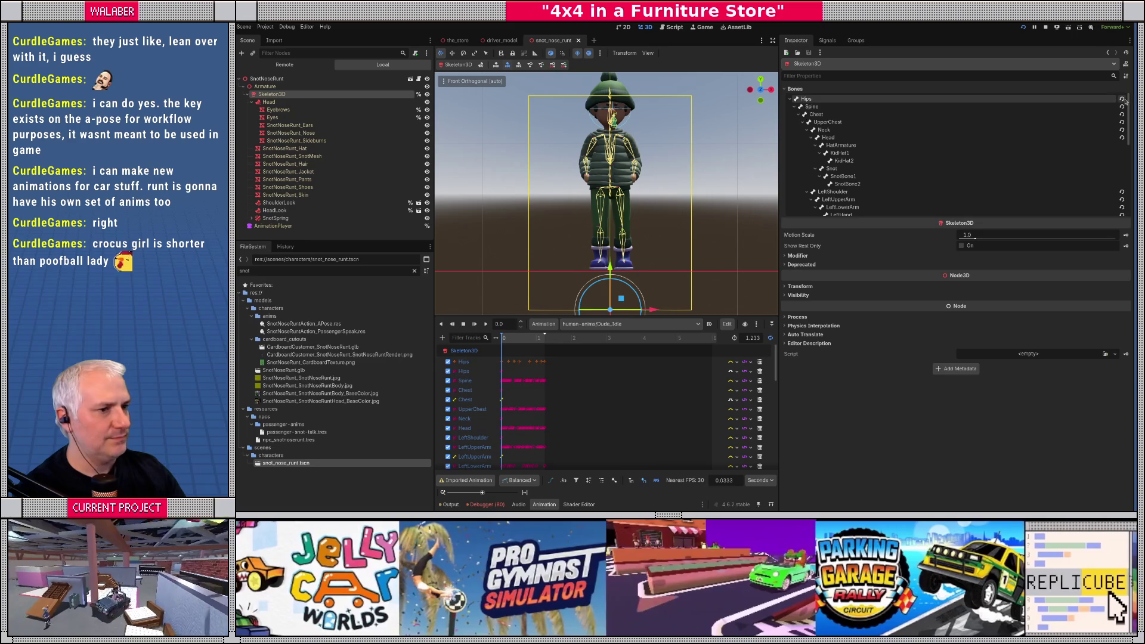
pyautogui.click(1122, 99)
pyautogui.click(1122, 107)
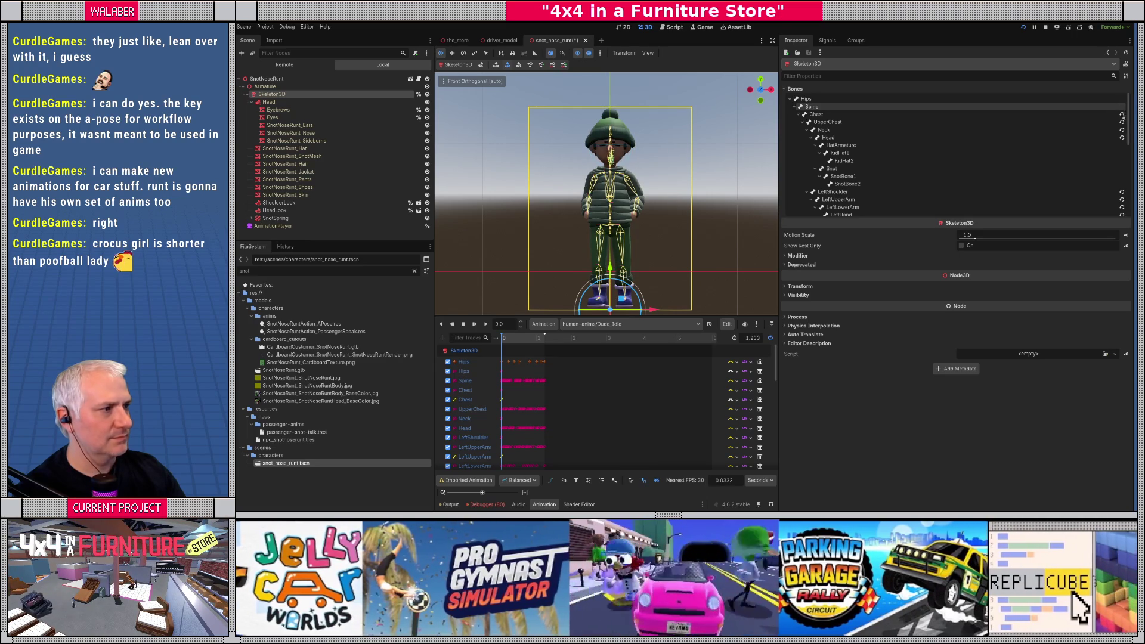
pyautogui.click(1122, 115)
pyautogui.click(1123, 130)
pyautogui.click(1123, 122)
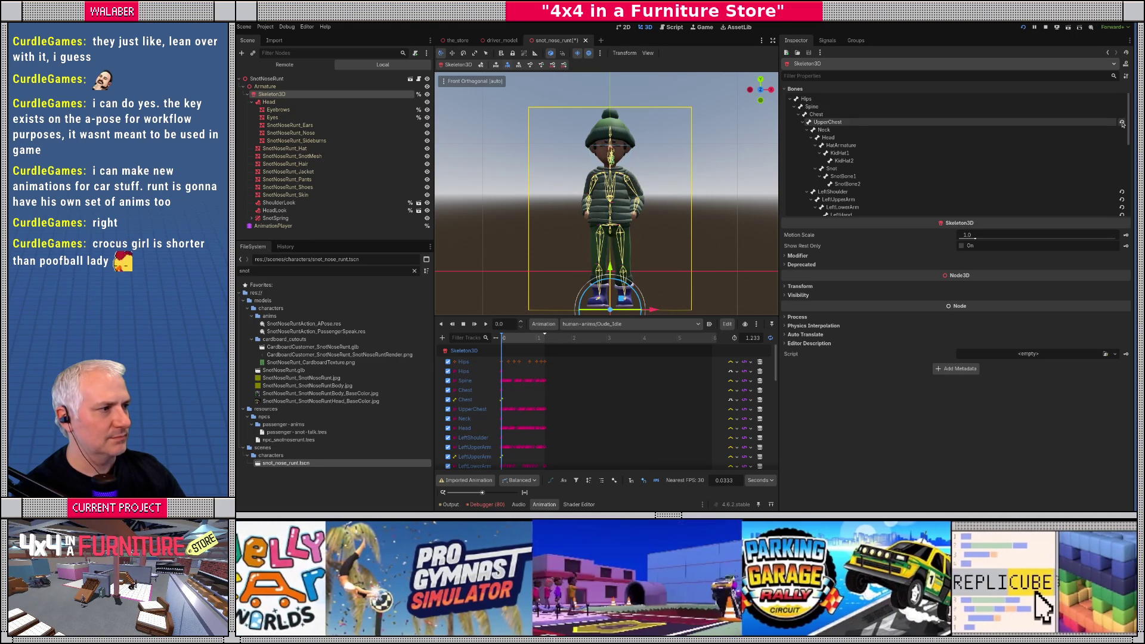
pyautogui.click(1122, 192)
pyautogui.click(1122, 199)
pyautogui.click(1122, 207)
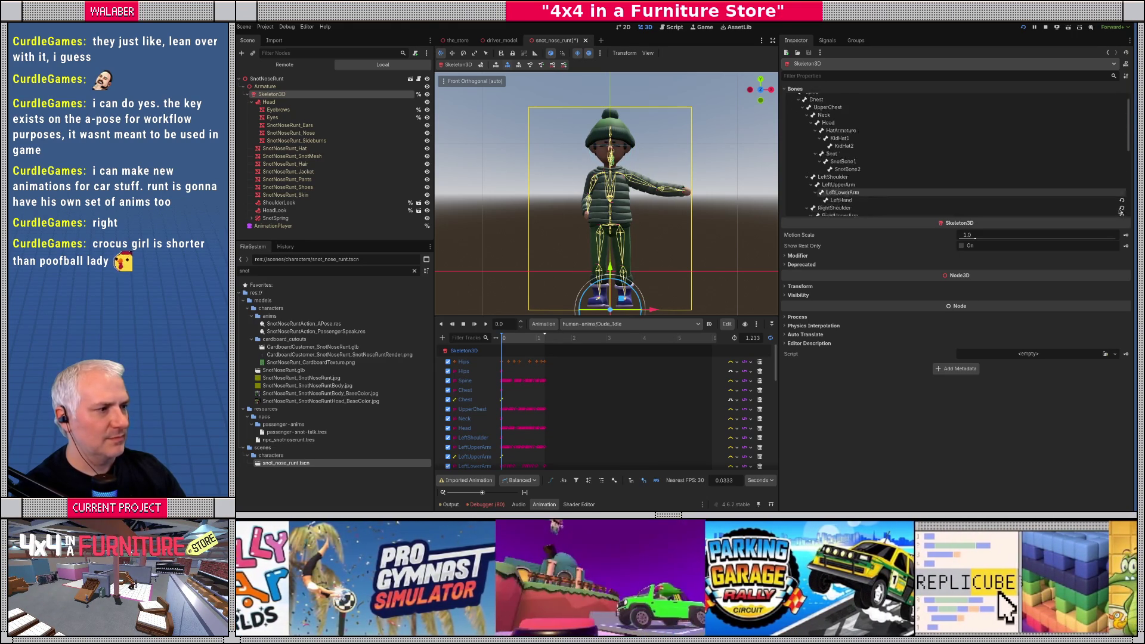